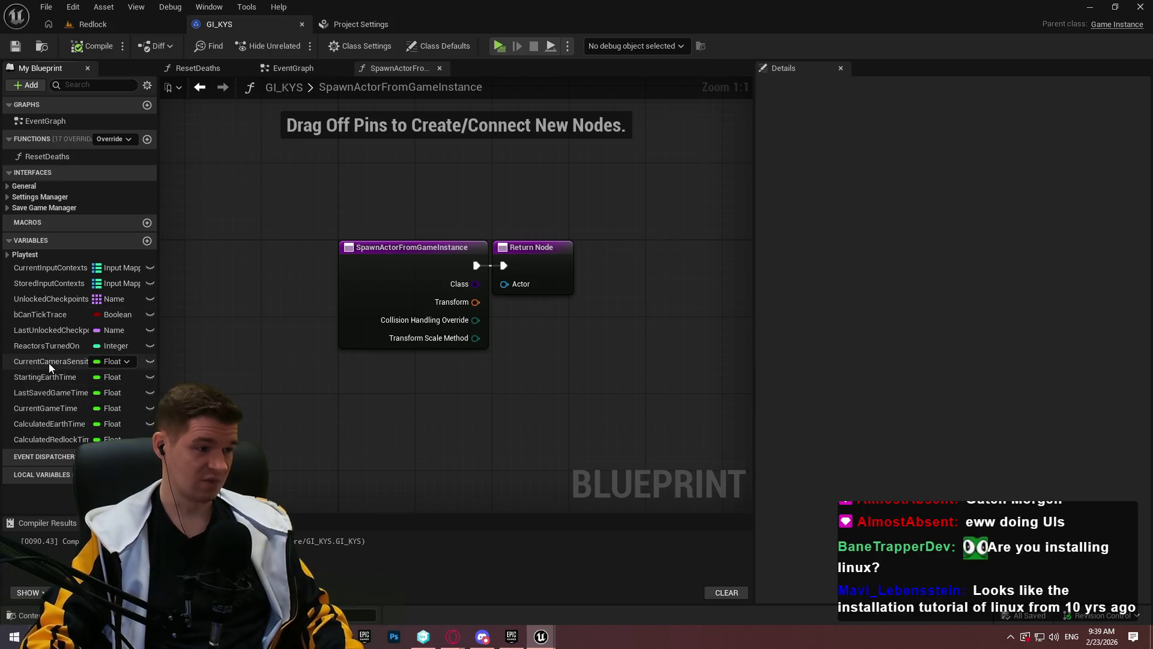
Give StartingEarthTime a new Time category and drag the four other time variables into it
left_click(49, 379)
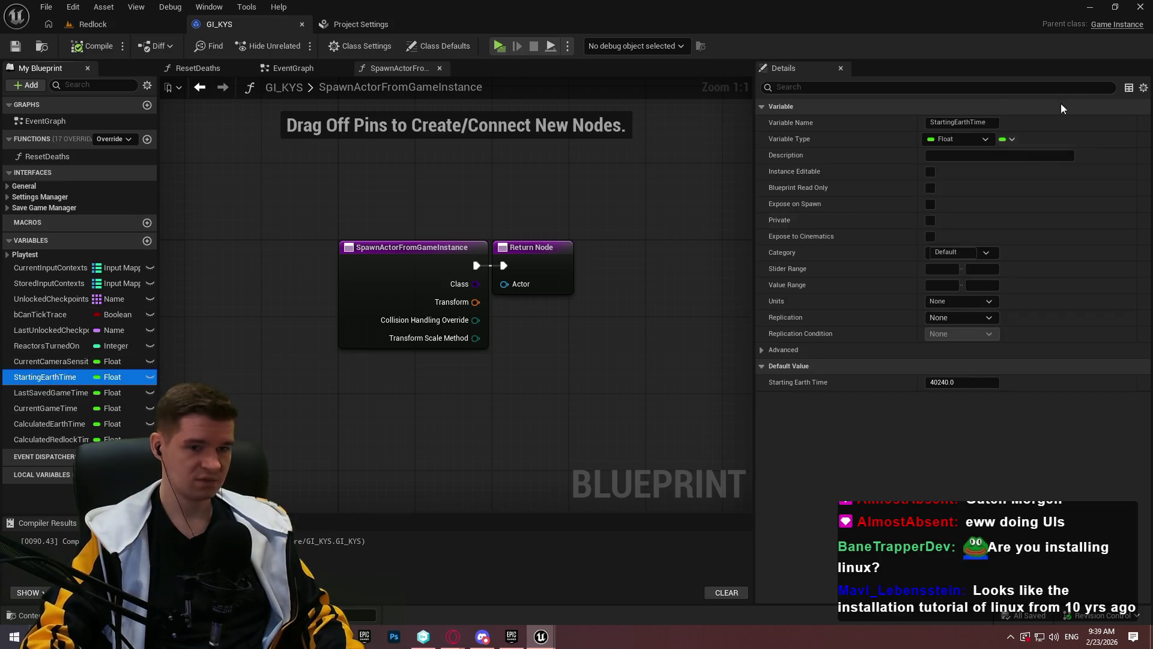
left_click(955, 252)
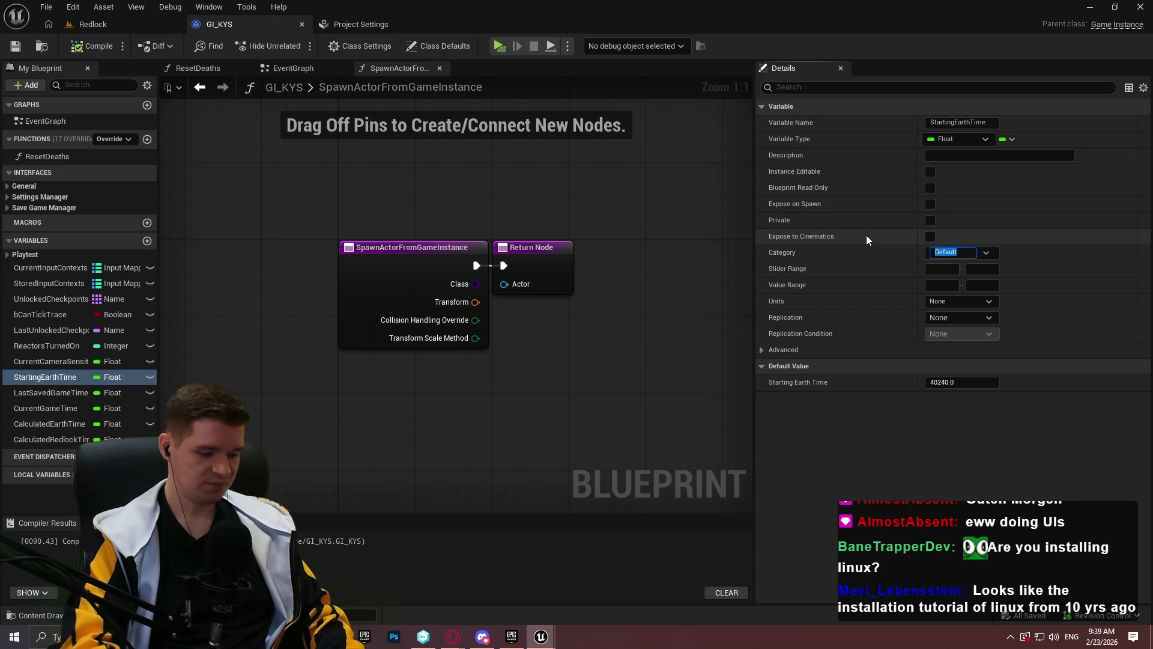
type("Time")
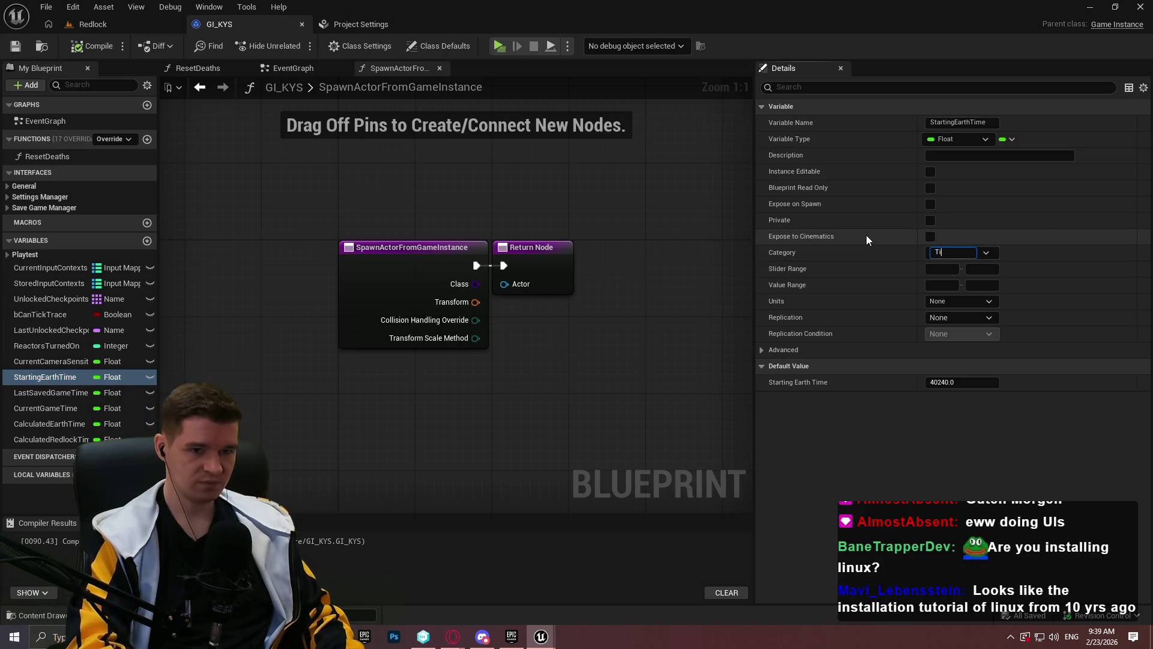
key("Return")
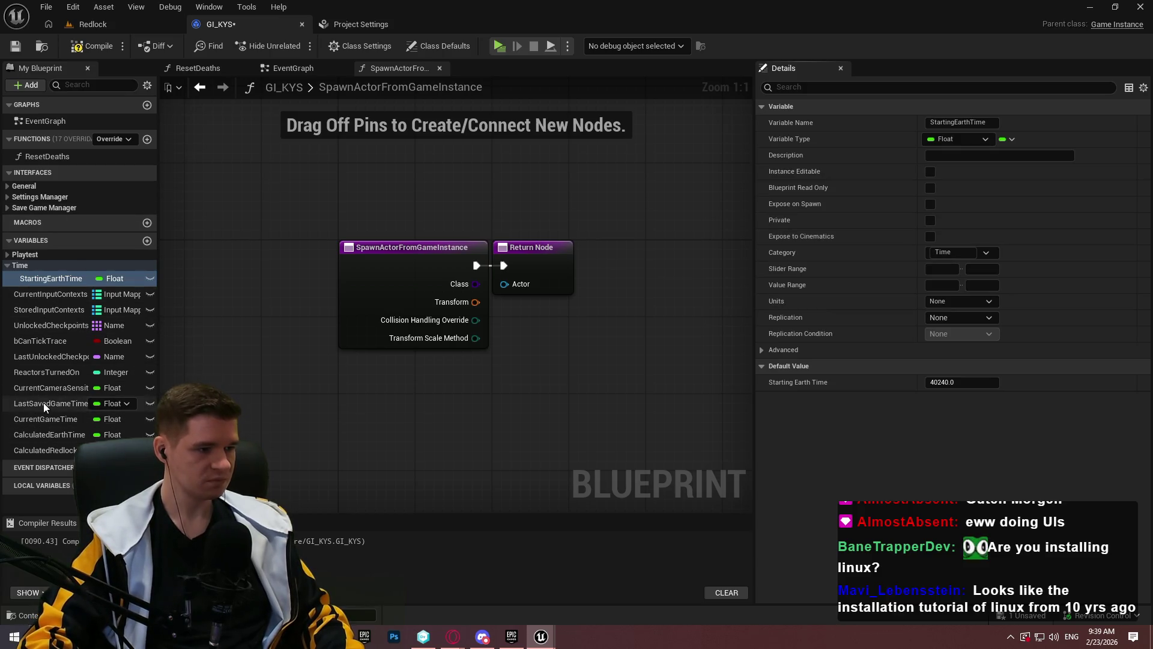
mouse_move(42, 403)
left_mouse_down()
mouse_move(31, 270)
mouse_move(21, 268)
left_mouse_up()
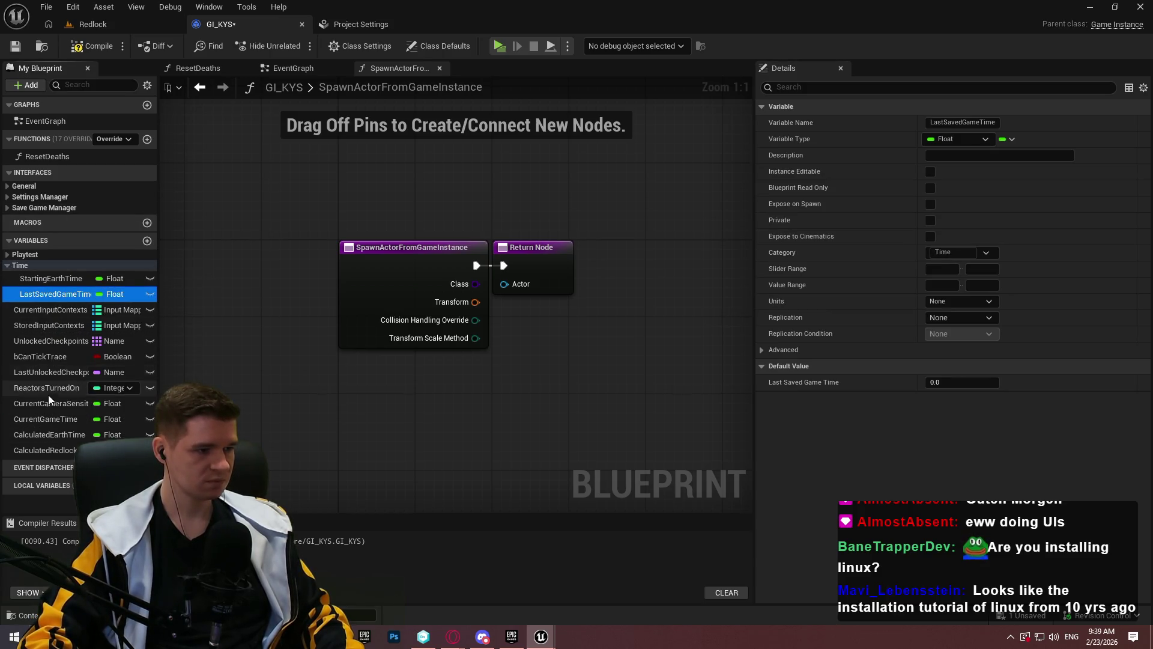
mouse_move(33, 422)
left_mouse_down()
mouse_move(13, 265)
mouse_move(38, 420)
mouse_move(28, 292)
mouse_move(34, 388)
left_mouse_up()
mouse_move(31, 434)
left_mouse_down()
mouse_move(7, 375)
mouse_move(20, 268)
left_mouse_up()
left_click_drag(35, 449, 21, 269)
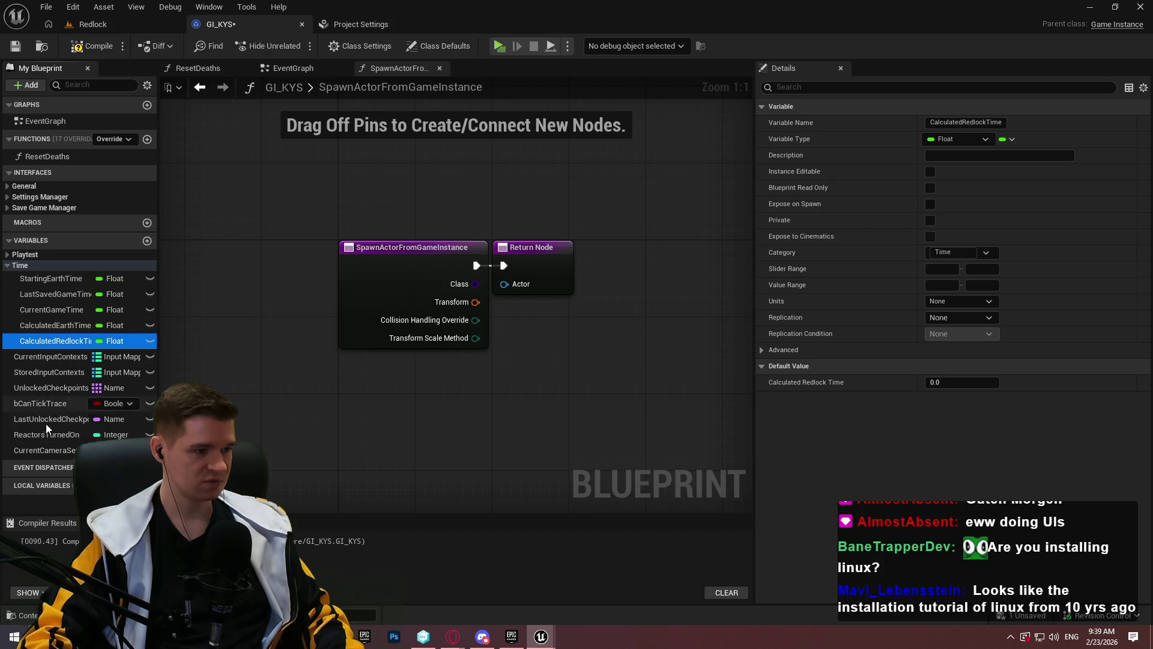
Expand the Playtest category and select UnlockedCheckpoints
left_click(11, 256)
scroll(68, 352, "down", 1)
scroll(68, 352, "down", 1)
left_click(48, 406)
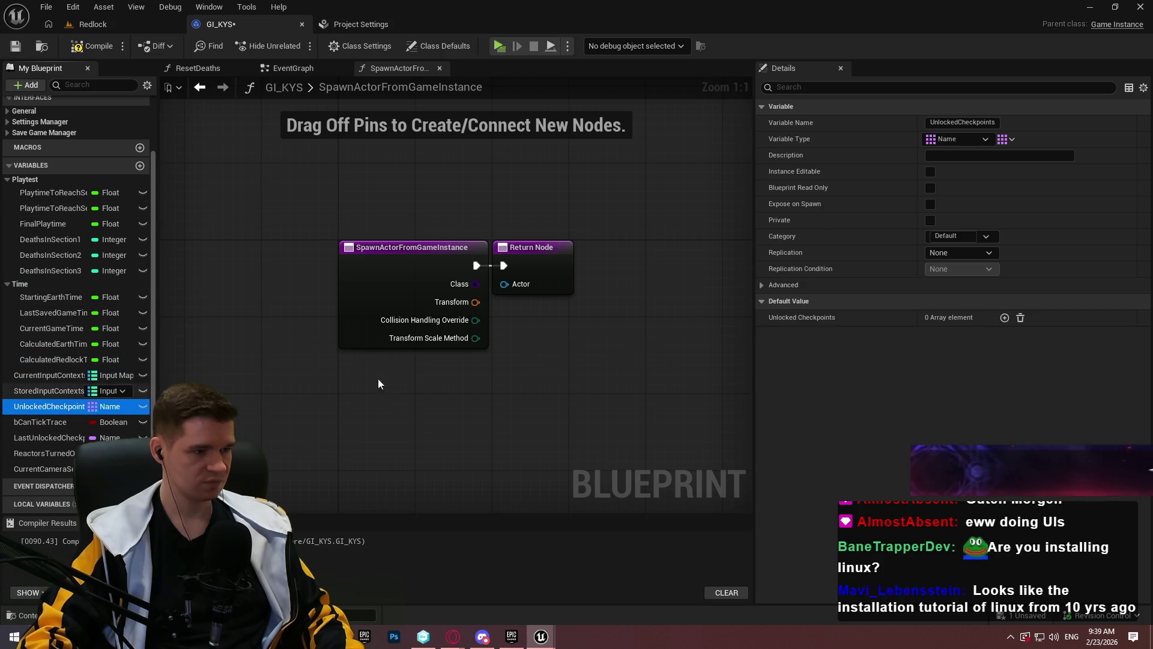
File UnlockedCheckpoints and LastUnlockedCheckpoint under a new Checkpoints category
left_click(955, 237)
type("Checkpoin")
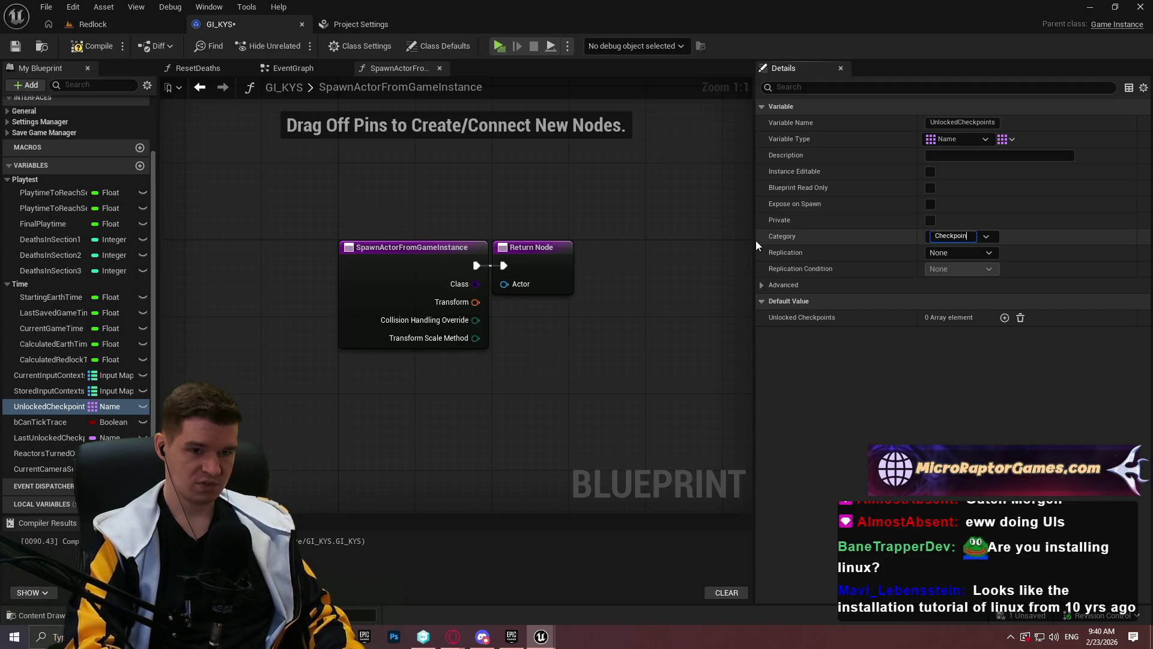
type("ts")
key("Return")
left_click(48, 417)
mouse_move(41, 444)
left_mouse_down()
mouse_move(53, 447)
mouse_move(26, 375)
left_mouse_up()
Group CurrentInputContexts and StoredInputContexts under a new Input category
left_click(27, 417)
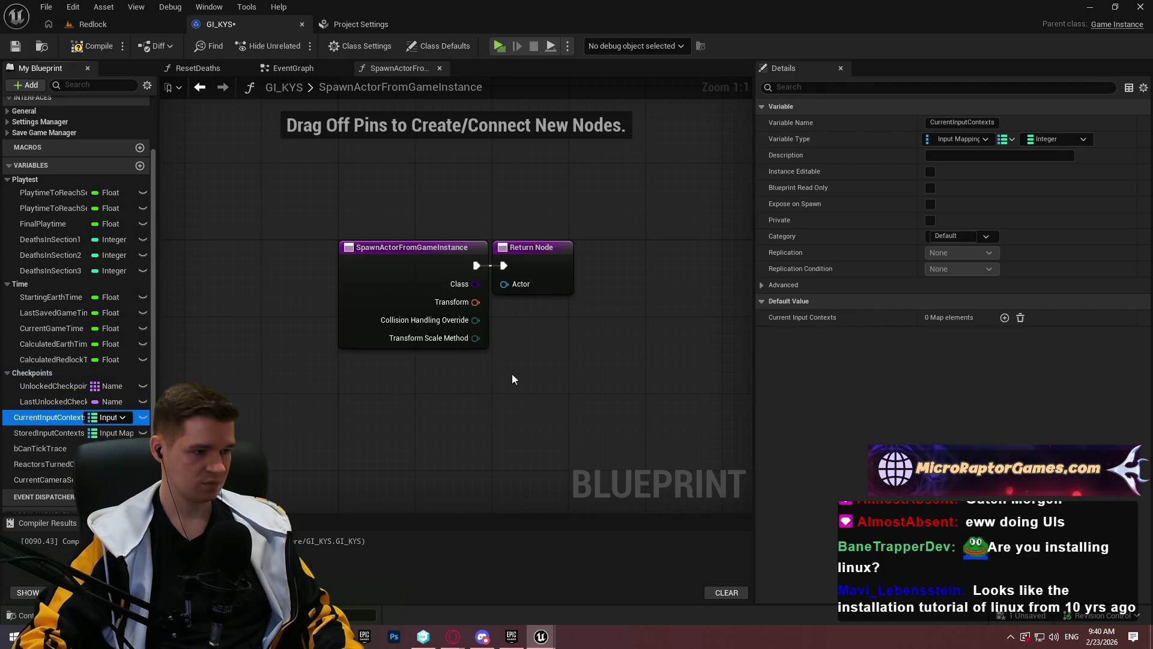
left_click(955, 236)
type("In")
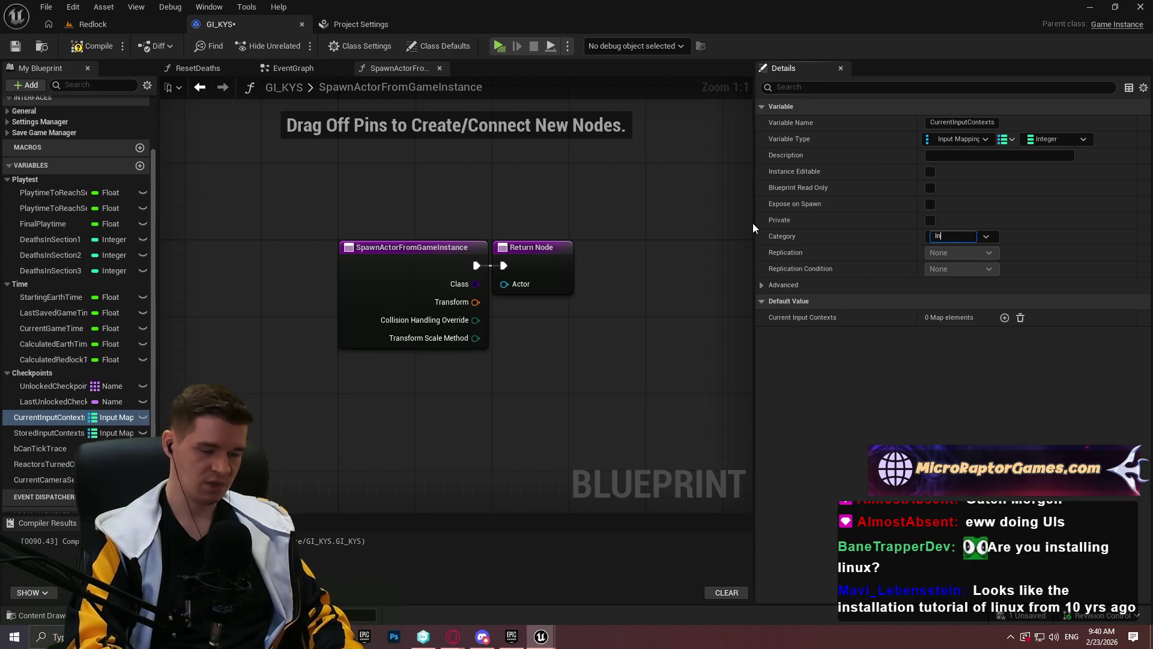
type("put")
key("Return")
left_click_drag(42, 443, 24, 415)
Put bCanTickTrace in a new Player category
left_click_drag(51, 459, 57, 461)
left_click(967, 252)
type("Player")
key("Return")
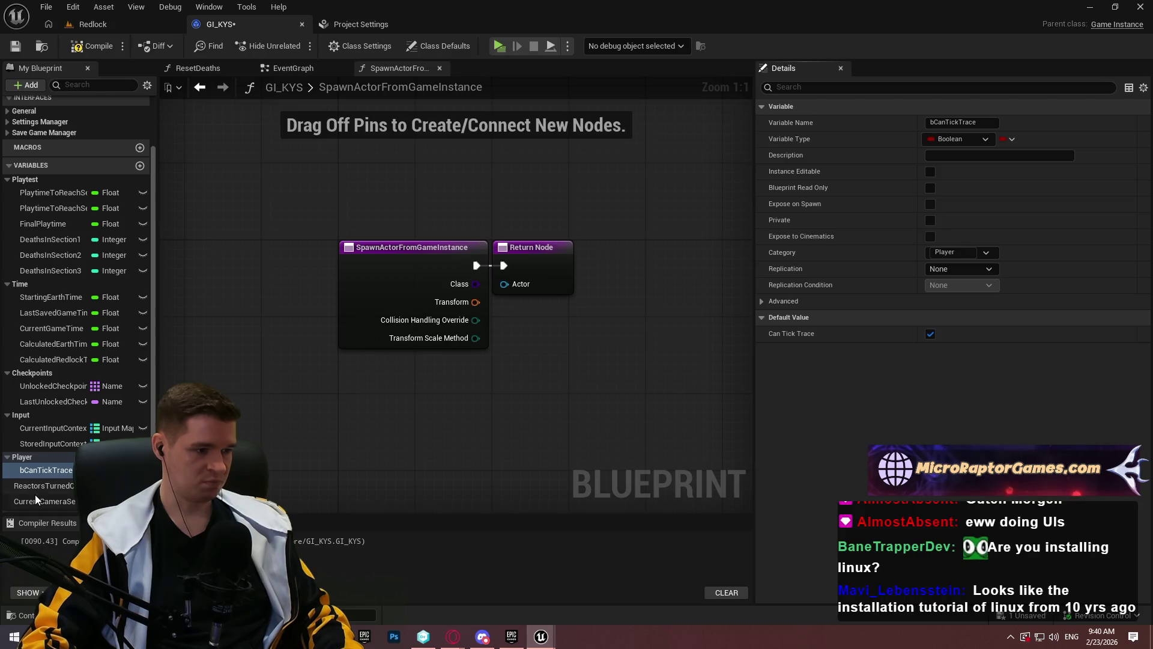
Move ReactorsTurnedOn into Playtest and file CurrentCameraSensitivity under a new Settings category
left_click(35, 498)
mouse_move(60, 487)
left_mouse_down()
mouse_move(42, 487)
mouse_move(13, 193)
mouse_move(24, 182)
left_mouse_up()
scroll(31, 475, "down", 1)
mouse_move(35, 471)
left_mouse_down()
mouse_move(24, 427)
mouse_move(28, 465)
left_mouse_up()
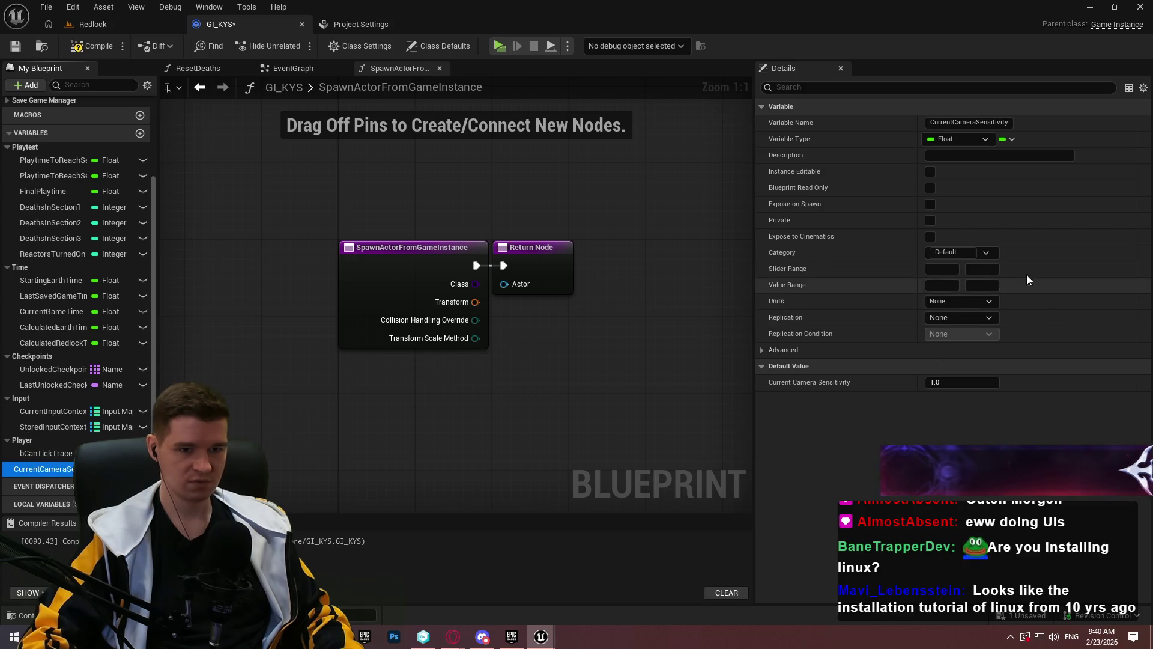
left_click(952, 252)
type("Se")
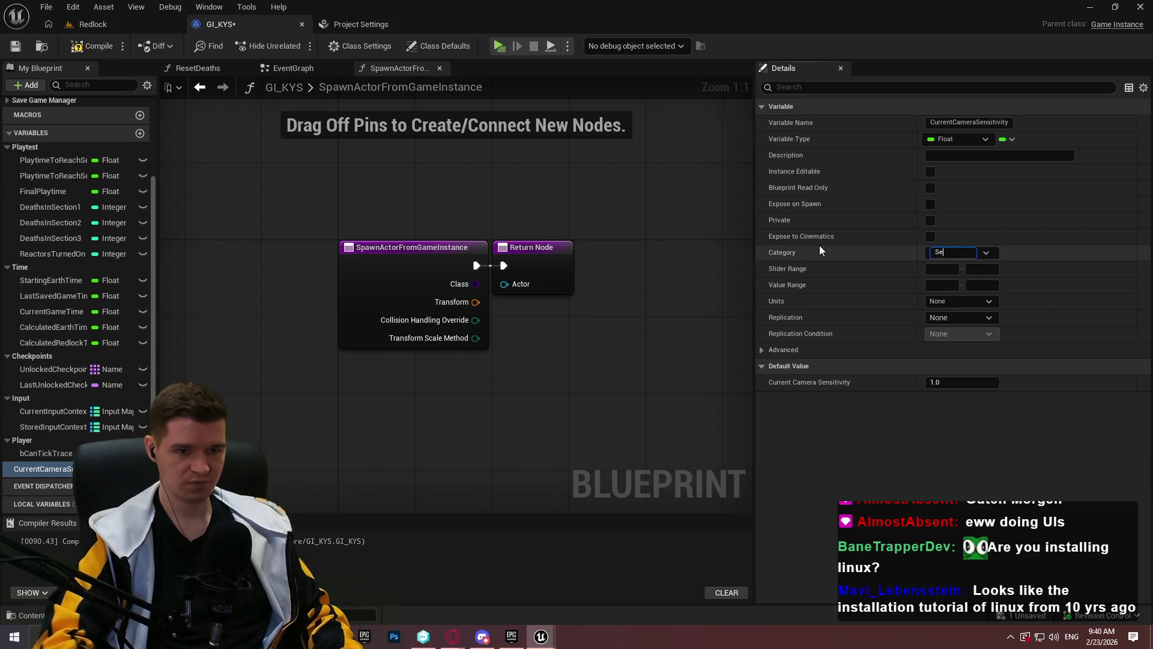
type("ttings")
key("Return")
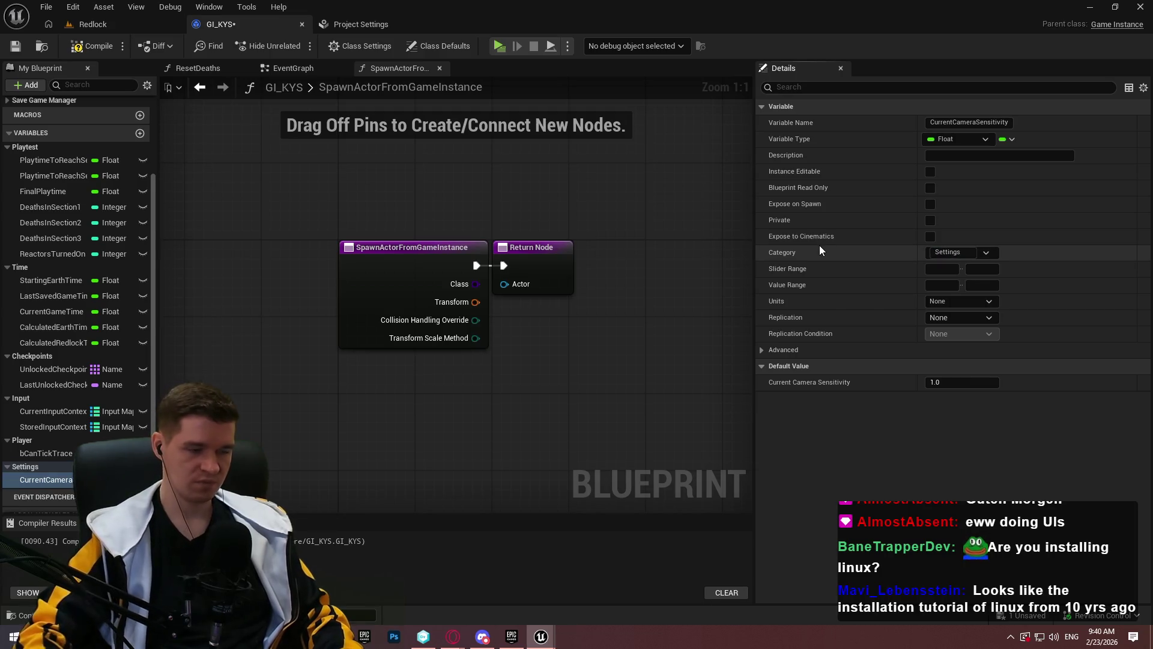
Collapse the Playtest, Time, Checkpoints, Input, Player and Settings categories
left_click(7, 146)
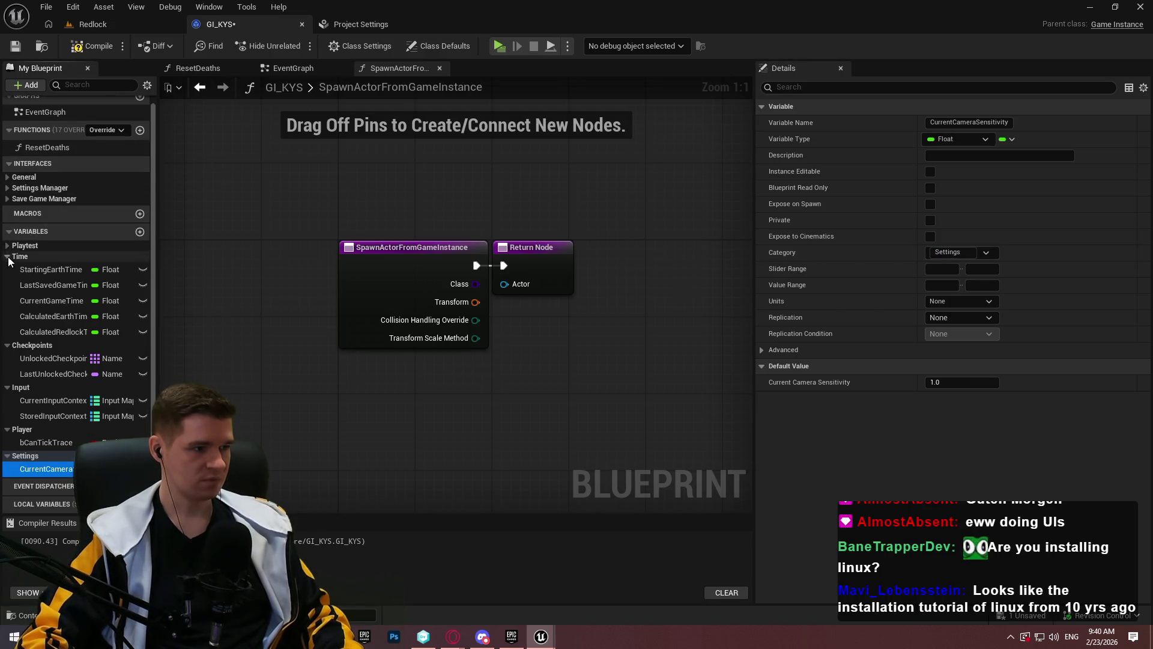
left_click(7, 257)
left_click(7, 276)
left_click(8, 287)
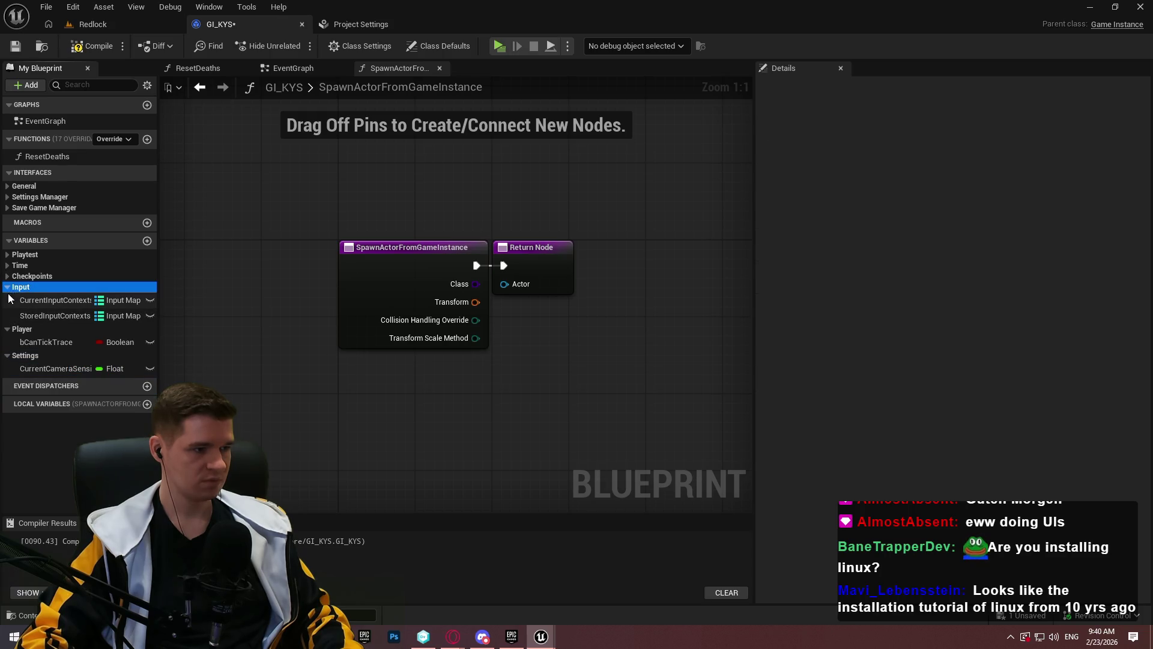
left_click(7, 287)
left_click(7, 297)
left_click(7, 308)
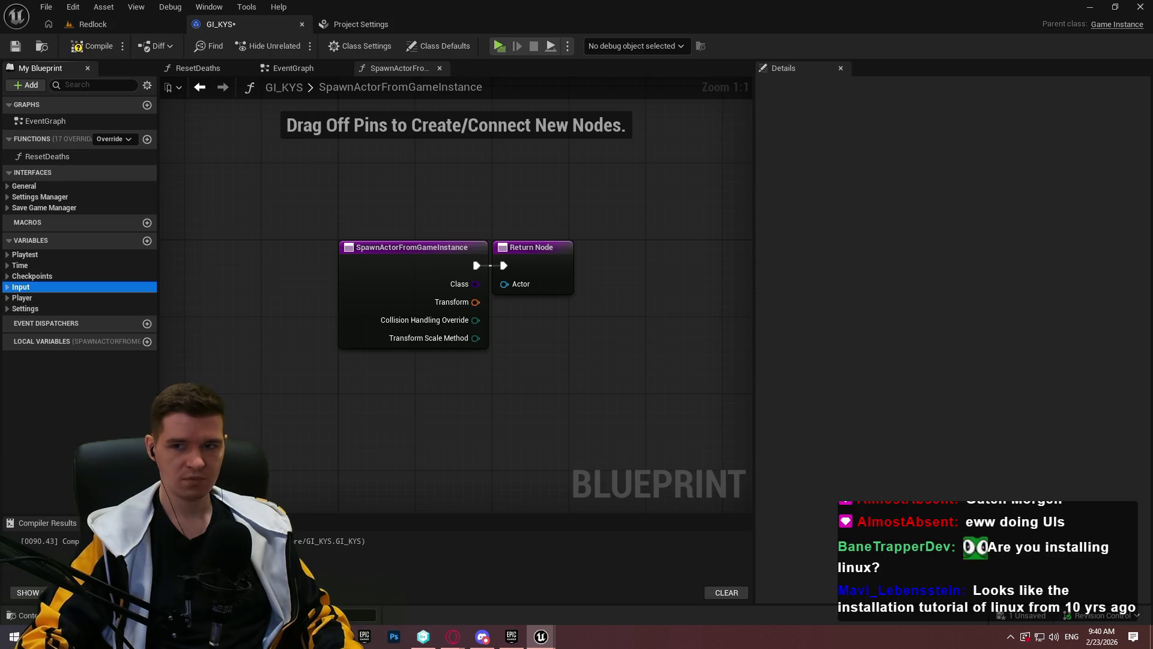
key("alt+Tab")
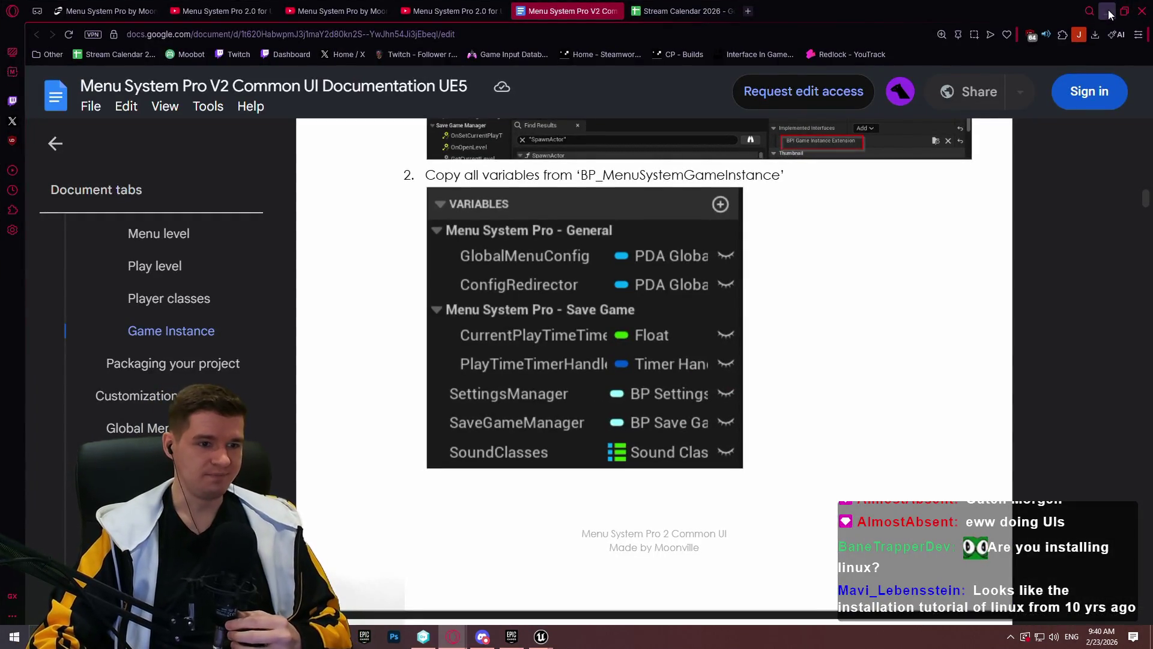
key("alt+Tab")
key("alt+Tab")
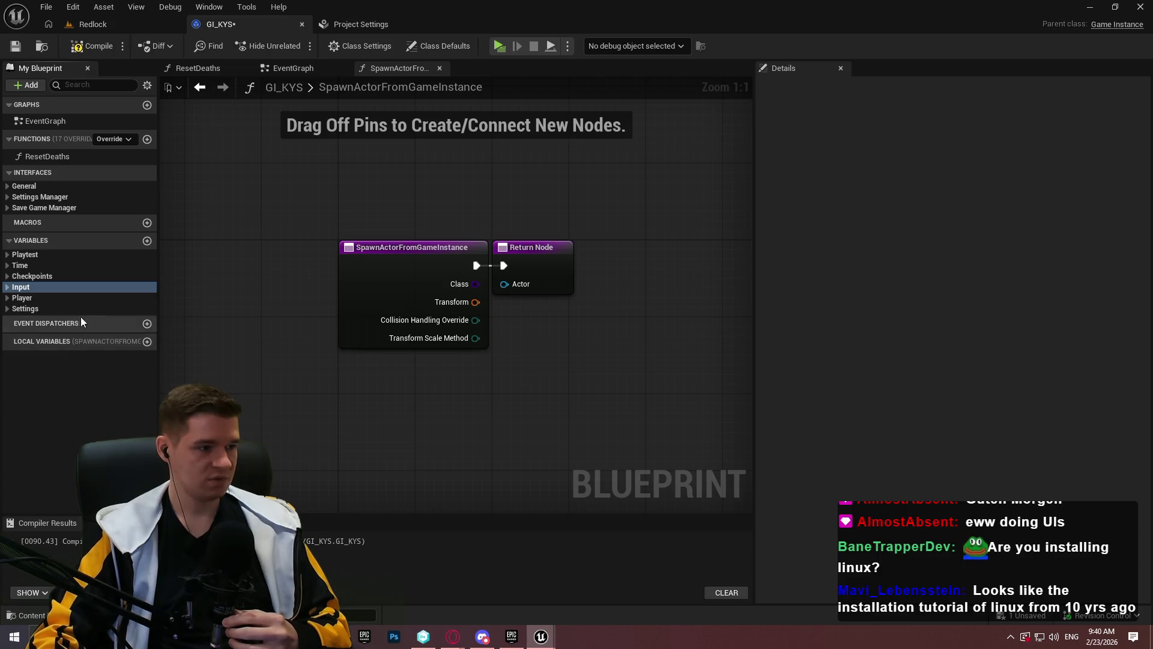
left_click(148, 240)
Make the new variable a PDA Global Menu Config reference named GlobalMenuConfig
left_click(103, 321)
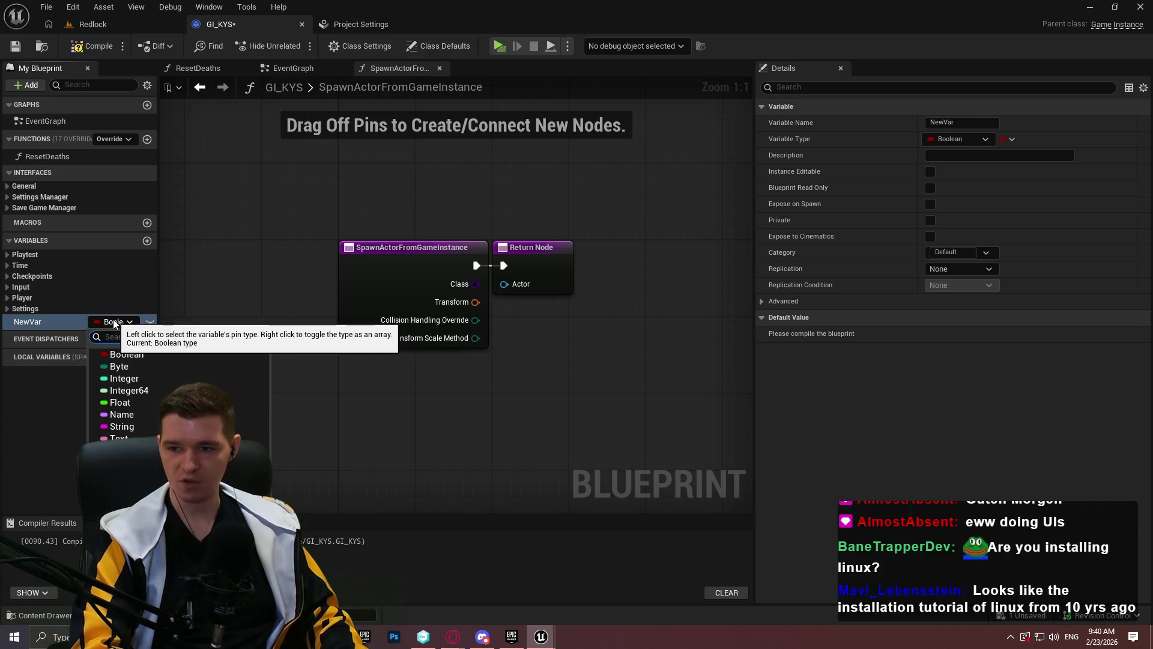
type("pda")
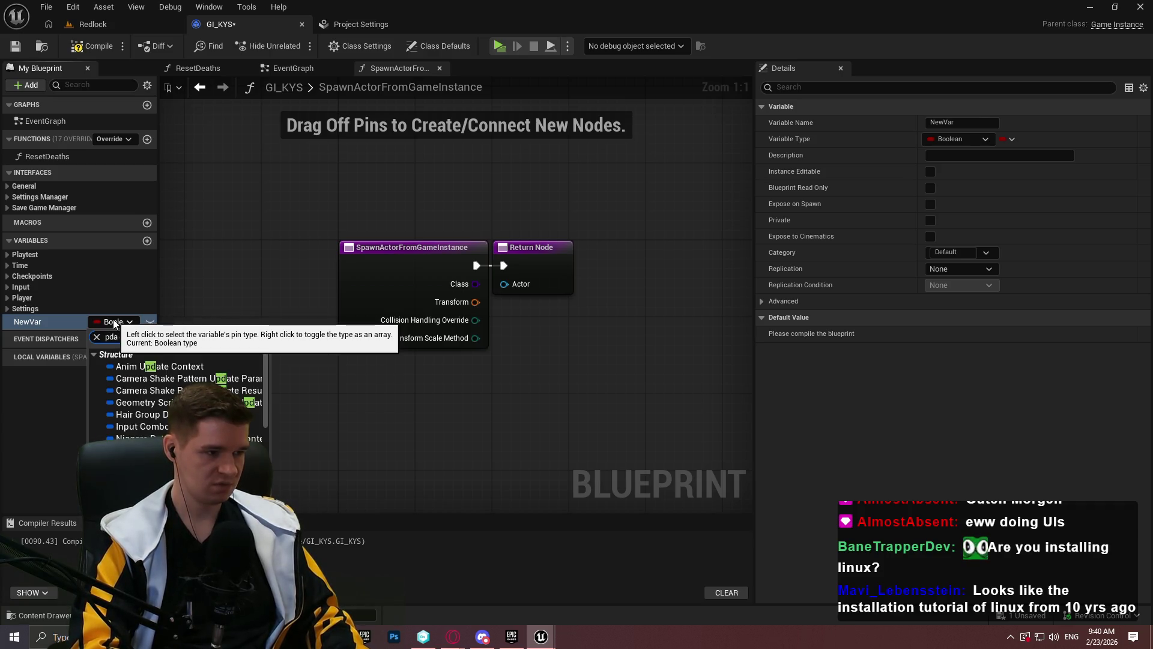
type(" glob")
mouse_move(240, 367)
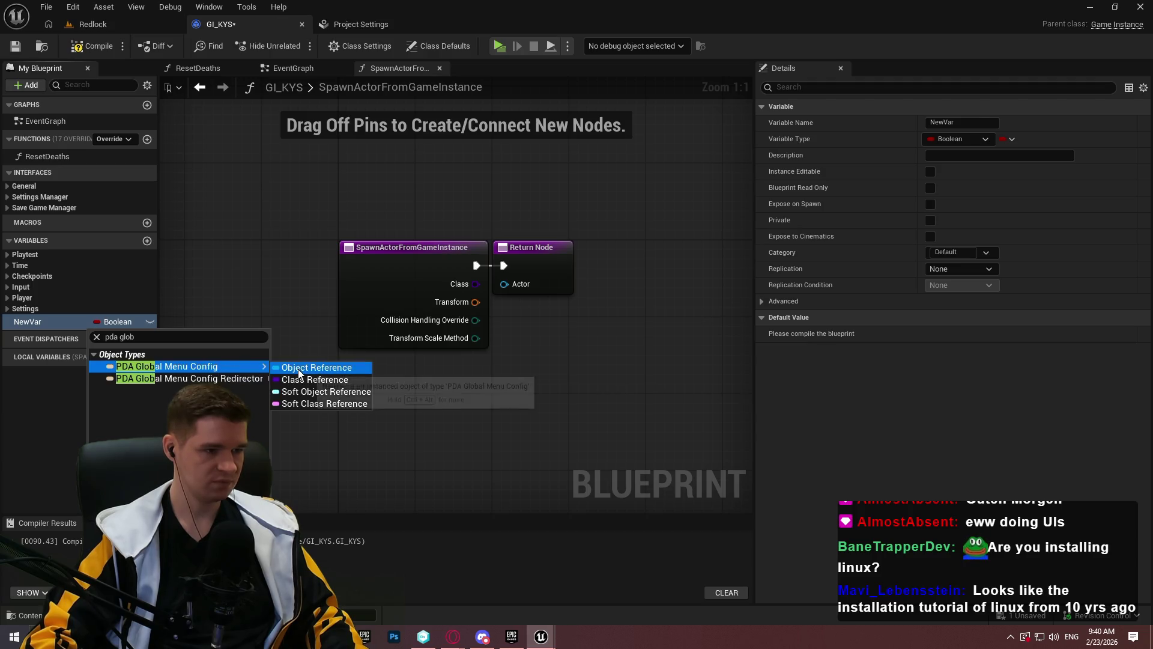
left_click(298, 368)
left_click(30, 322)
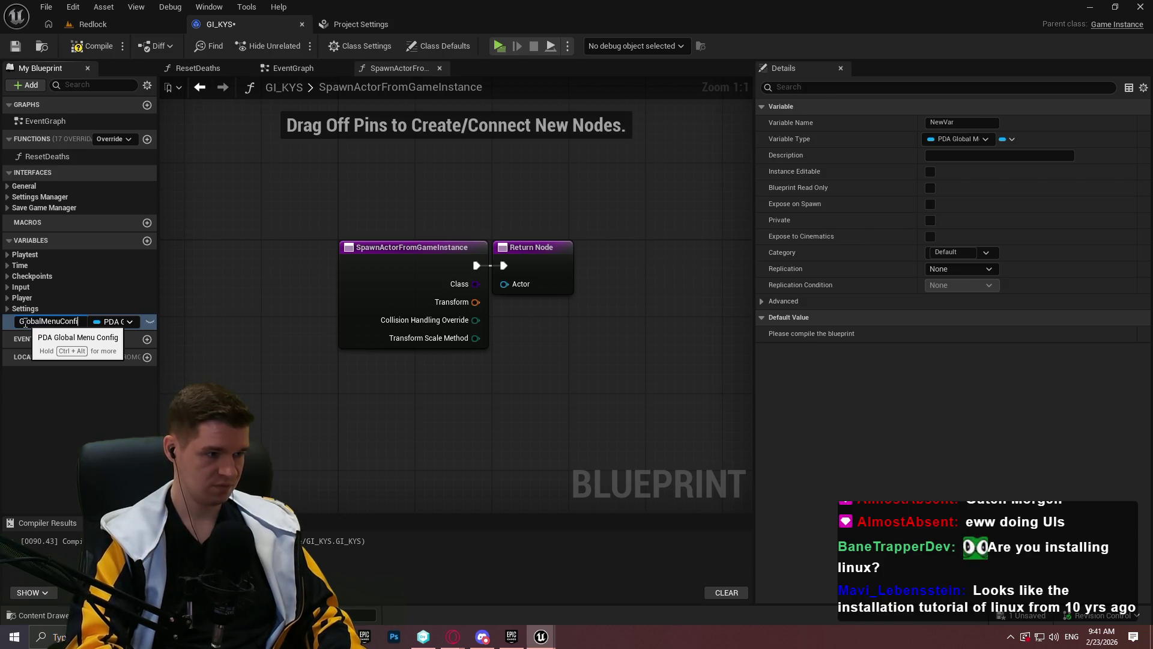
type("g")
key("Return")
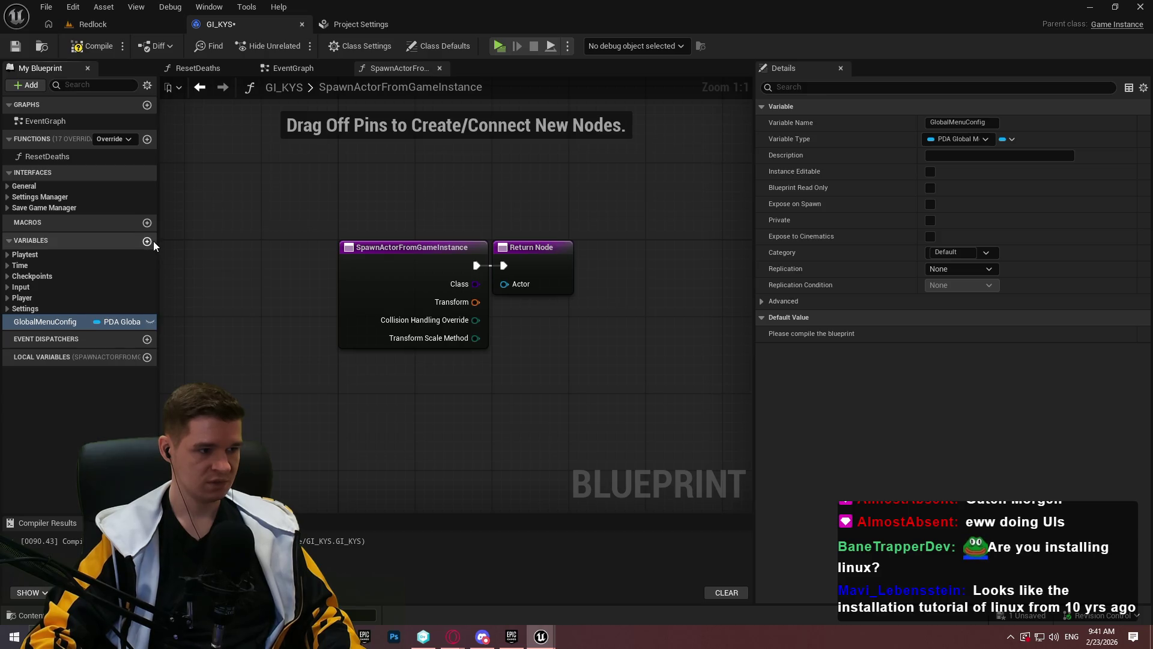
Add a PDA Global Menu Config Redirector reference variable named ConfigRedirector
left_click(150, 241)
left_click(107, 336)
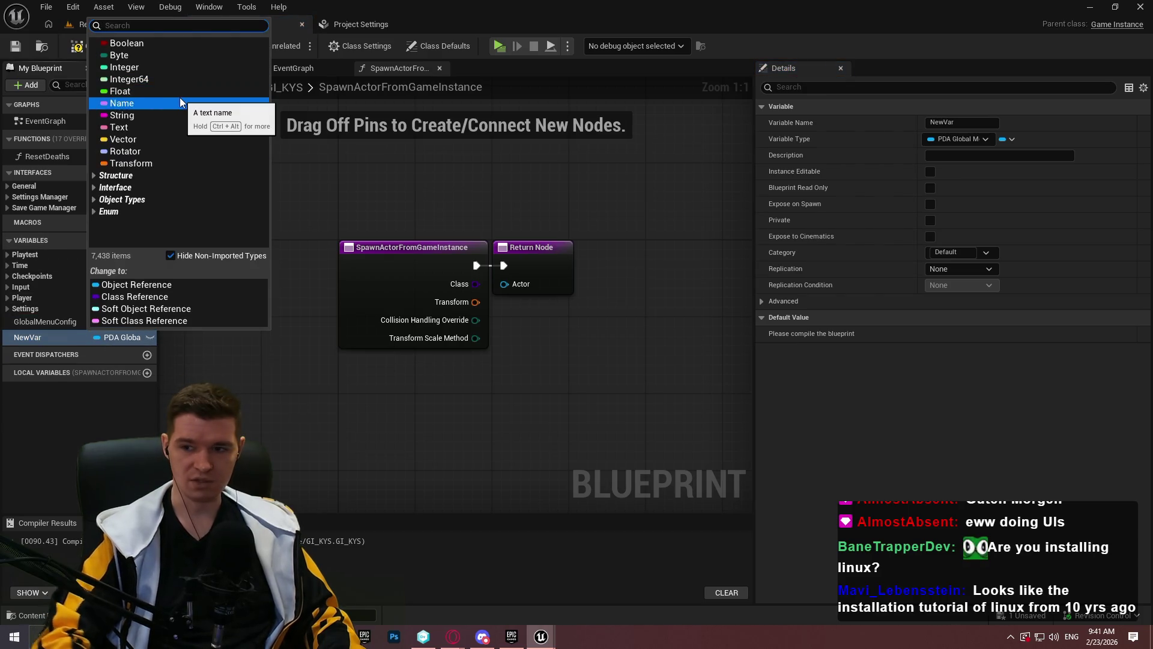
type("pda glob")
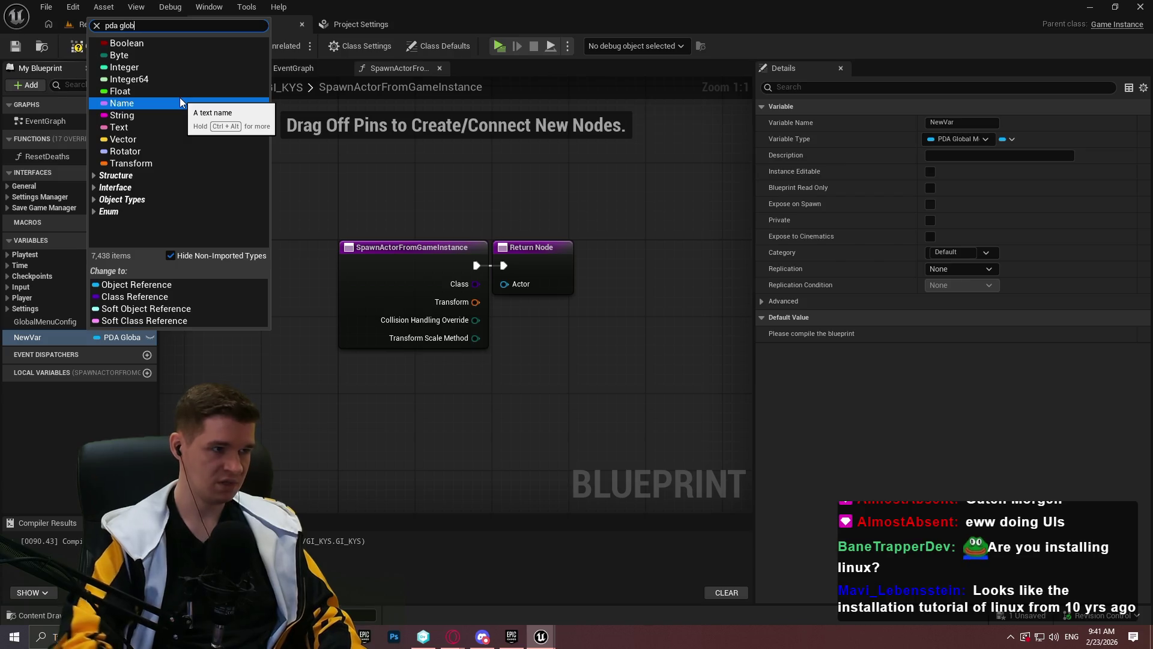
mouse_move(198, 67)
left_click(339, 65)
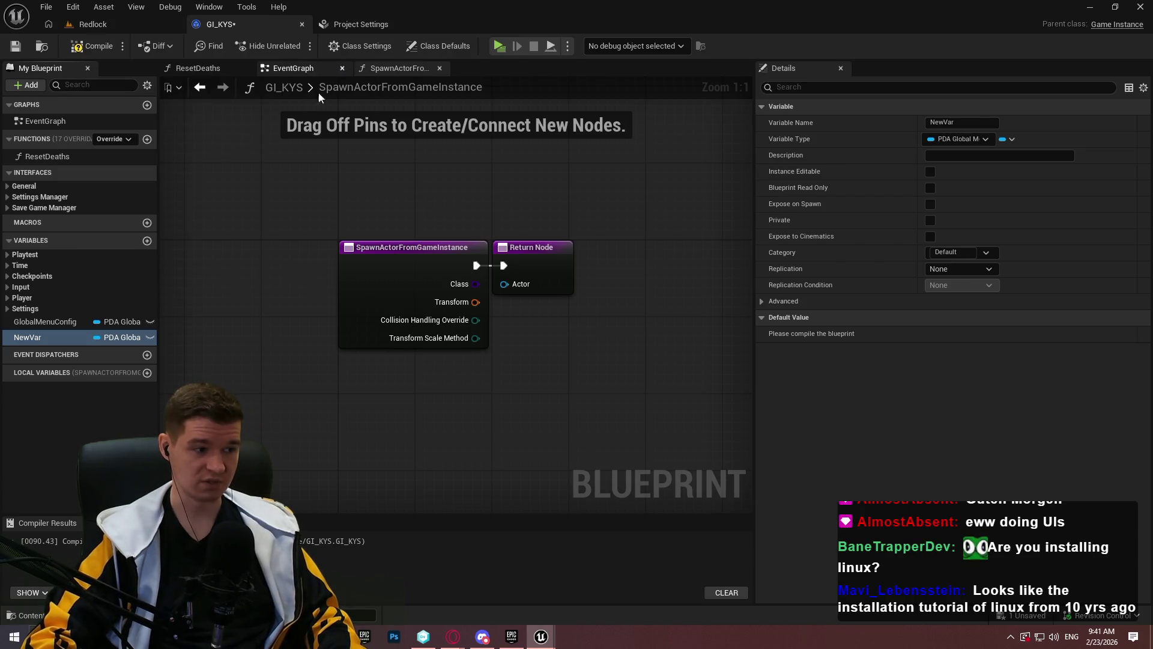
left_click(28, 337)
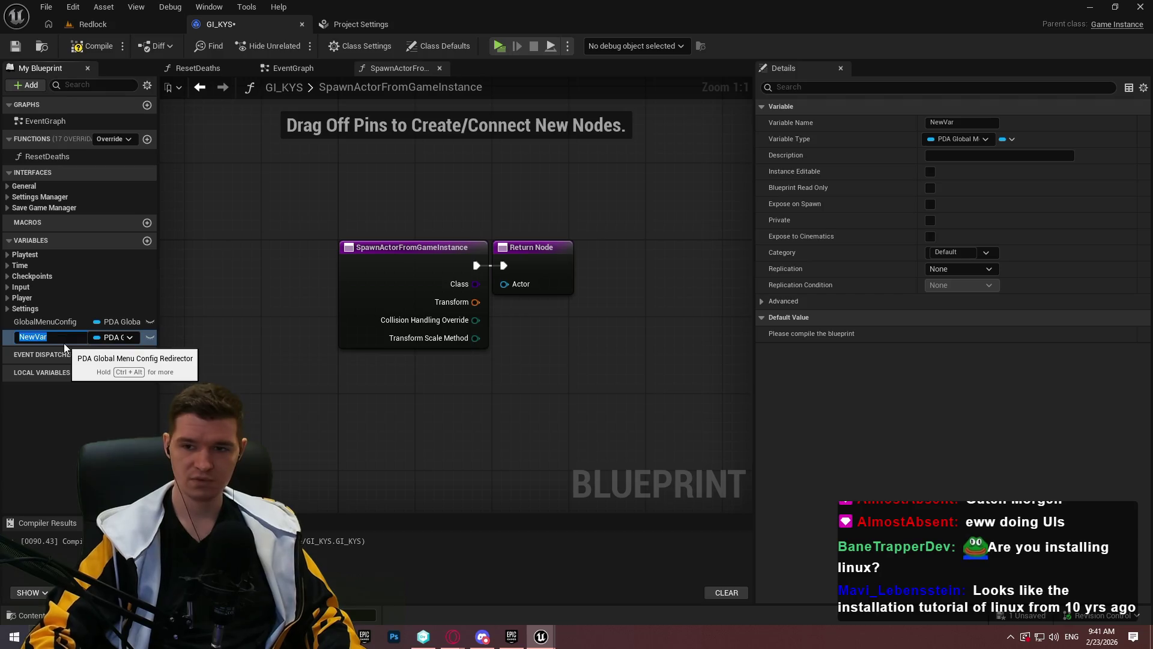
type("ConfigRedirecto")
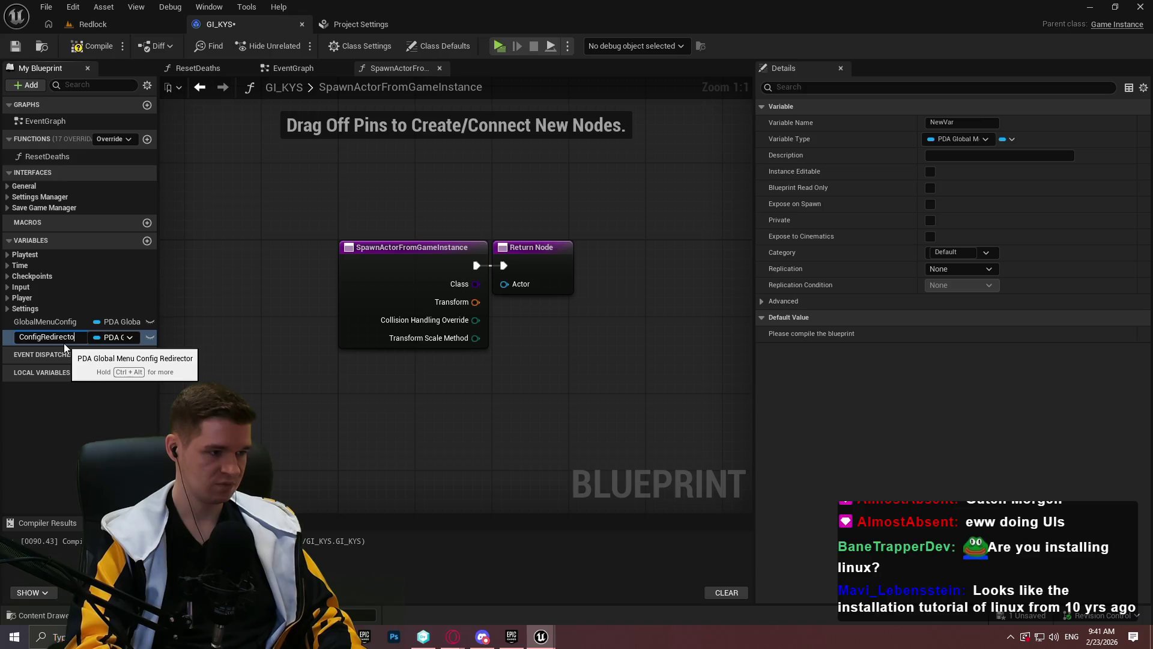
type("r")
key("Return")
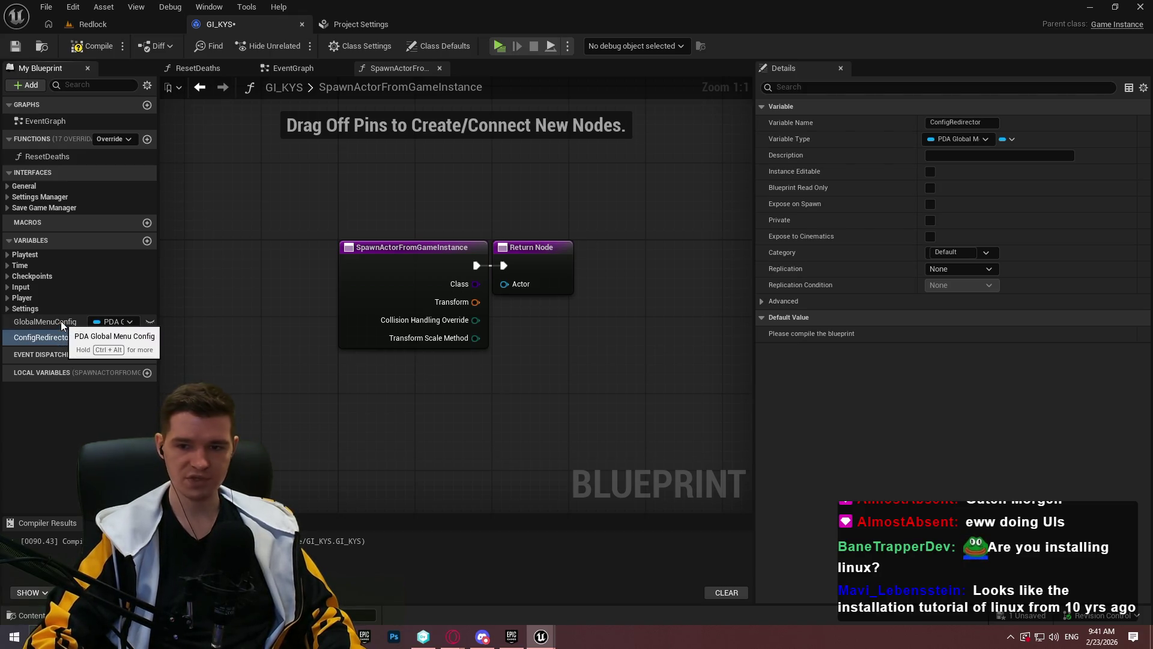
Put GlobalMenuConfig in a new 'Menu System Pro - General' category and drag ConfigRedirector into it
left_click(54, 321)
left_click(952, 252)
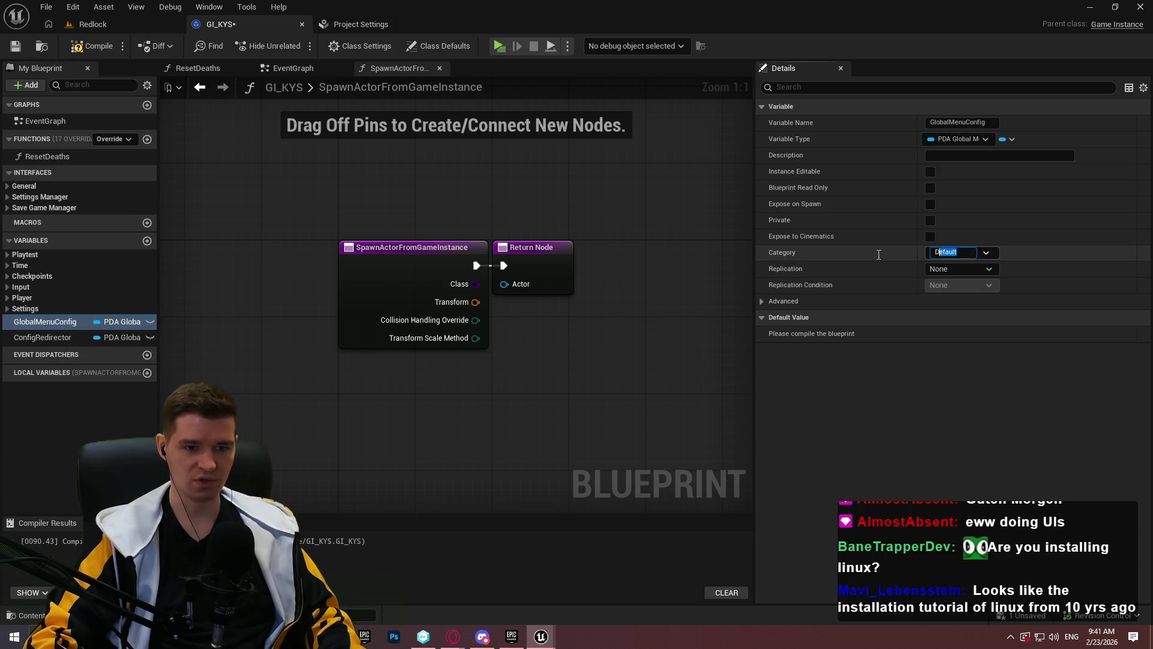
type("MenuSystemPro - General")
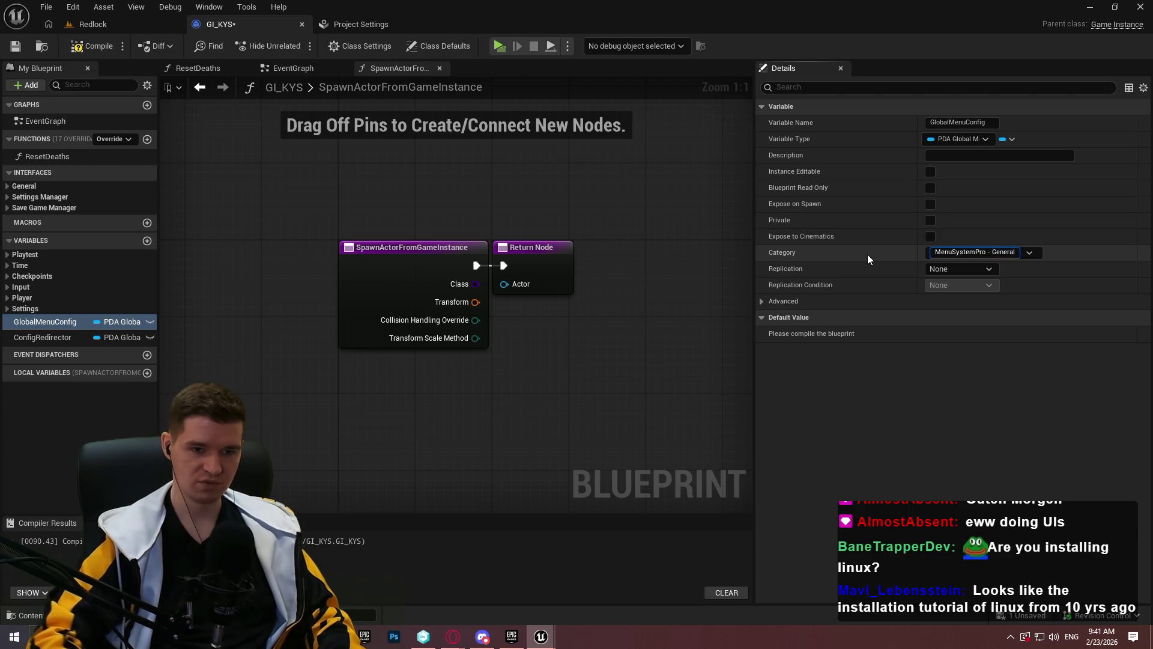
left_click(976, 247)
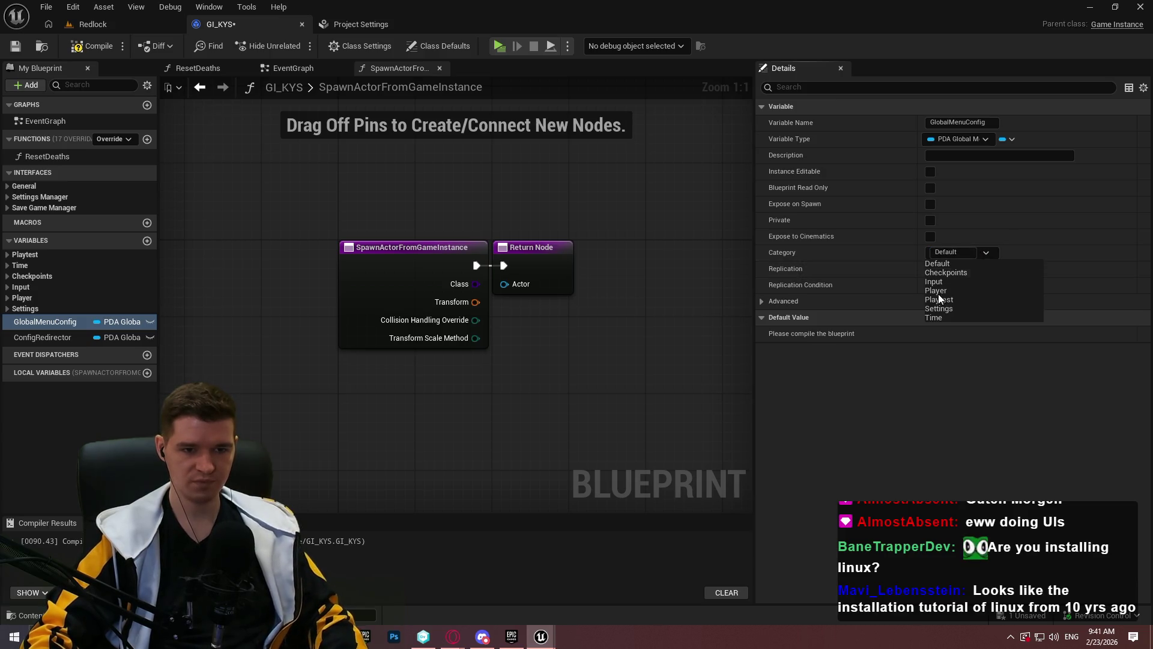
key("Escape")
type("M")
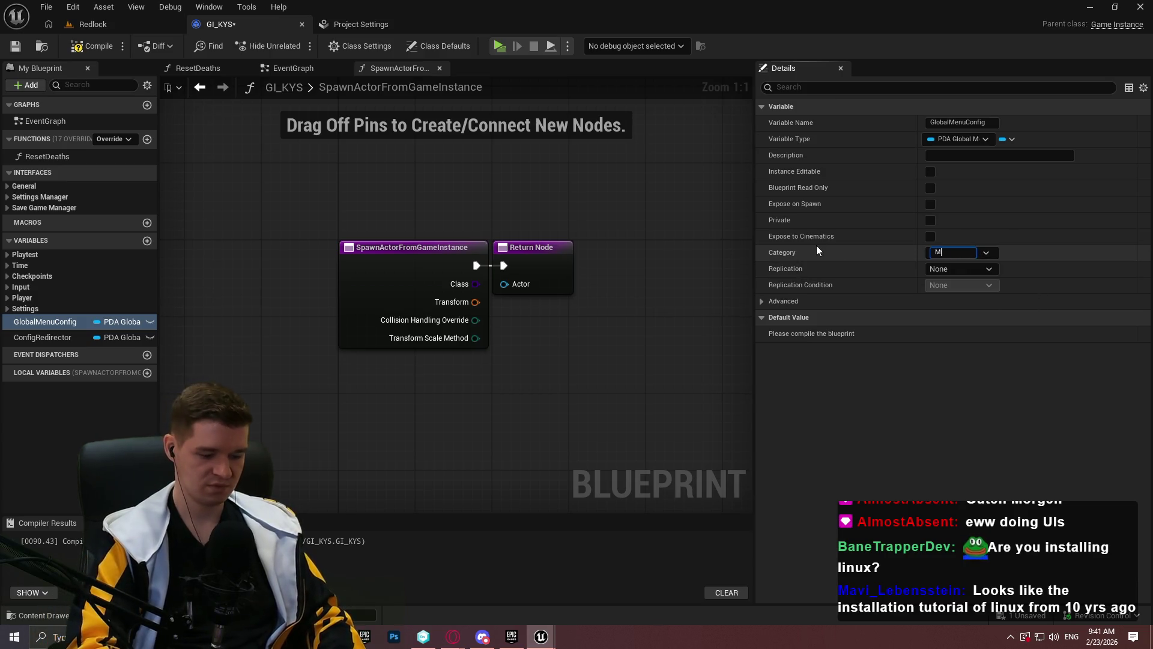
type("enu System Pro")
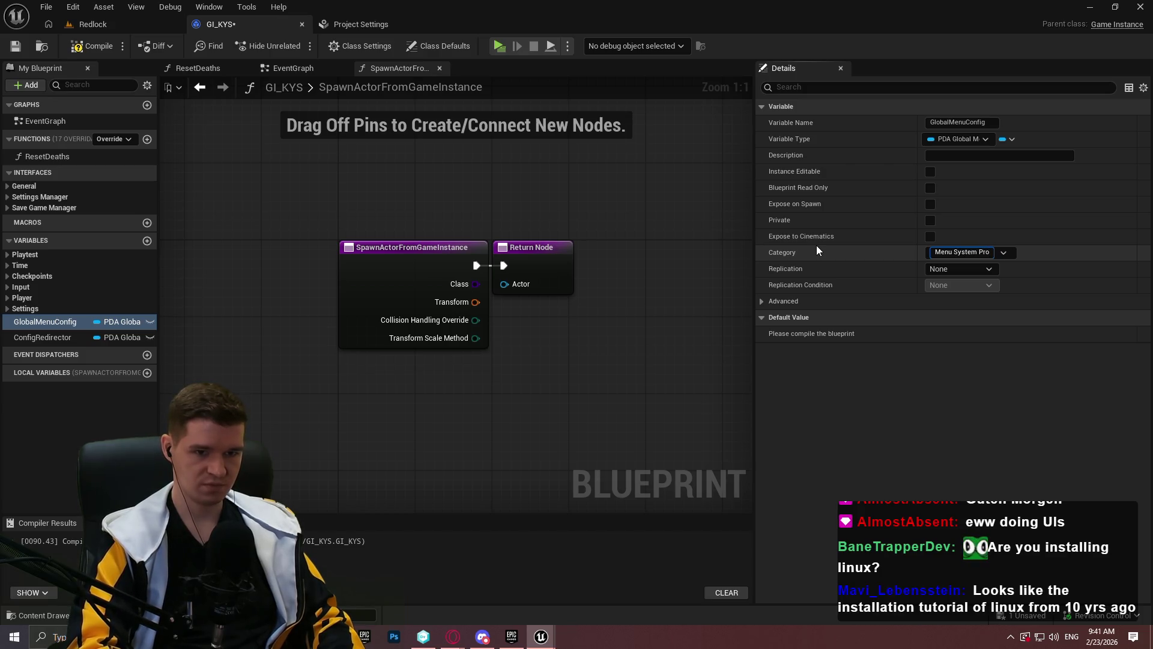
type(" - General")
key("Return")
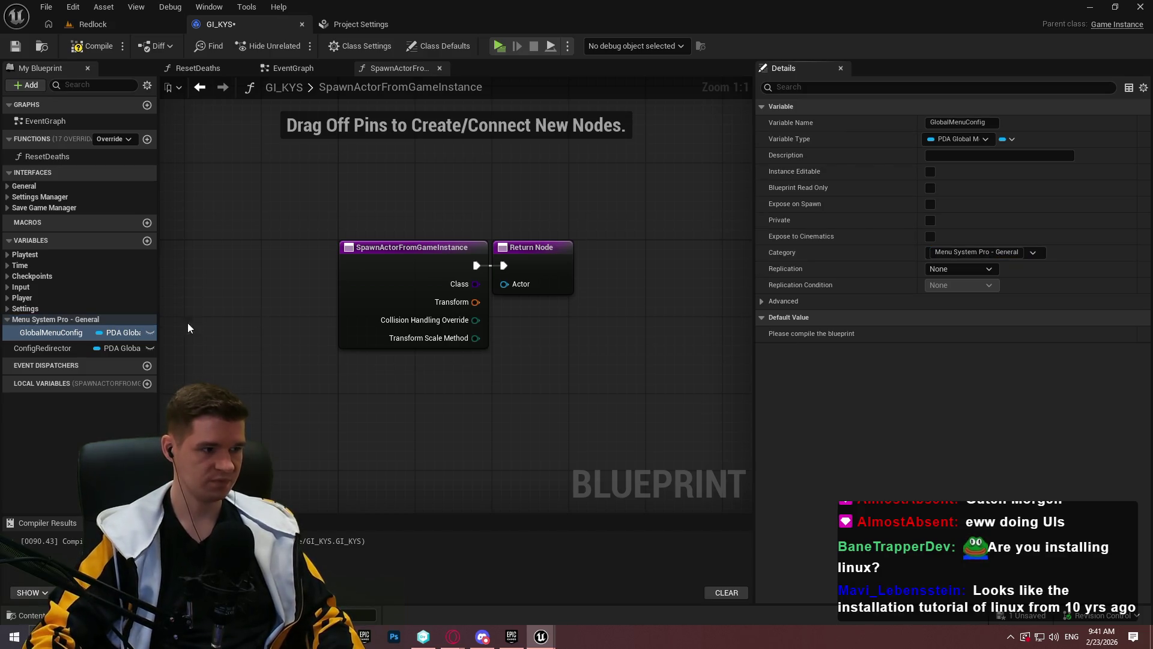
left_click_drag(45, 352, 29, 319)
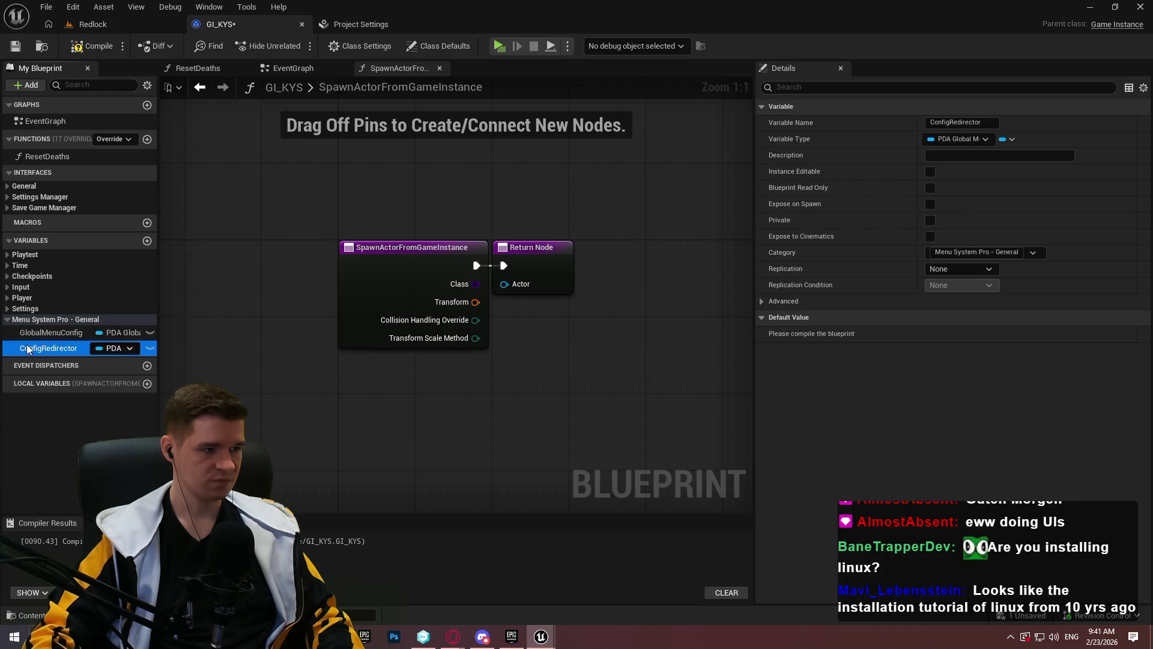
left_click(147, 240)
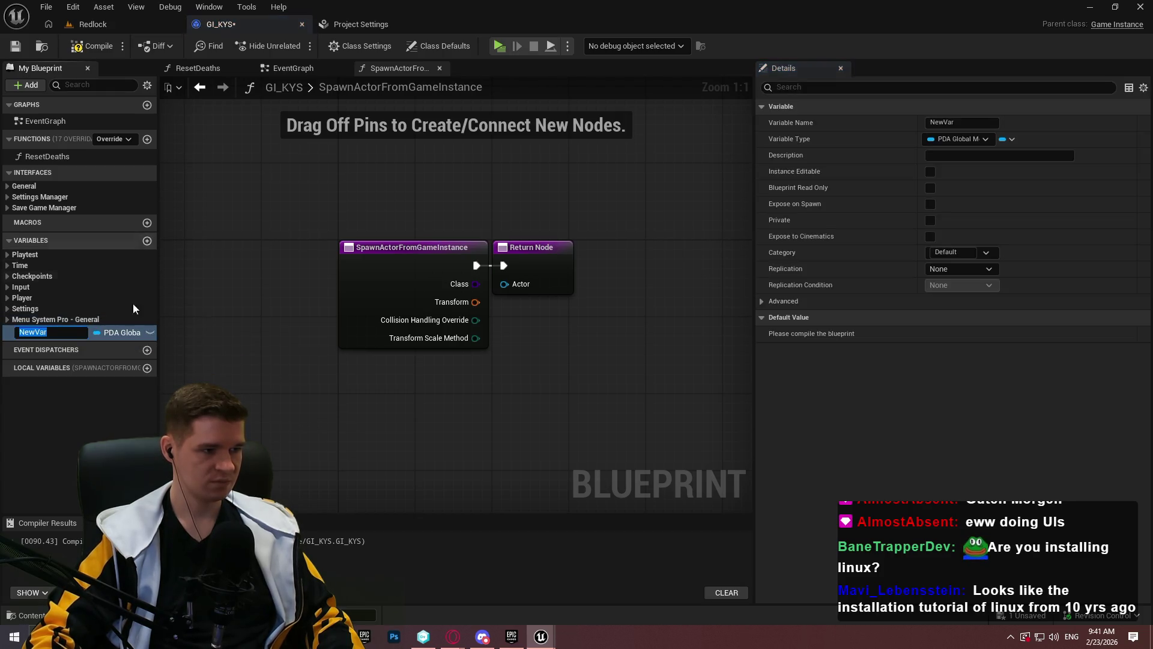
Make the new variable a Float named CurrentPlayTimeTimer, then add another variable
left_click(107, 331)
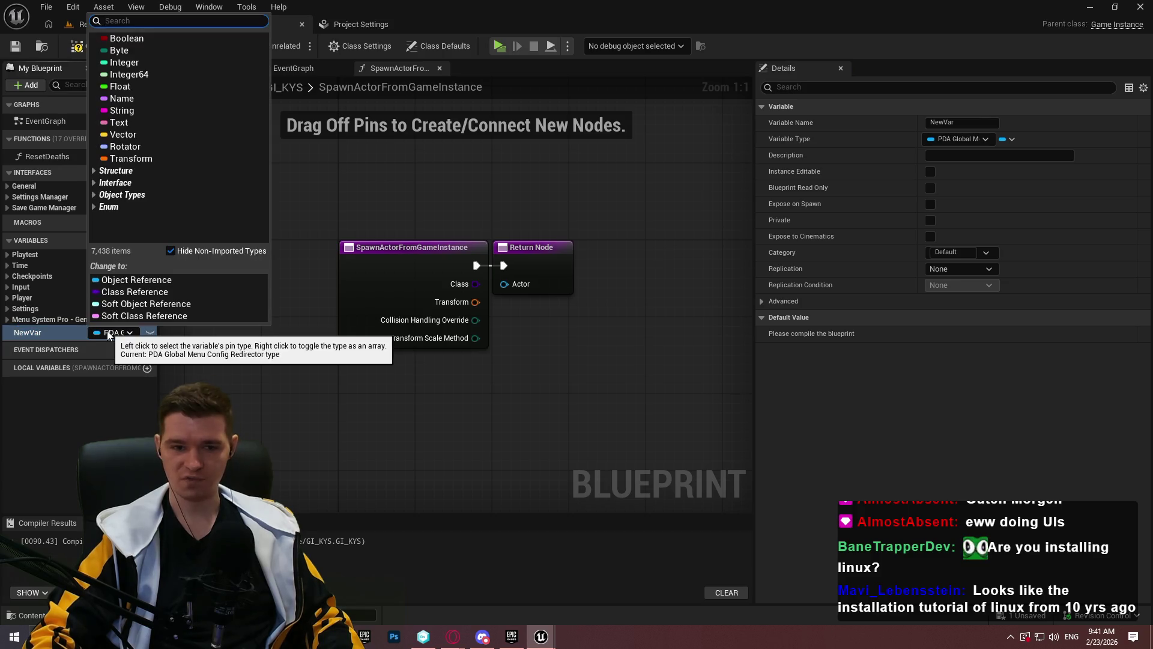
left_click(121, 87)
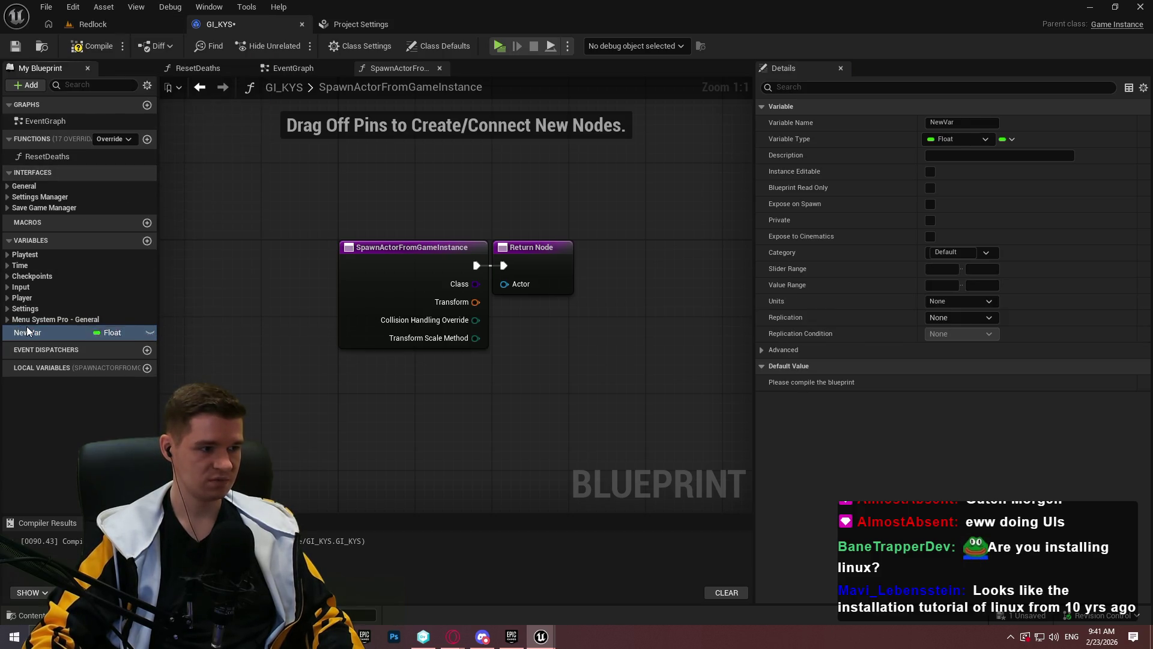
key("F2")
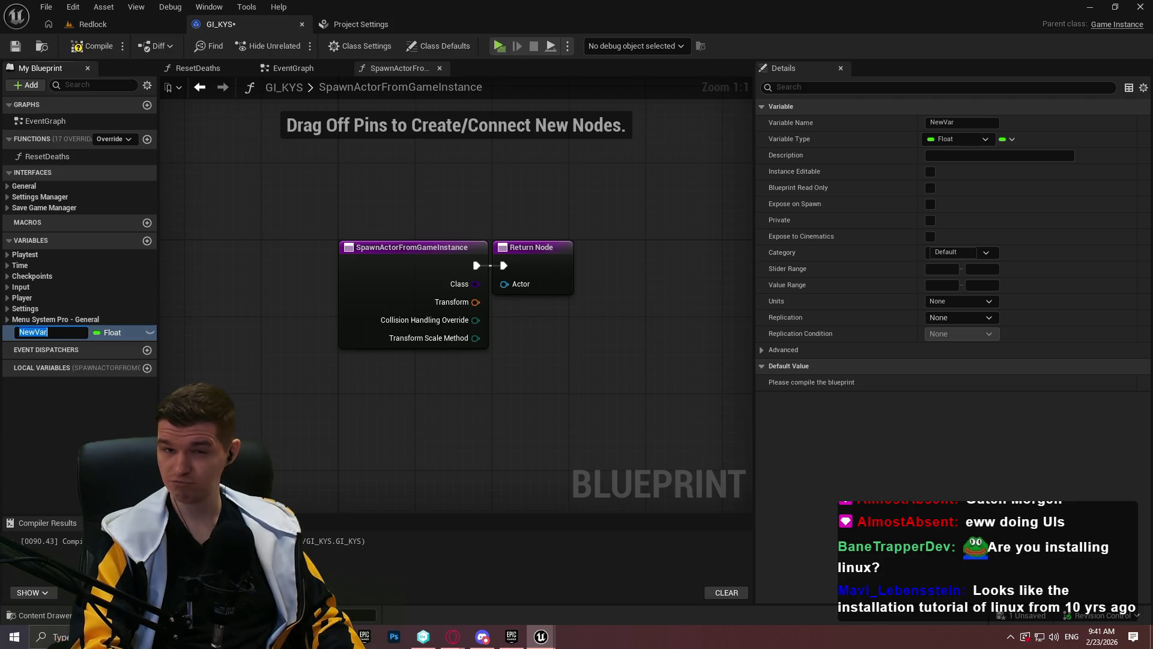
type("Cur")
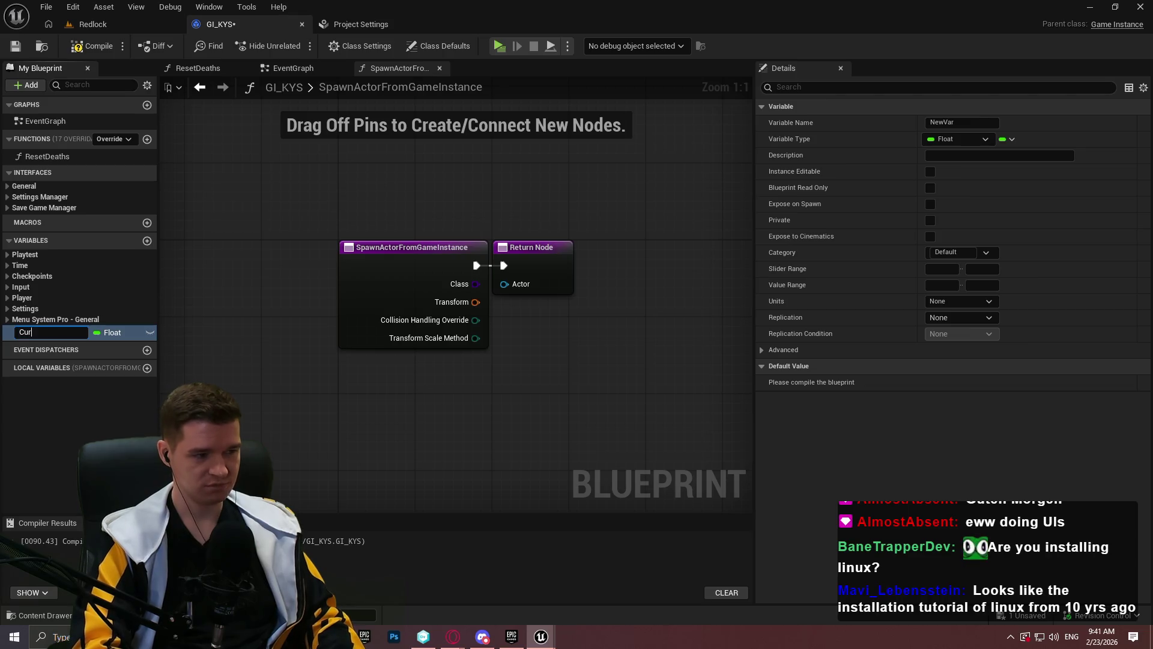
type("rentPlay")
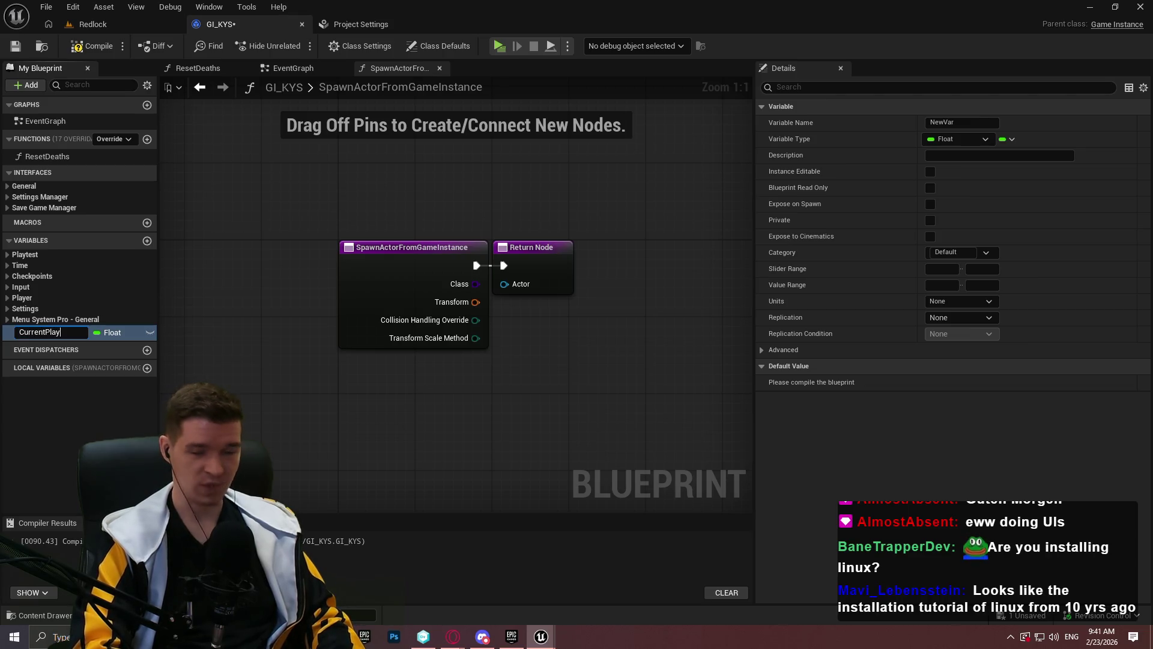
type("TimeTimer")
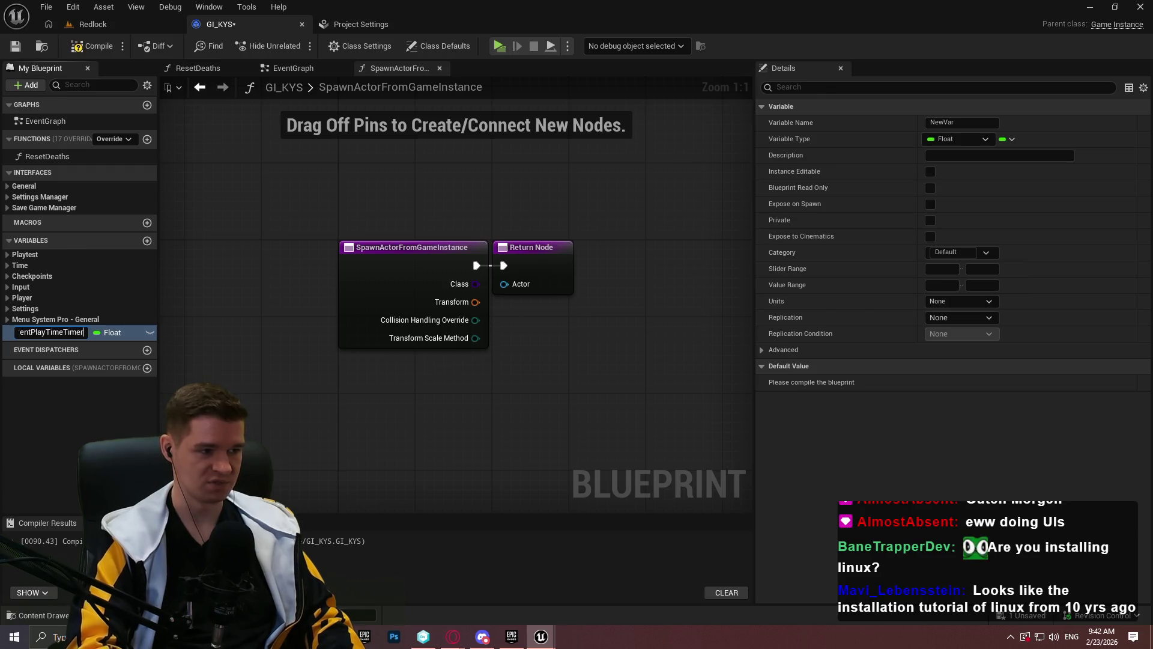
key("Return")
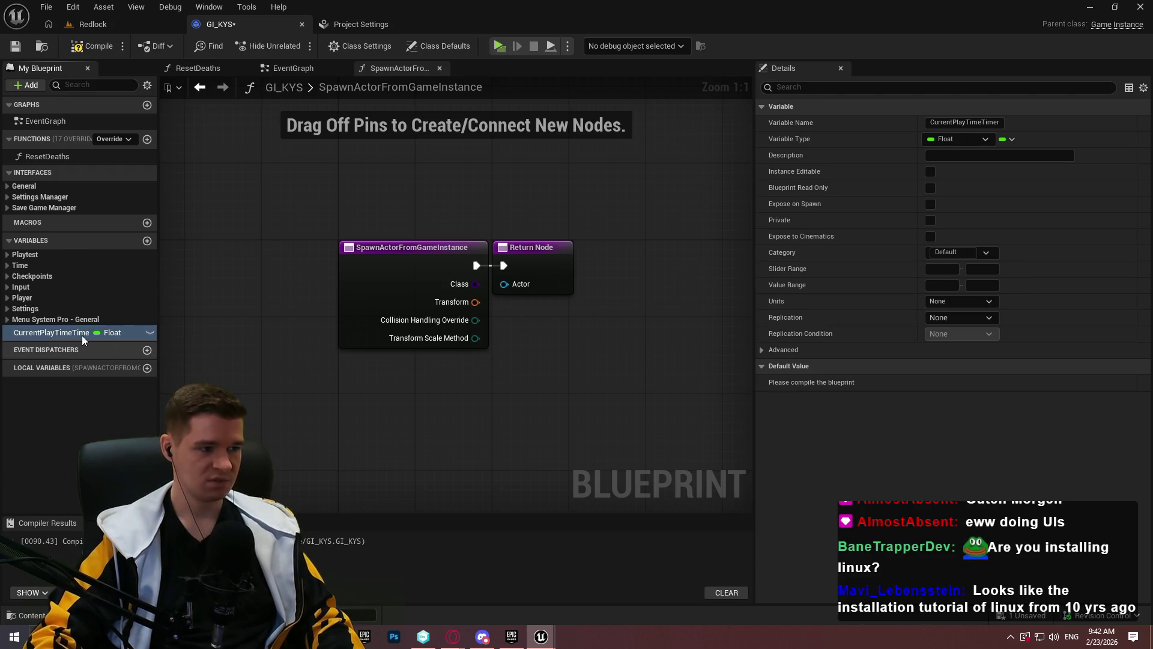
left_click(146, 240)
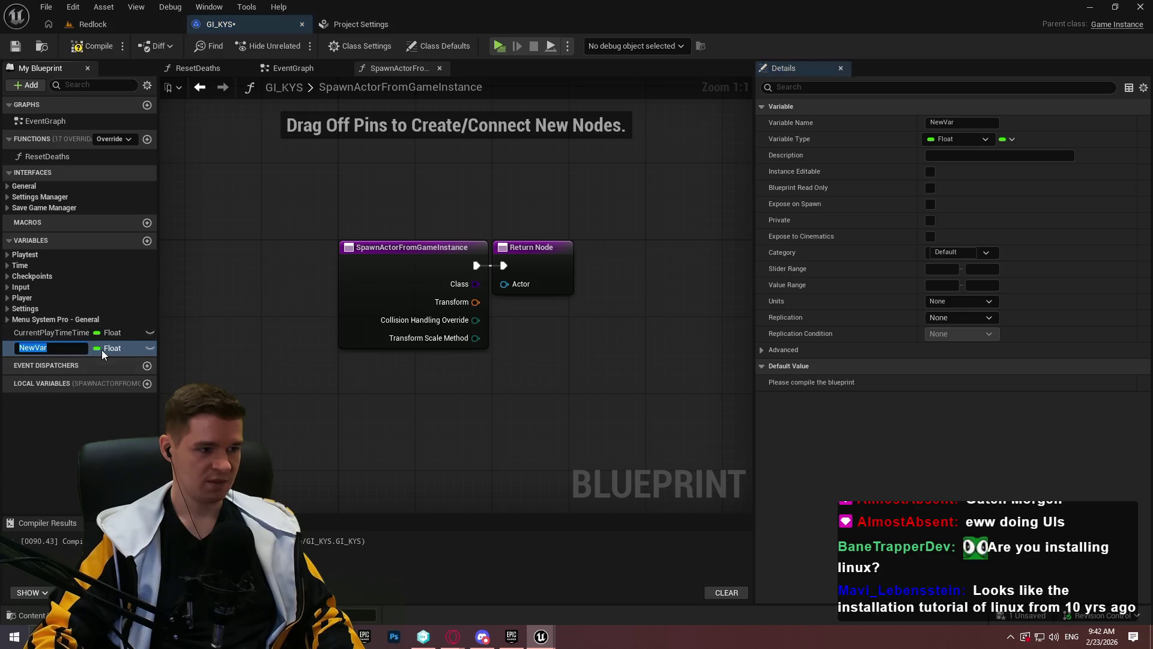
left_click(102, 349)
Make the new variable a Timer Handle named PlayTimeTimerHandle
type("timer")
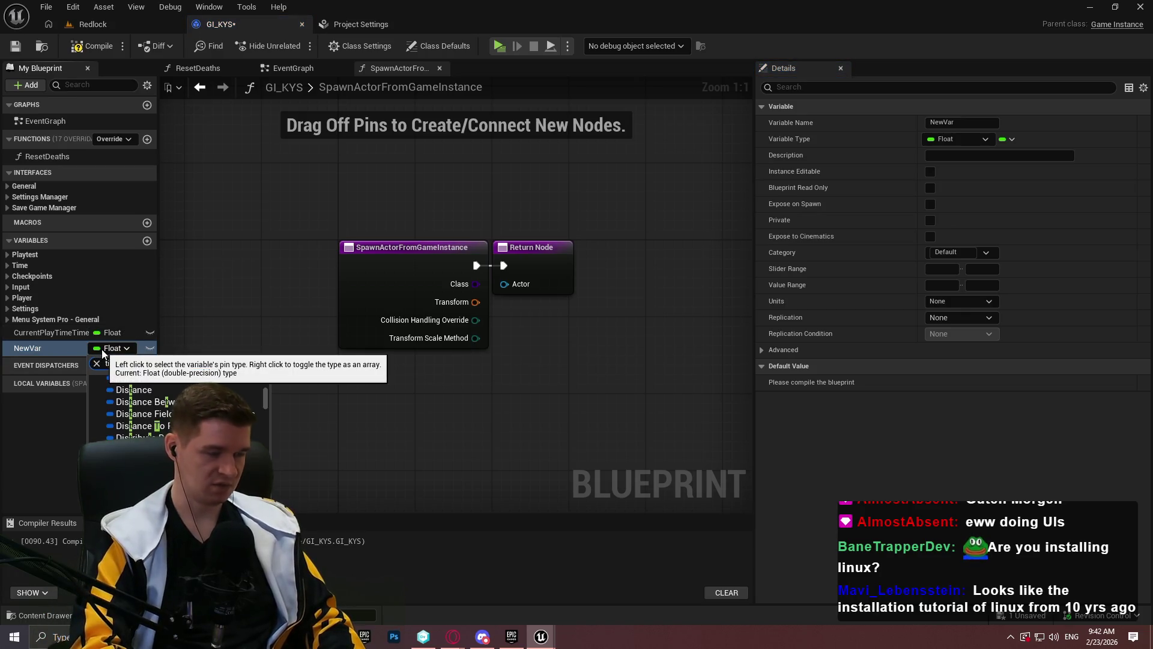
left_click(136, 395)
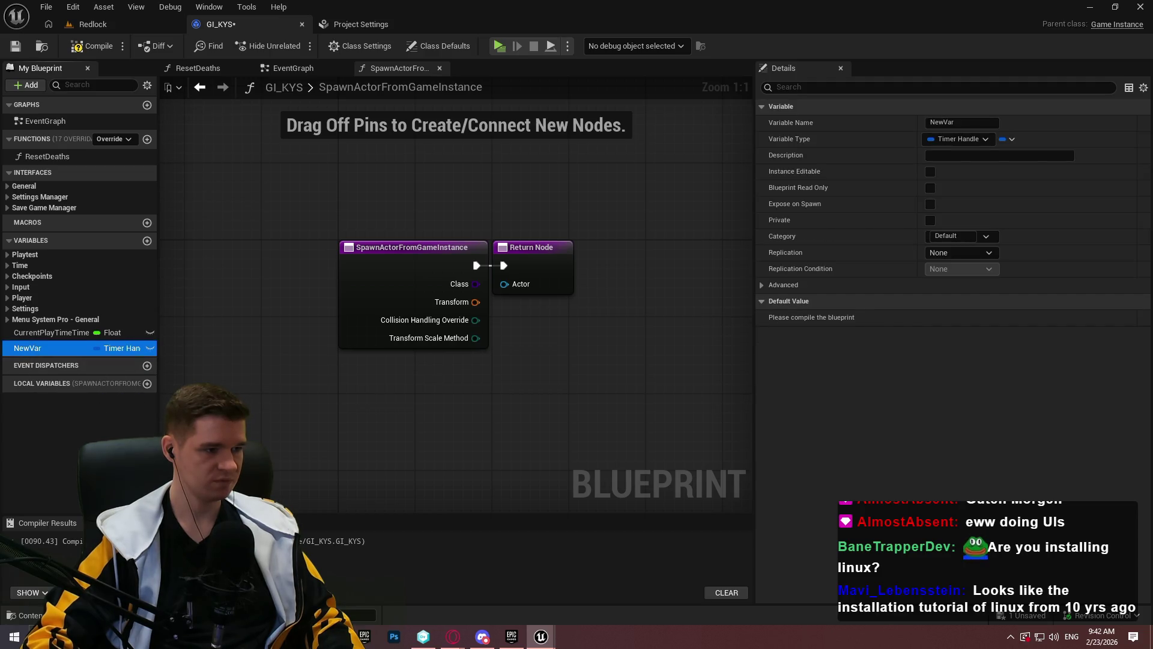
key("F2")
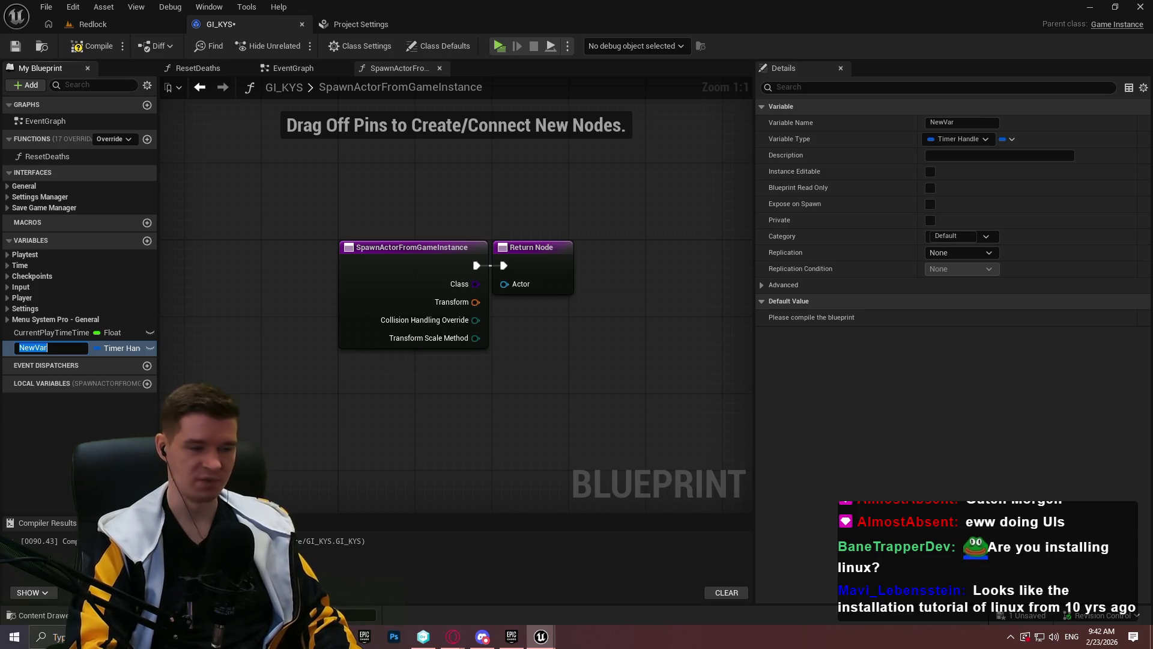
type("Pla")
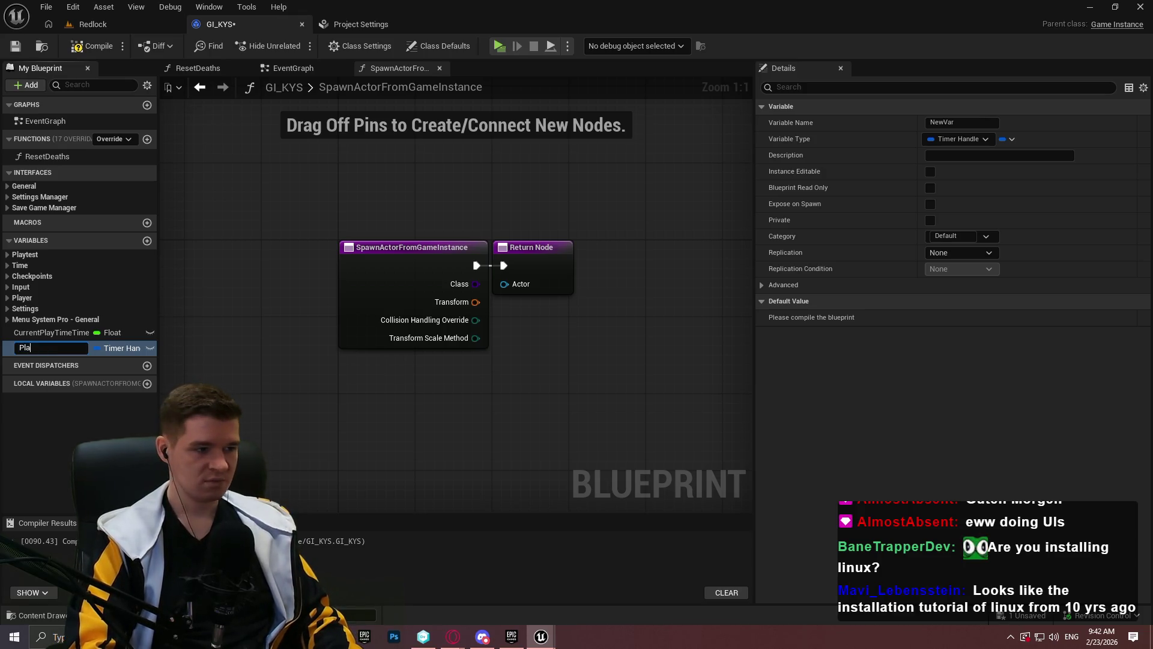
type("yTimeTimerHandle")
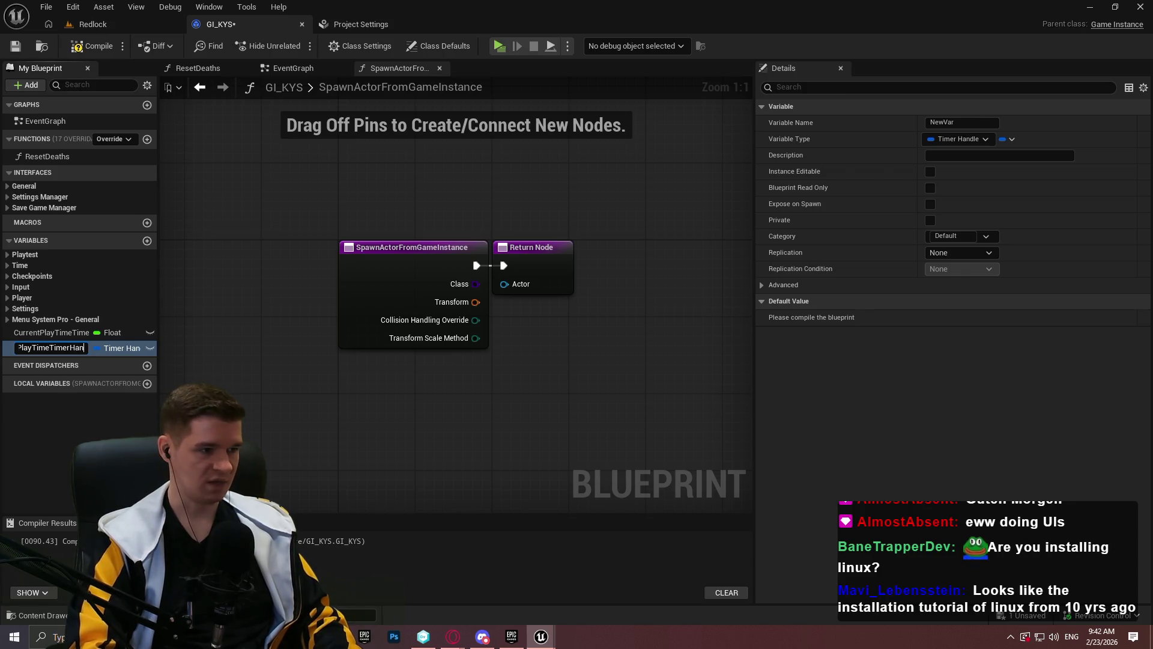
key("Return")
File CurrentPlayTimeTimer and PlayTimeTimerHandle under a new 'Menu System Pro - Save Game' category
left_click(65, 336)
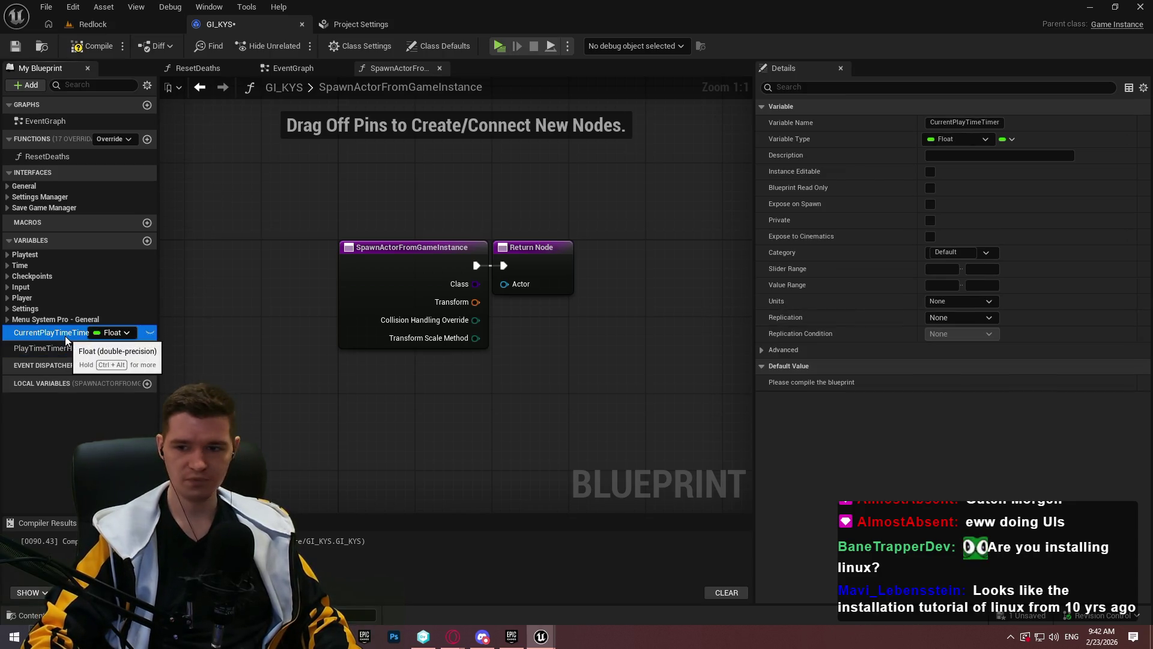
left_click(952, 252)
type("Menu System Pro - ")
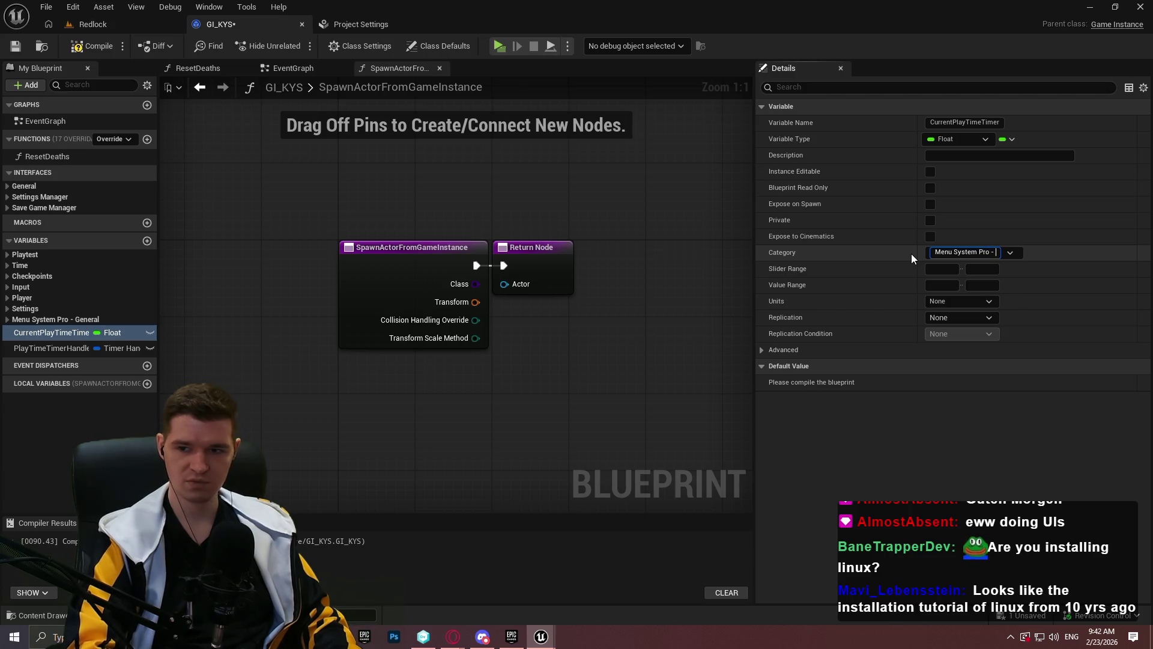
type("Save Game")
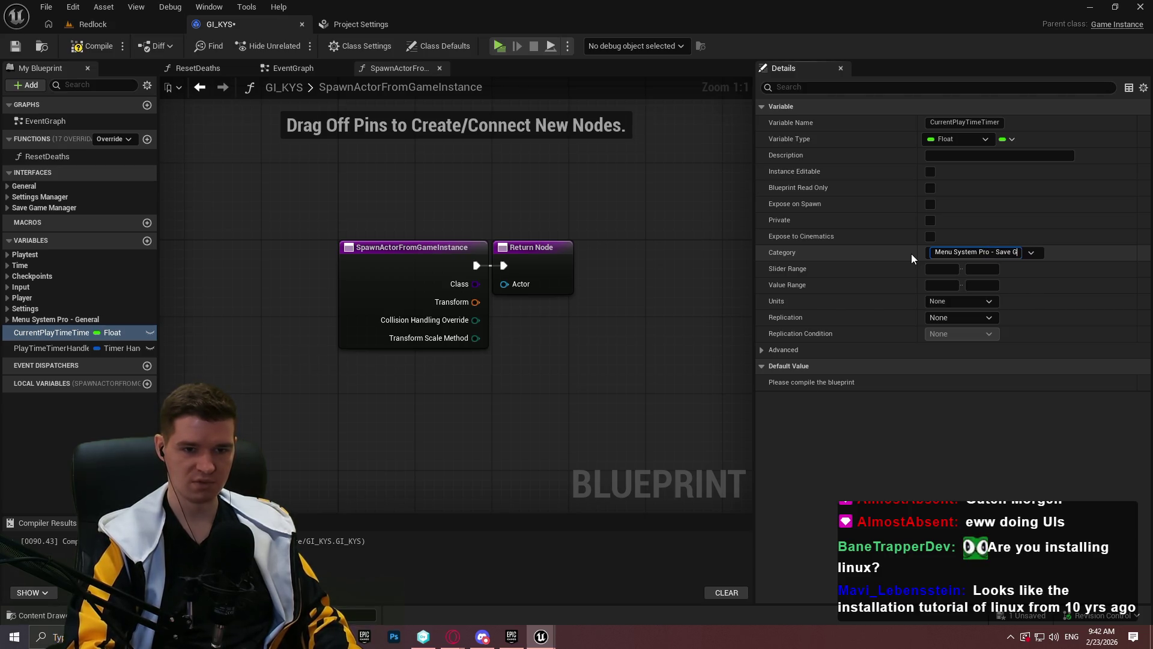
key("Return")
mouse_move(38, 358)
left_mouse_down()
mouse_move(30, 319)
mouse_move(26, 331)
left_mouse_up()
left_click(7, 331)
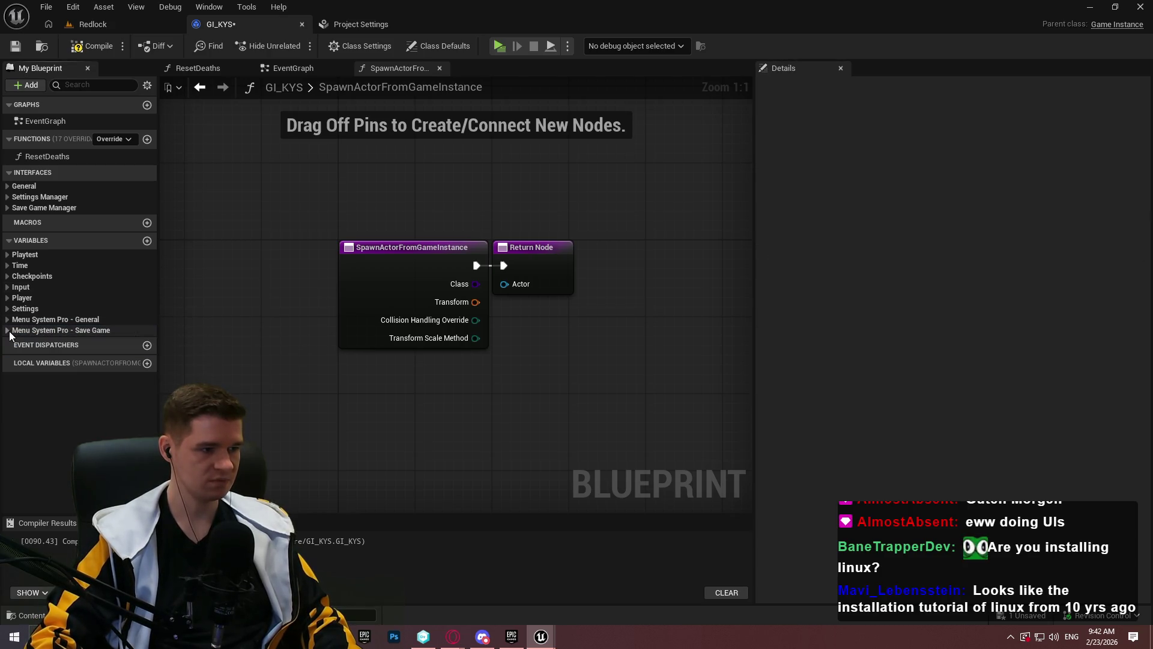
Add a BP Settings Manager reference variable named SettingsManager
left_click(150, 242)
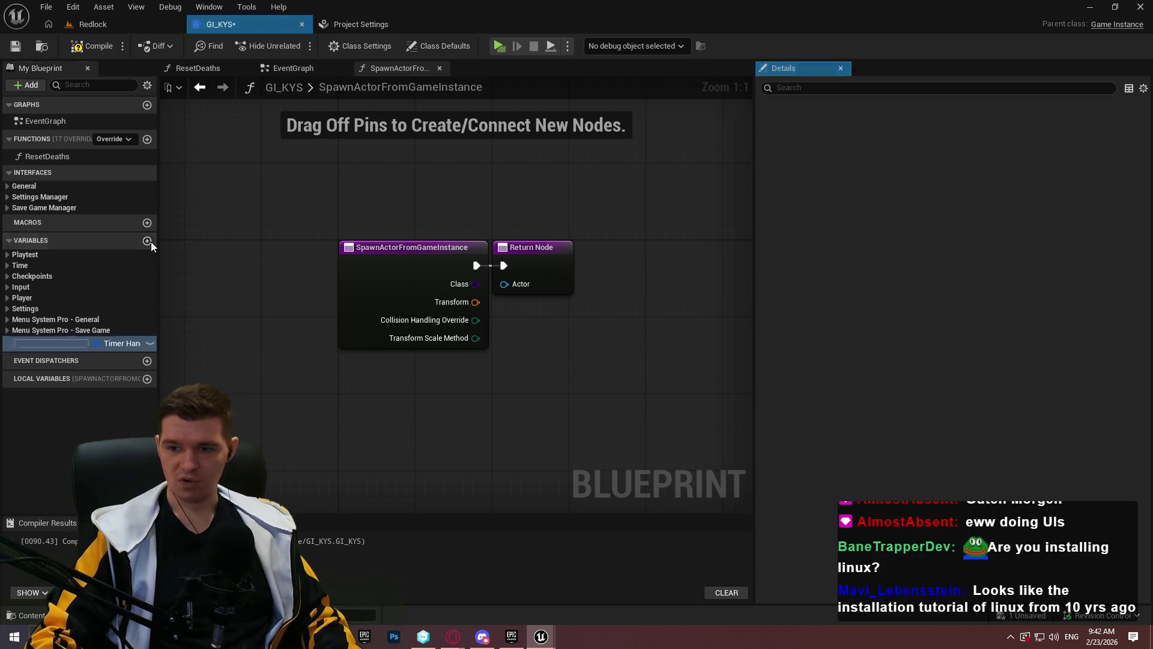
left_click(116, 342)
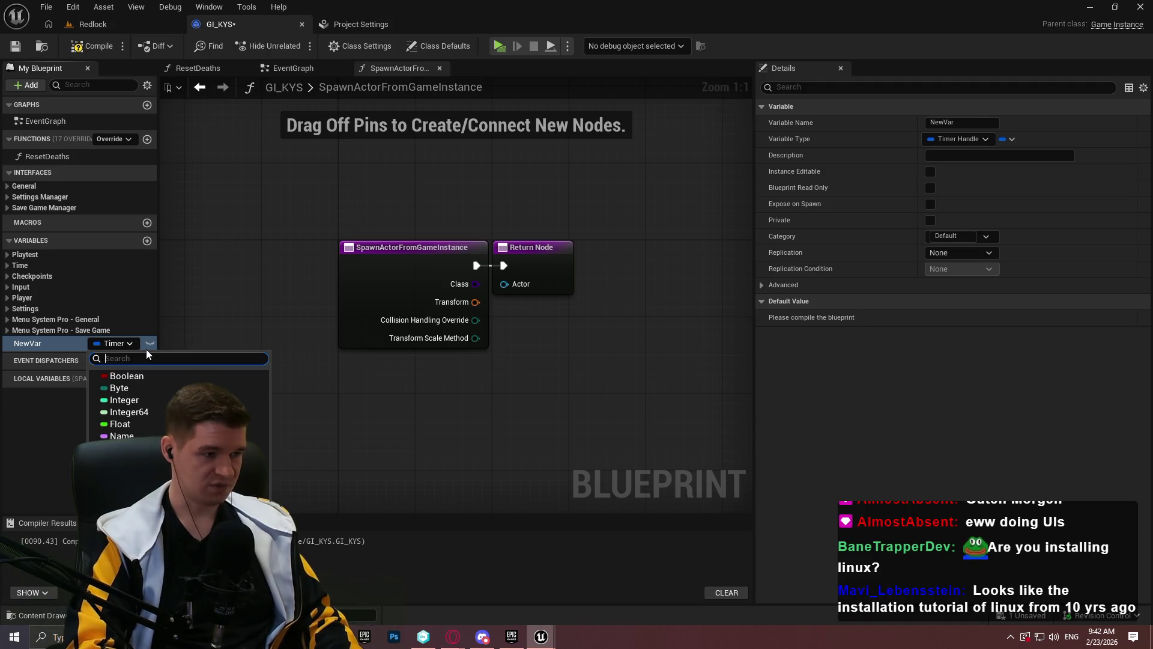
type("bp settings")
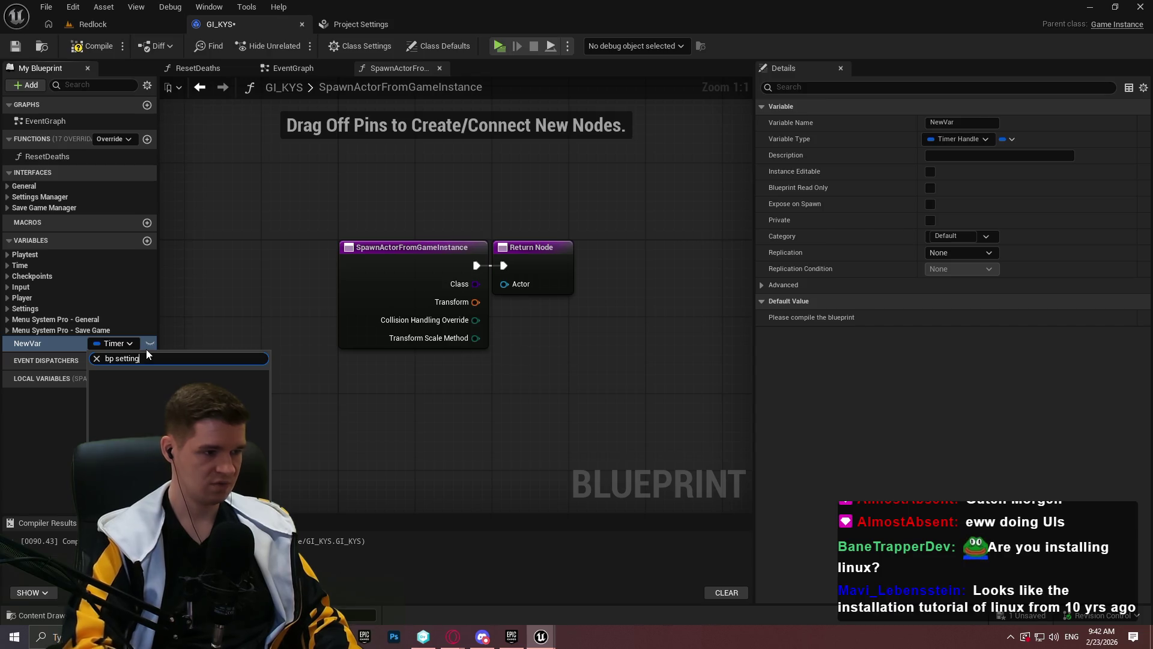
mouse_move(241, 436)
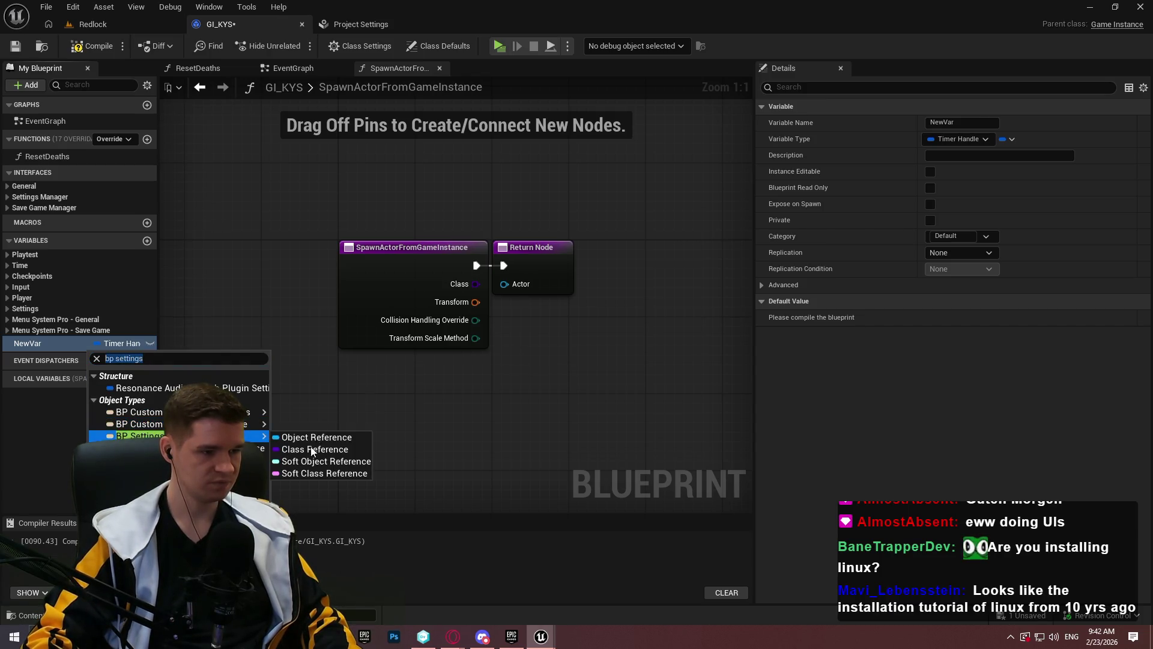
left_click(318, 459)
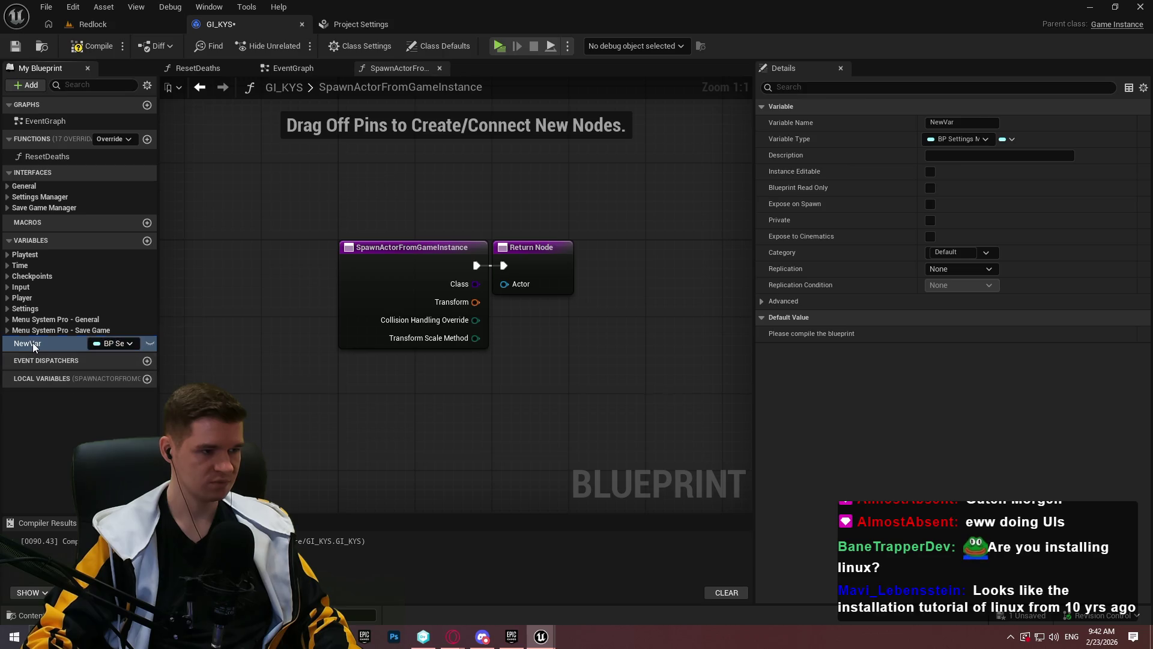
key("F2")
type("S")
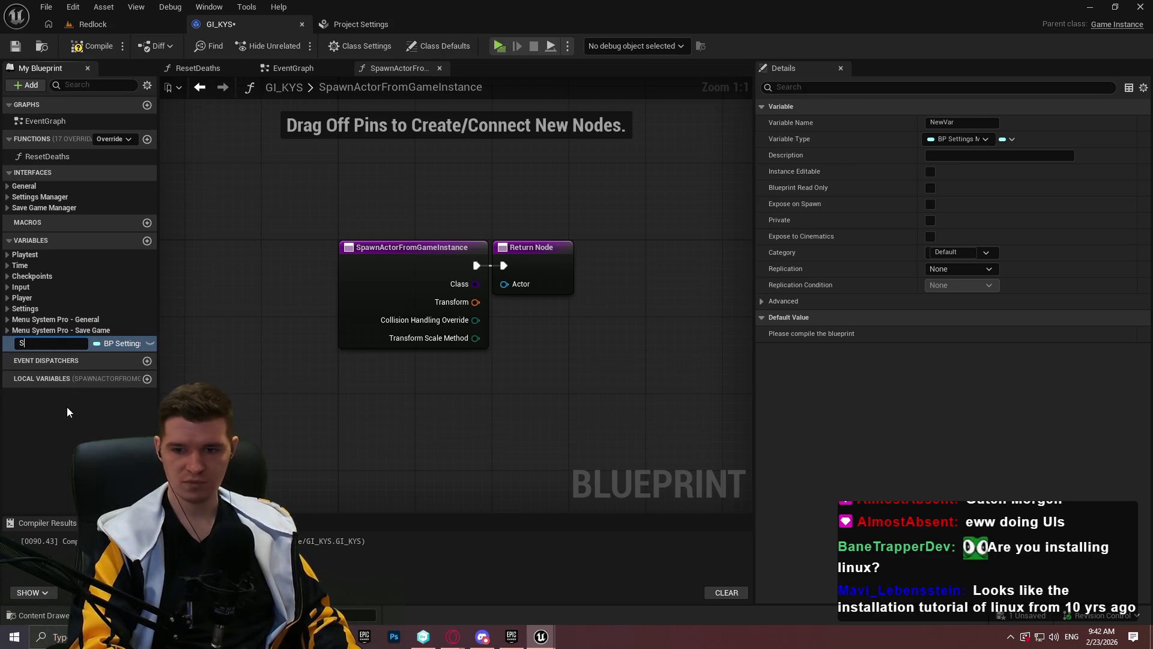
type("ettingsMan")
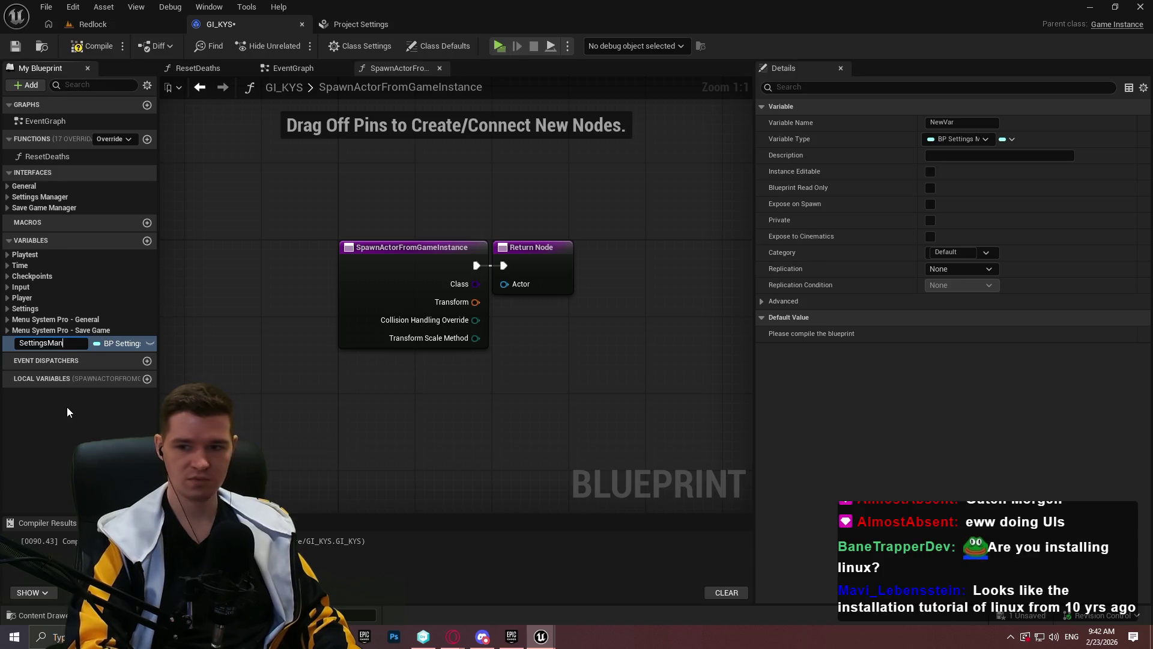
type("ager")
key("Return")
Add a BP Save Game Manager reference variable named SaveGameManager
left_click(147, 240)
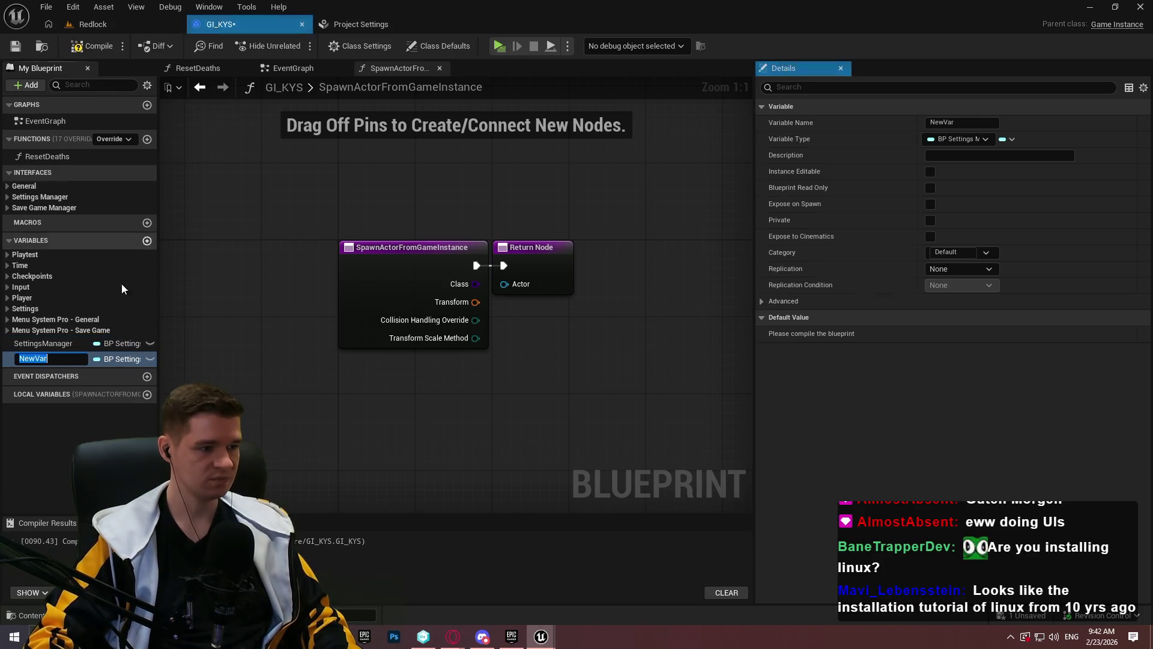
left_click(123, 359)
type("save")
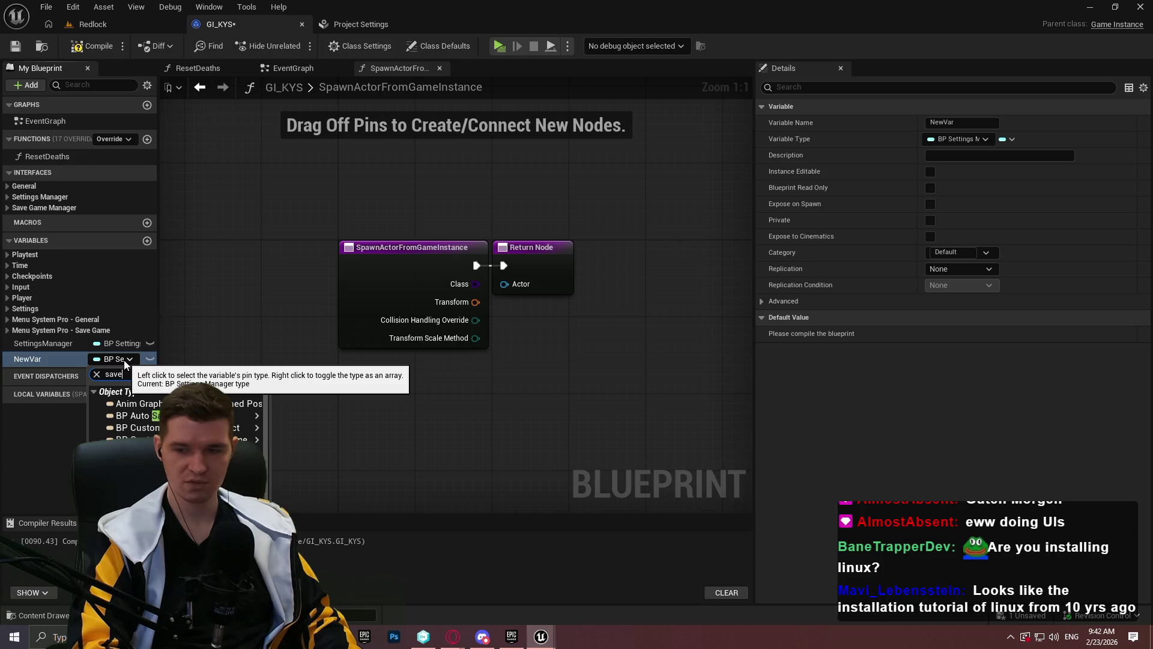
type(" game ma")
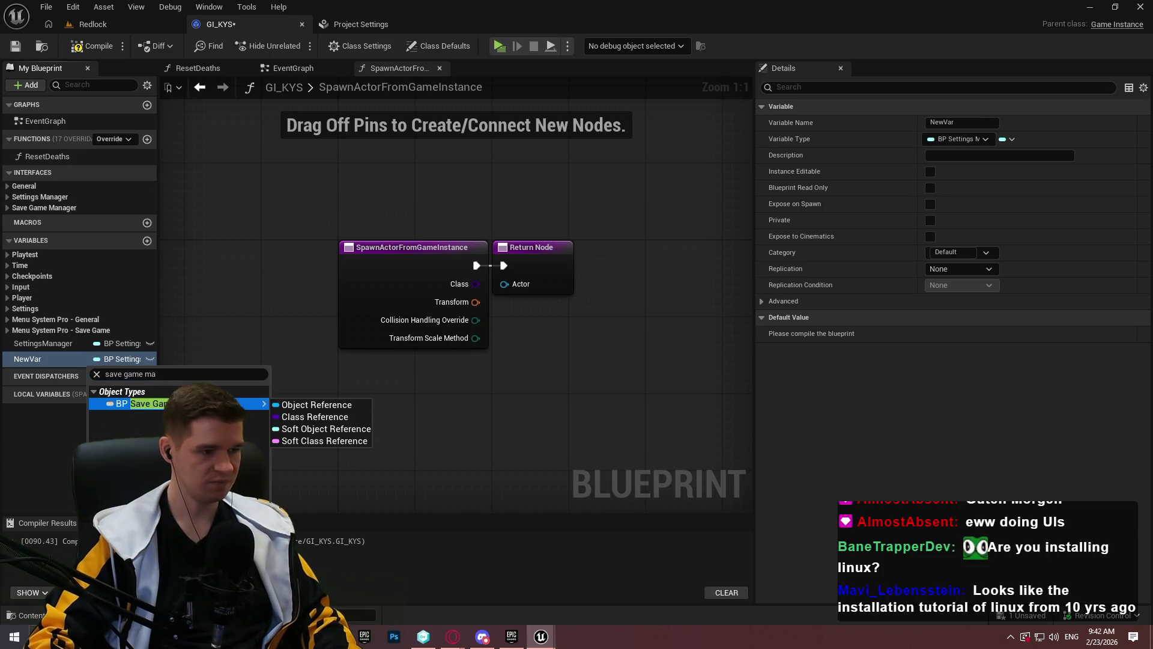
left_click(317, 405)
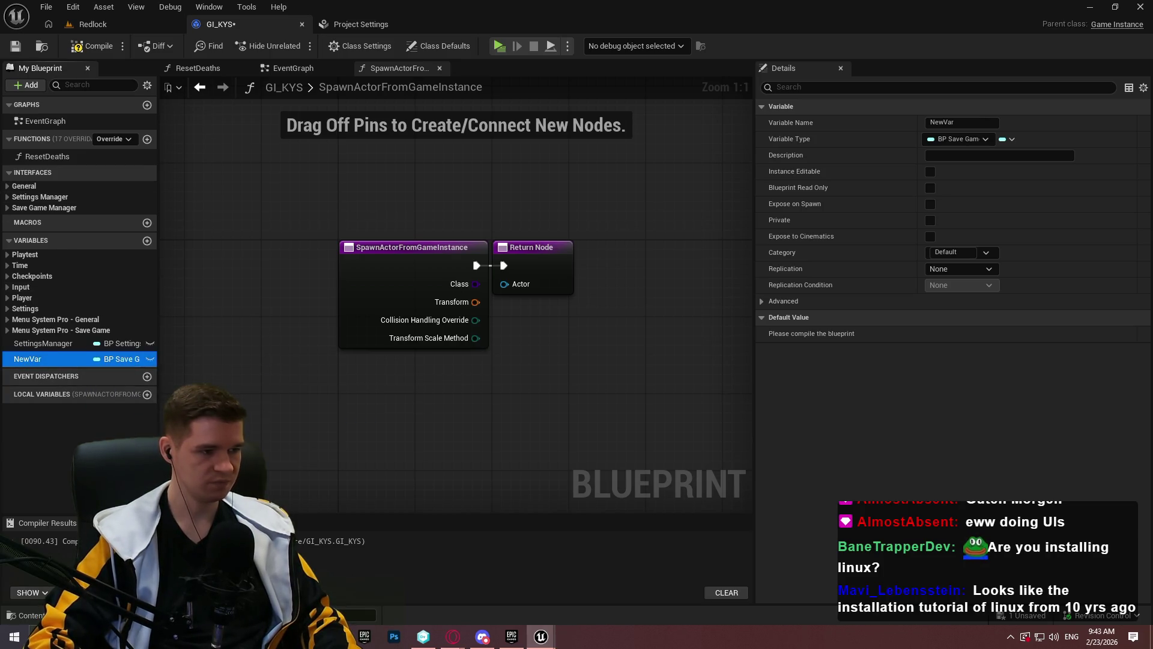
key("F2")
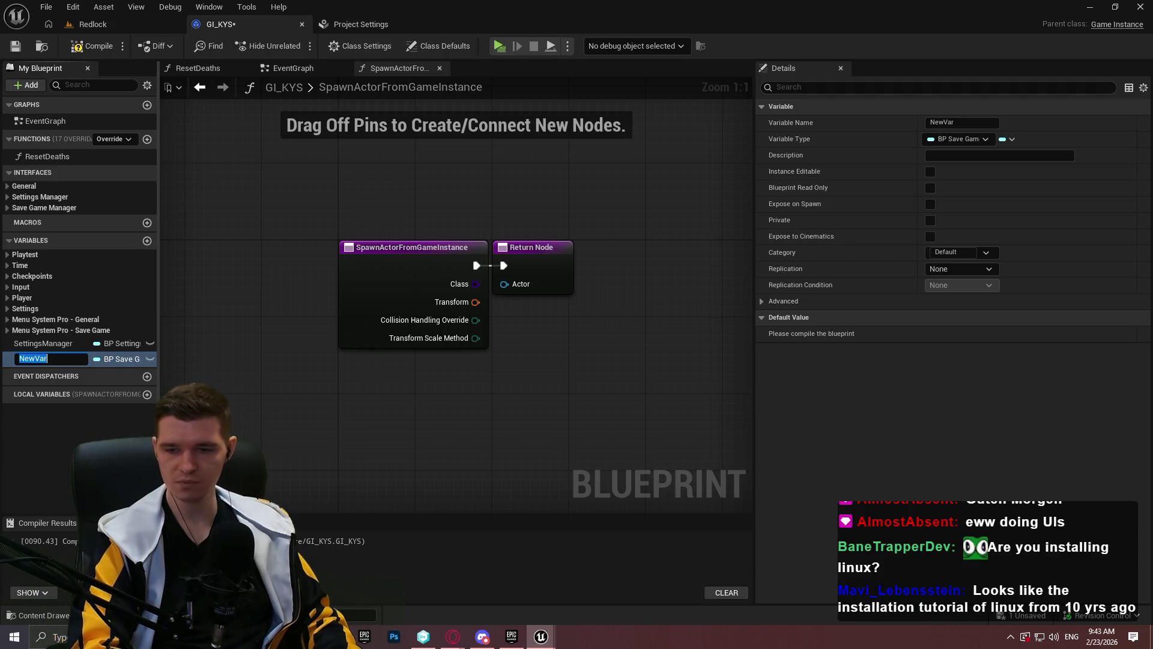
type("SaveGameManag")
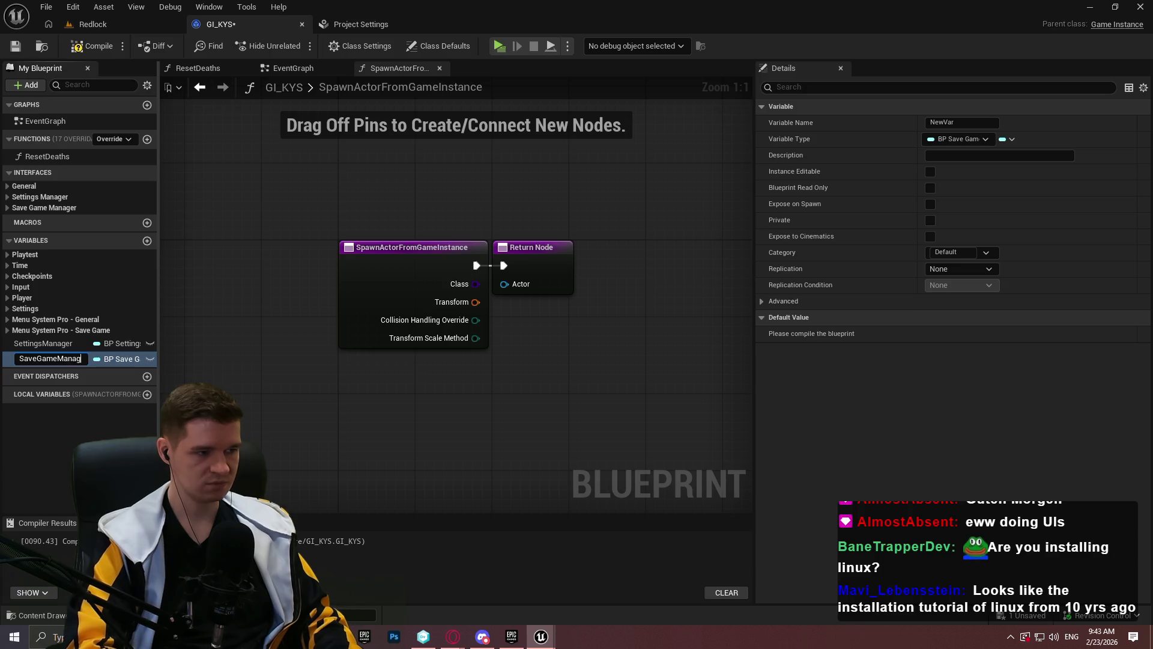
type("er")
key("Return")
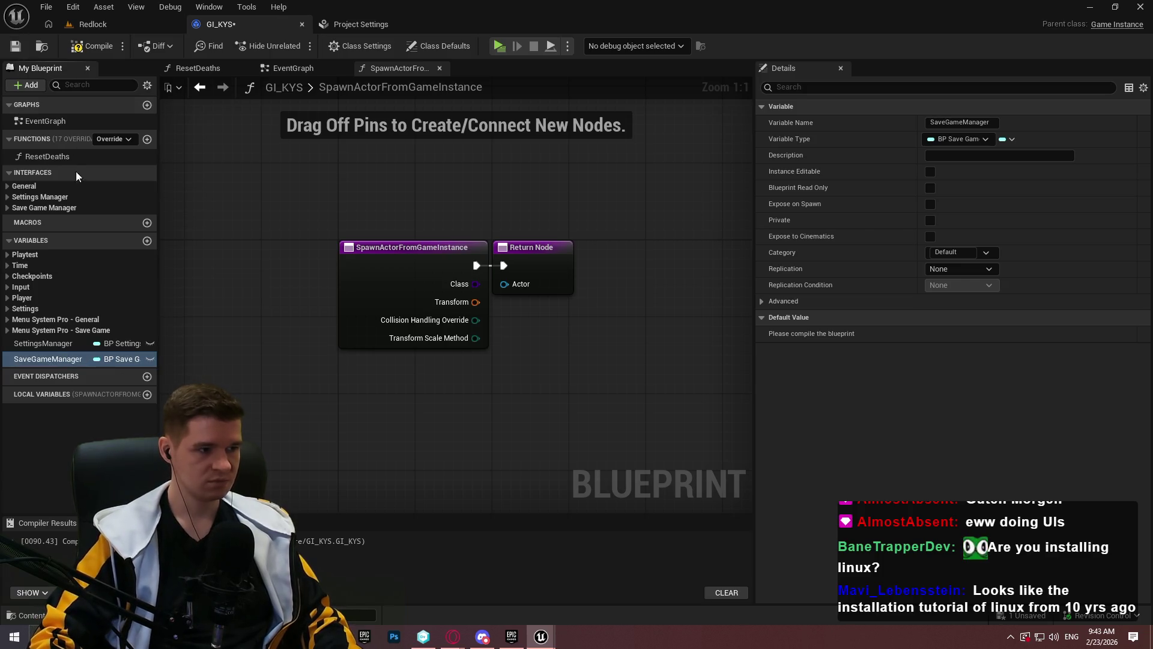
Add a third new variable, leaving its type unchanged
left_click(148, 241)
left_click(111, 375)
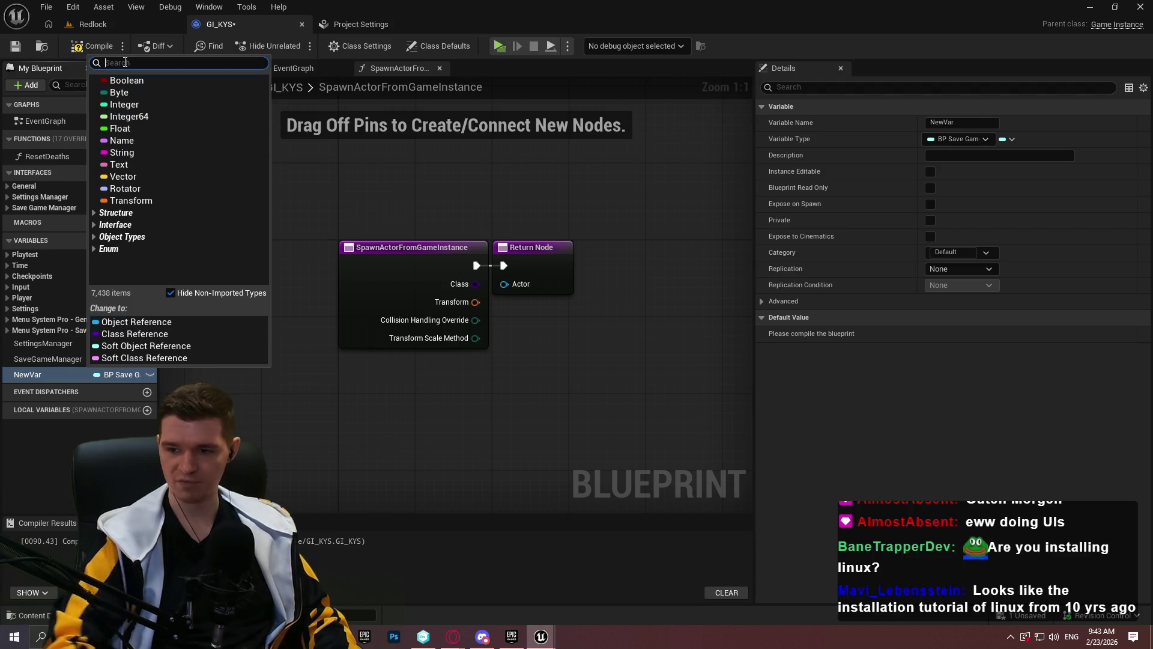
key("Escape")
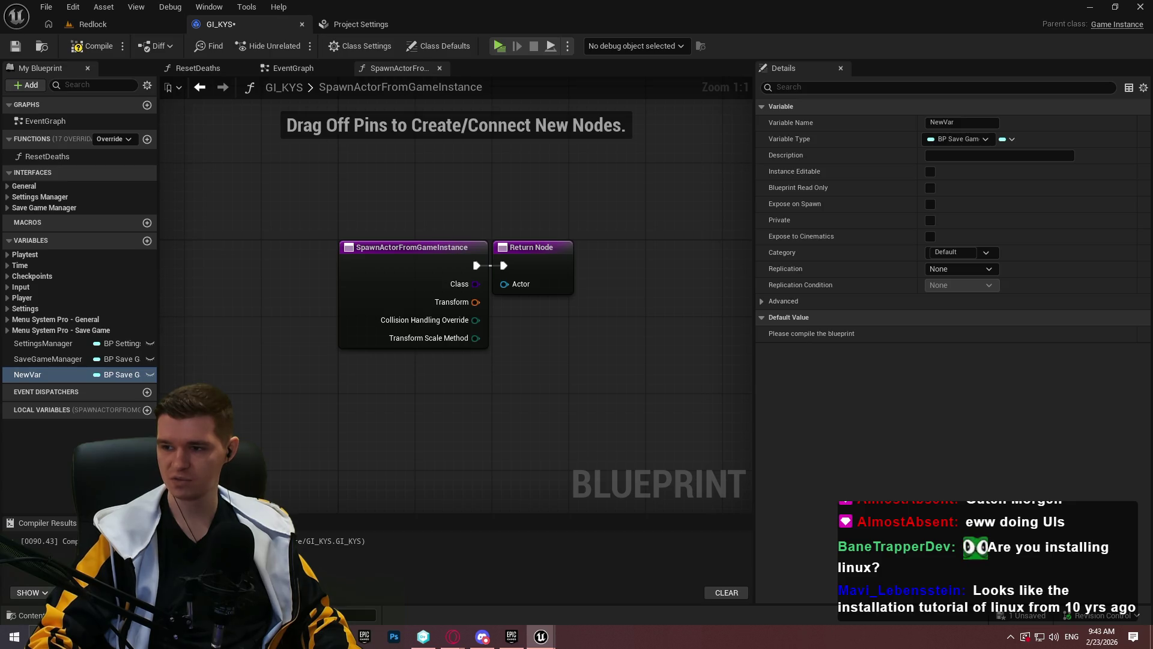
Turn the new variable into a Sound Class to Float map named SoundClasses
left_click(125, 375)
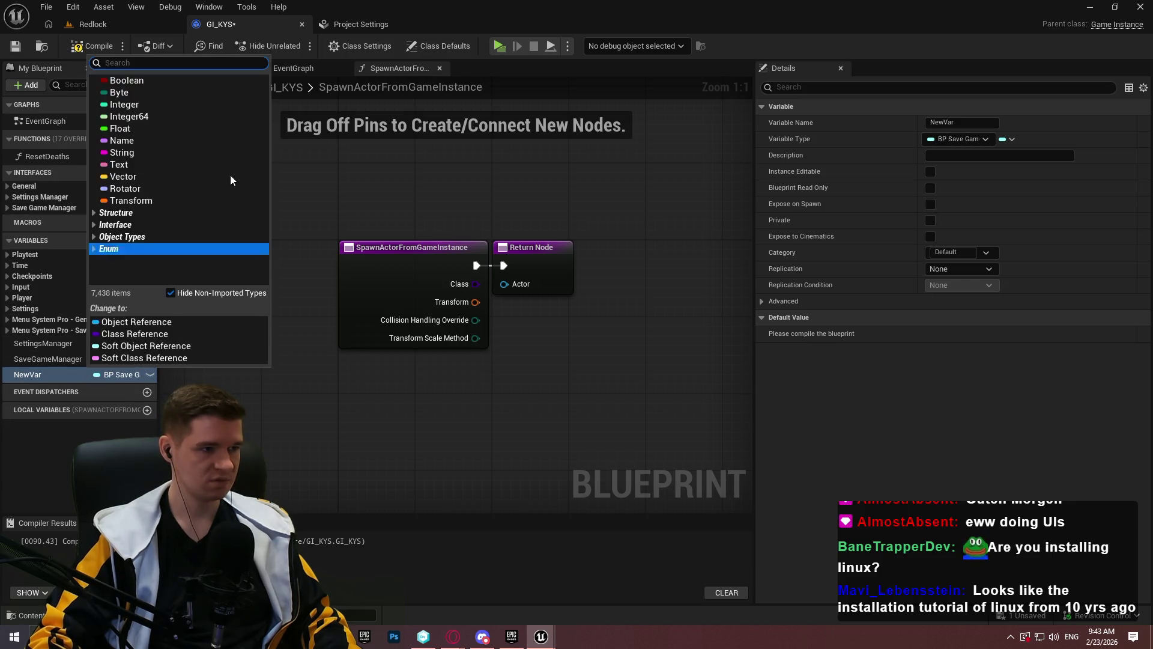
type("sound l")
mouse_move(223, 158)
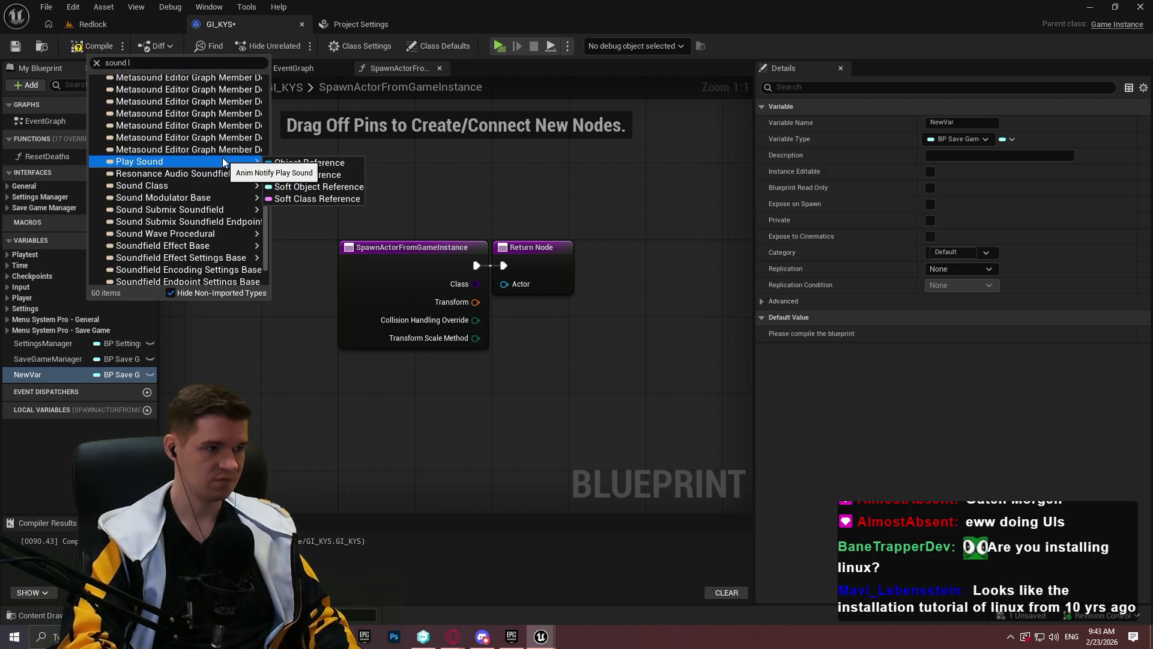
mouse_move(246, 185)
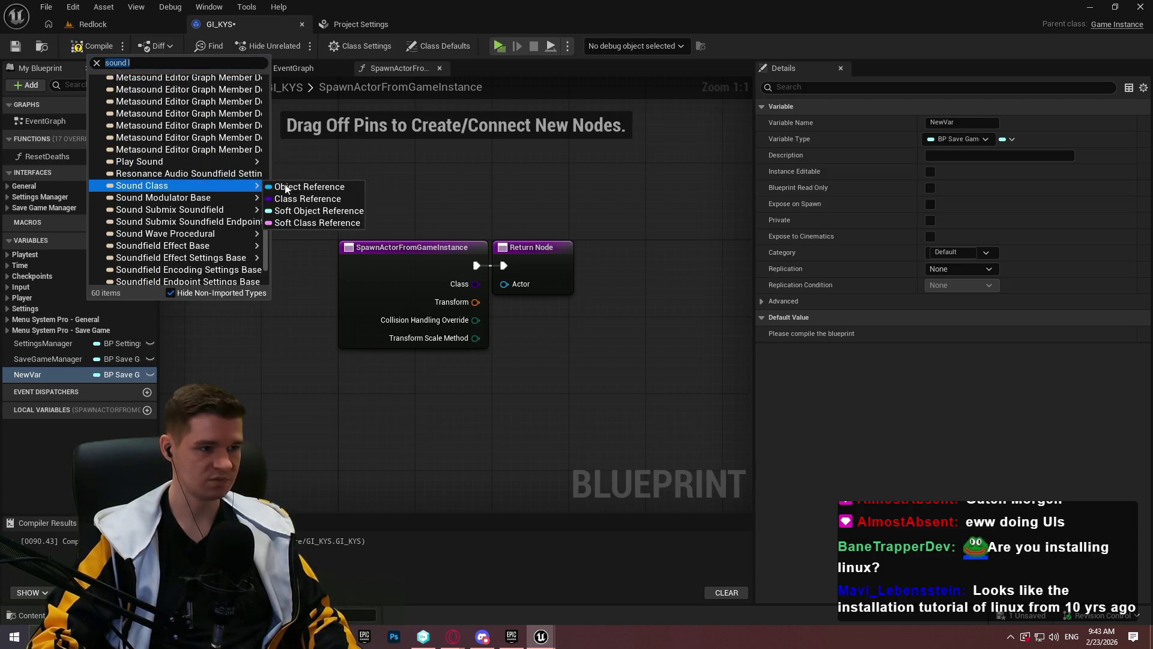
left_click(285, 189)
left_click(1011, 139)
left_click(1000, 207)
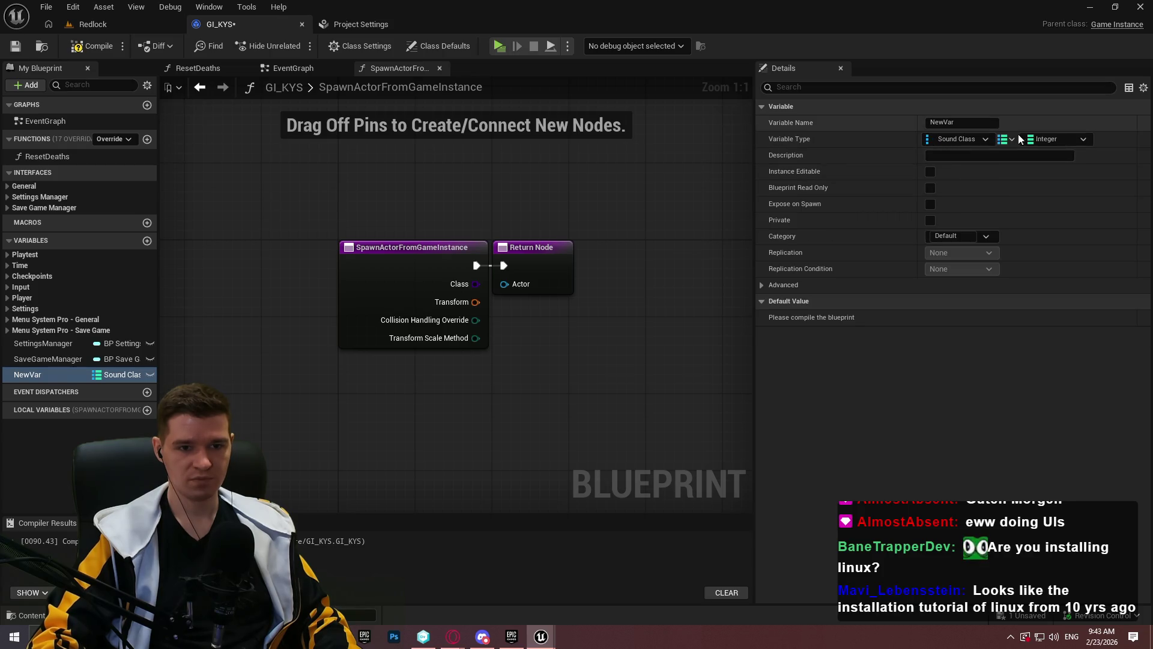
left_click(1021, 140)
left_click(1015, 221)
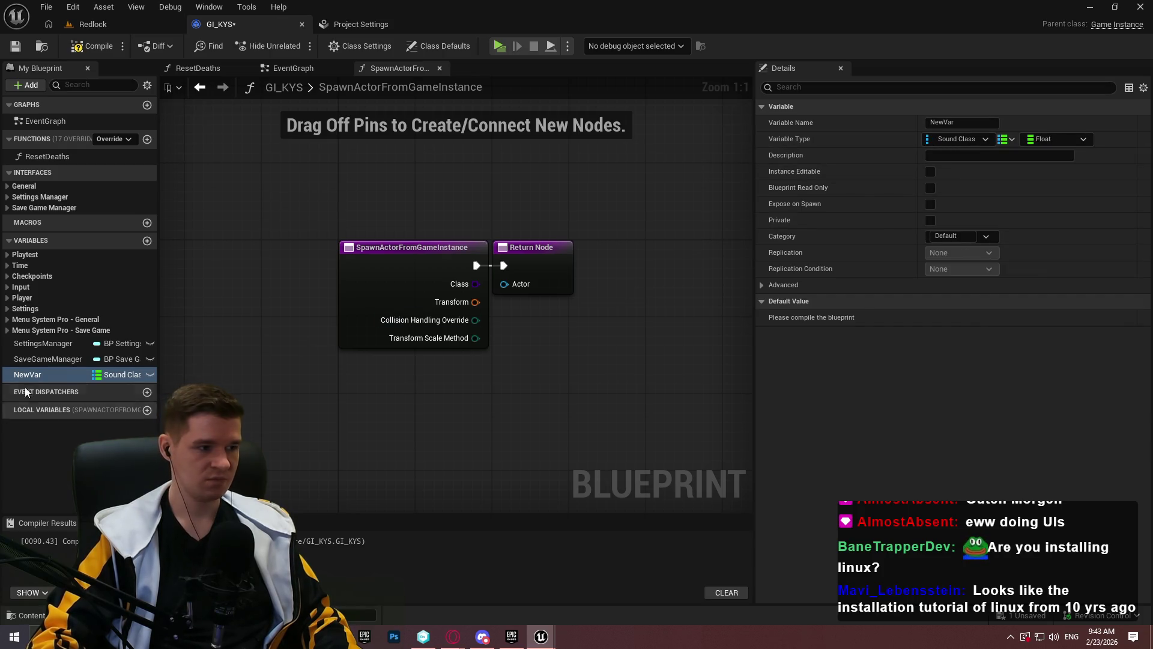
key("F2")
type("SoundClasses")
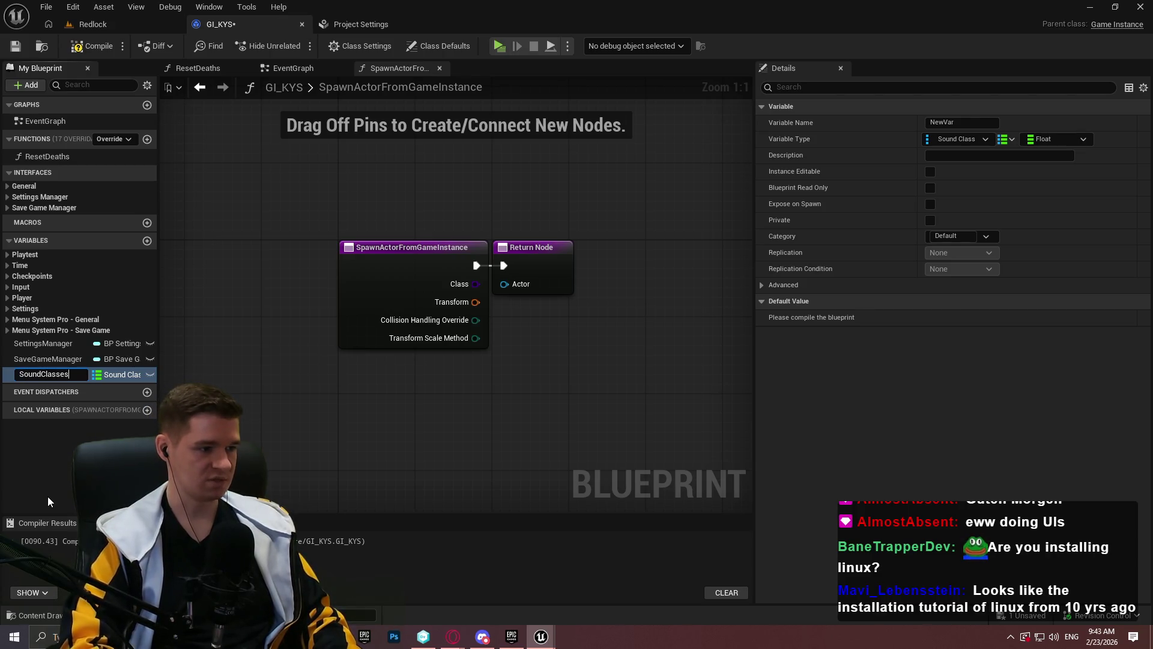
key("Return")
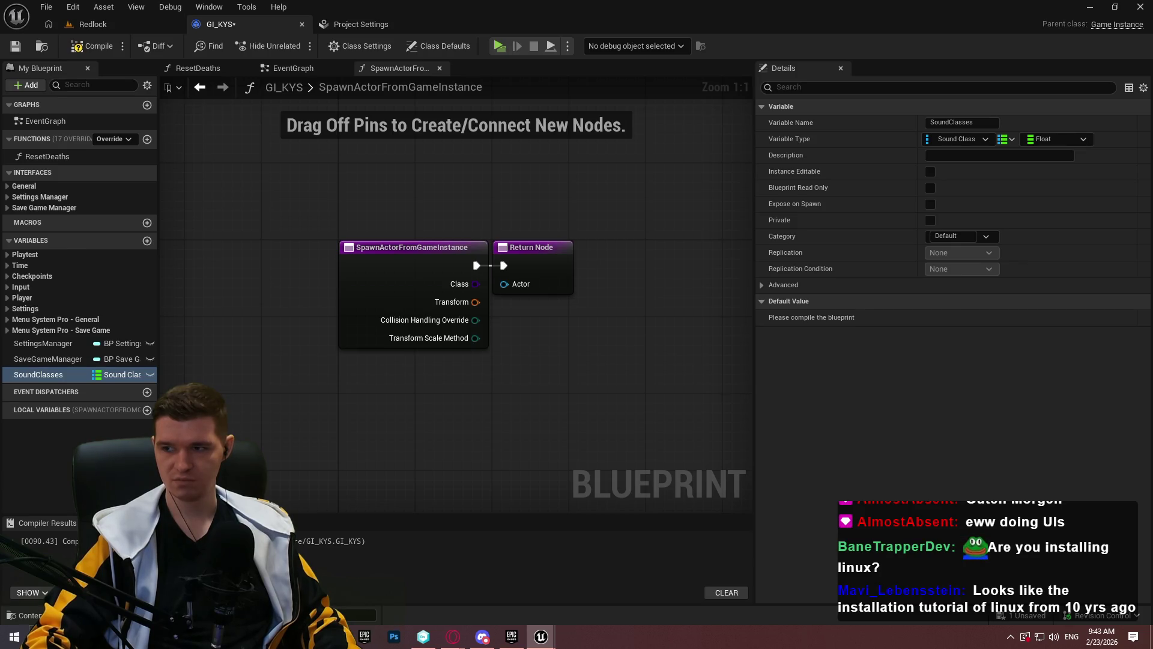
File SettingsManager and SaveGameManager under a new 'Menu System Pro - Misc' category
left_click(43, 343)
left_click(955, 253)
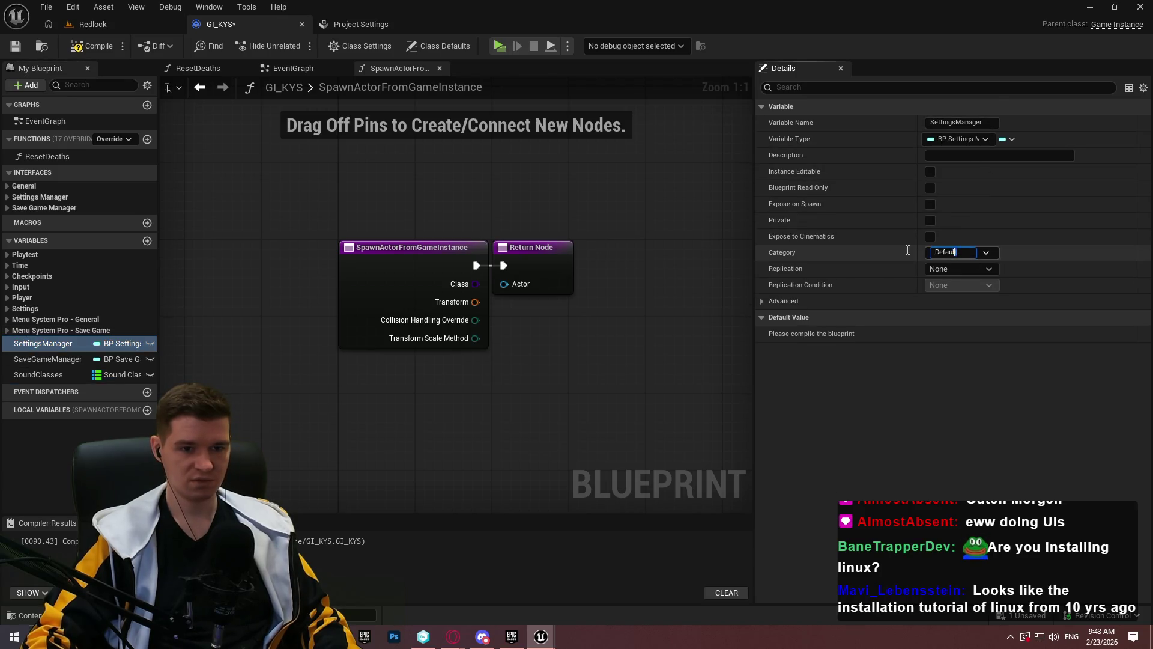
type("Menu System Pro - Misc")
key("Return")
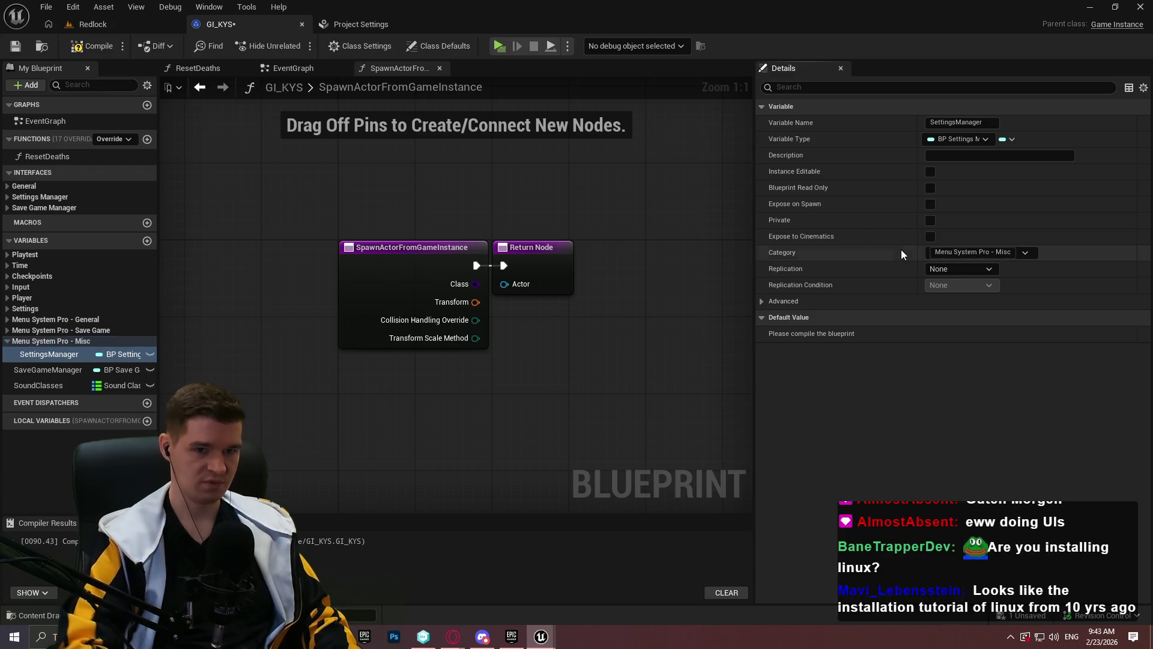
left_click(49, 369)
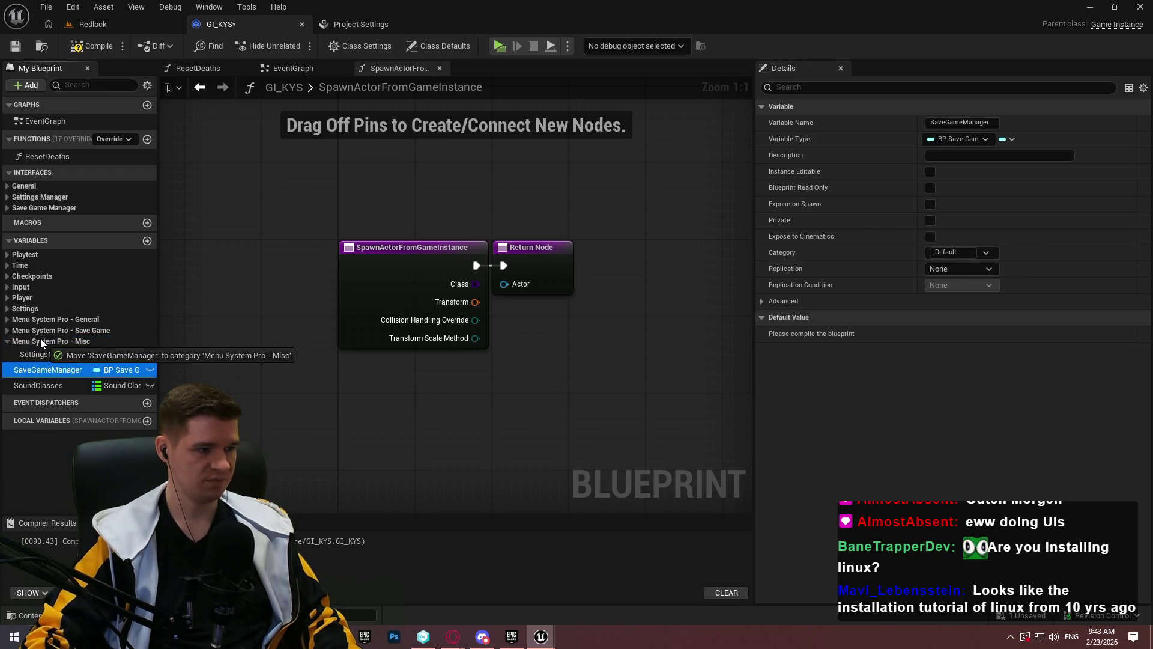
left_click(8, 342)
Compile and save the GI_KYS blueprint
left_click(90, 46)
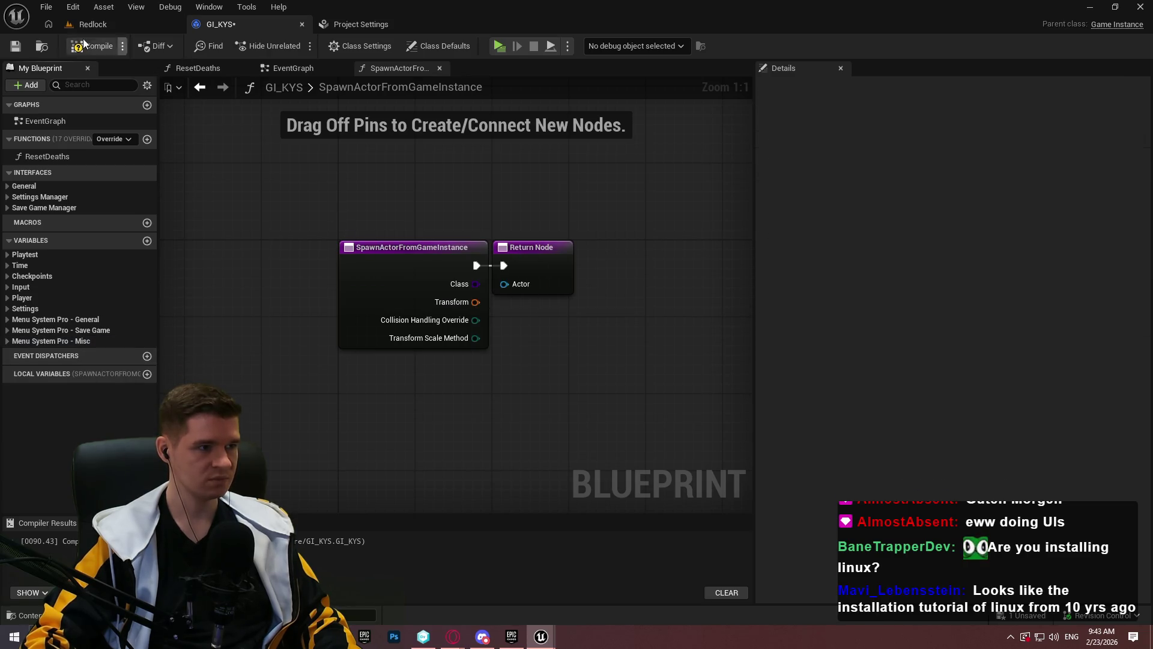
left_click(21, 51)
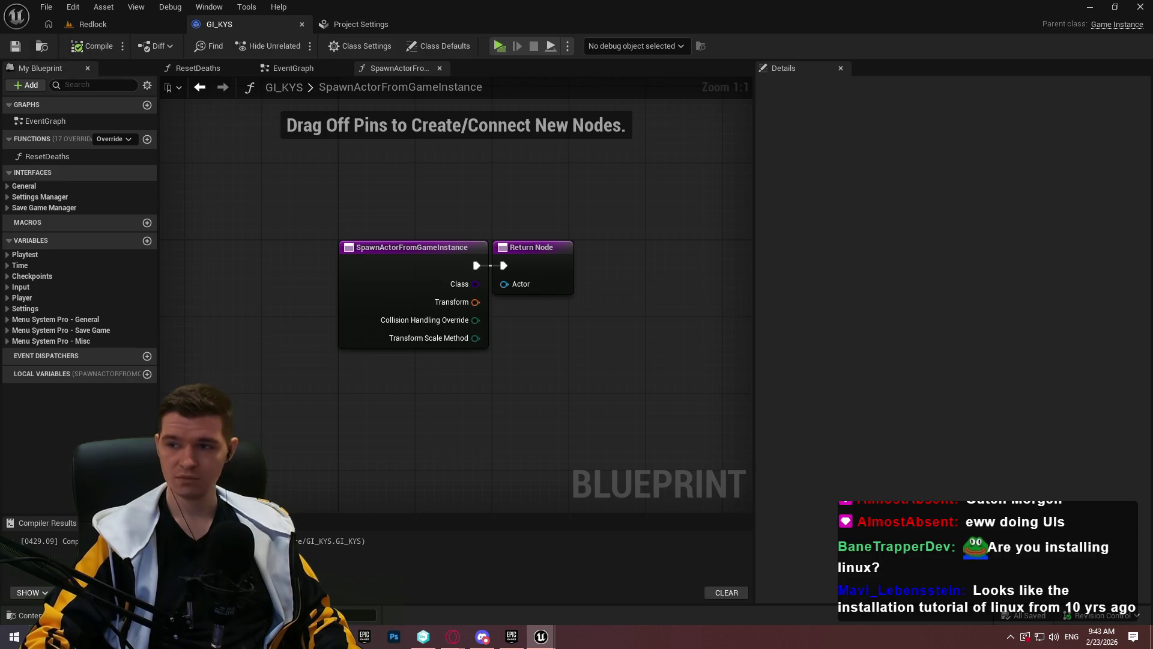
key("alt+Tab")
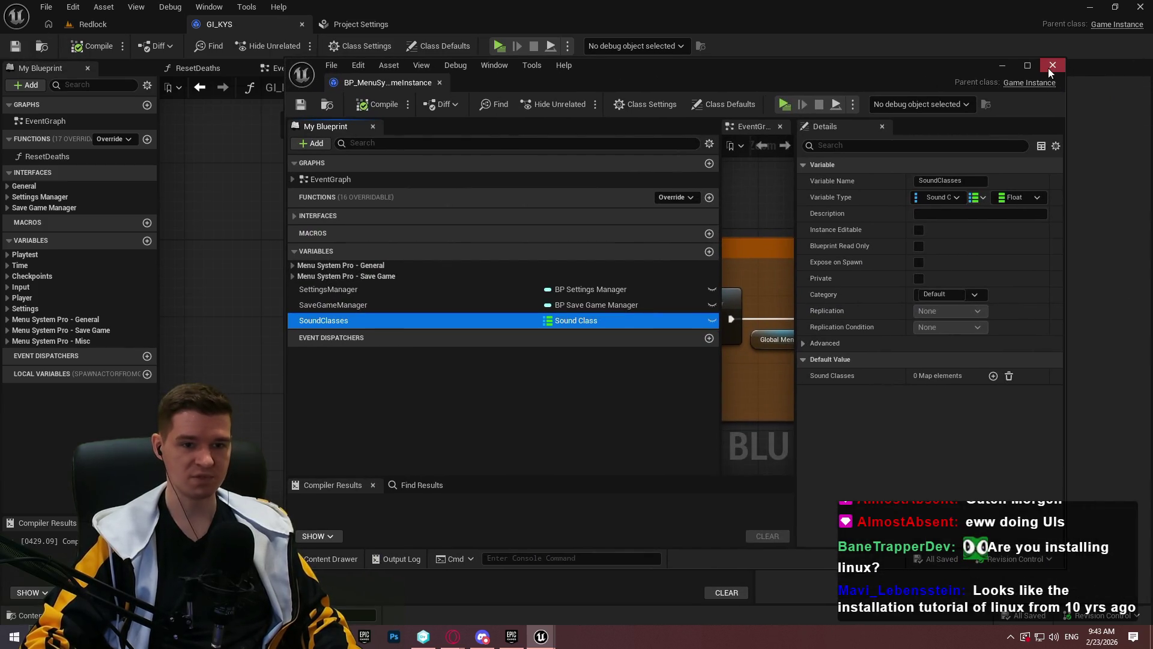
Dock the BP_MenuSystemGameInstance editor among the main tabs and frame its whole event graph
left_click_drag(720, 176, 446, 190)
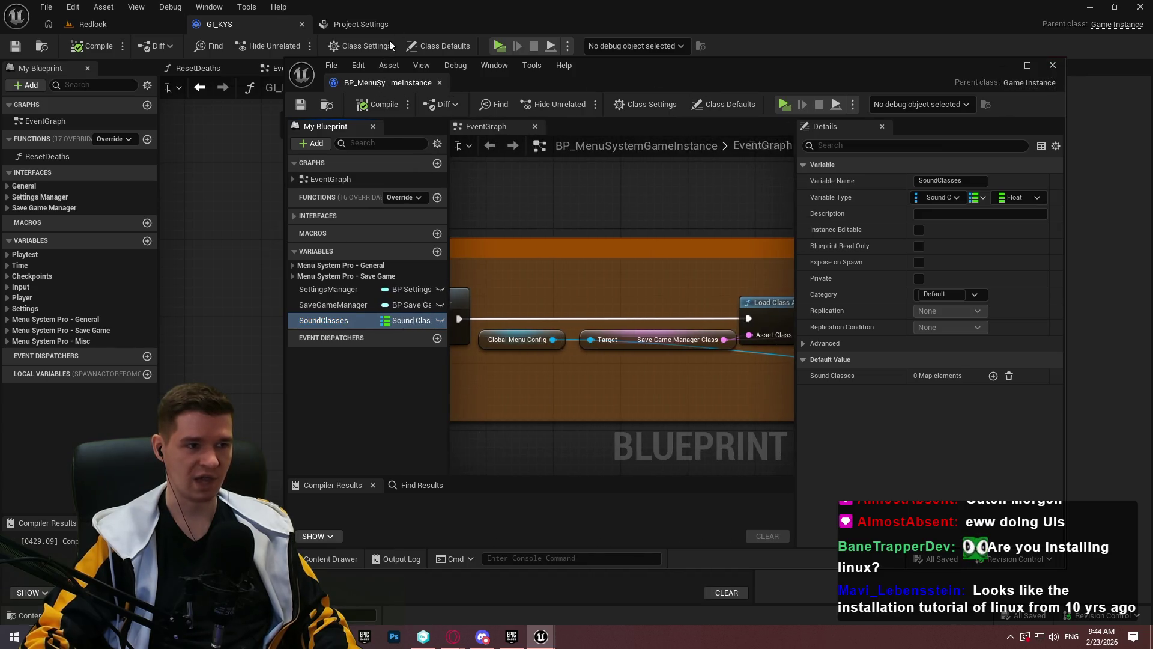
left_click_drag(387, 82, 477, 26)
scroll(484, 168, "down", 10)
mouse_move(659, 228)
left_mouse_down()
mouse_move(681, 96)
mouse_move(536, 173)
left_mouse_up()
scroll(542, 215, "down", 2)
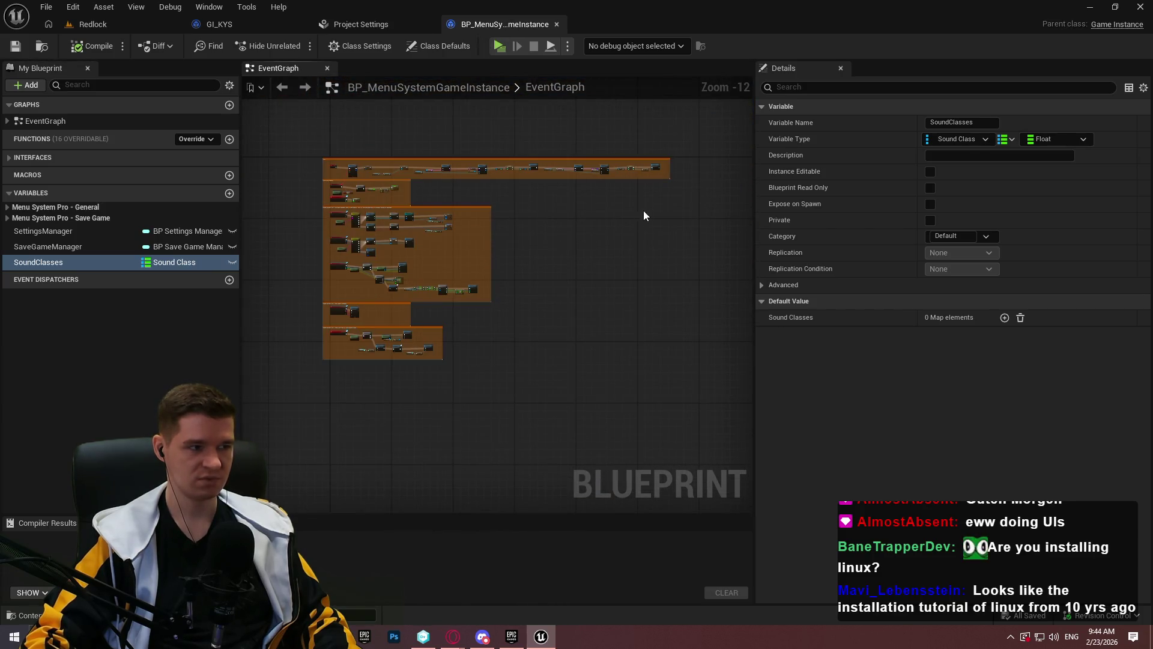
Switch to the Menu System Pro documentation in the browser
mouse_move(452, 636)
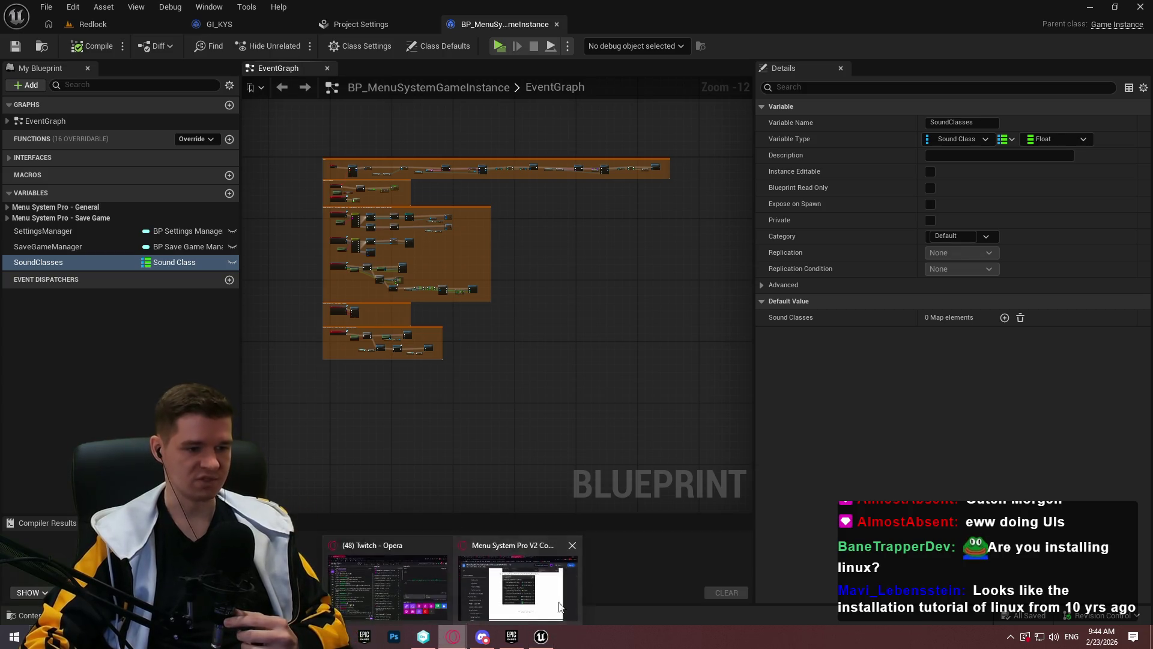
left_click(559, 607)
scroll(662, 284, "down", 10)
Review step 3's list of interface functions, then minimize the browser to return to Unreal
scroll(663, 284, "down", 1)
scroll(663, 284, "up", 1)
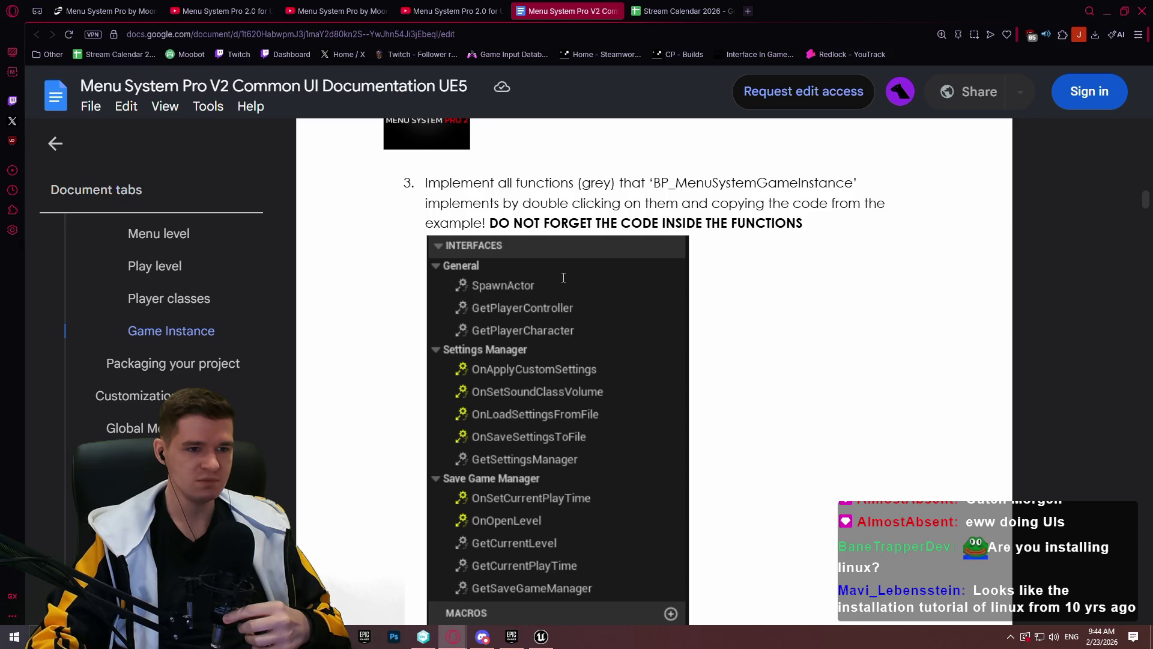
left_click(1107, 18)
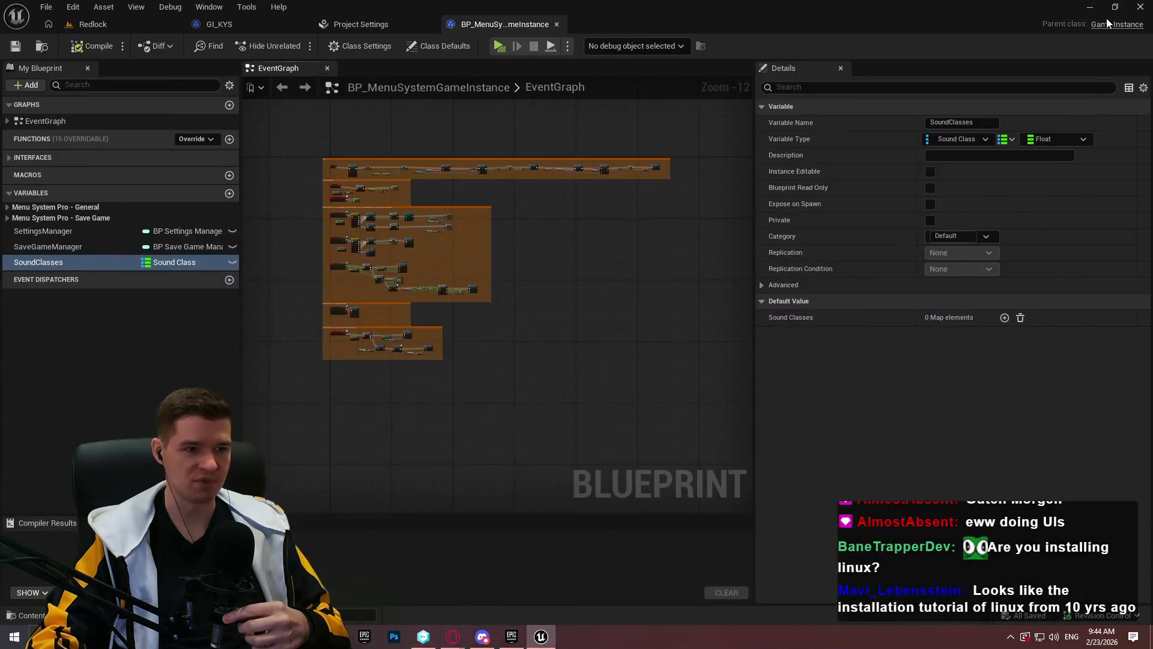
Open BP_MenuSystemGameInstance's SpawnActorFromGameInstance function under Interfaces > General
left_click(53, 159)
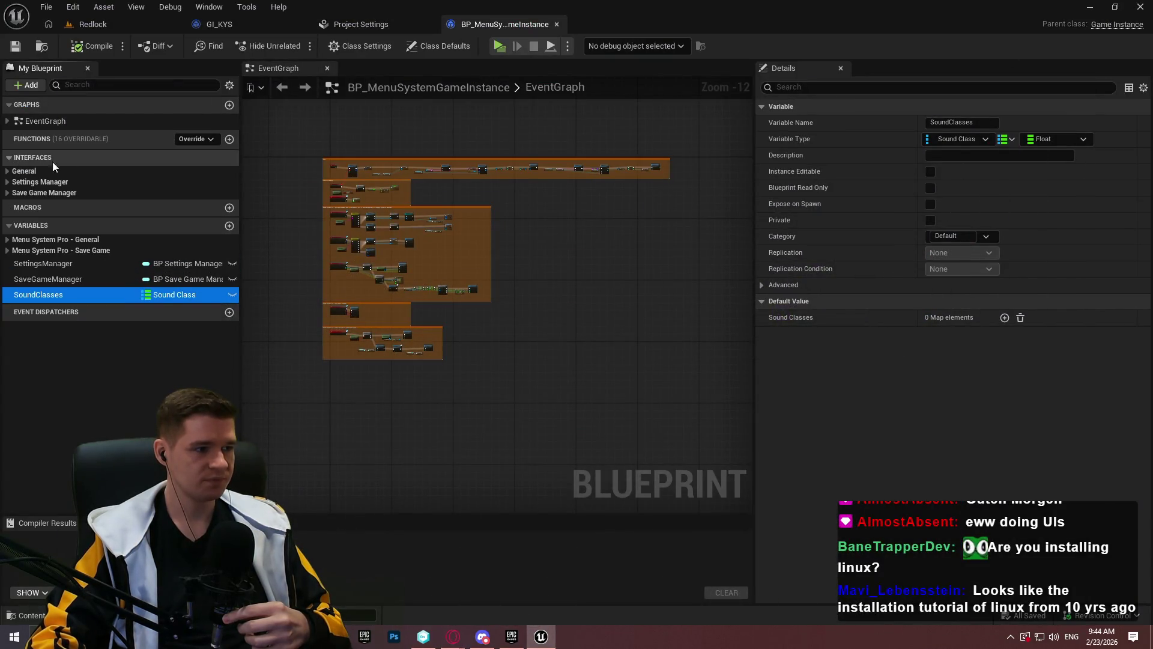
left_click(39, 182)
left_click(7, 170)
double_click(59, 184)
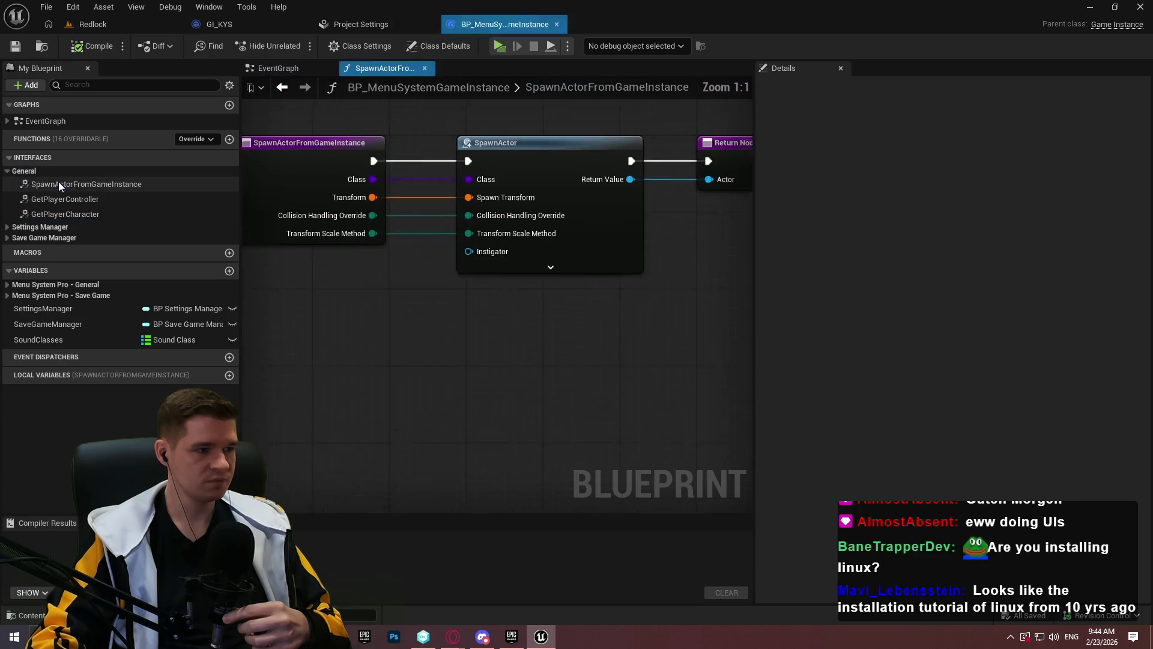
Centre the function graph and select its SpawnActor node
scroll(645, 423, "down", 2)
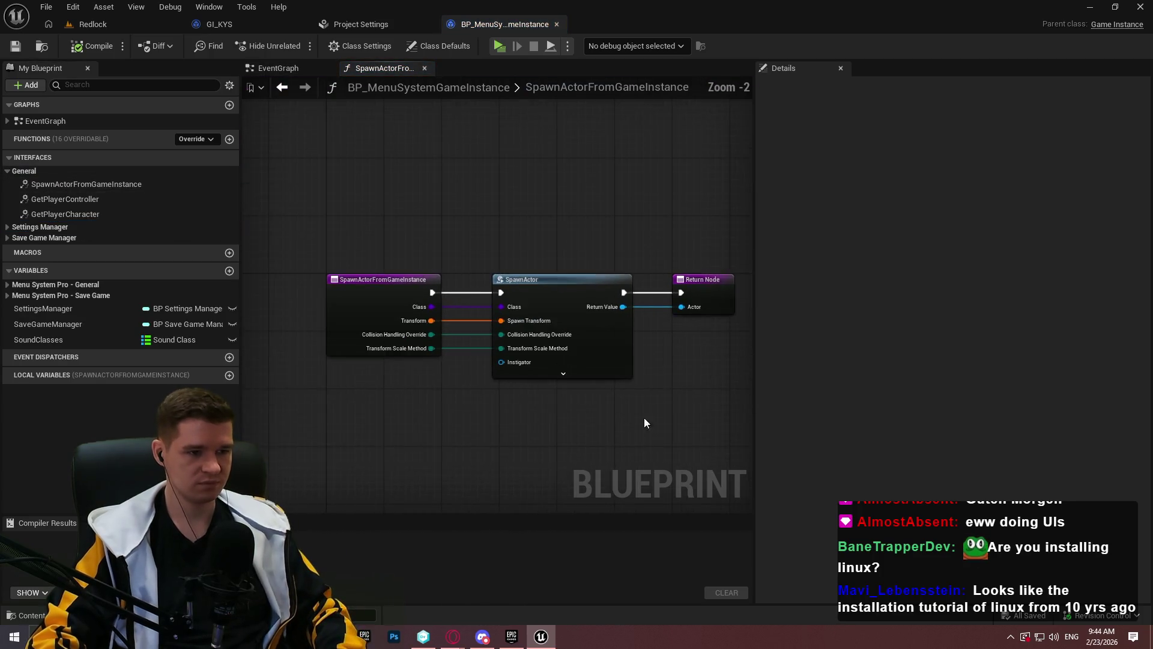
right_click(573, 411)
left_click_drag(464, 406, 486, 372)
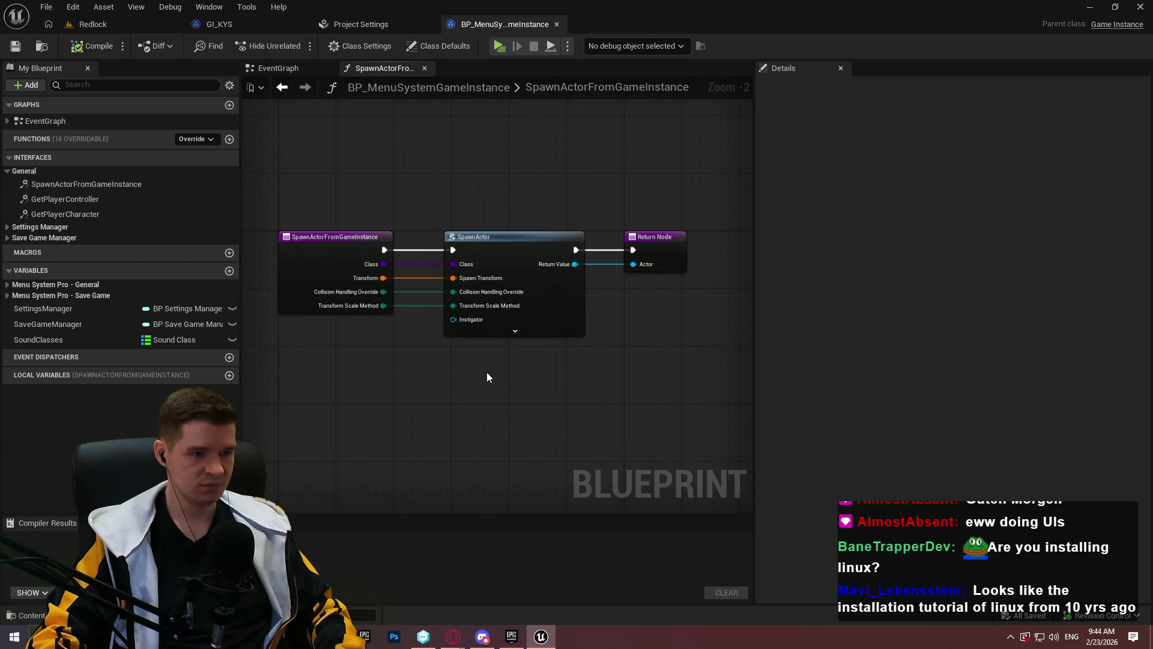
left_click_drag(587, 389, 460, 231)
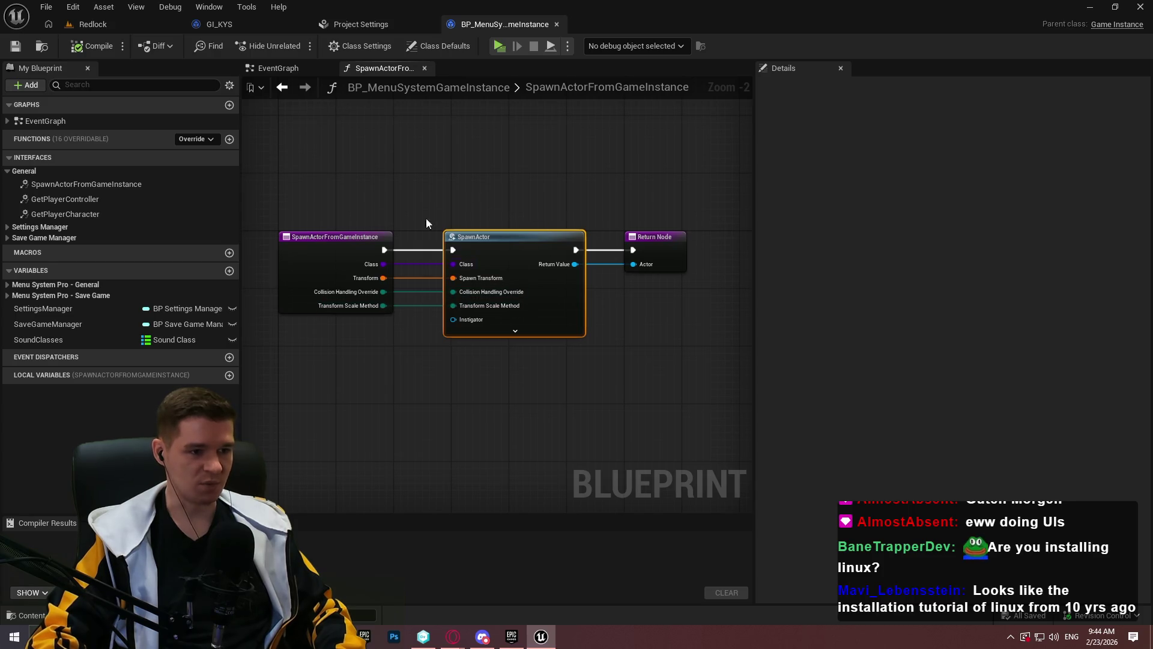
Paste the SpawnActor node into GI_KYS's function and remove its broken Instigator pin
left_click(253, 24)
key("ctrl+v")
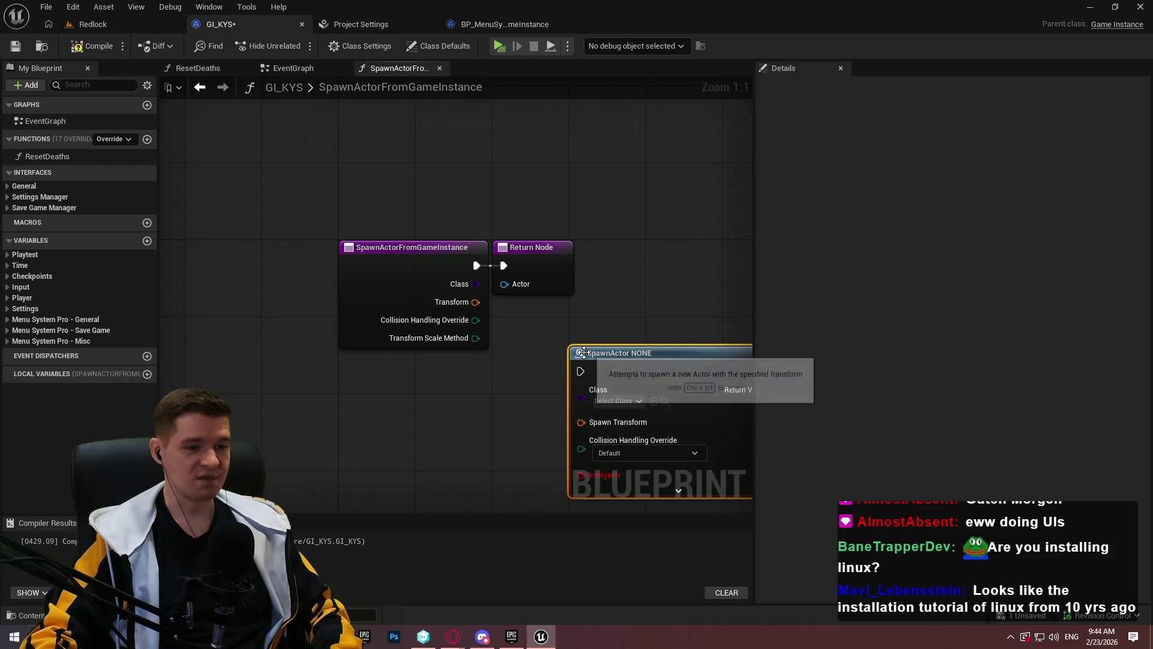
left_click_drag(584, 353, 521, 322)
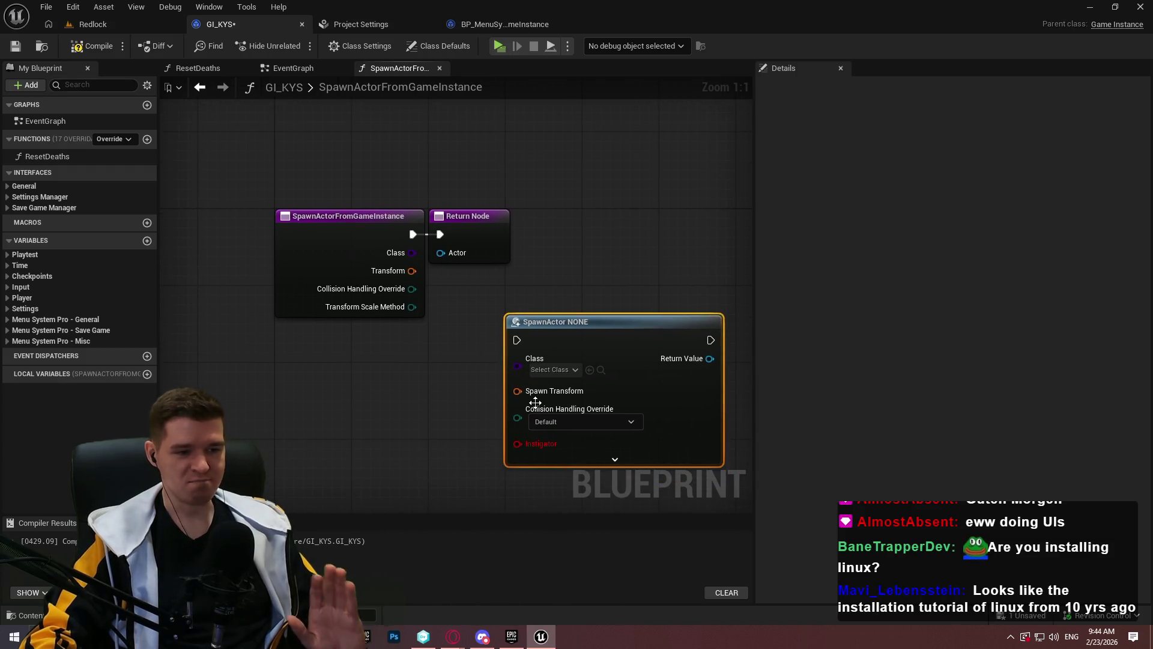
right_click(525, 446)
left_click(493, 457)
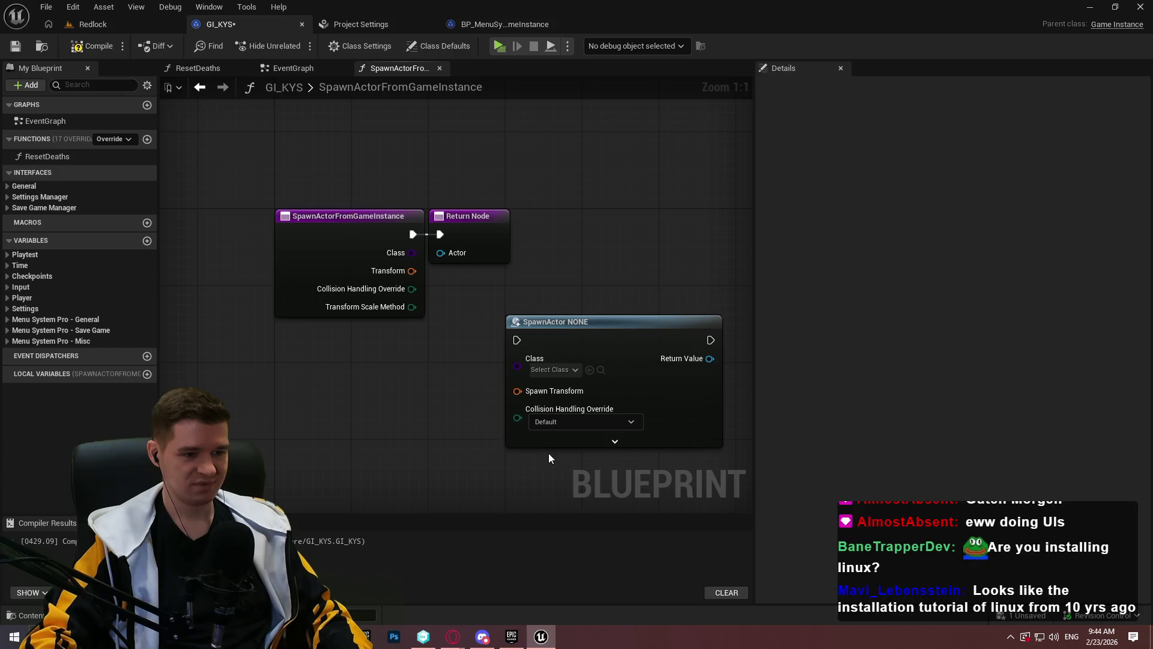
Wire Class, Collision Handling Override and Transform Scale Method into SpawnActor, routing execution through it to the Return Node
mouse_move(517, 366)
left_mouse_down()
mouse_move(401, 249)
mouse_move(524, 393)
mouse_move(412, 288)
left_mouse_up()
left_click(614, 427)
mouse_move(517, 421)
left_mouse_down()
mouse_move(398, 312)
mouse_move(412, 307)
left_mouse_up()
left_click_drag(475, 216, 732, 235)
mouse_move(543, 321)
left_mouse_down()
mouse_move(494, 206)
mouse_move(485, 215)
left_mouse_up()
left_click_drag(412, 234, 459, 235)
left_click(678, 300)
mouse_move(627, 235)
left_mouse_down()
mouse_move(701, 253)
mouse_move(686, 216)
left_mouse_up()
left_click(710, 340)
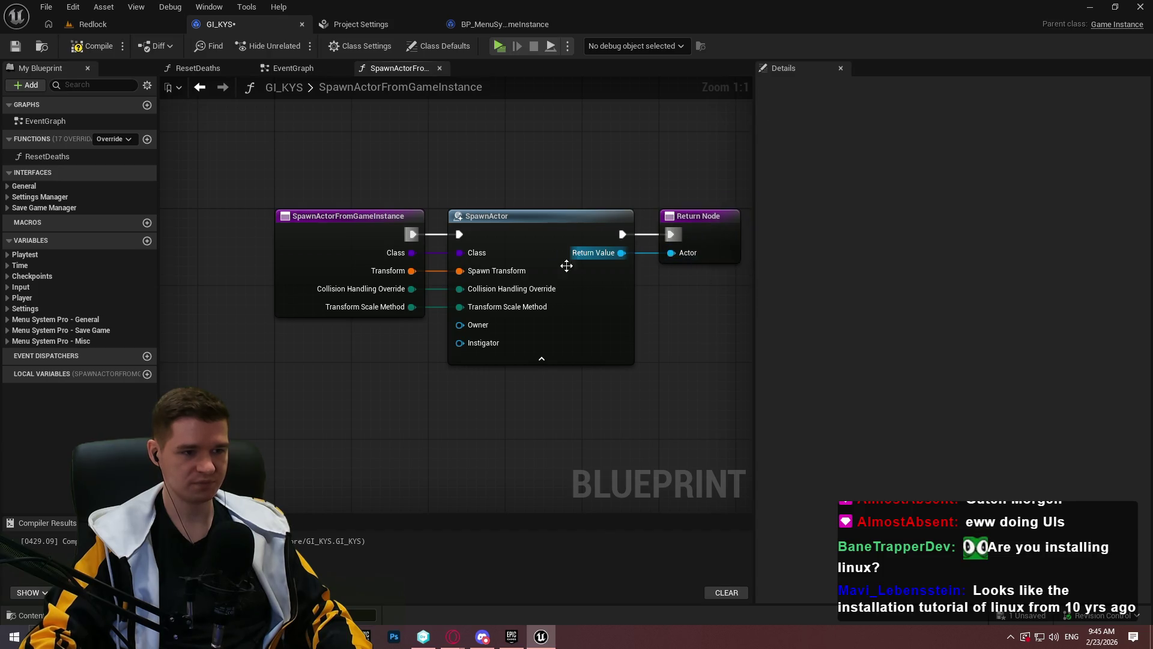
Compile and save GI_KYS, then return to BP_MenuSystemGameInstance
scroll(294, 340, "down", 2)
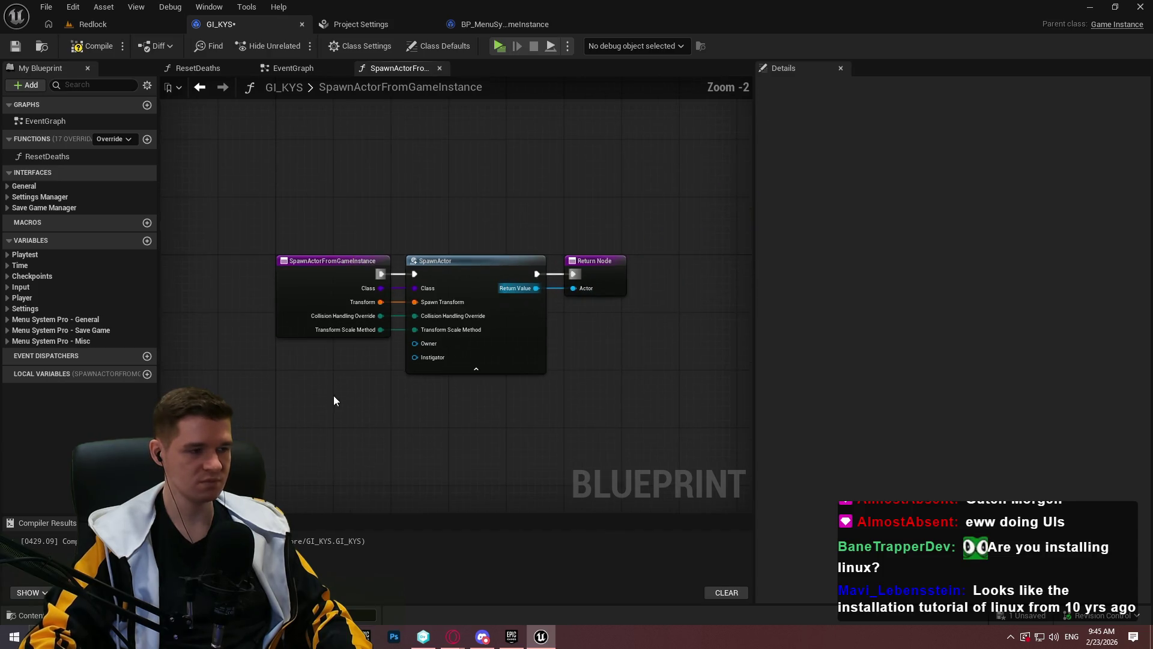
left_click(88, 44)
left_click(15, 46)
left_click(517, 28)
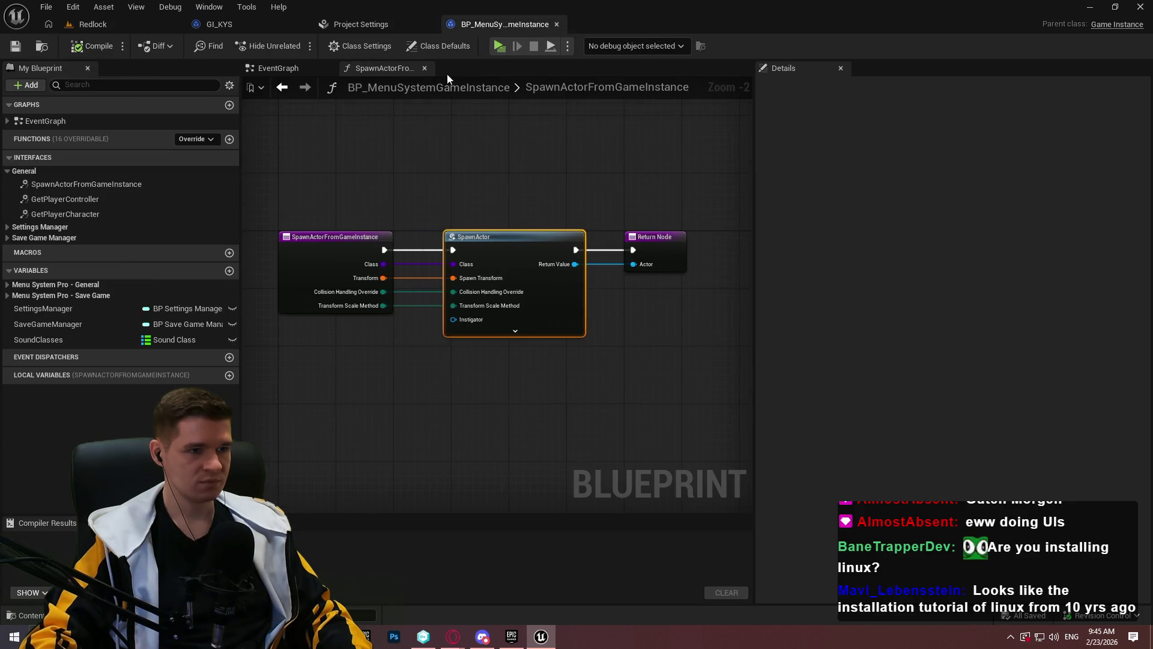
Inspect the example's GetPlayerController and GetPlayerCharacter graphs and check the Maps & Modes project settings
double_click(77, 198)
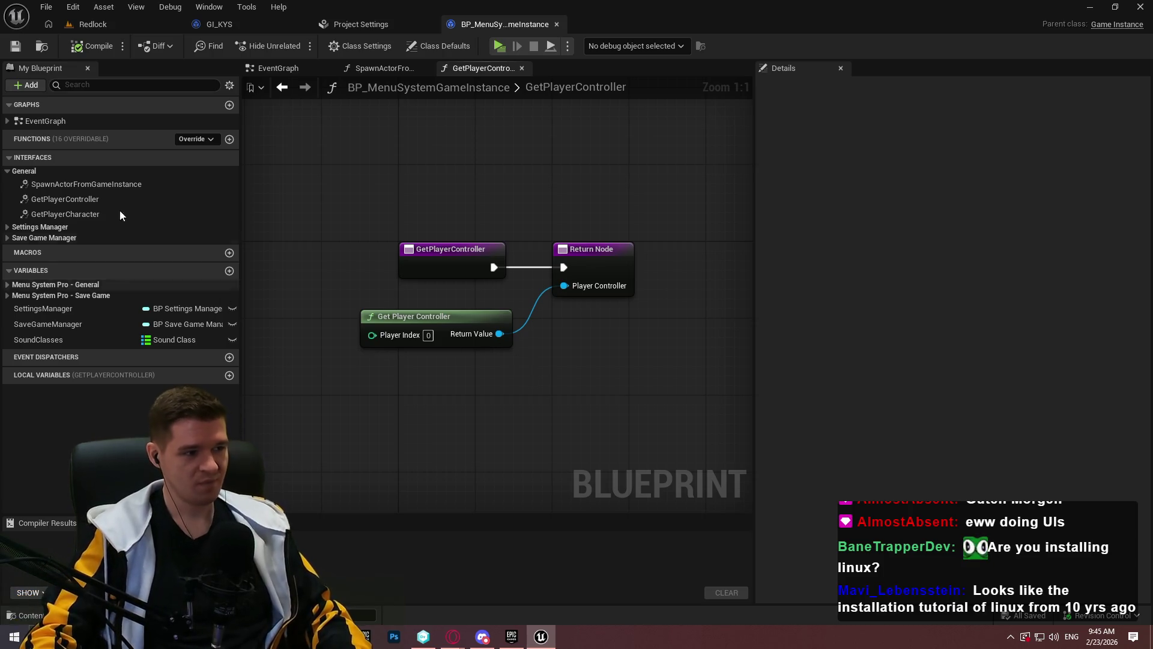
left_click(88, 204)
double_click(85, 208)
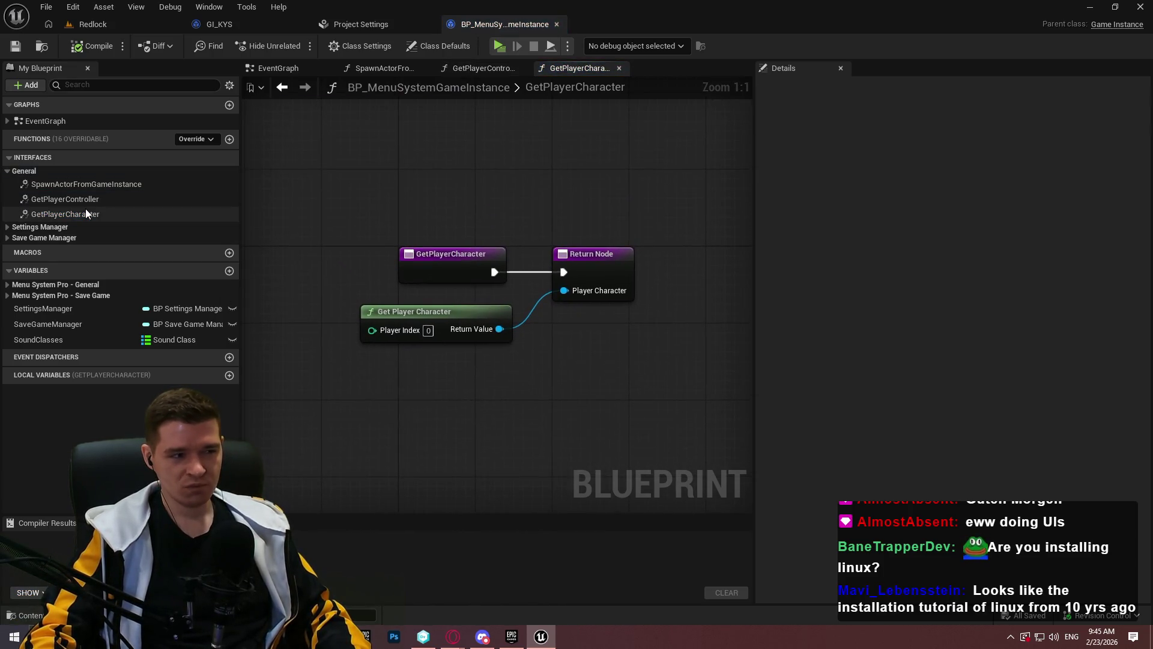
left_click(262, 27)
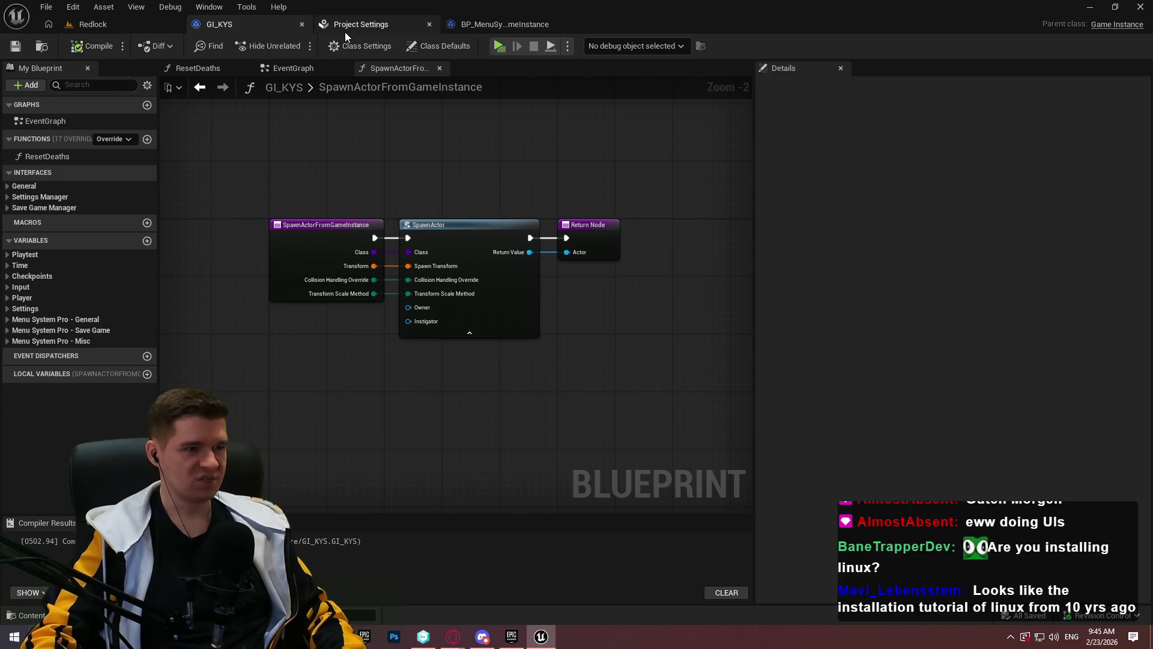
left_click(345, 31)
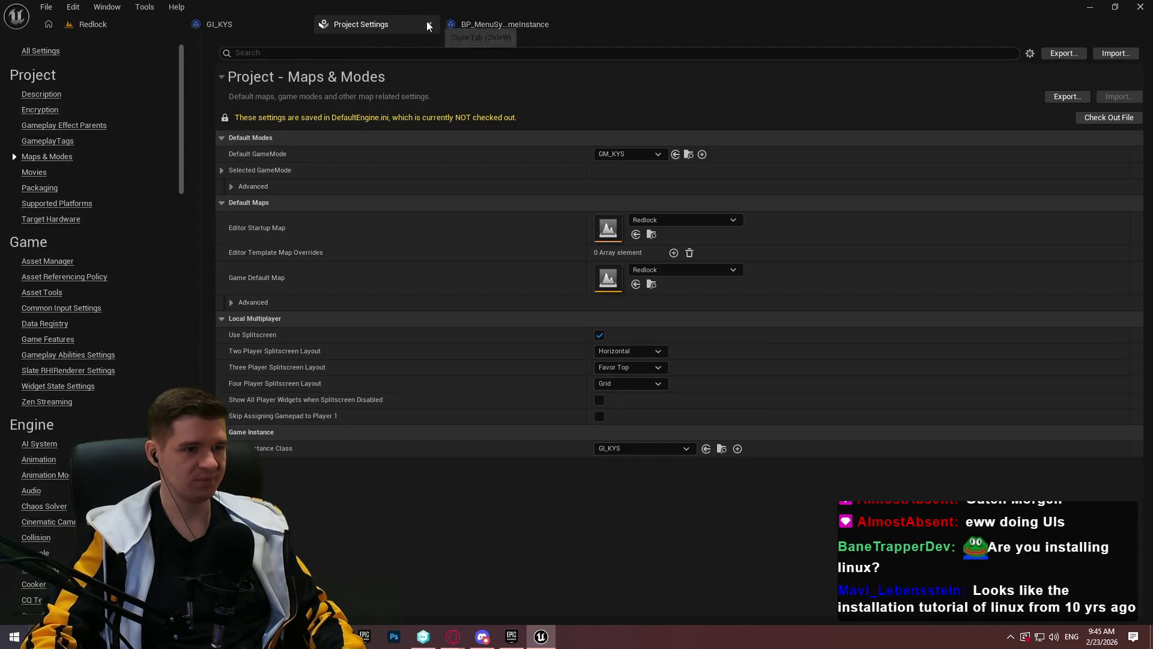
left_click(428, 23)
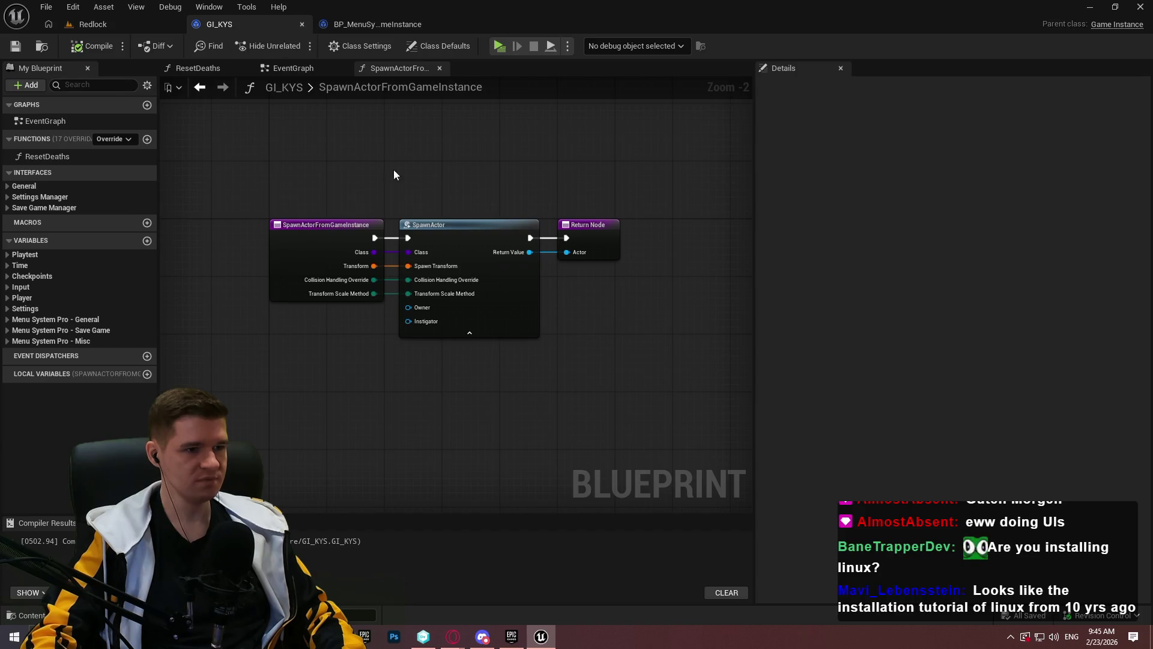
left_click(368, 26)
Make GI_KYS's GetPlayerController return a Get Player Controller node, then compile and save
left_click(263, 31)
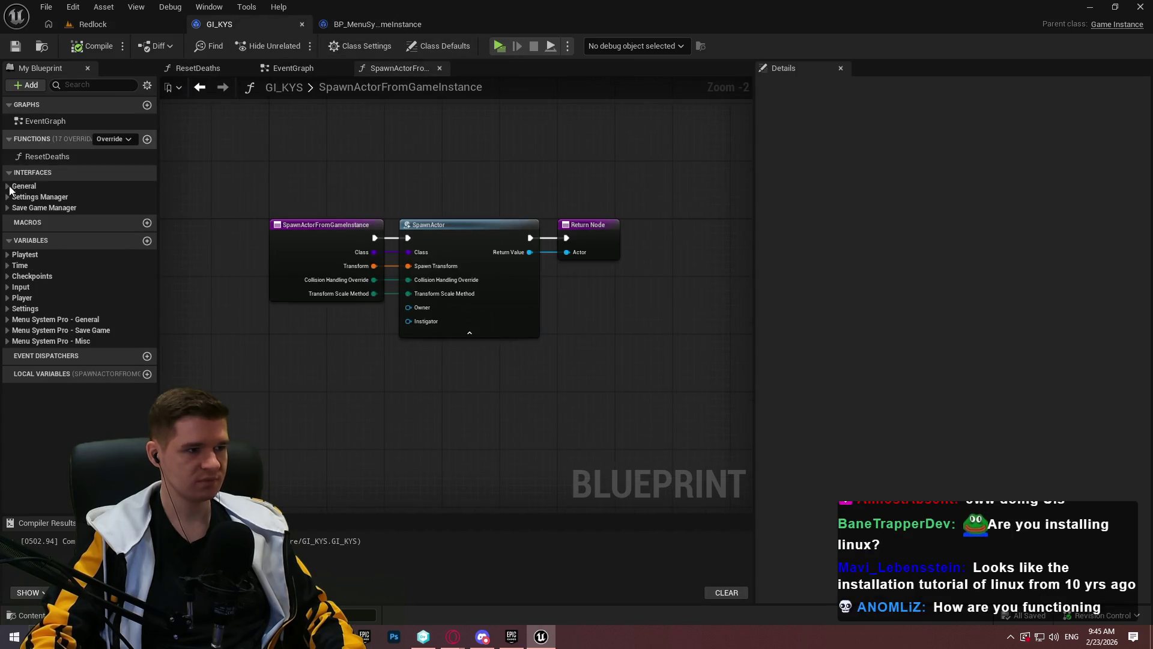
double_click(66, 215)
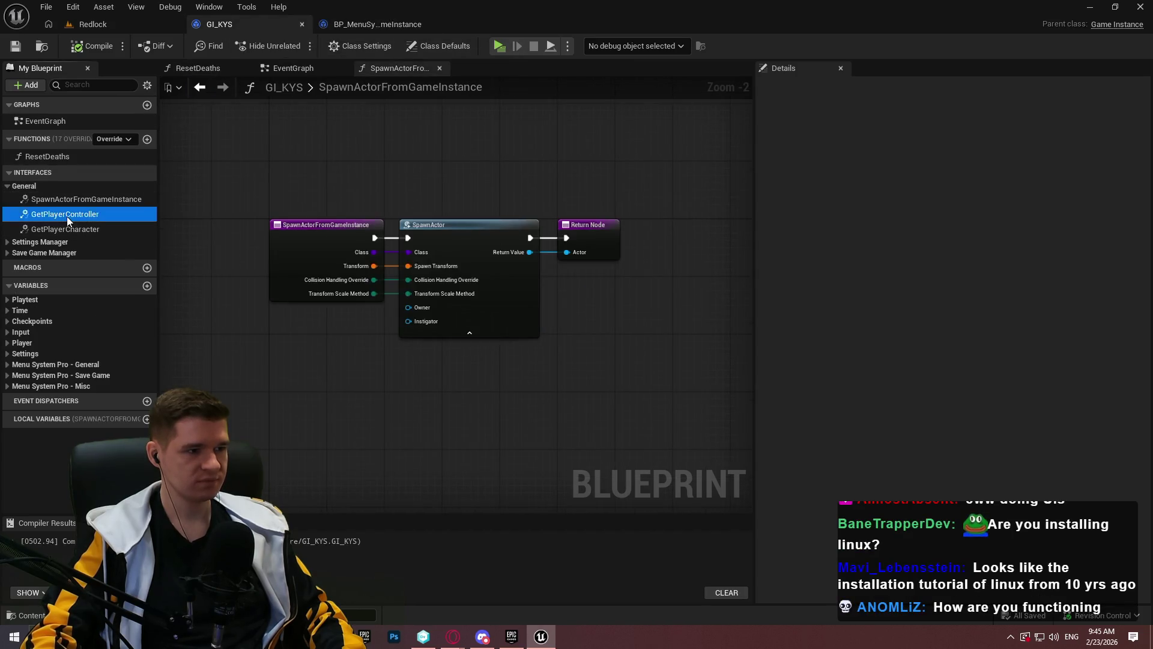
right_click(363, 372)
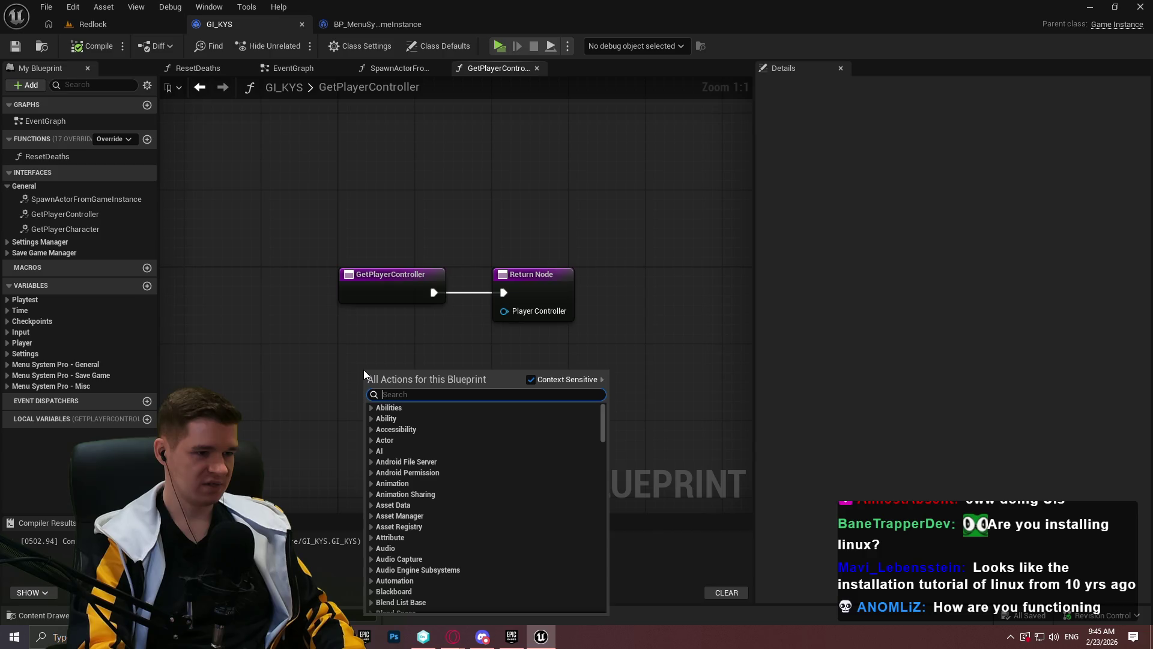
type("get pl")
key("Up")
key("Return")
mouse_move(497, 388)
left_mouse_down()
mouse_move(522, 309)
mouse_move(504, 311)
left_mouse_up()
left_click_drag(465, 367, 407, 328)
left_click(185, 199)
left_click(92, 46)
left_click(15, 46)
Make GI_KYS's GetPlayerCharacter return a Get Player Character node, then compile and save
double_click(86, 231)
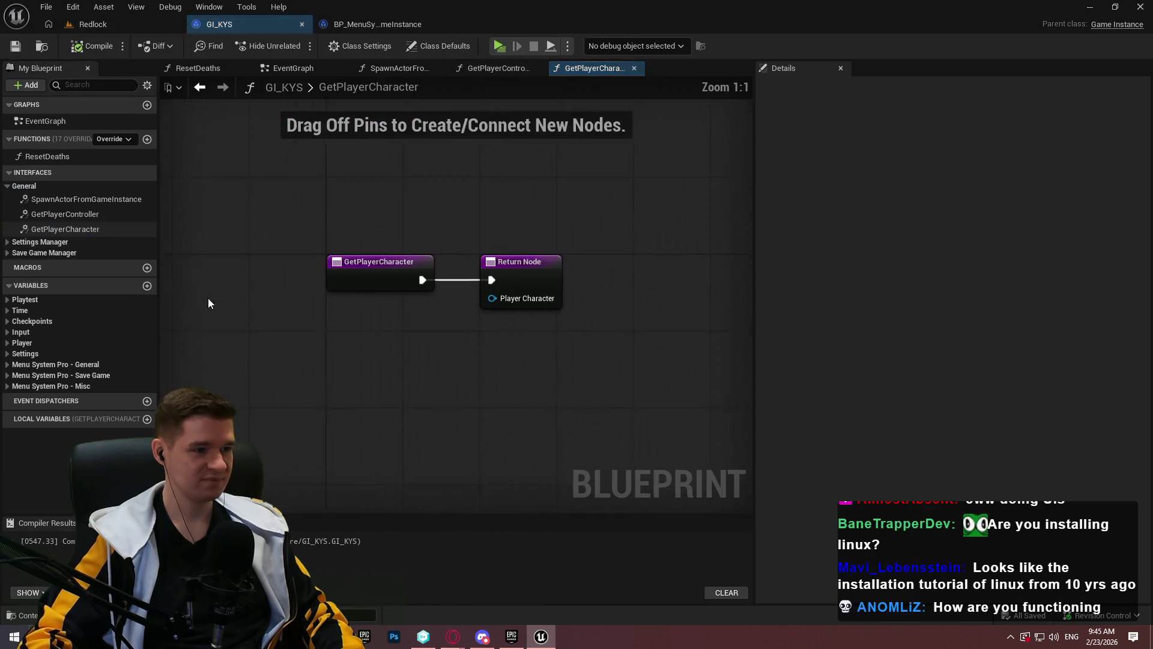
left_click_drag(505, 311, 411, 349)
type("player")
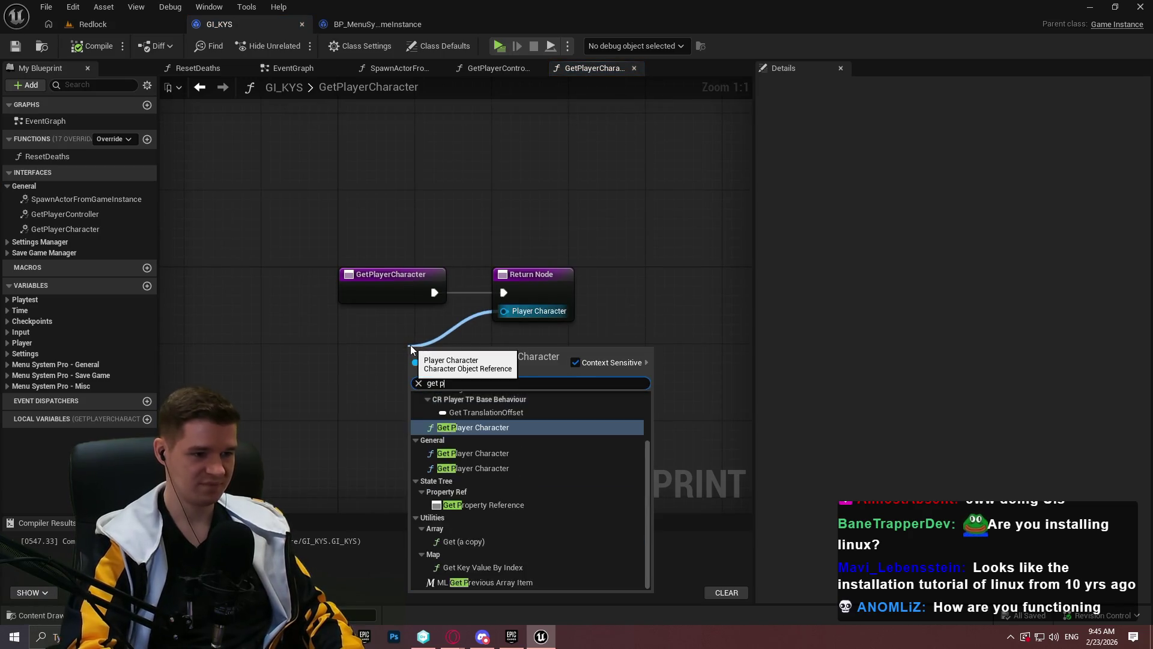
key("Return")
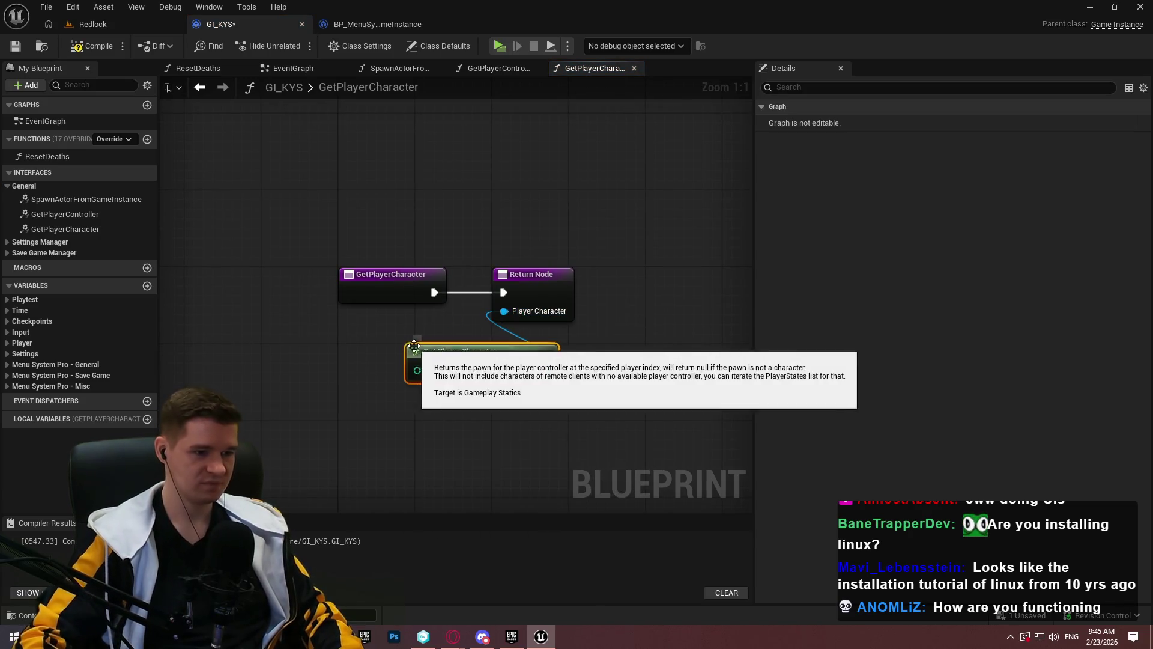
left_click_drag(477, 345, 374, 339)
left_click(587, 415)
left_click(91, 46)
left_click(15, 46)
left_click(7, 186)
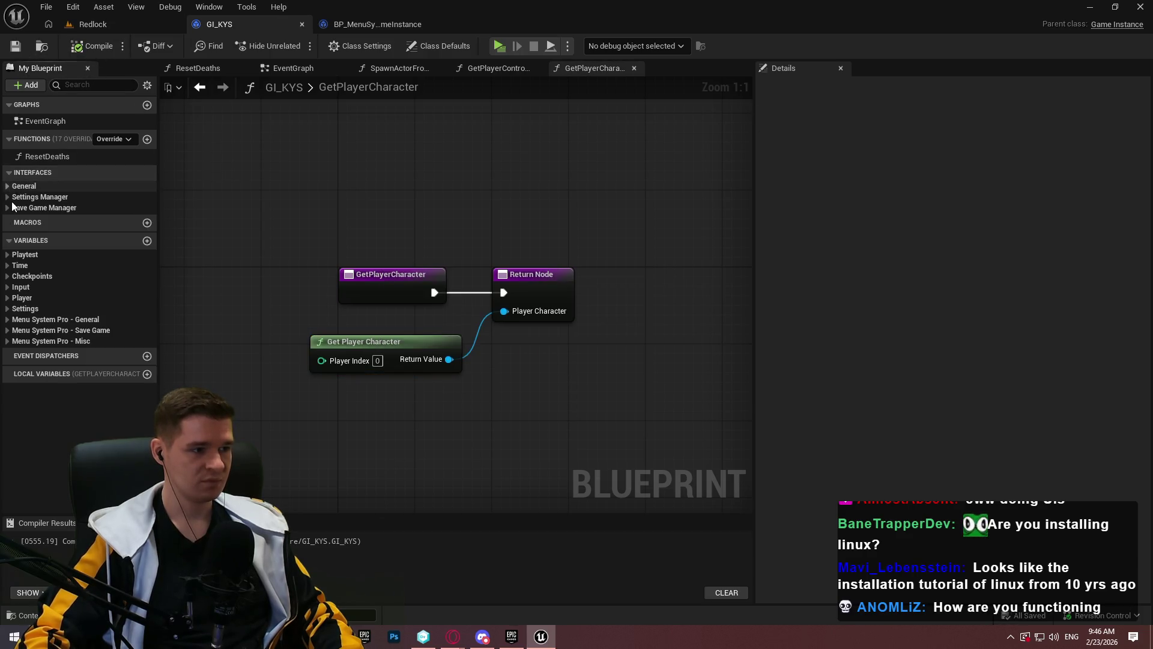
left_click(14, 200)
left_click(418, 25)
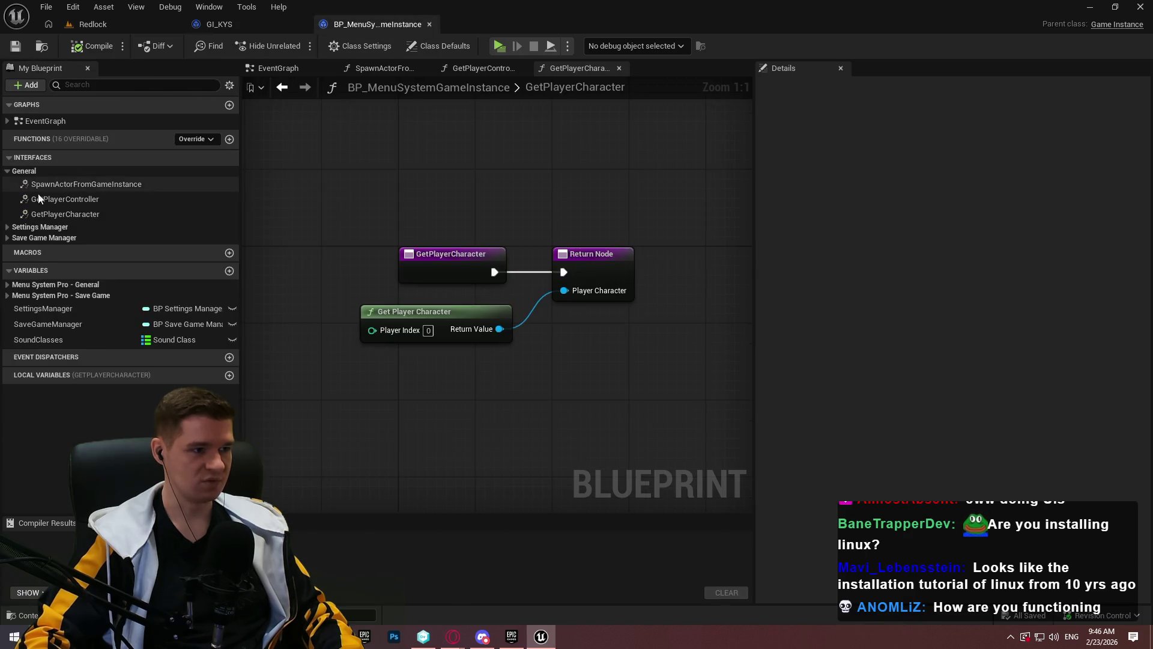
Select all the commented node groups in BP_MenuSystemGameInstance's EventGraph
left_click(7, 227)
double_click(45, 240)
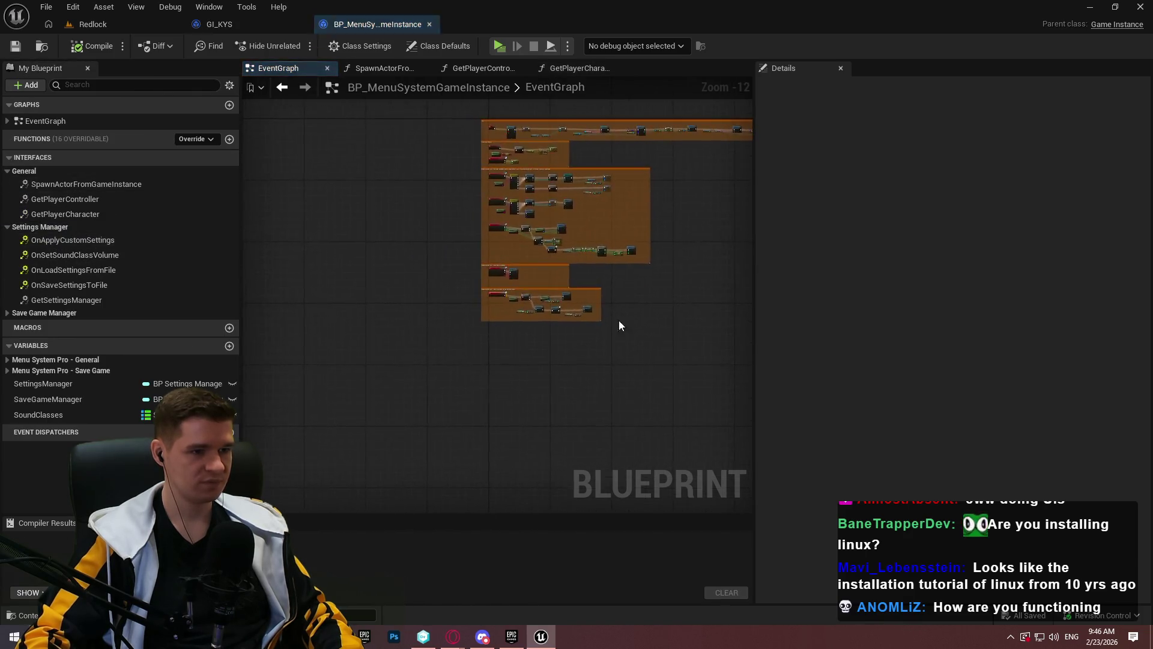
scroll(603, 351, "down", 5)
scroll(474, 401, "down", 4)
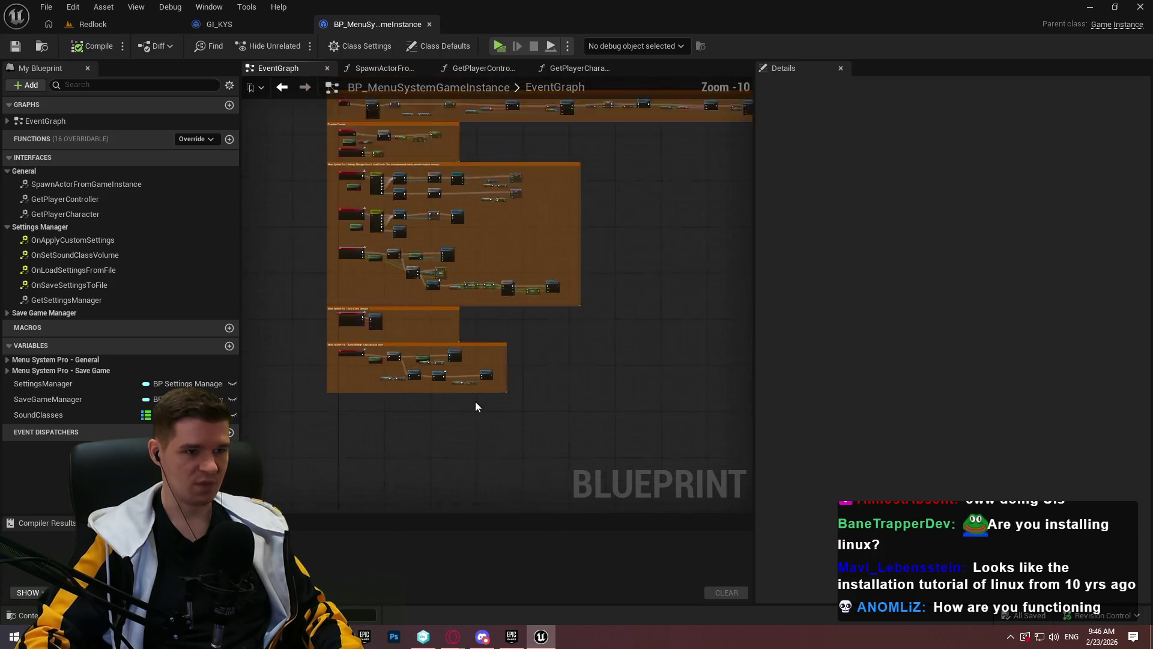
mouse_move(593, 365)
left_mouse_down()
mouse_move(349, 120)
mouse_move(486, 118)
left_mouse_up()
left_click(482, 120)
Paste the node groups into GI_KYS's EventGraph, position them, and compile and save
left_click(219, 24)
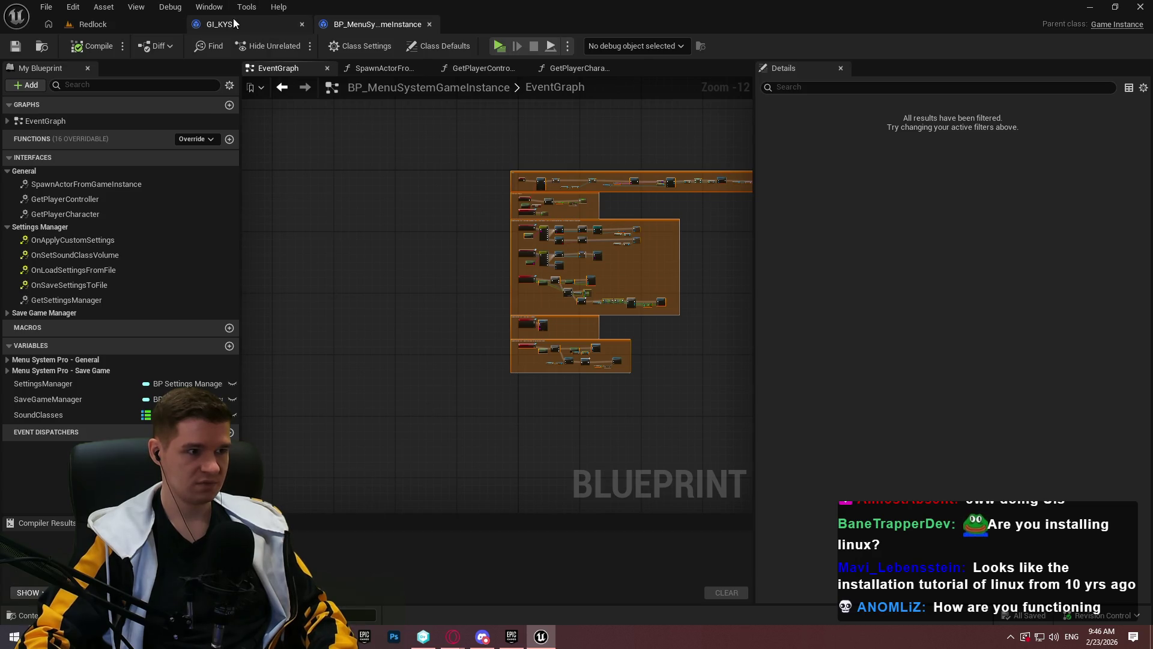
scroll(447, 315, "down", 4)
left_click(293, 68)
scroll(545, 296, "down", 6)
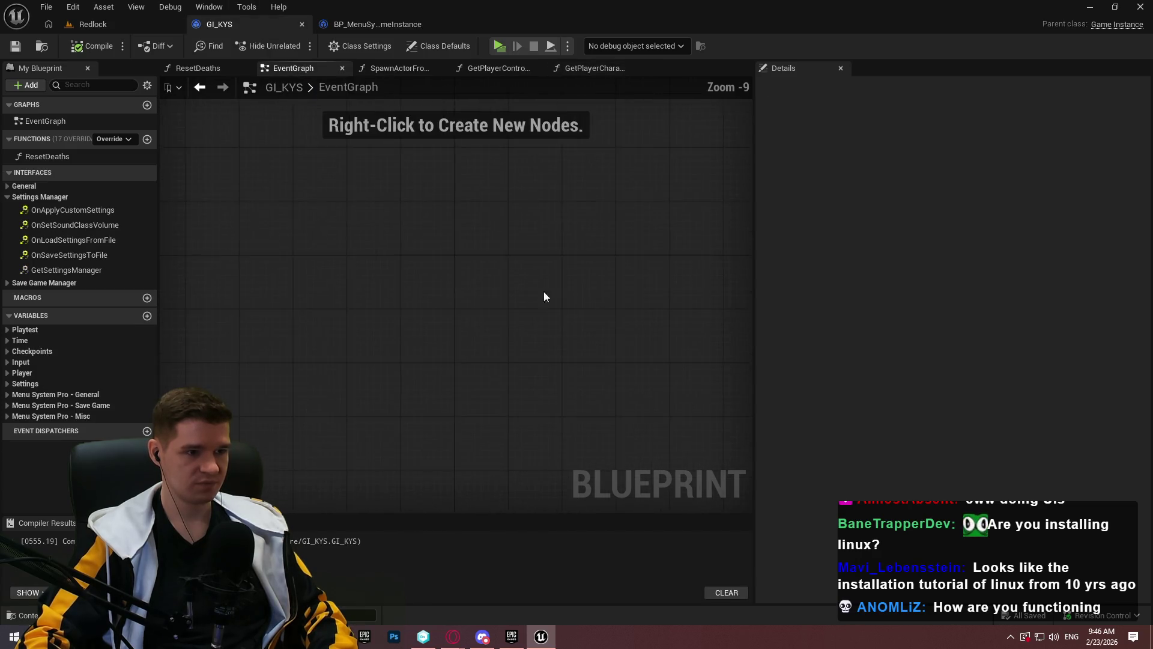
key("ctrl+v")
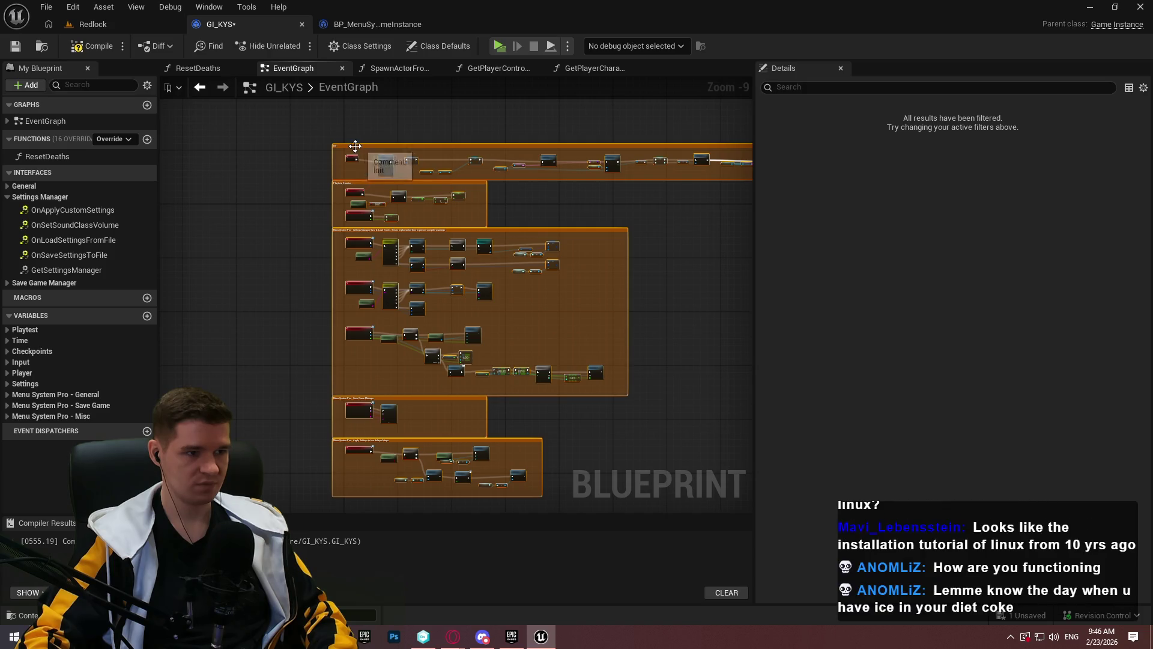
left_click_drag(392, 182, 368, 210)
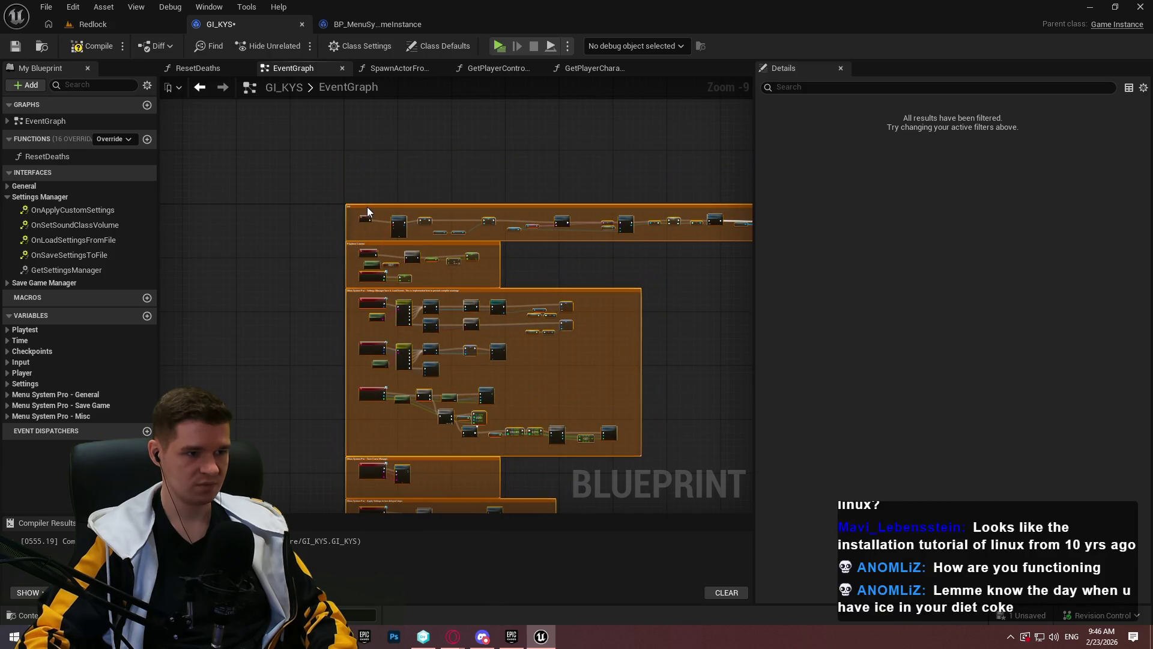
left_click(380, 181)
left_click(72, 49)
left_click_drag(585, 175, 455, 160)
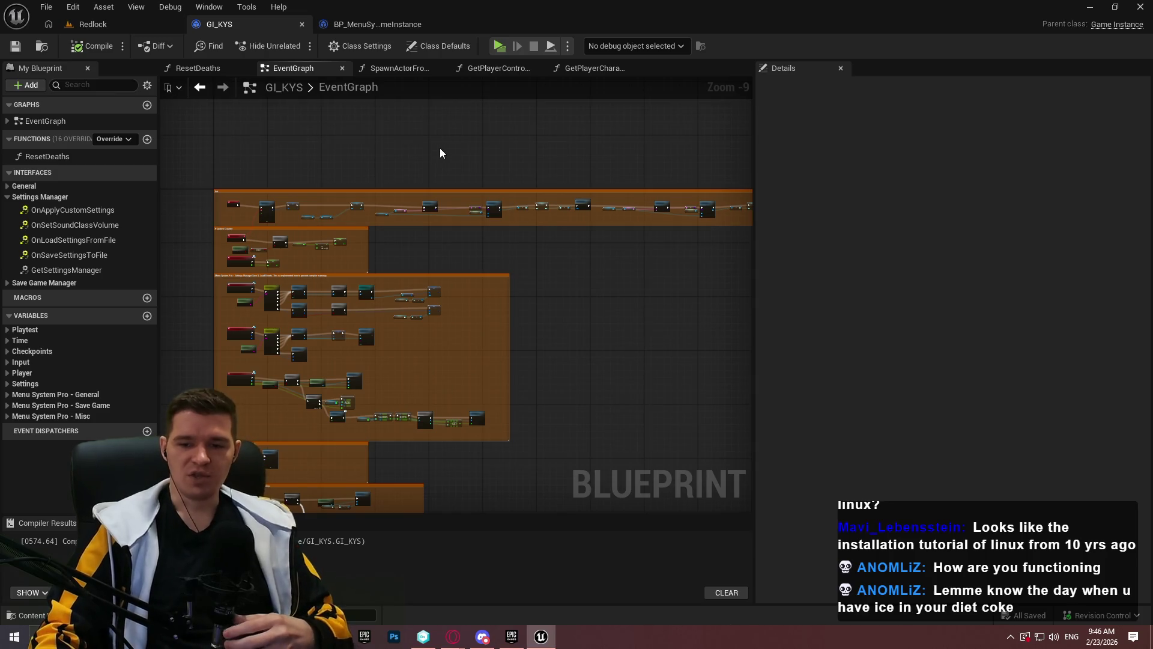
left_click(387, 27)
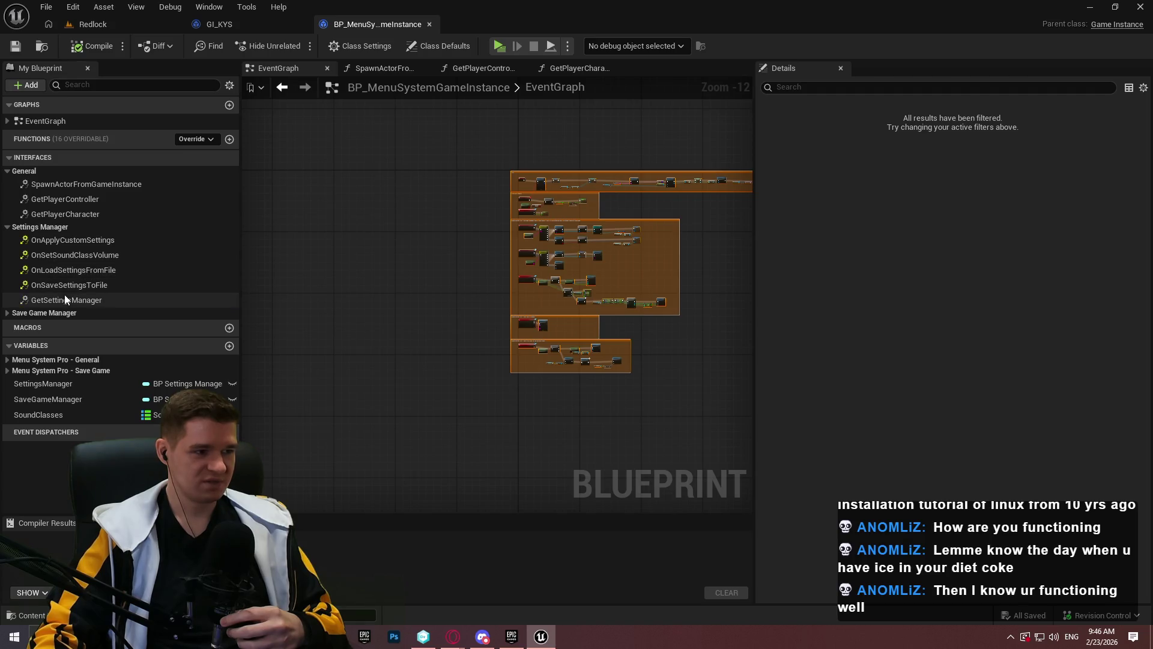
Return the SettingsManager variable from GI_KYS's GetSettingsManager, then compile and save
double_click(65, 298)
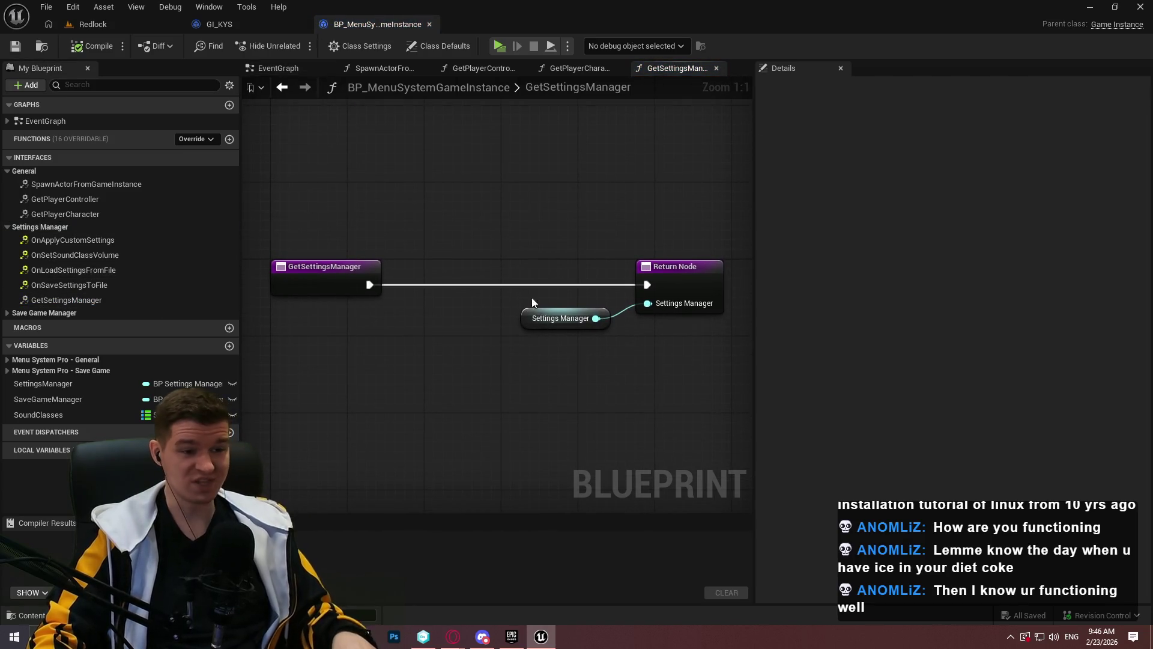
left_click(219, 24)
double_click(61, 270)
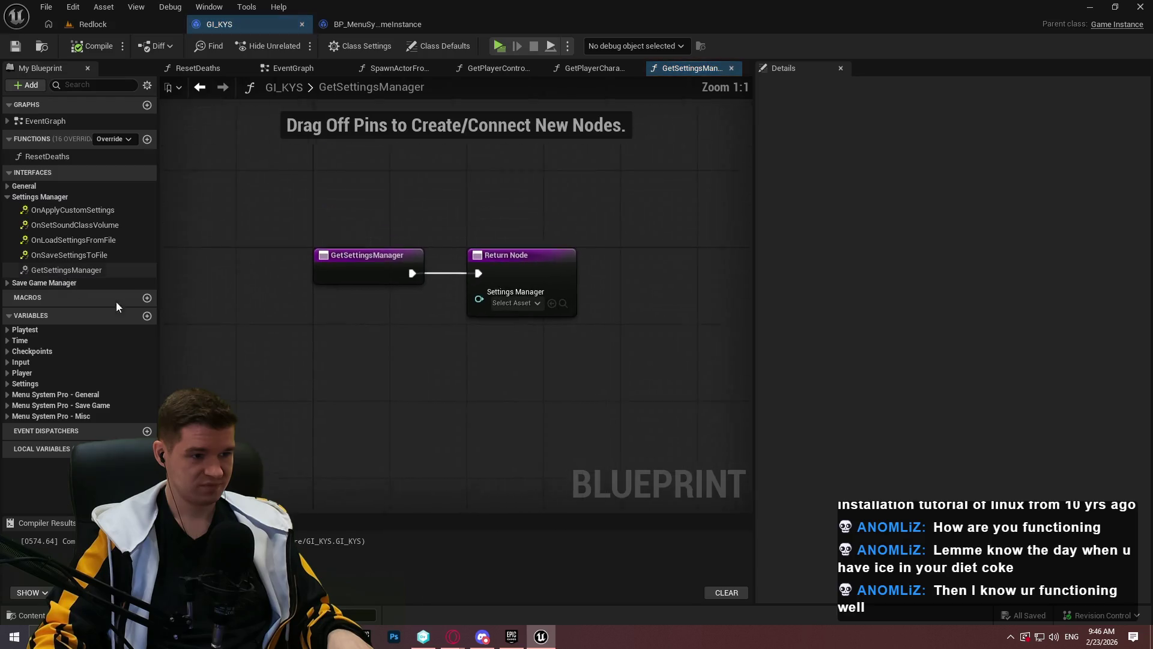
left_click(18, 395)
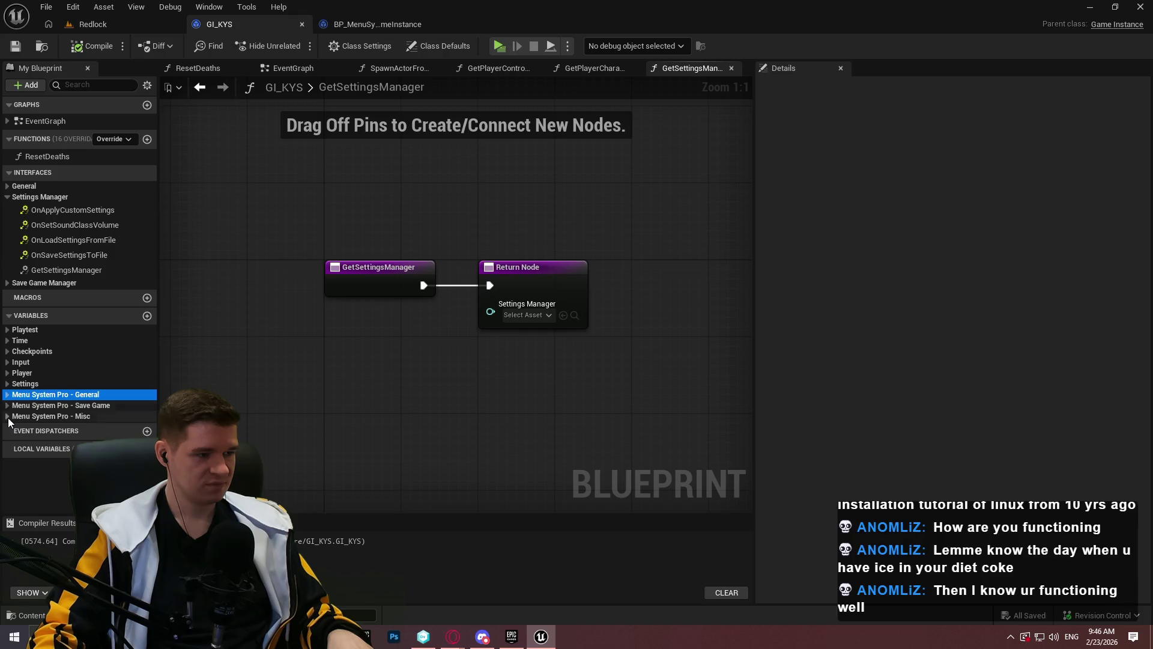
left_click(7, 417)
mouse_move(51, 428)
left_mouse_down()
mouse_move(500, 322)
mouse_move(431, 321)
left_mouse_up()
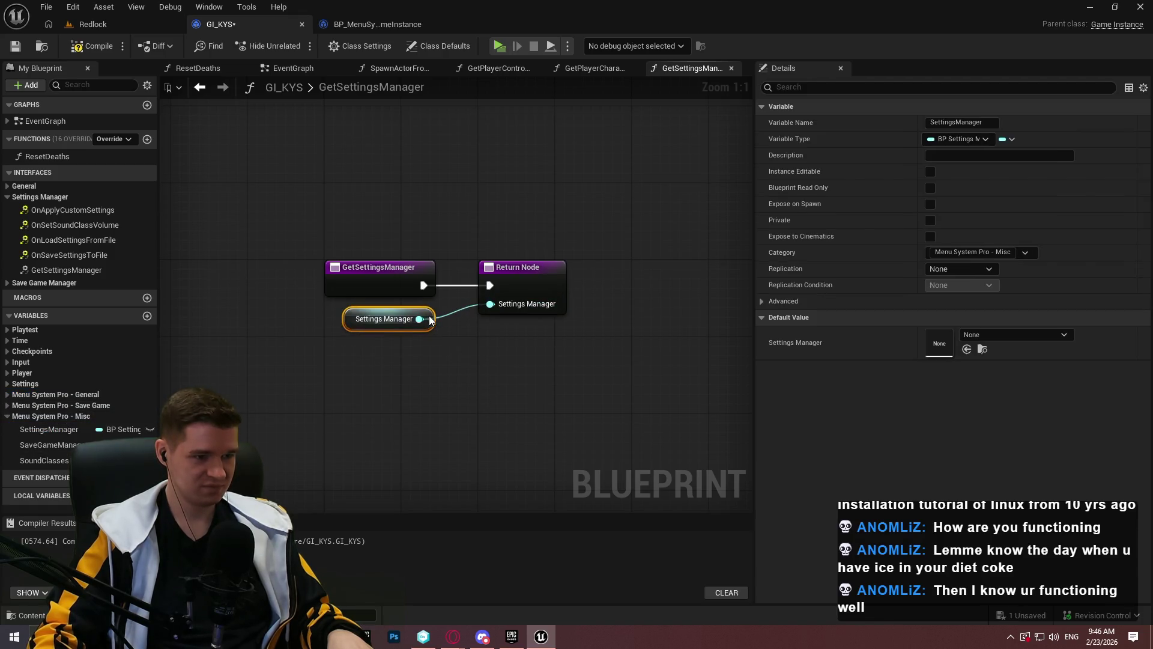
left_click(321, 251)
left_click(90, 46)
left_click(15, 46)
Check the example game instance blueprint, then bring up the Redlock level editor
left_click(372, 18)
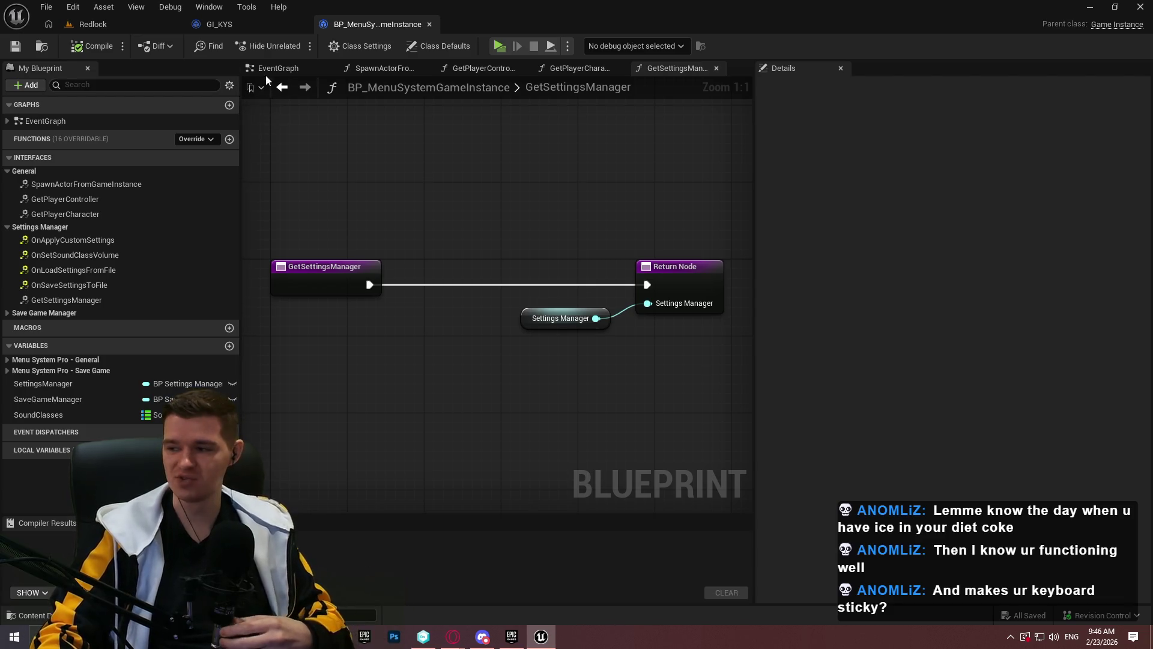
left_click(261, 25)
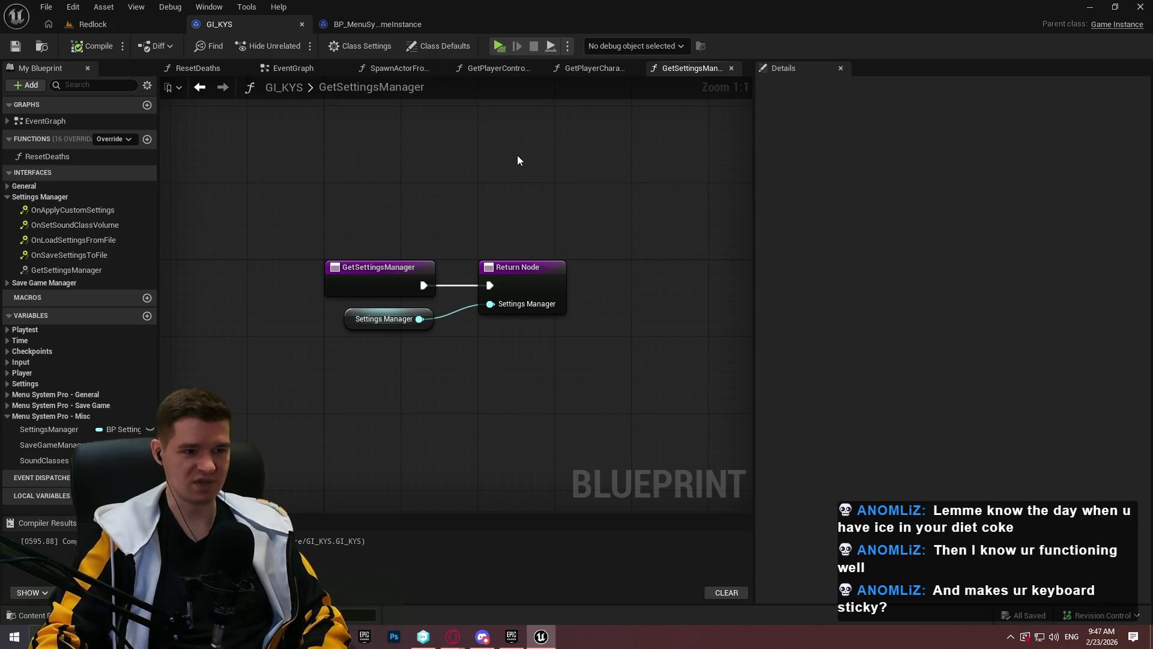
left_click(110, 27)
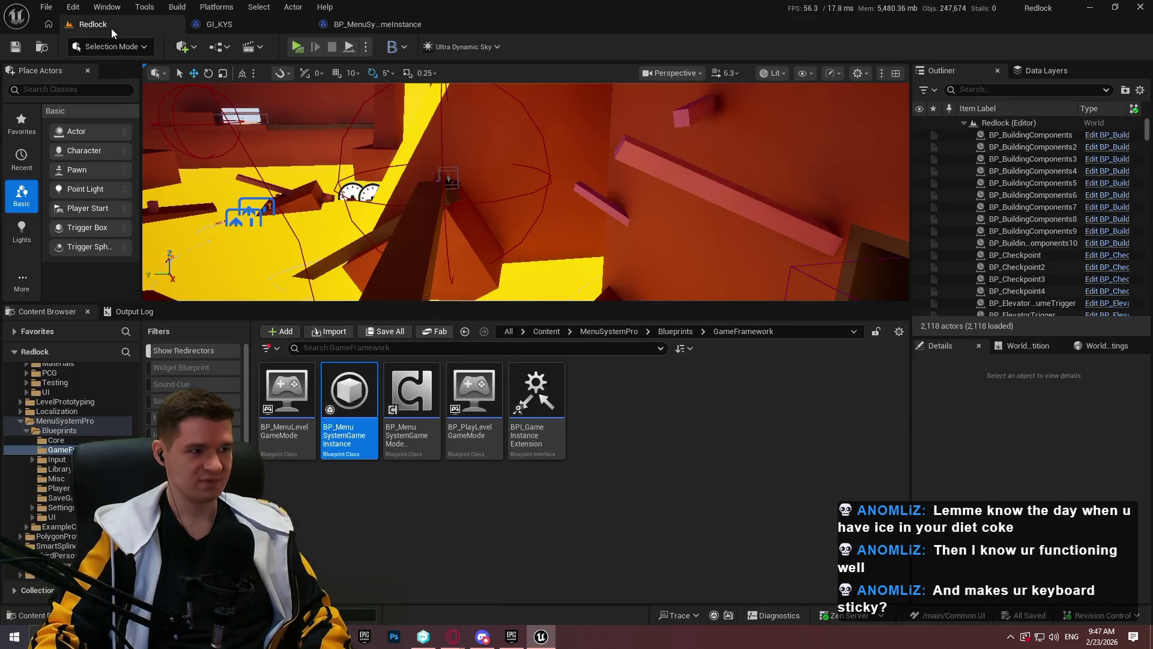
Select the Get Current Level Name and reroute nodes in the example's GetCurrentLevel function
left_click(357, 25)
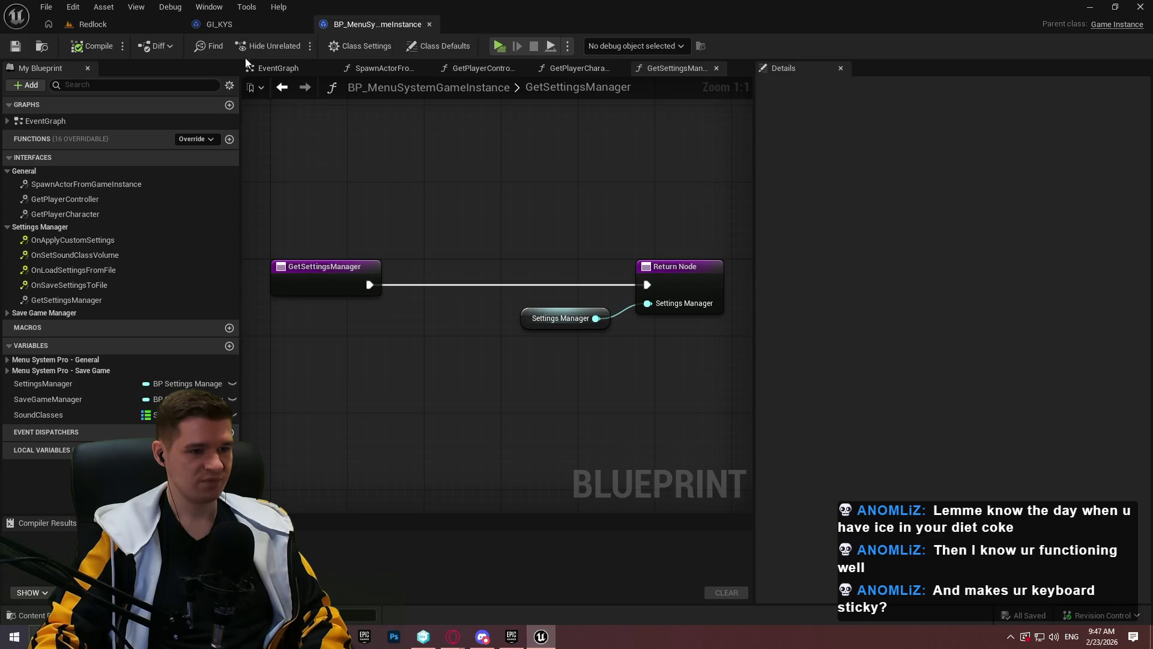
left_click(8, 313)
left_click(75, 356)
double_click(75, 355)
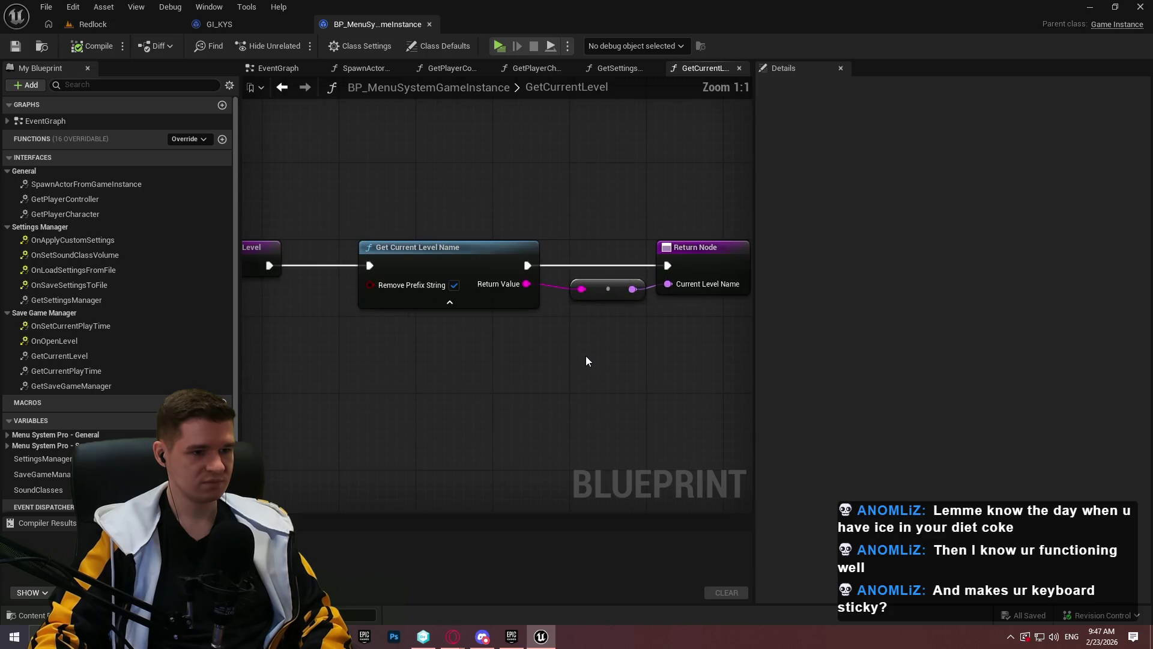
left_click_drag(668, 360, 470, 229)
Paste and wire those nodes into GI_KYS's GetCurrentLevel to return Current Level Name, then compile and save
left_click(220, 24)
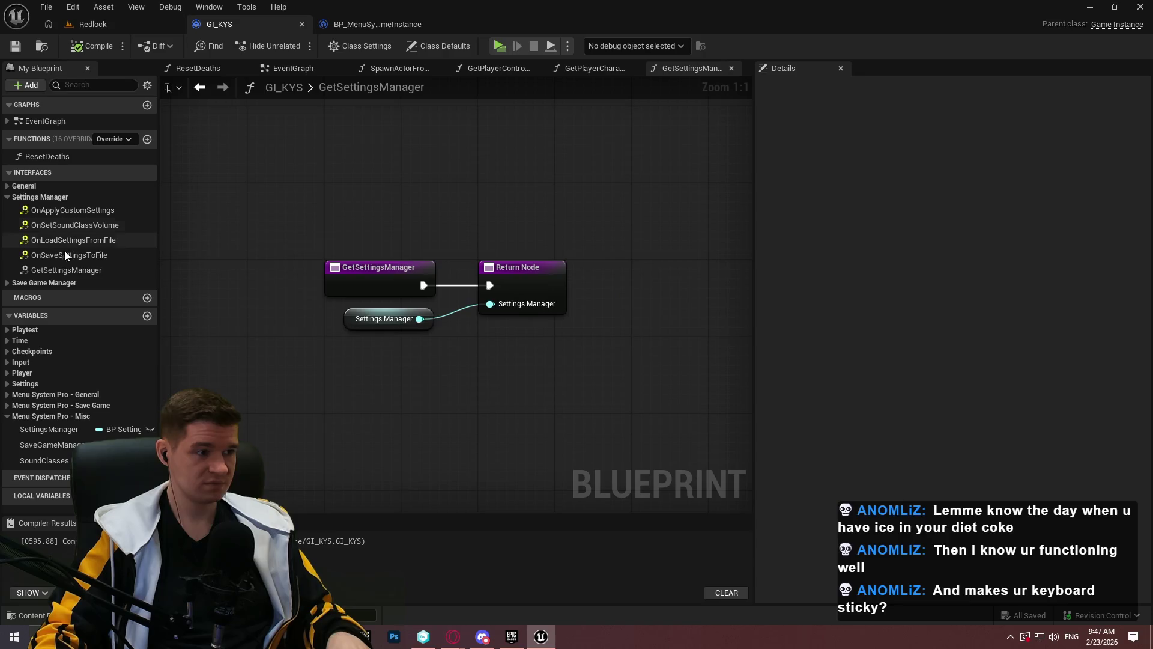
left_click(26, 283)
double_click(65, 325)
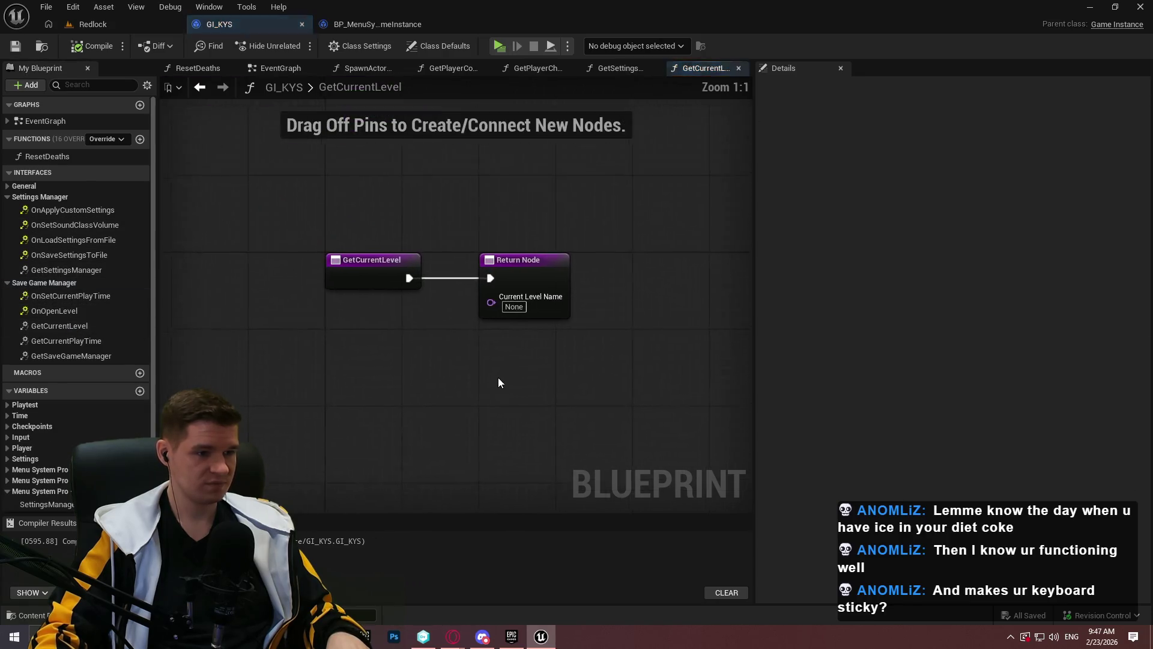
key("ctrl+v")
left_click_drag(277, 384, 418, 287)
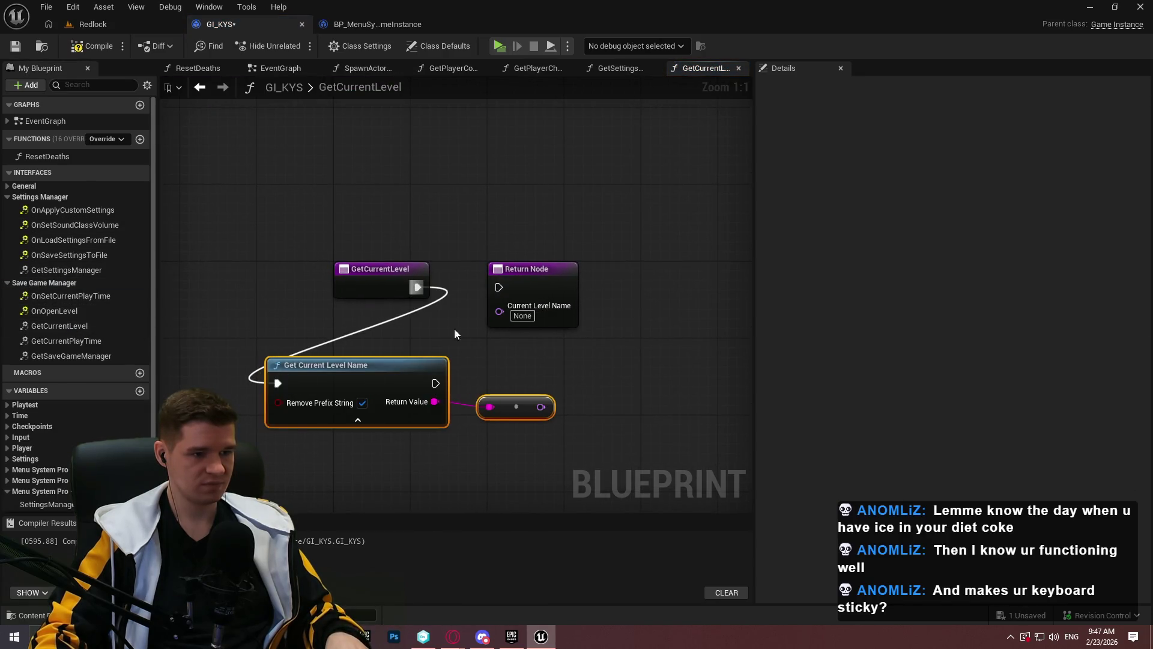
left_click_drag(436, 383, 499, 287)
mouse_move(541, 406)
left_mouse_down()
mouse_move(499, 305)
mouse_move(678, 401)
mouse_move(619, 374)
left_mouse_up()
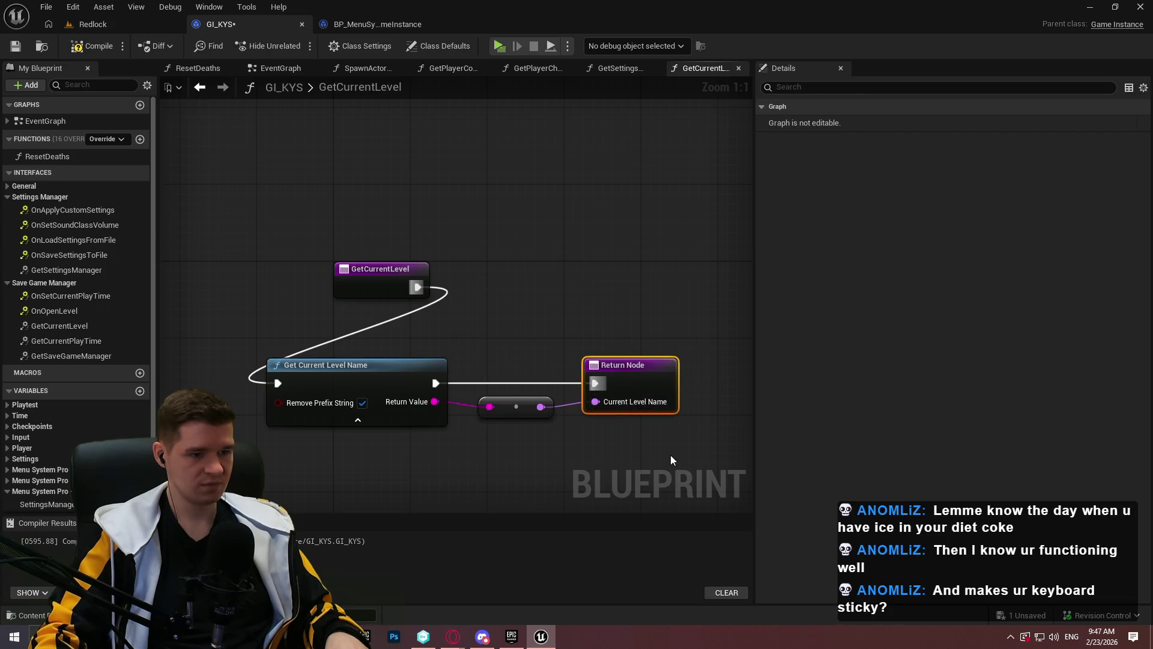
mouse_move(307, 382)
left_mouse_down()
mouse_move(532, 290)
mouse_move(489, 276)
left_mouse_up()
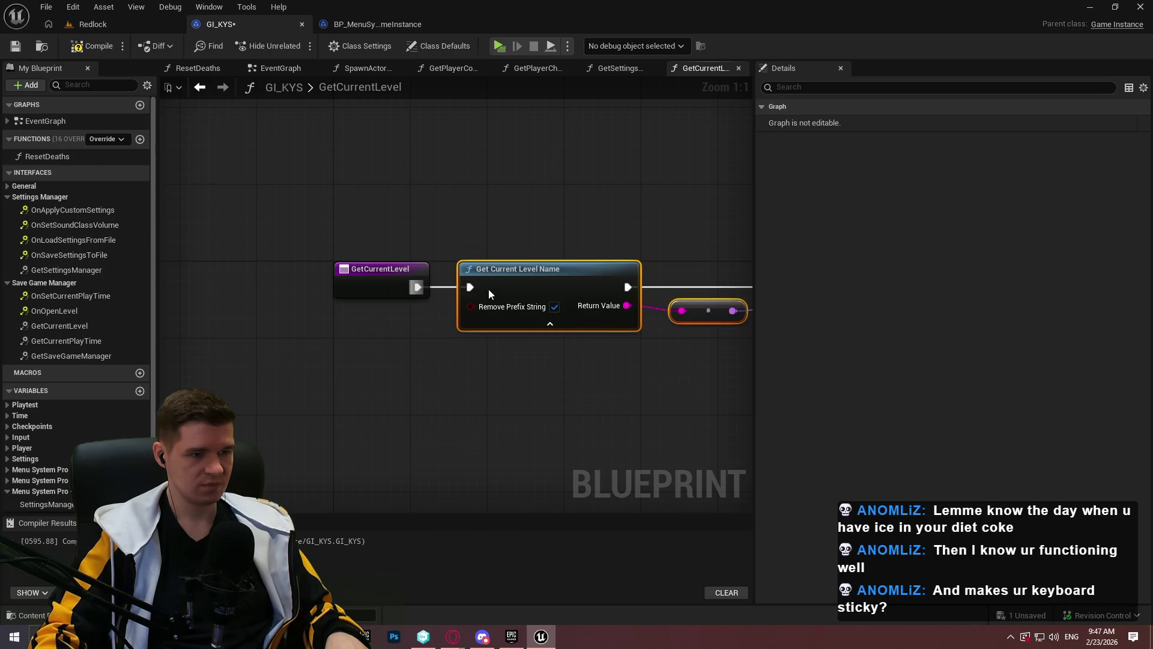
left_click(96, 47)
left_click(16, 47)
Make GI_KYS's GetCurrentPlayTime return CurrentPlayTimeTimer as Play Time in Seconds, and save
double_click(68, 340)
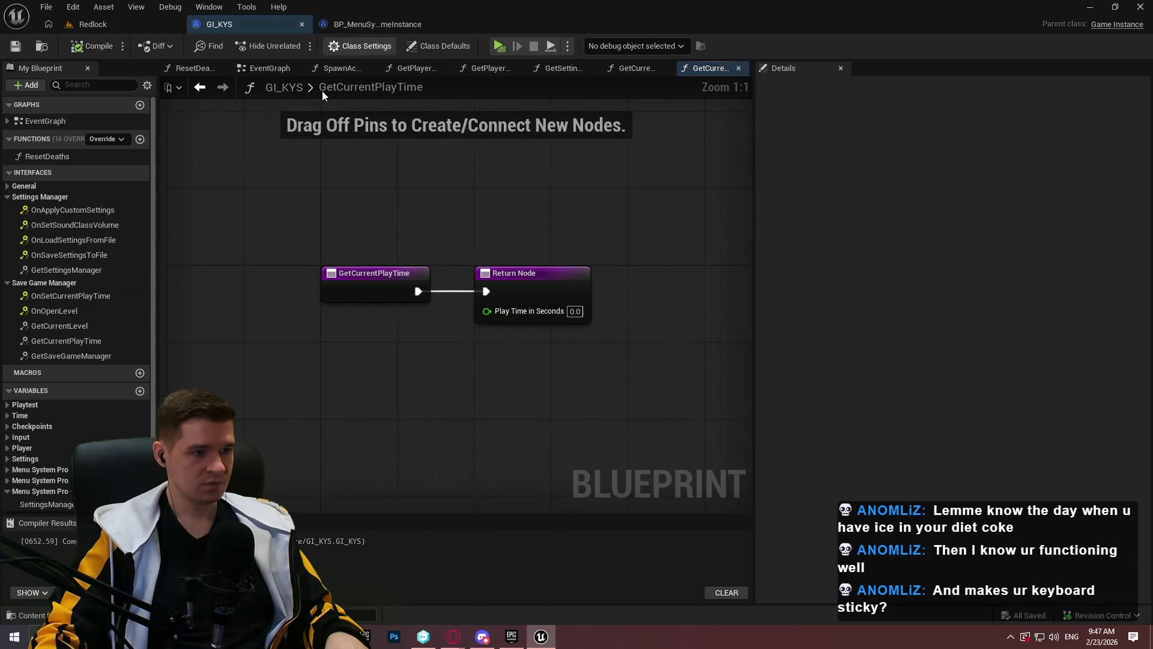
left_click(347, 23)
left_click(52, 370)
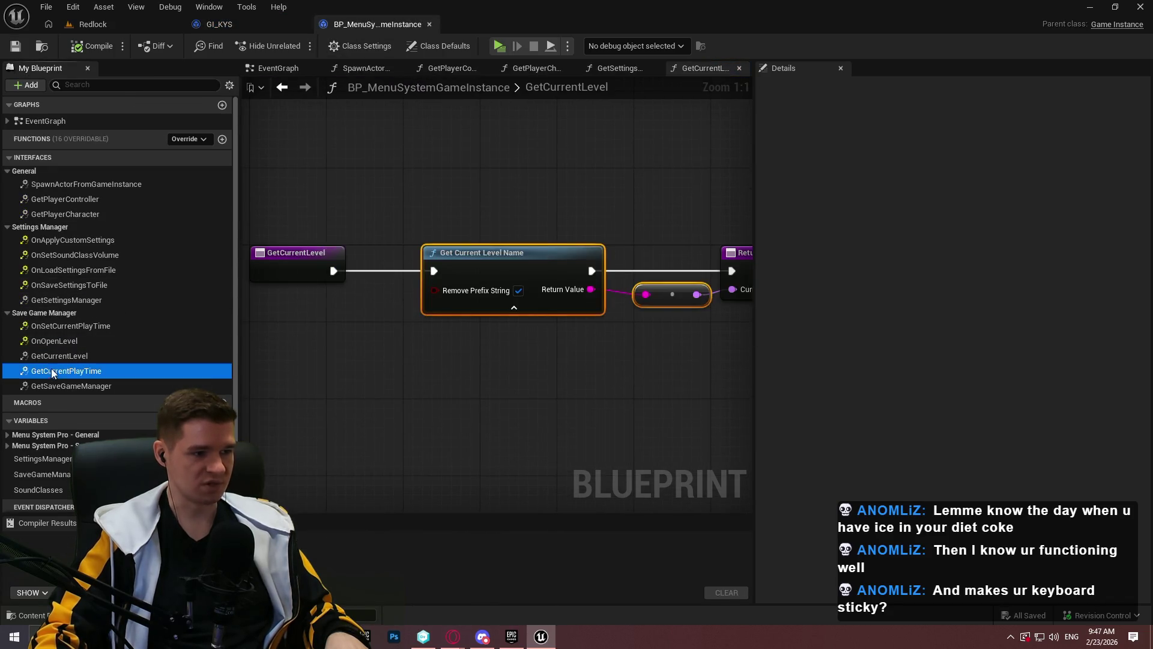
double_click(56, 371)
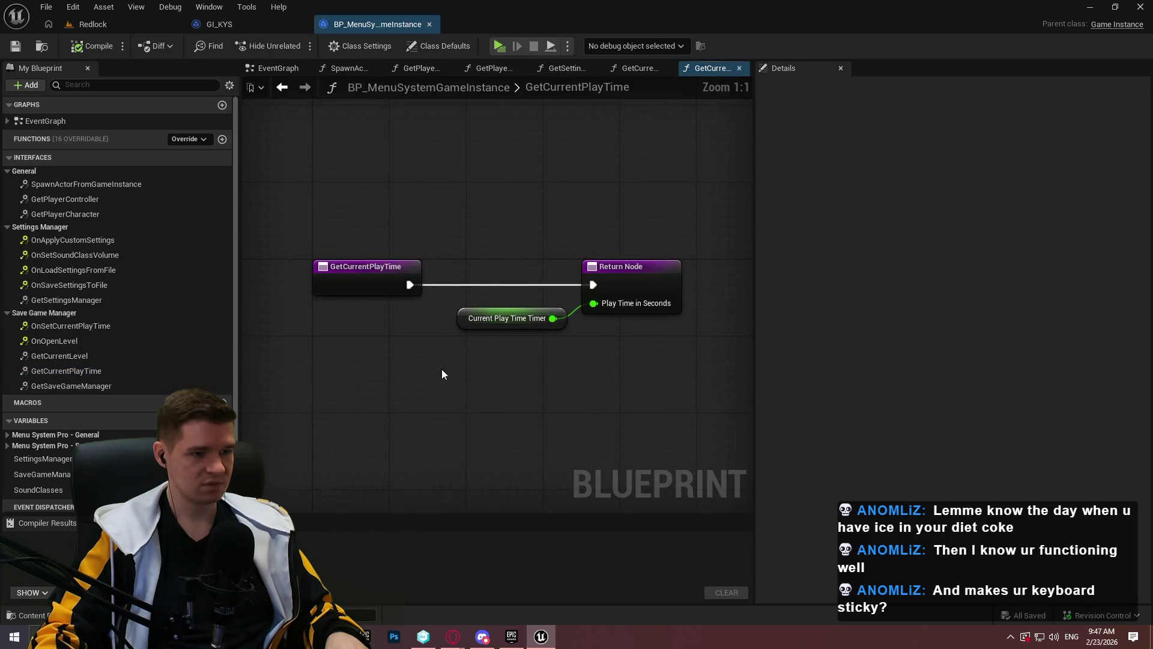
left_click(219, 24)
scroll(49, 355, "down", 3)
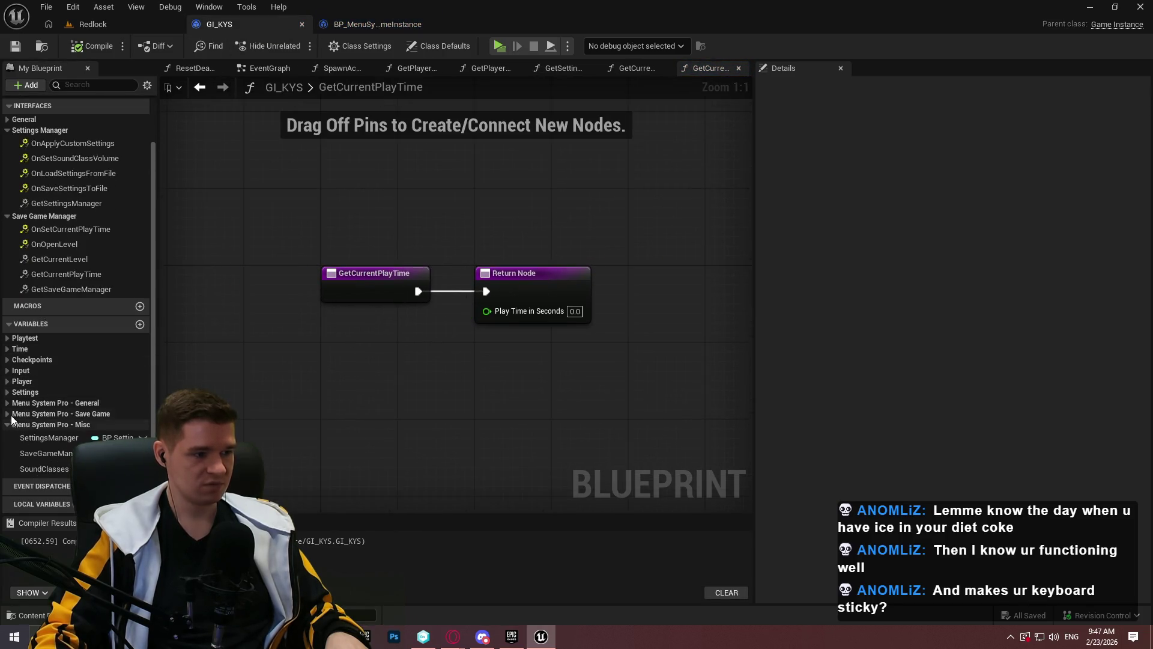
left_click(8, 414)
left_click_drag(36, 426, 539, 310)
left_click(437, 326)
left_click_drag(436, 324, 427, 326)
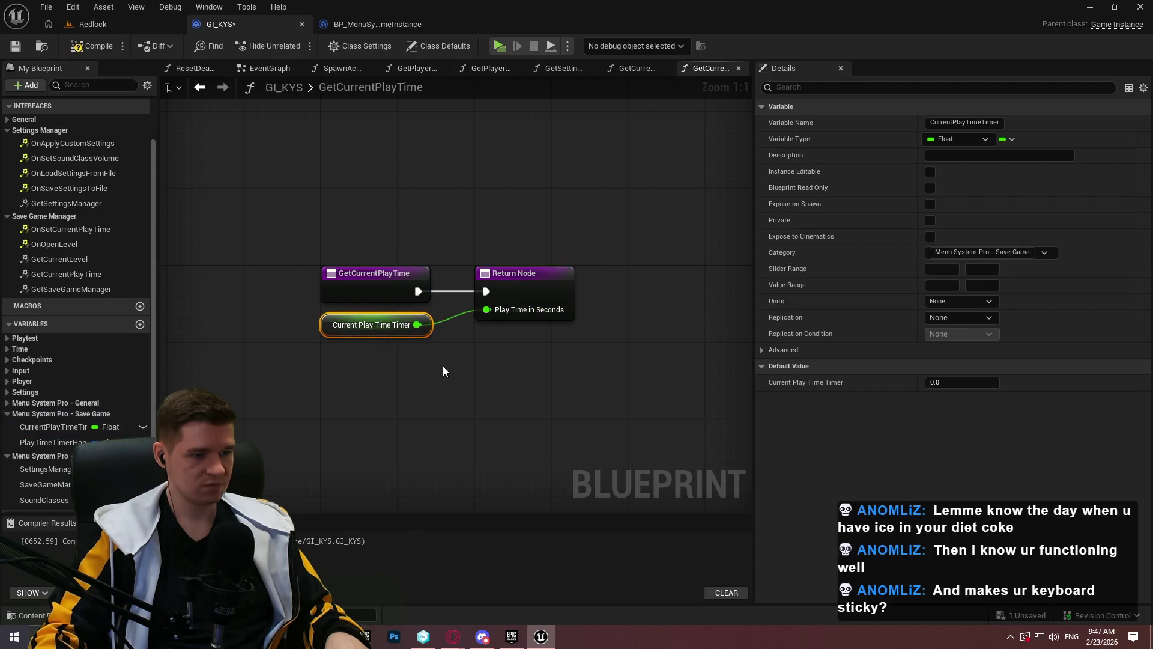
left_click(16, 46)
Make GI_KYS's GetSaveGameManager return the SaveGameManager variable, then compile and save
left_click(377, 24)
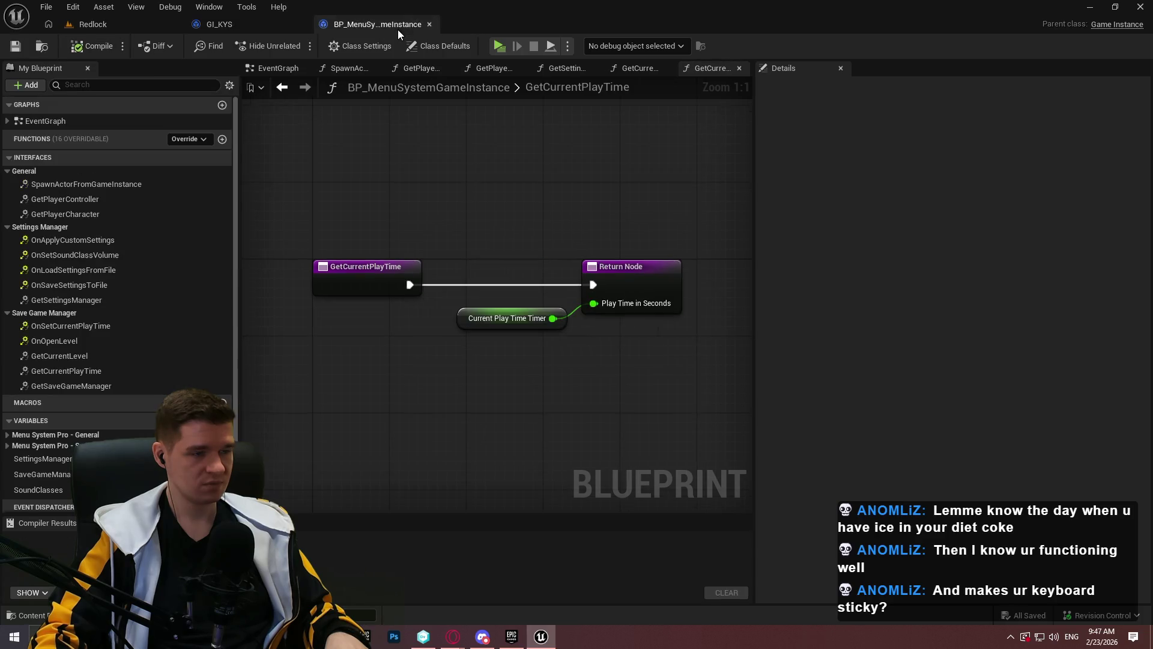
left_click(40, 386)
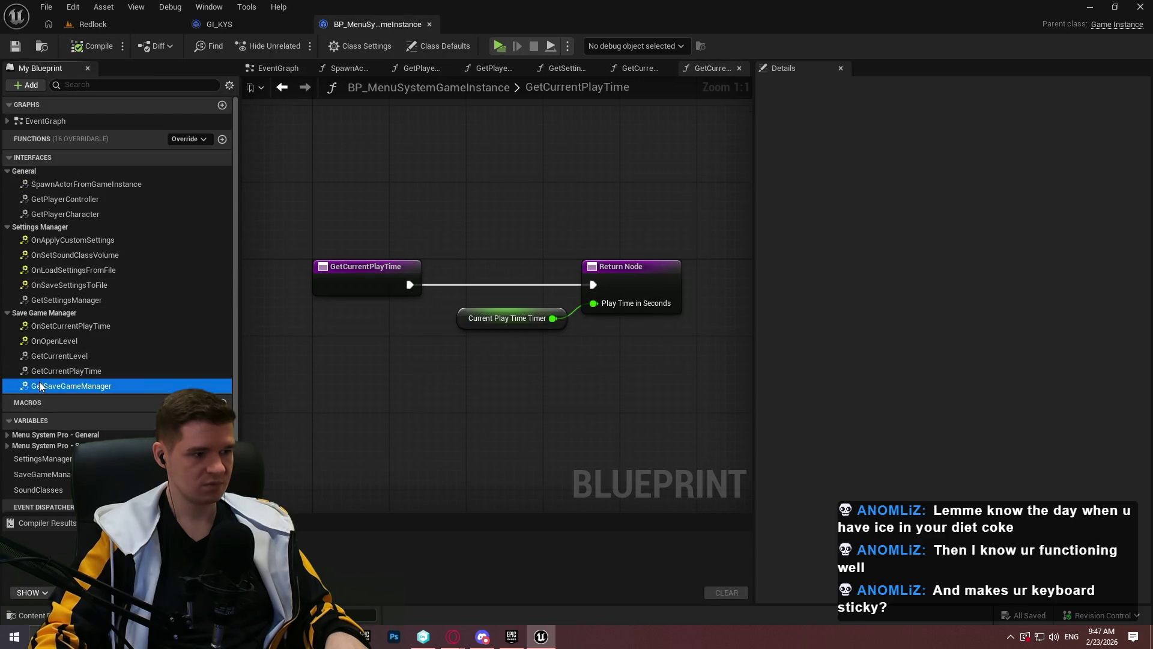
double_click(40, 386)
left_click(224, 26)
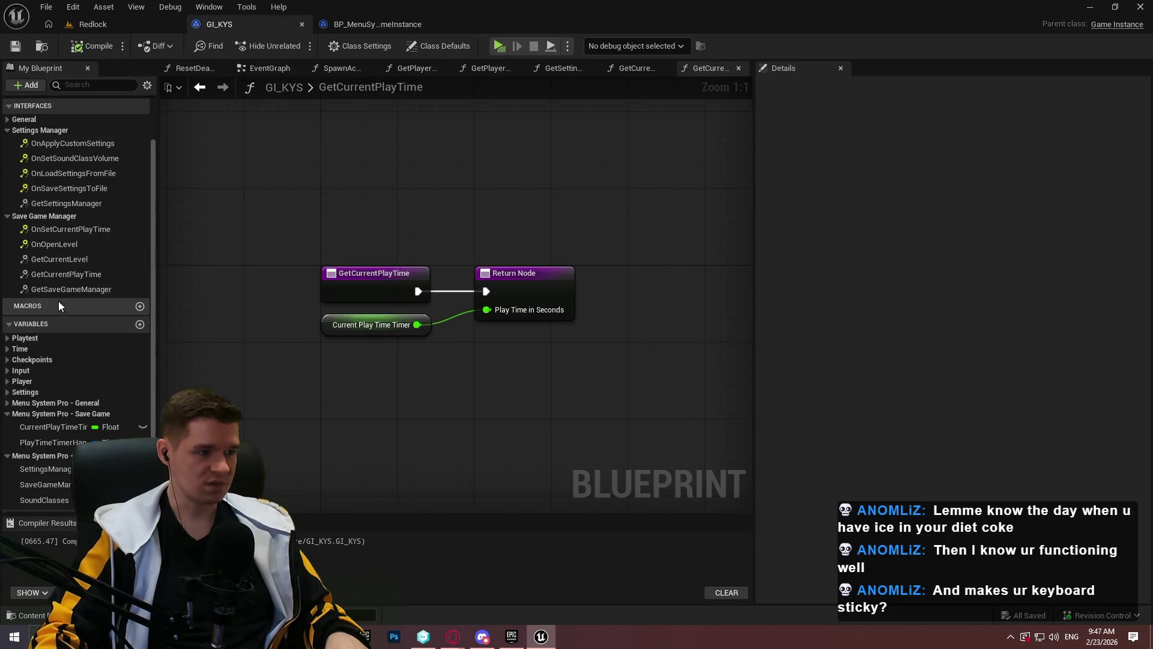
double_click(45, 288)
scroll(36, 390, "down", 2)
left_click_drag(42, 457, 517, 323)
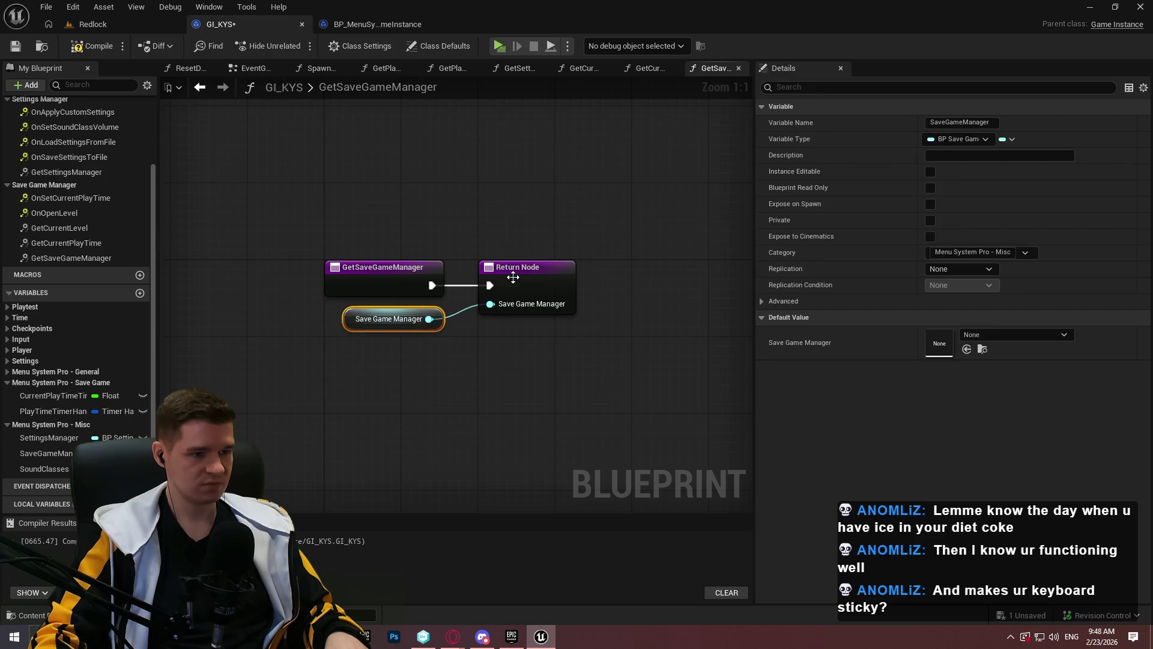
left_click_drag(512, 277, 503, 277)
left_click(529, 392)
key("ctrl+s")
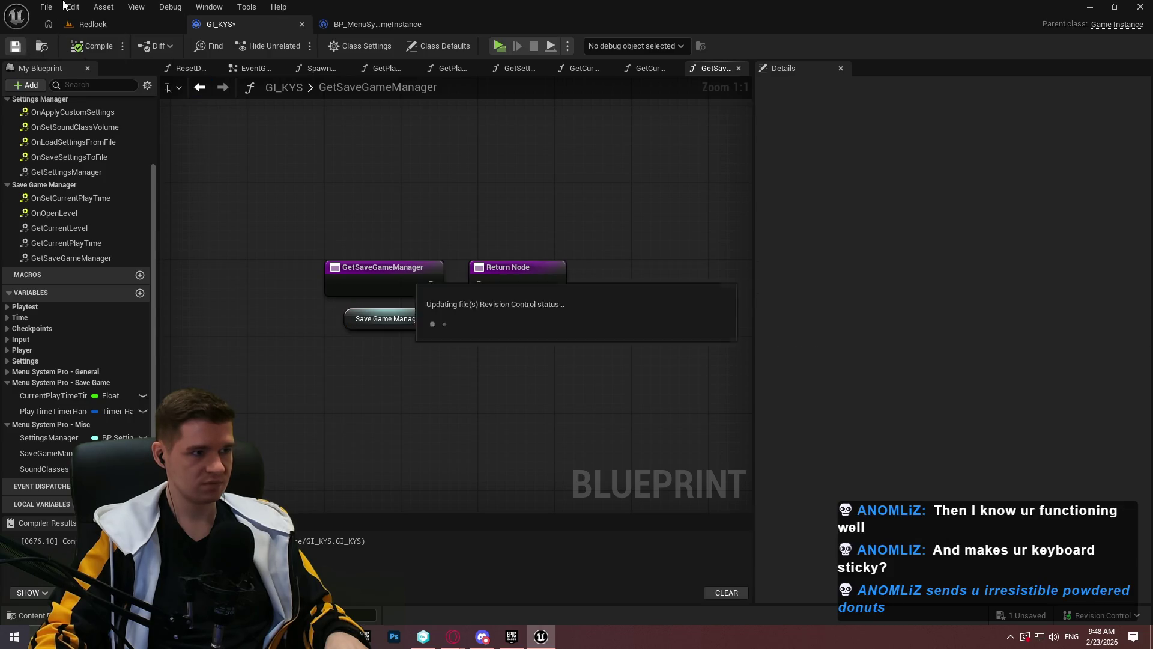
Save all modified assets via File > Save All
left_click(57, 7)
left_click(100, 95)
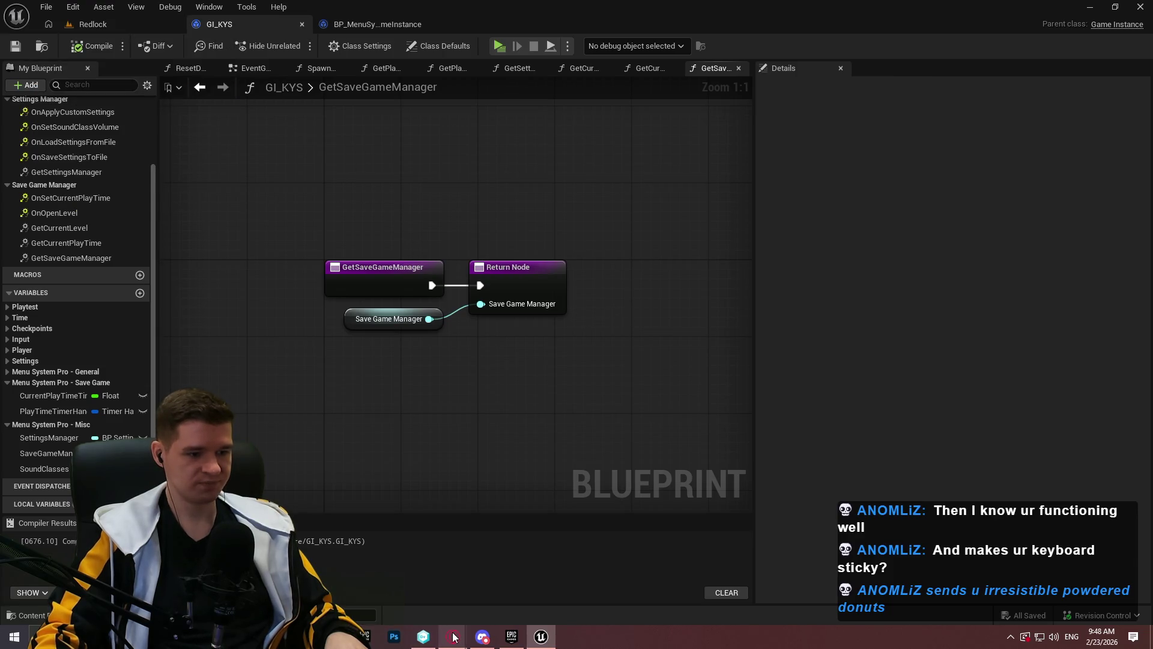
mouse_move(453, 637)
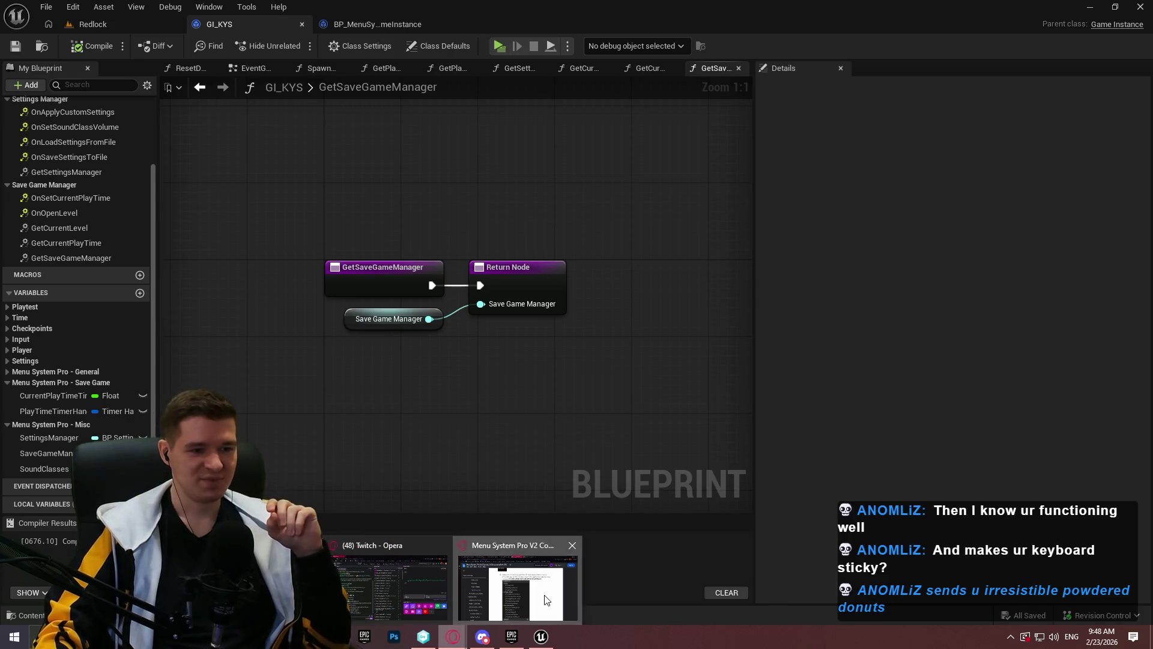
left_click(520, 586)
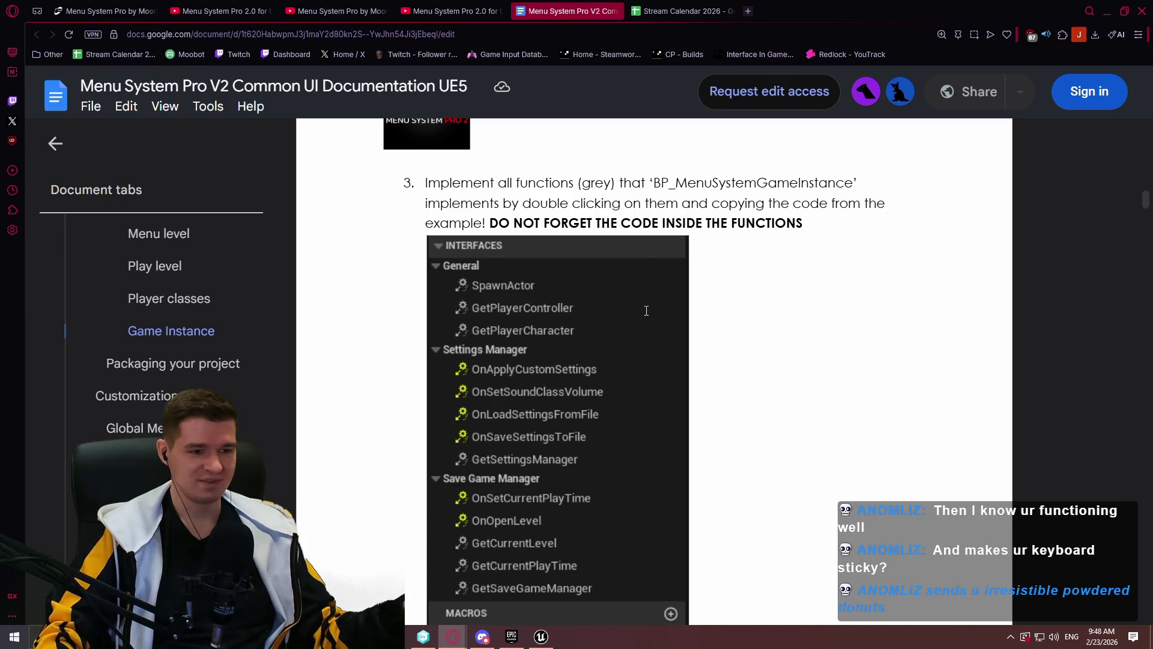
scroll(703, 311, "down", 10)
scroll(525, 330, "down", 5)
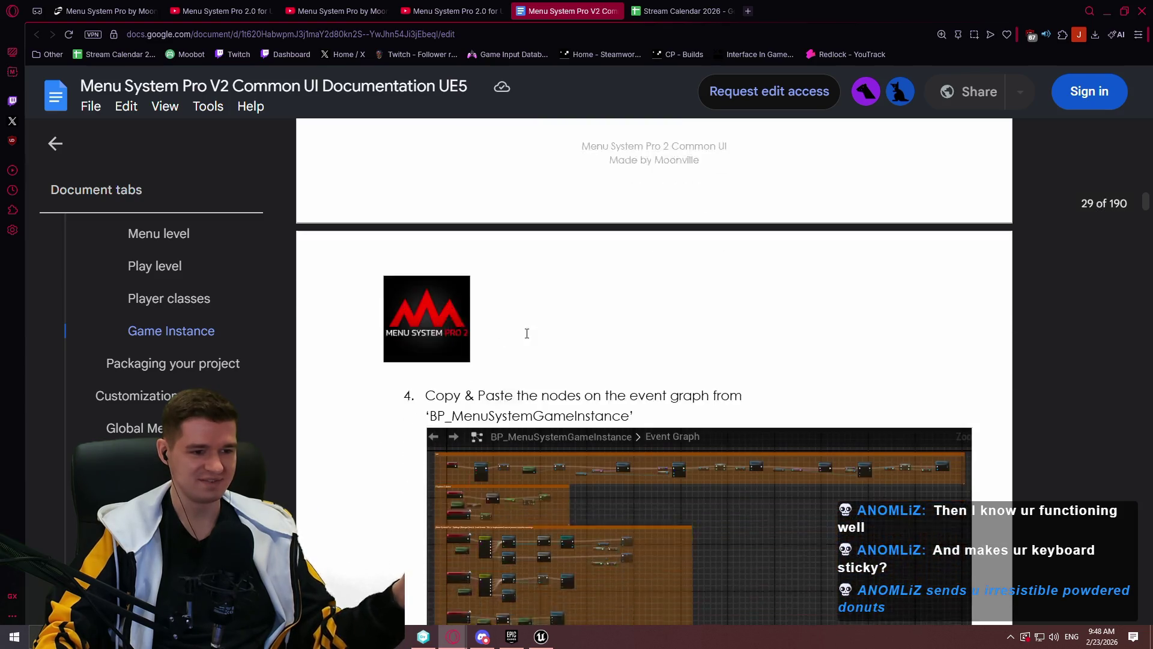
scroll(727, 321, "down", 8)
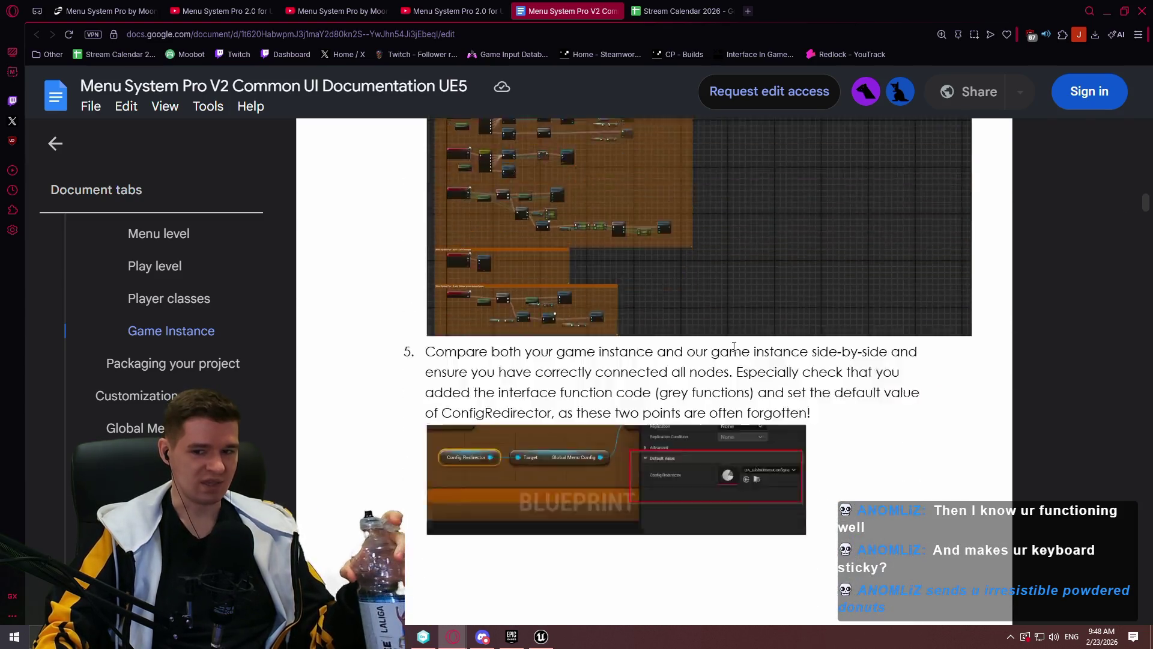
scroll(726, 343, "up", 3)
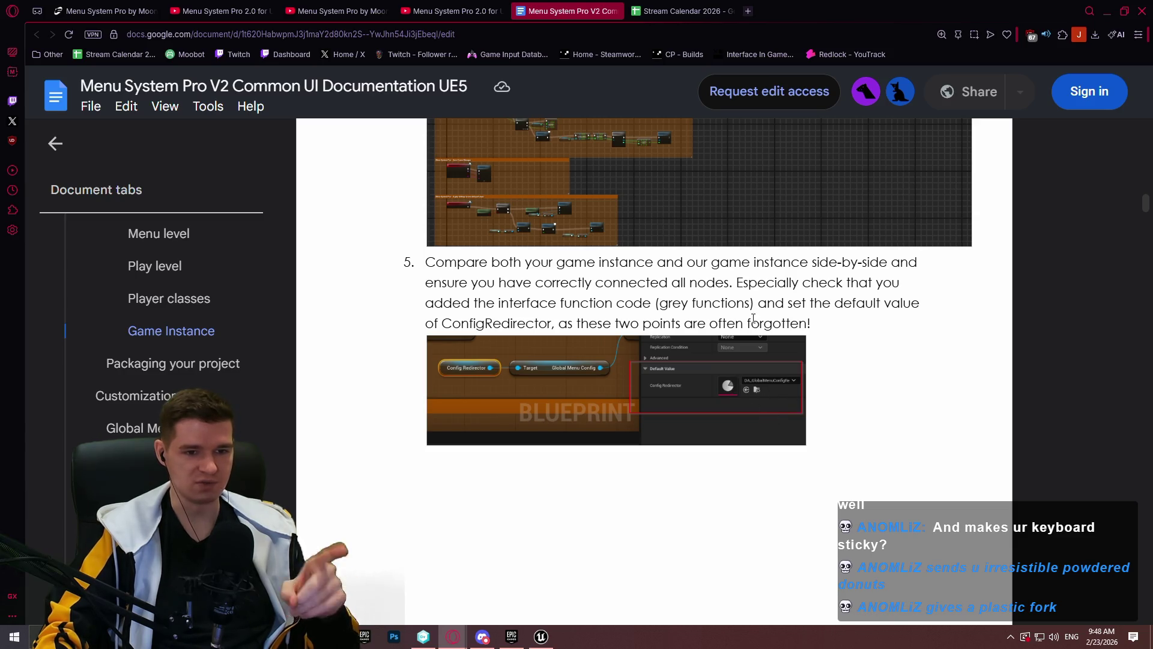
left_click(1107, 11)
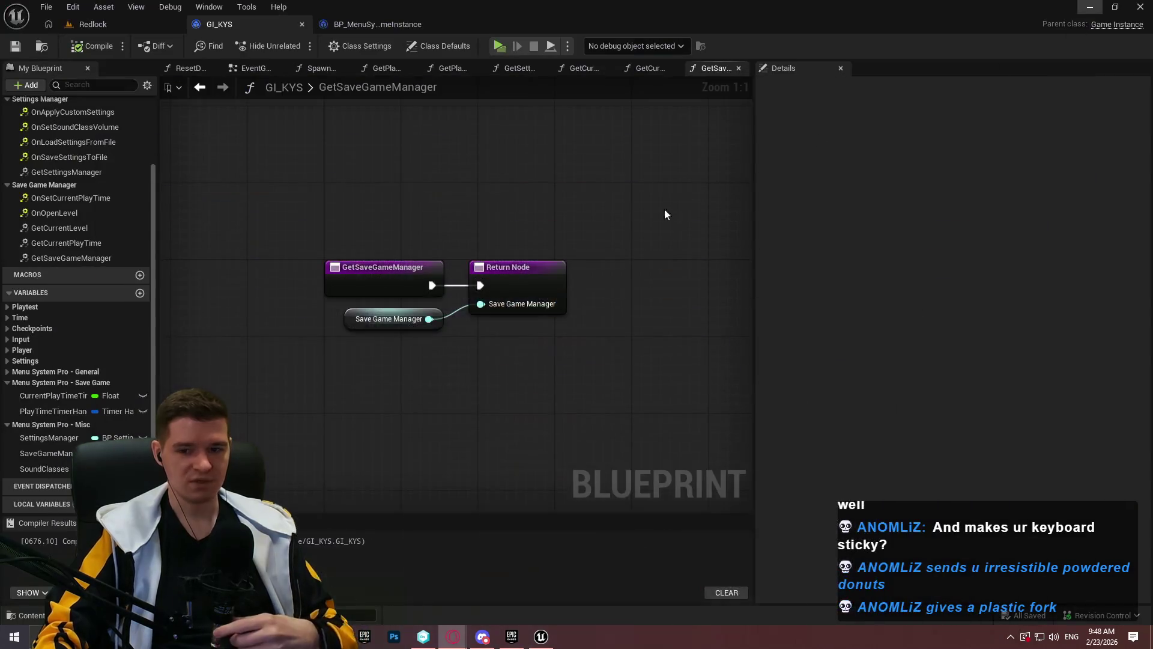
Close the example game instance blueprint tab
left_click(373, 25)
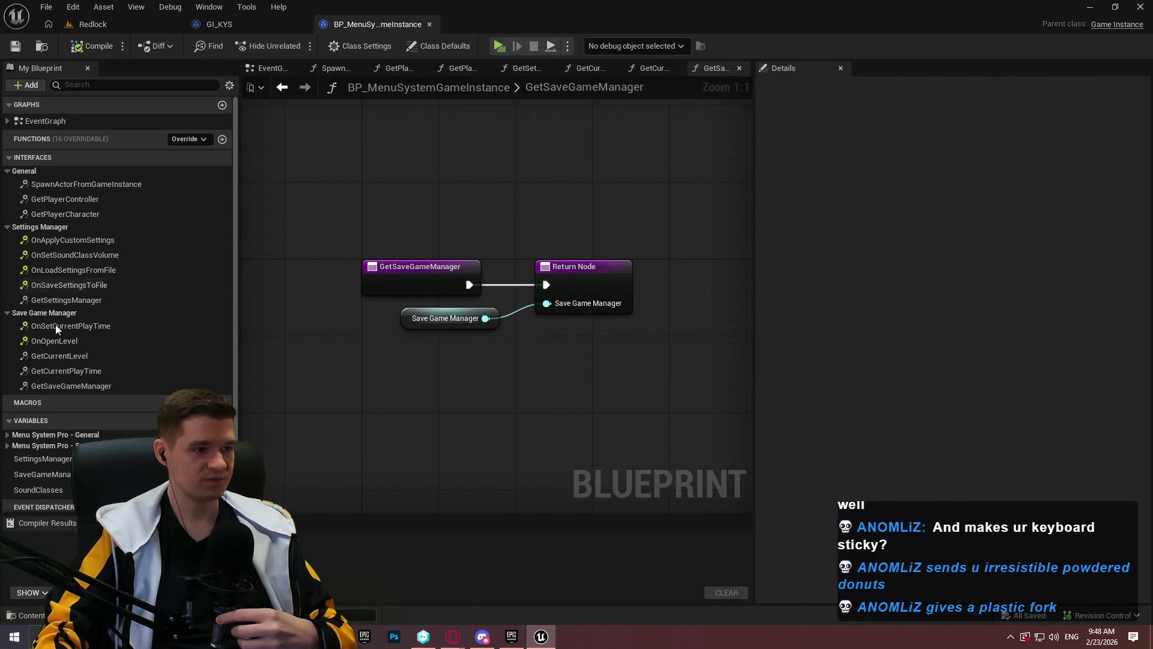
scroll(55, 325, "down", 1)
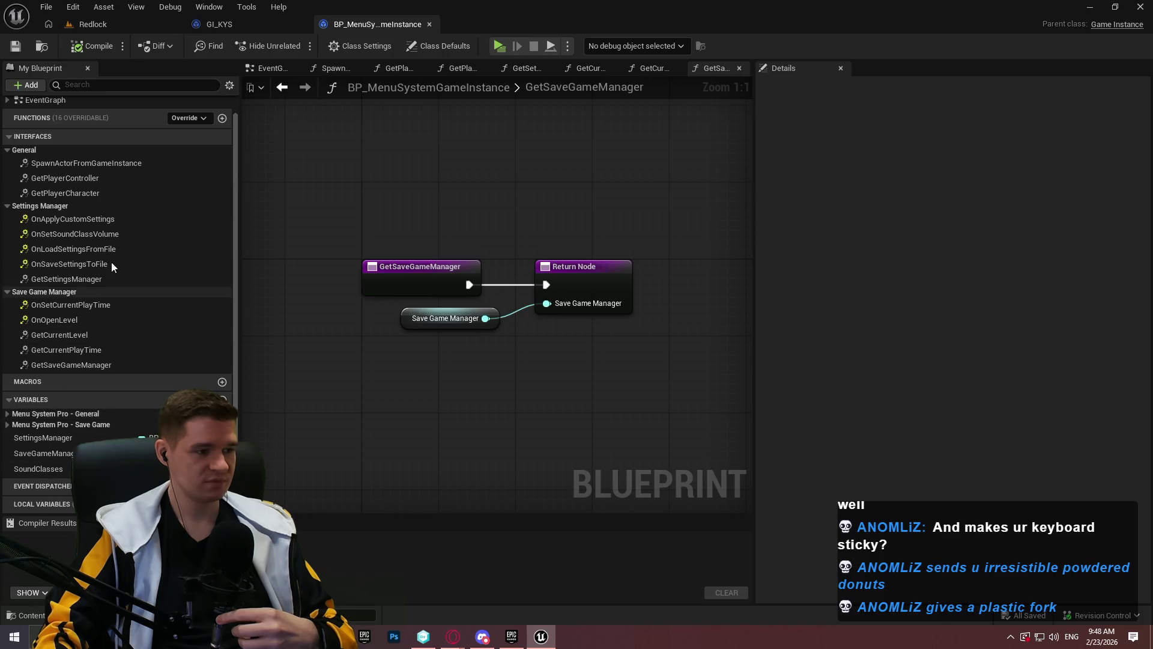
middle_click(393, 25)
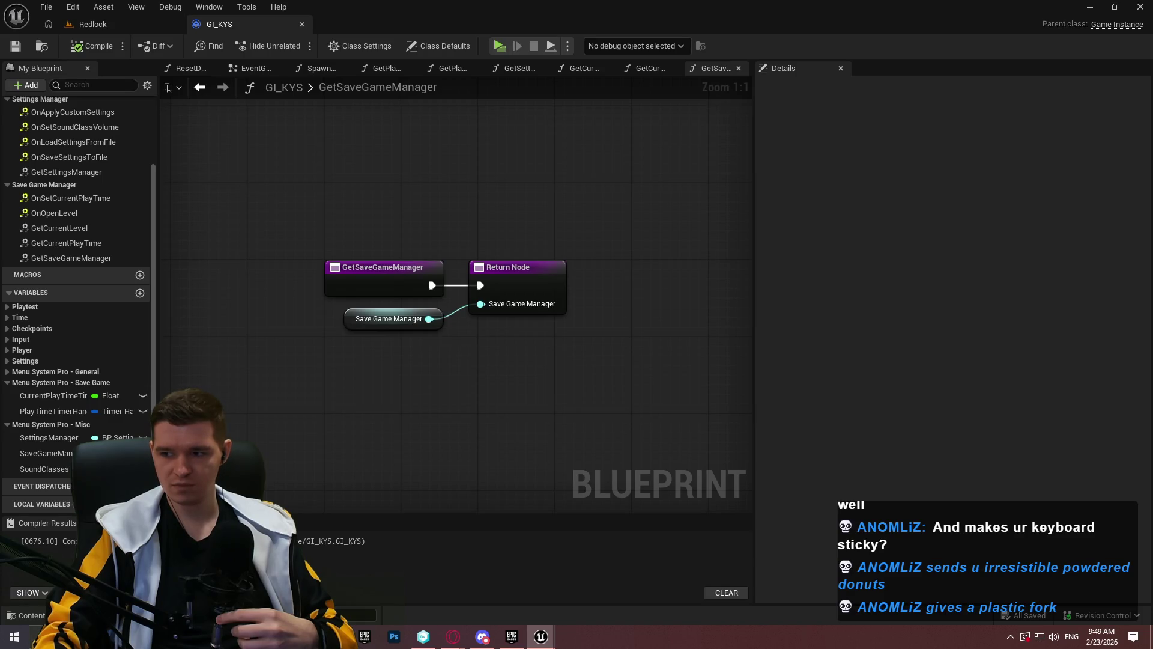
Default GI_KYS's ConfigRedirector to DA_GlobalMenuConfigRedirector, compile, save, and dock BP_MenuSystemGameInstance
left_click(24, 371)
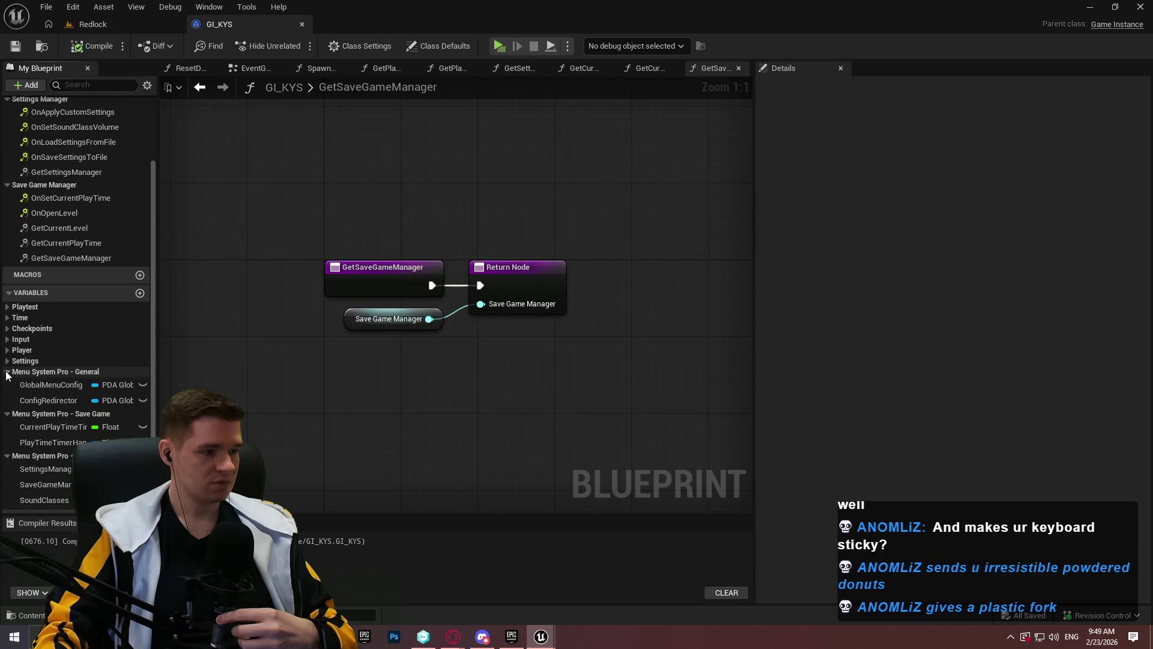
left_click(43, 404)
left_click(1058, 338)
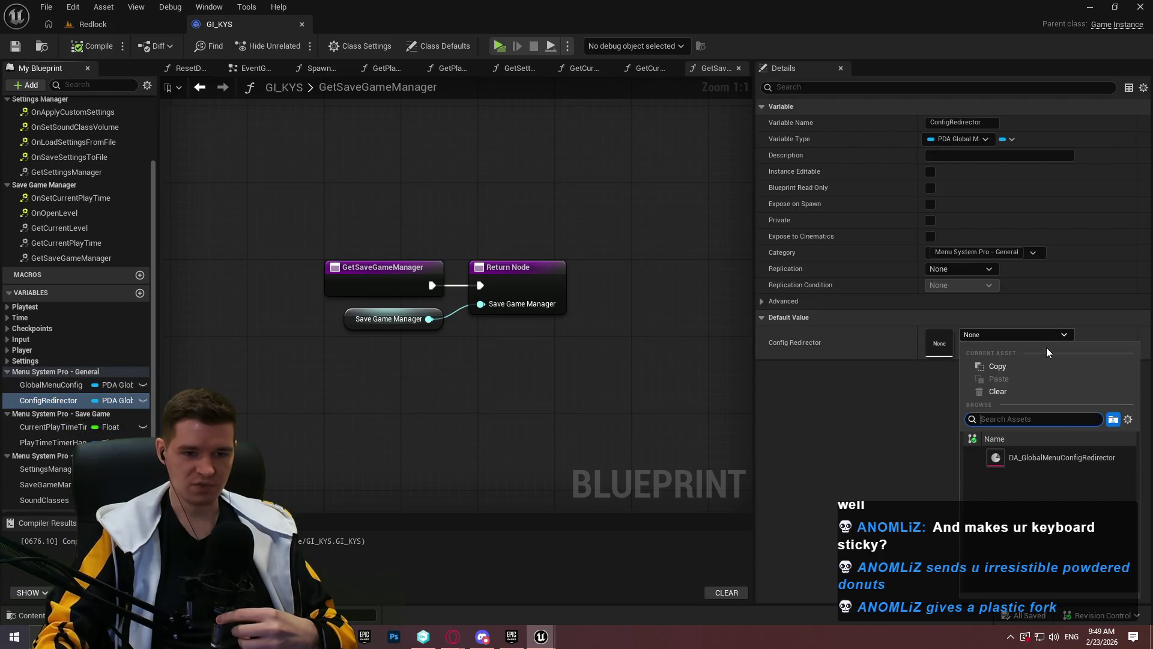
left_click(1068, 460)
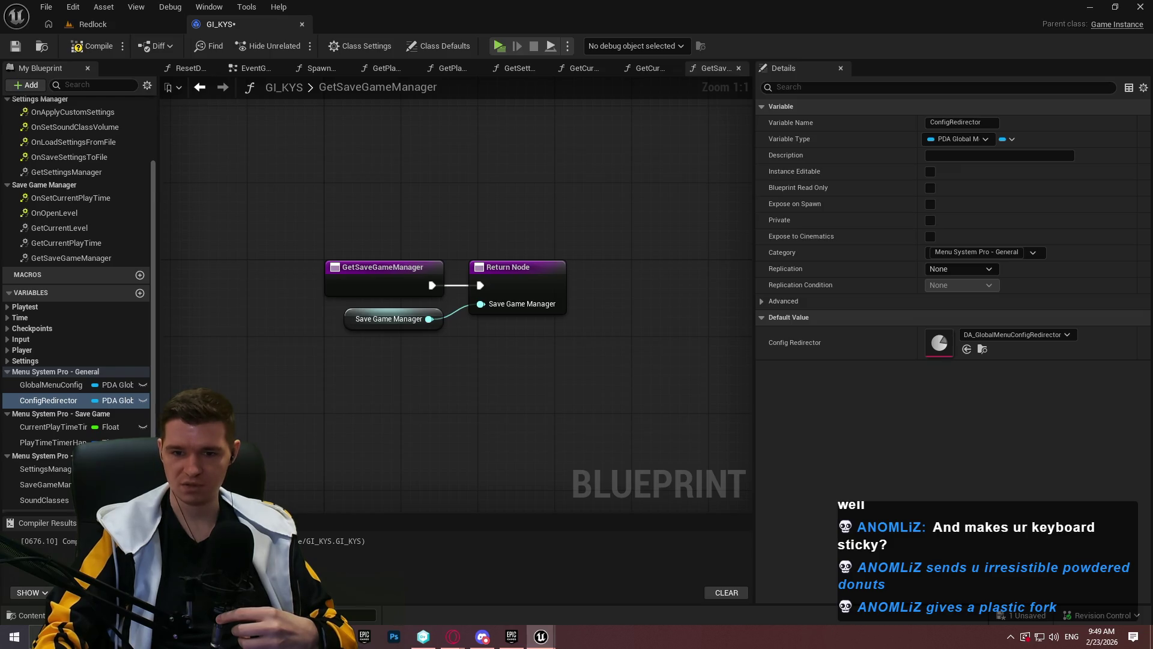
left_click(84, 46)
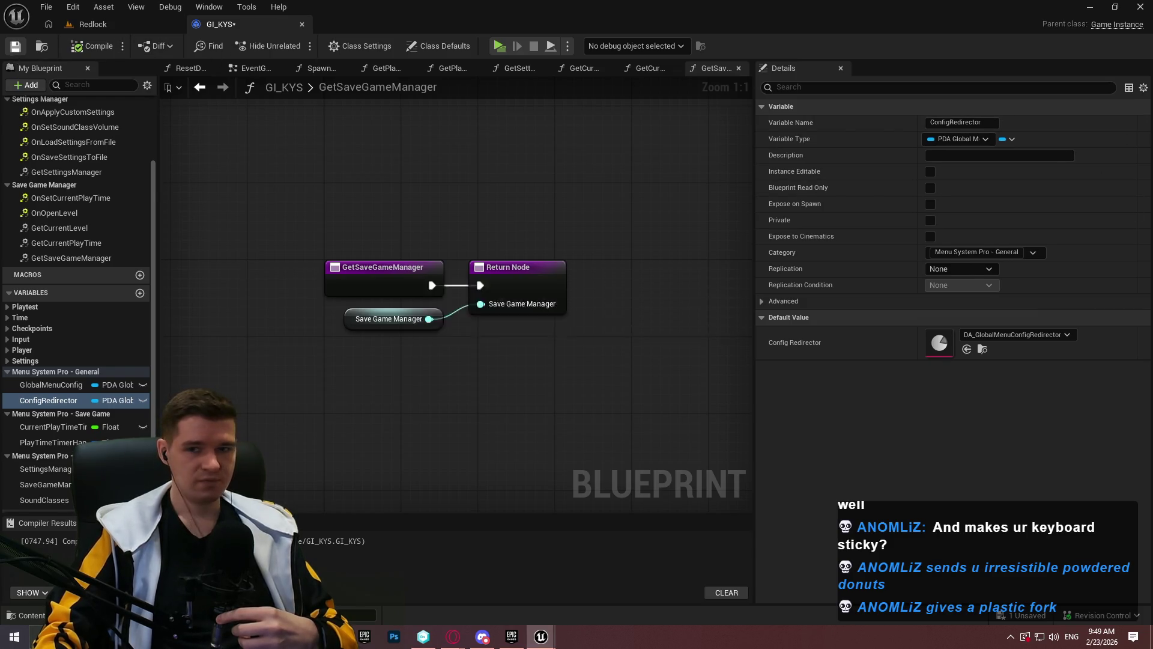
left_click(15, 46)
left_click_drag(395, 83, 356, 30)
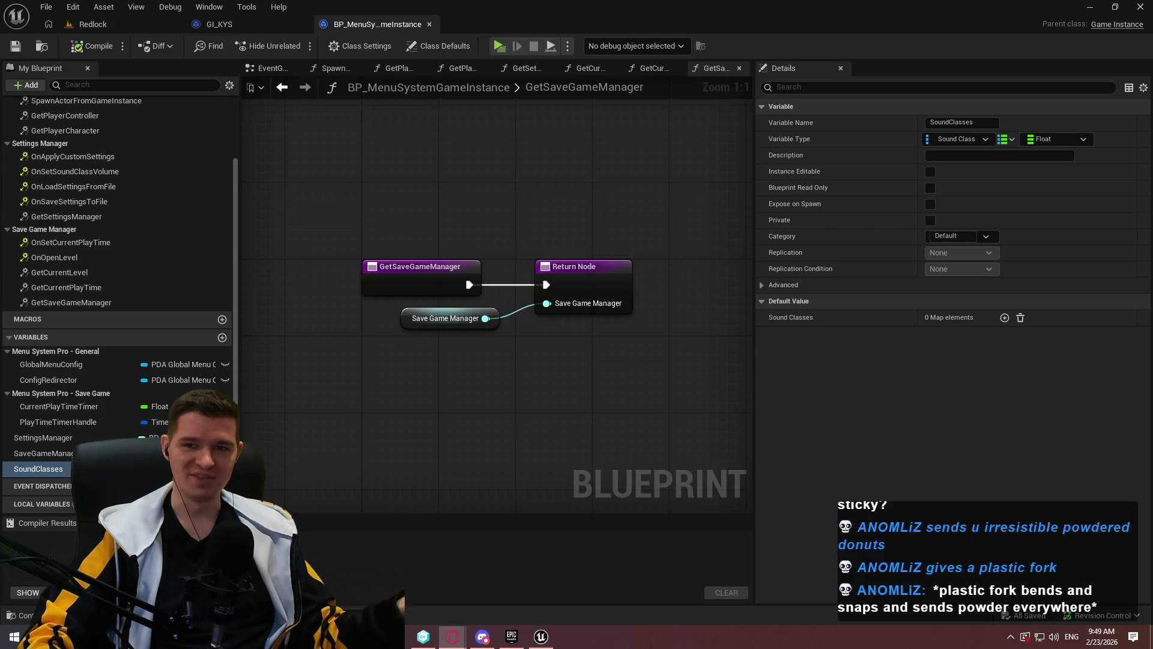
Search Google Images in Opera for 'biodegradeable fork'
left_click(453, 636)
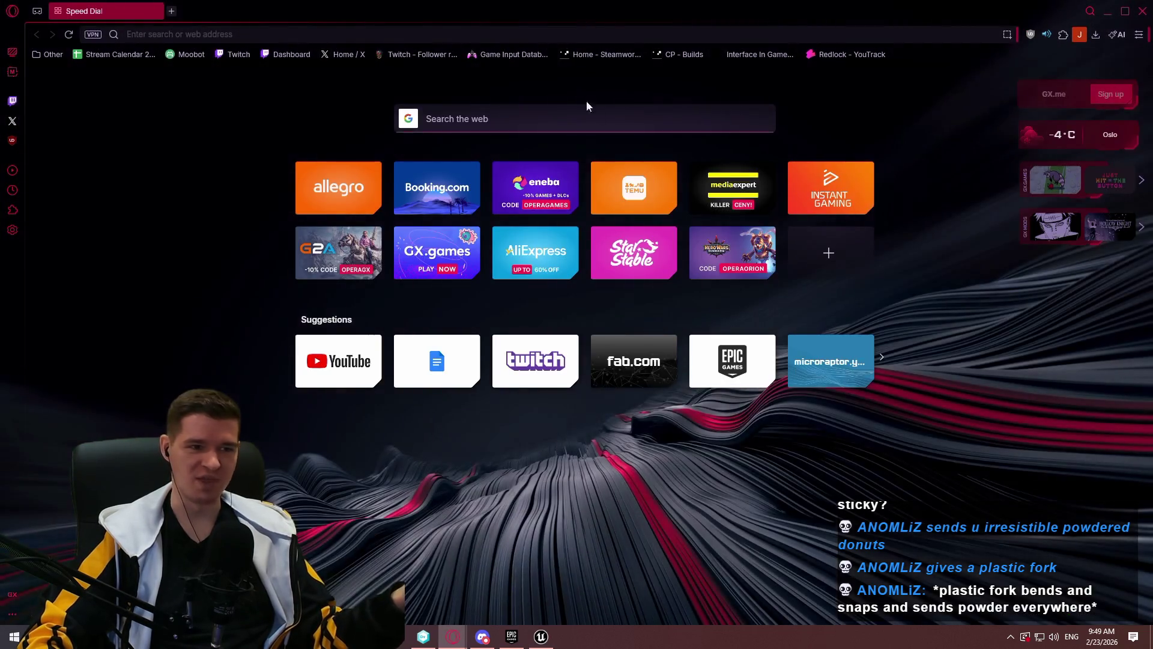
left_click(572, 29)
type("biodegrad")
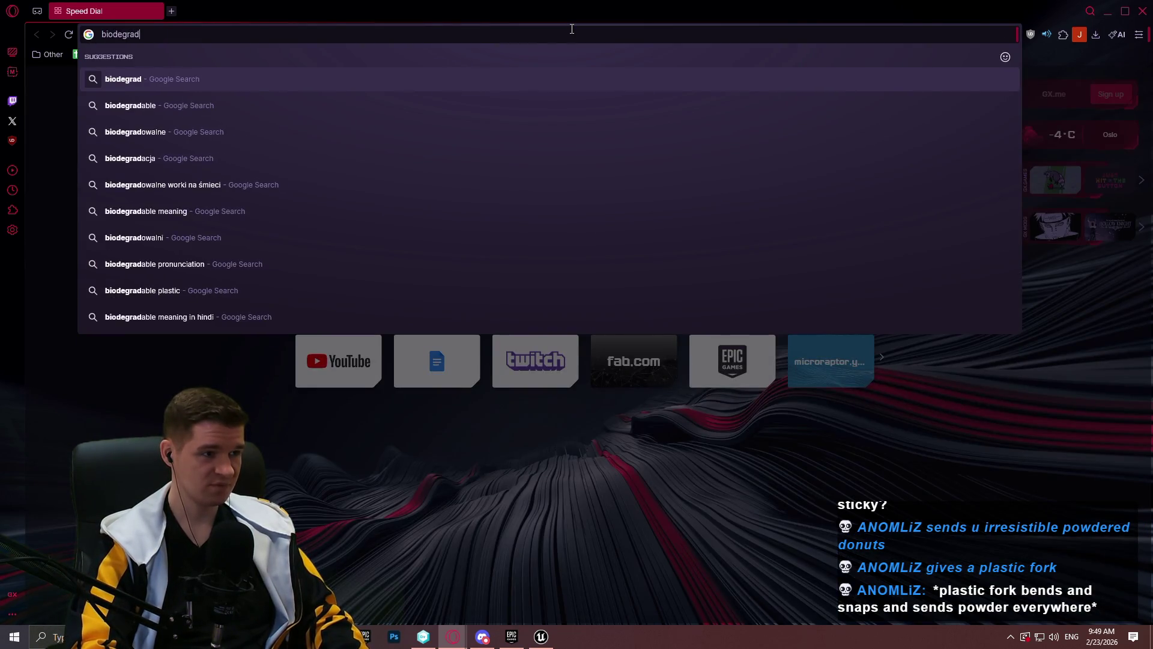
type("eable fork")
key("Return")
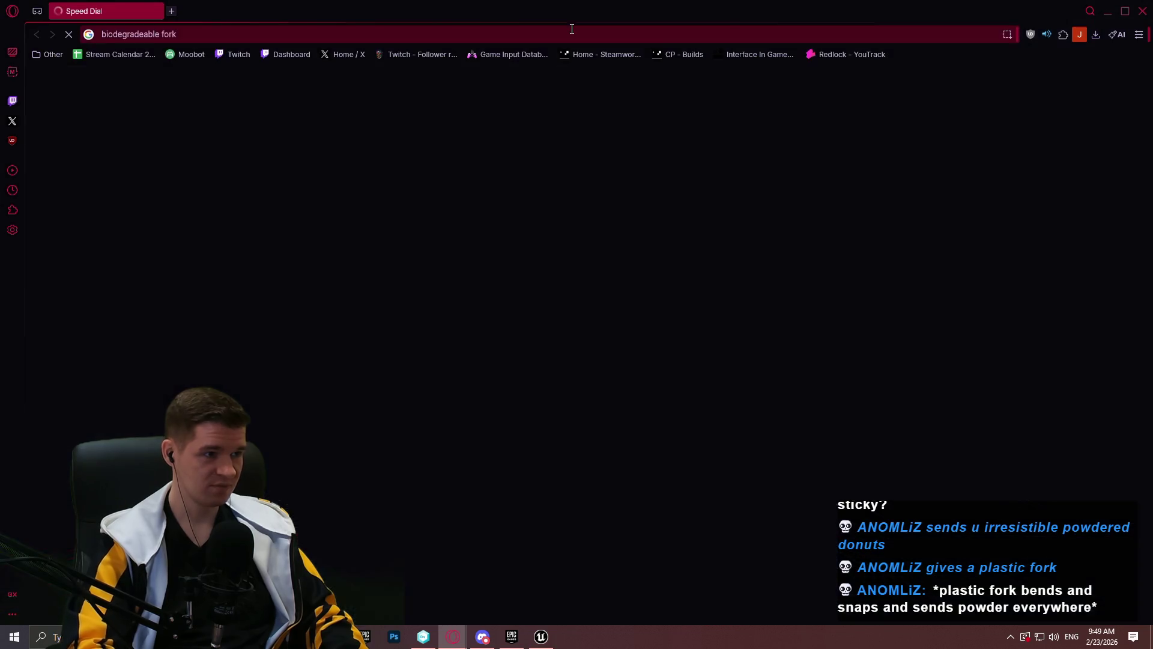
left_click(246, 137)
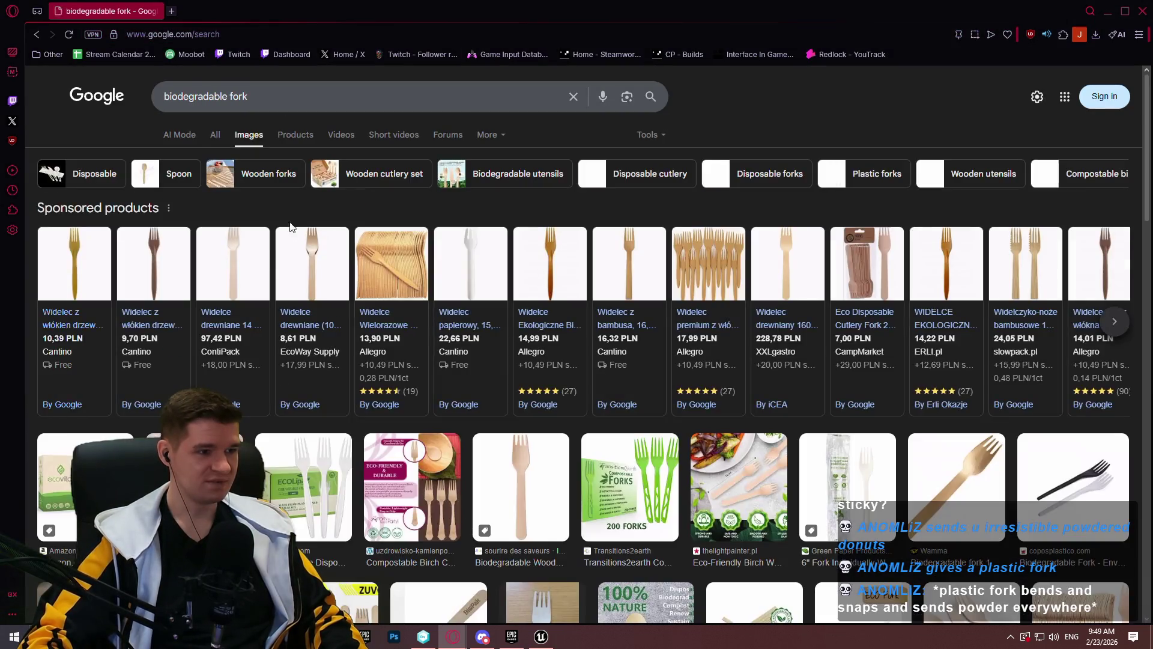
Preview the Veggie Straws fork and the sourire des saveurs wooden fork, then minimise the browser
scroll(663, 319, "down", 3)
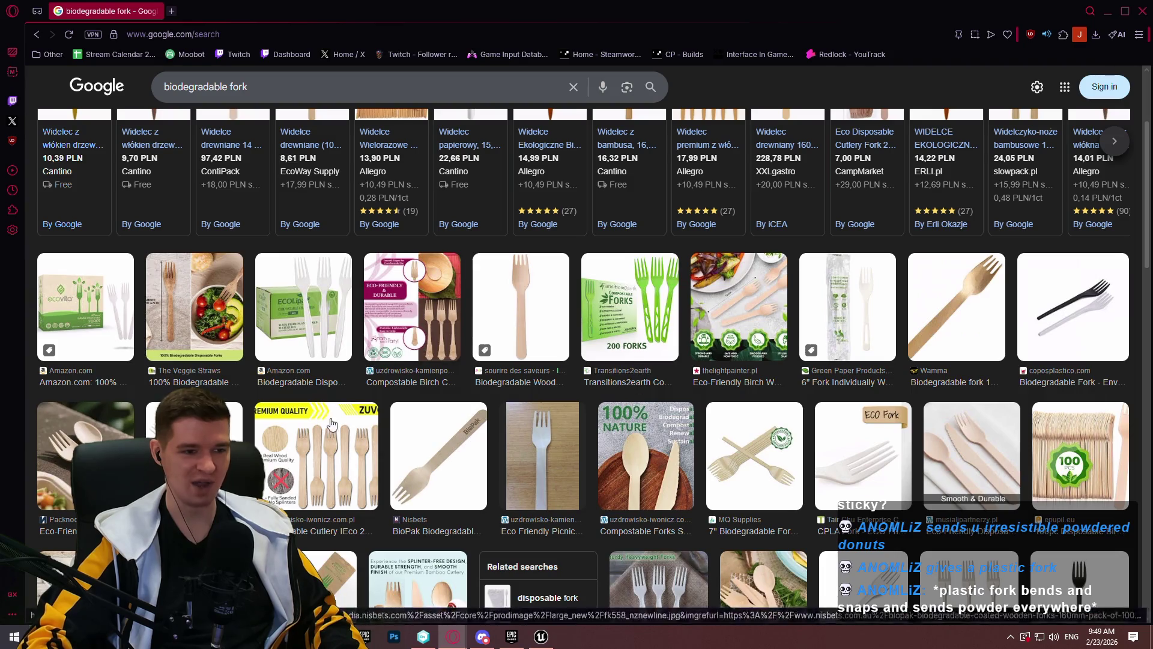
scroll(679, 370, "down", 4)
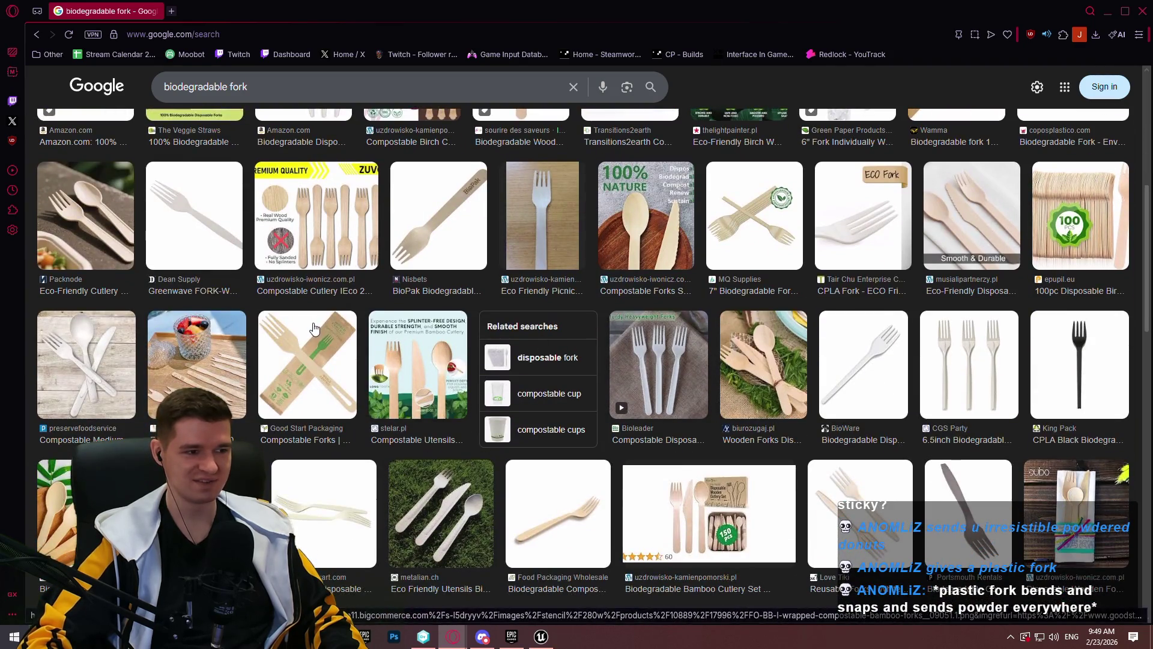
scroll(318, 331, "up", 3)
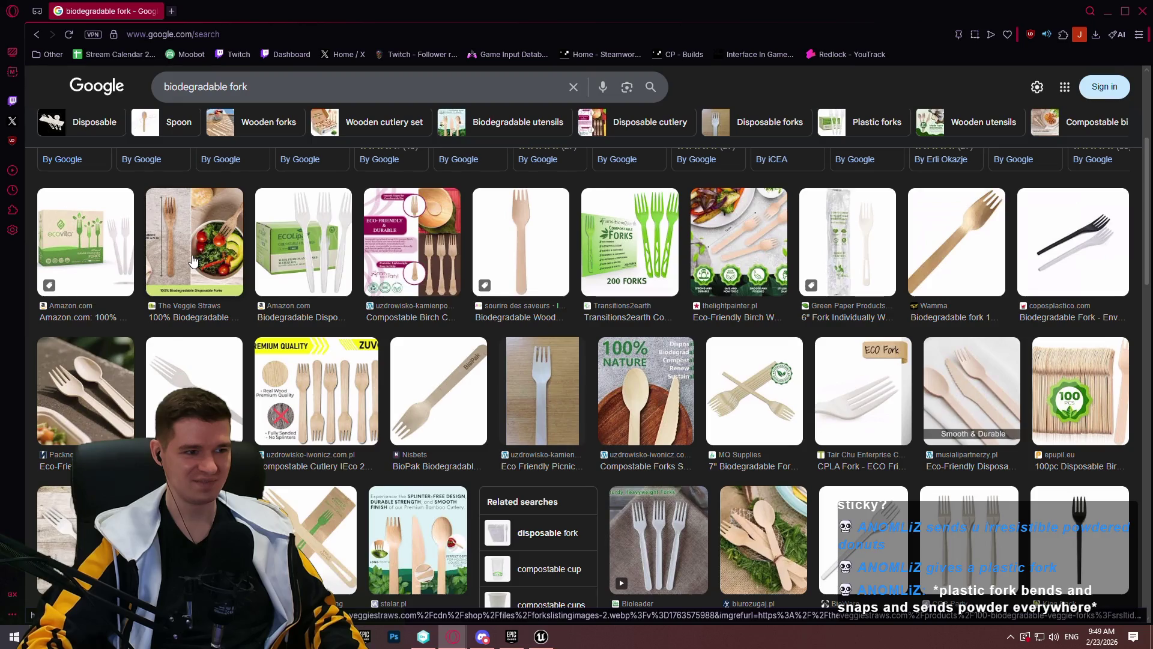
left_click(197, 260)
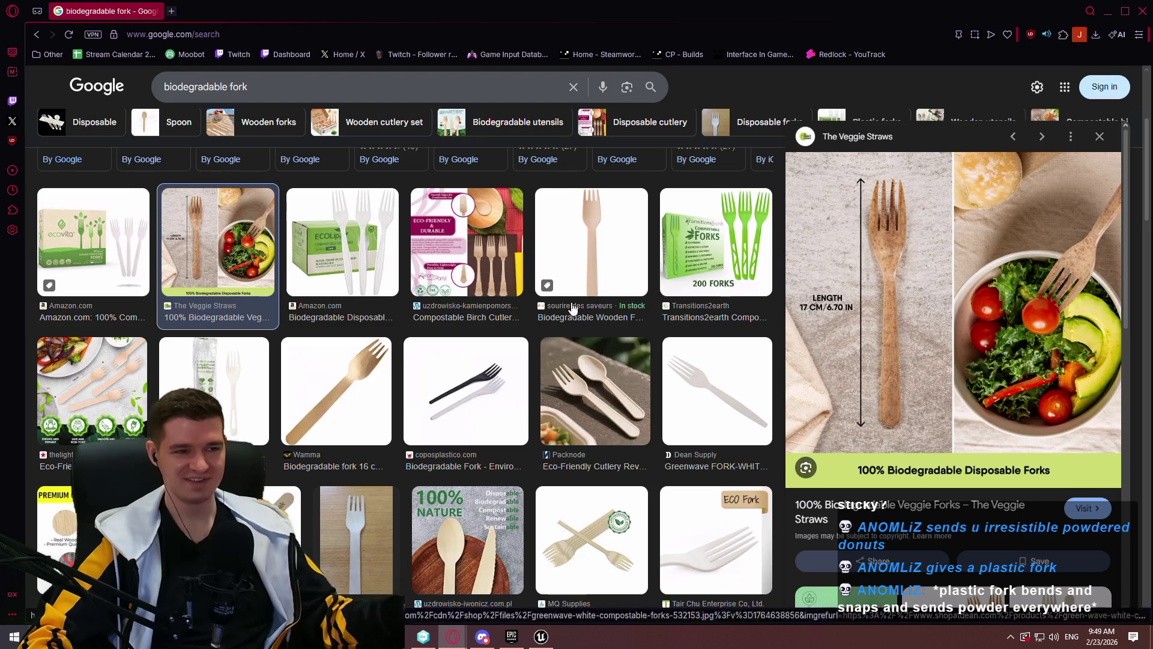
left_click(591, 260)
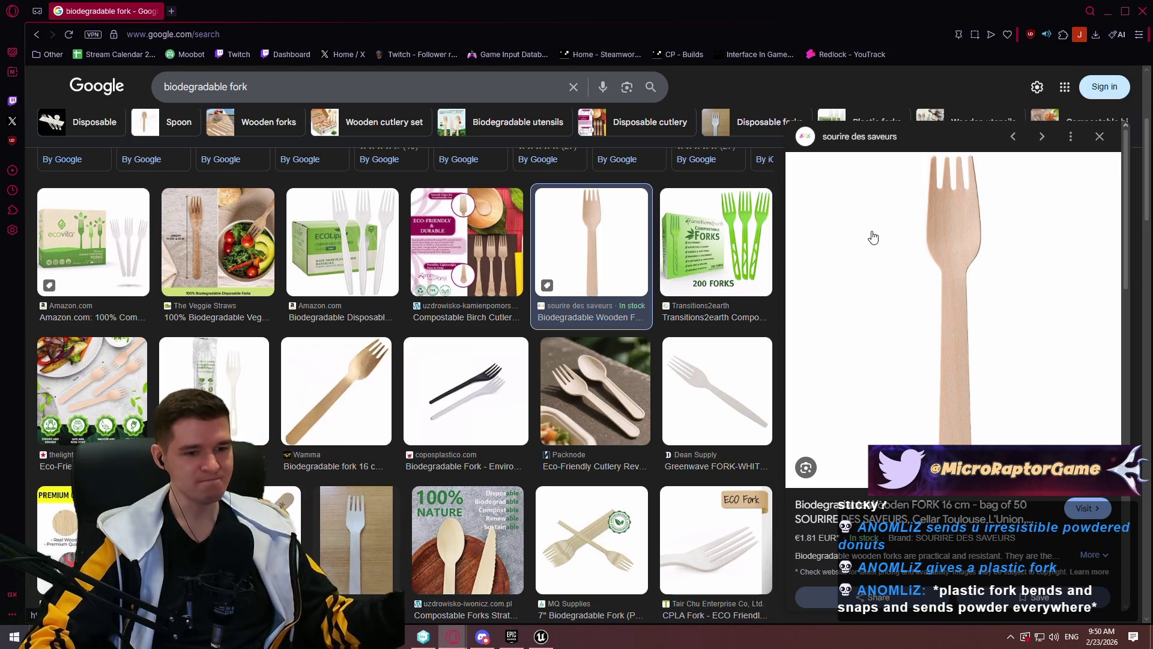
left_click(1143, 10)
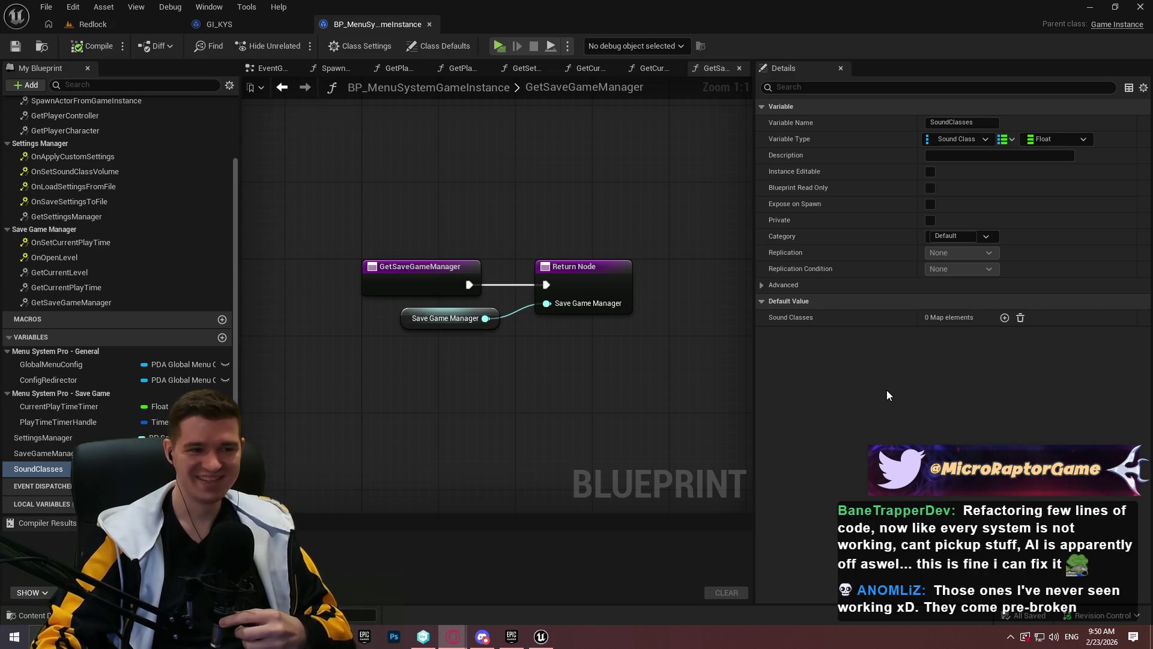
Give the blueprint graph more room by narrowing the My Blueprint panel
left_click(812, 373)
left_click_drag(752, 120, 935, 122)
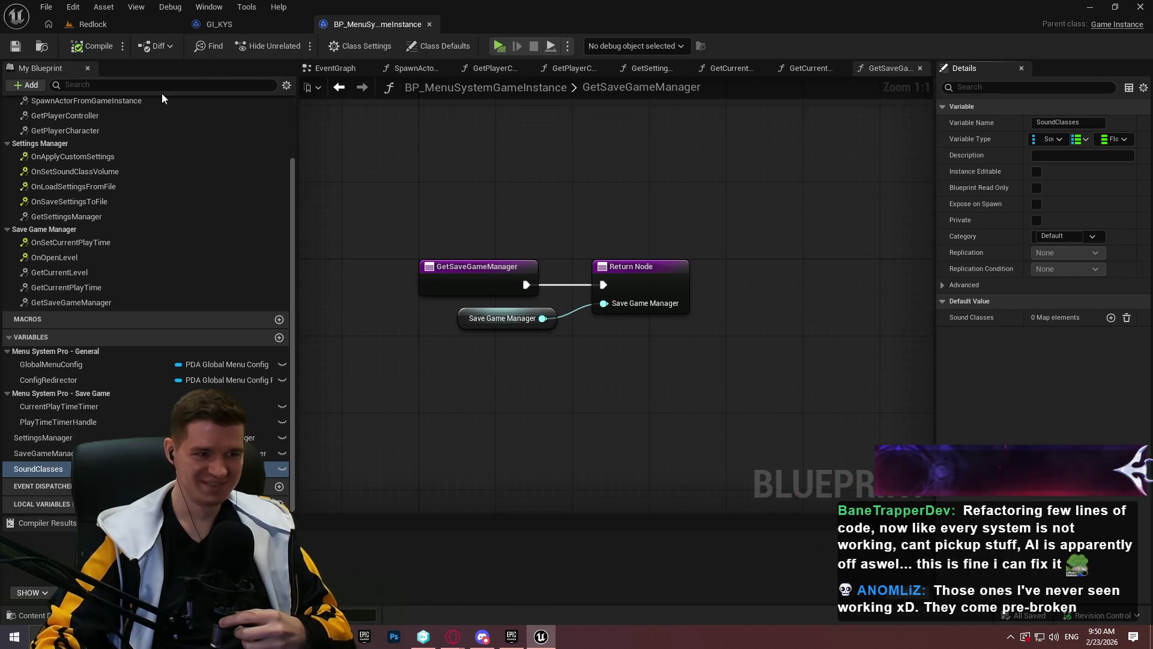
left_click_drag(296, 110, 218, 120)
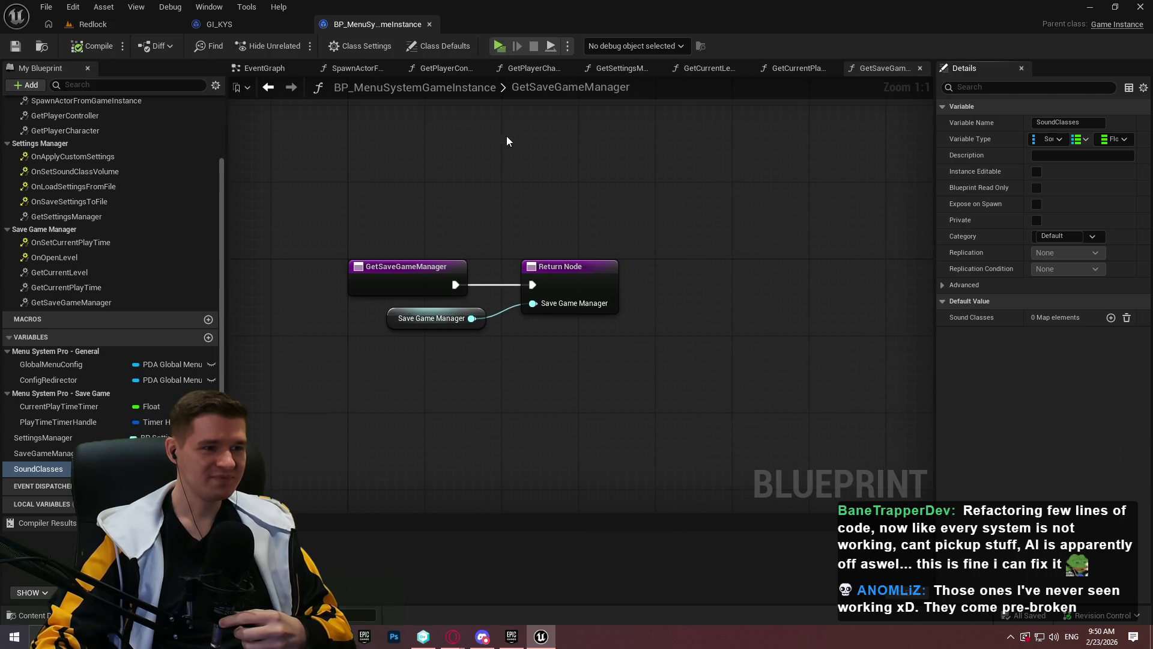
Switch from GI_KYS to the Redlock level editor, then bring the documentation browser window forward
left_click(217, 24)
left_click(103, 7)
left_click(93, 24)
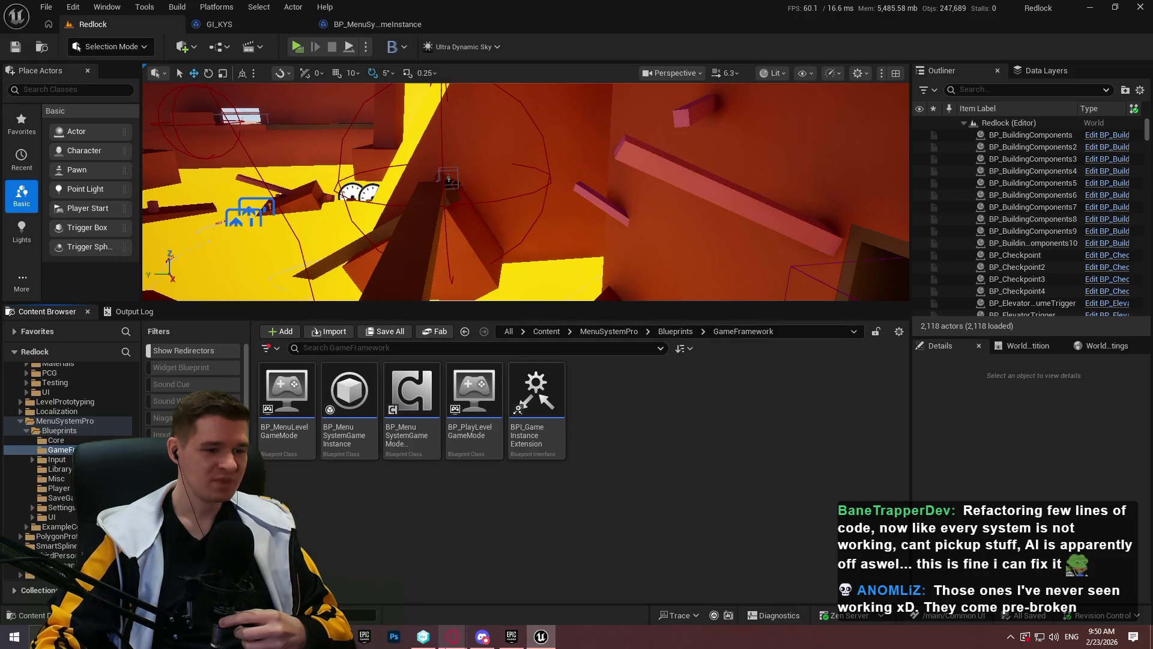
mouse_move(453, 636)
left_click(614, 540)
scroll(567, 254, "down", 10)
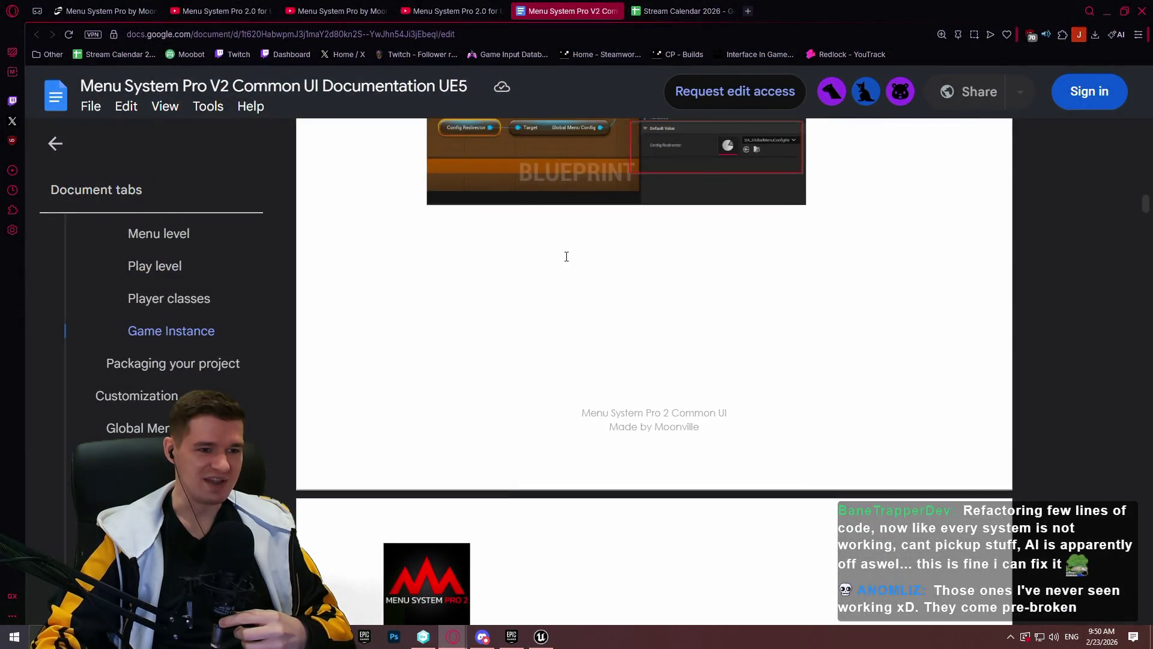
Read down to Global Menu Config at '/ExampleContent/Designs/Design_%DesignName%/Config/' in Customization
scroll(661, 255, "up", 2)
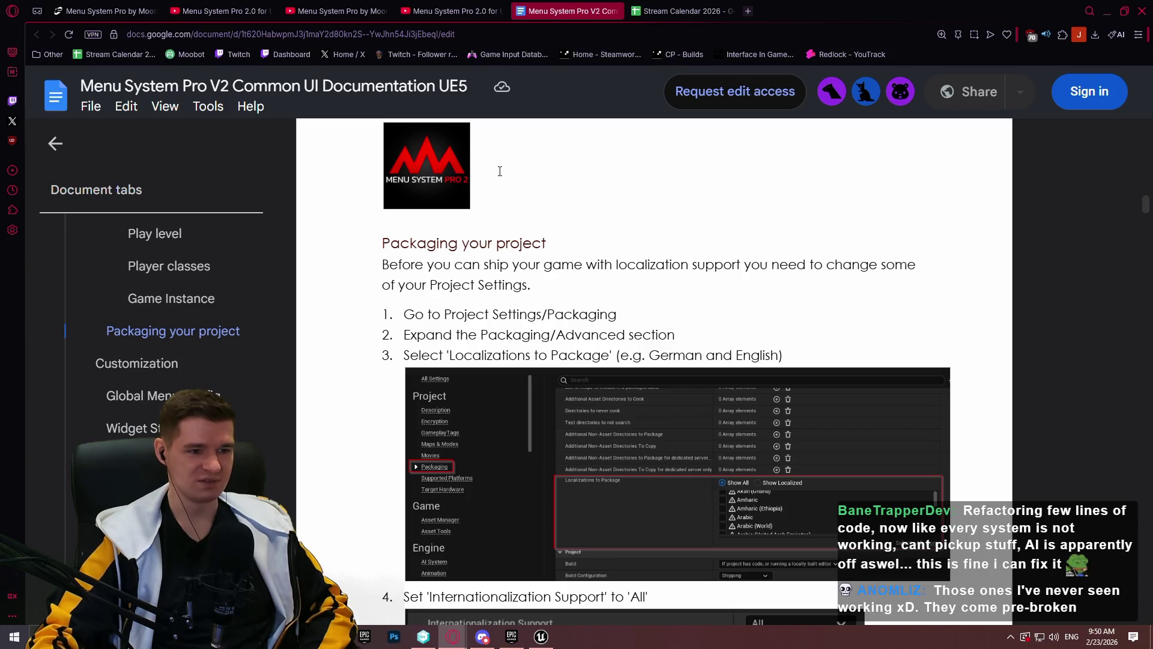
scroll(500, 171, "down", 8)
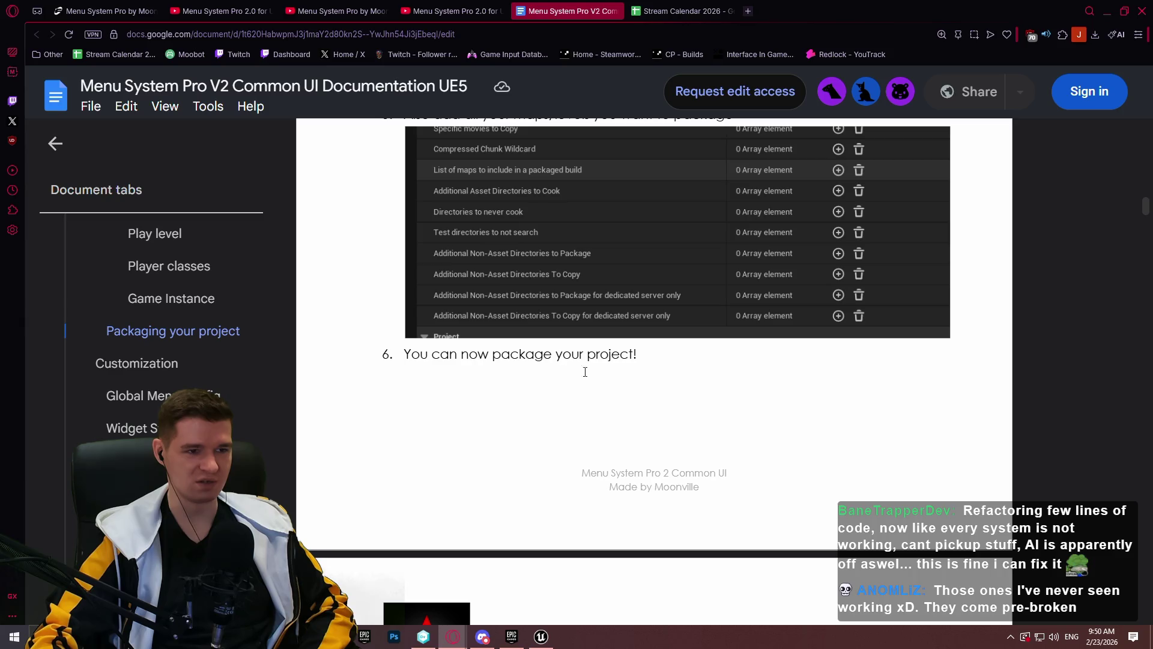
scroll(788, 315, "down", 4)
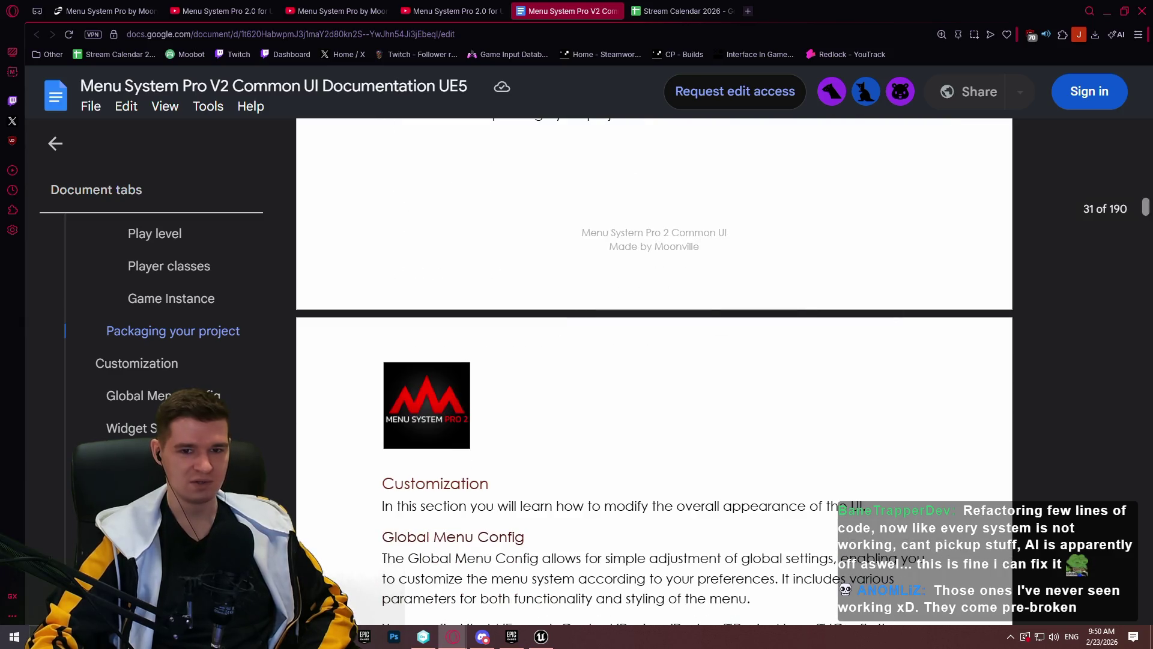
scroll(535, 307, "down", 5)
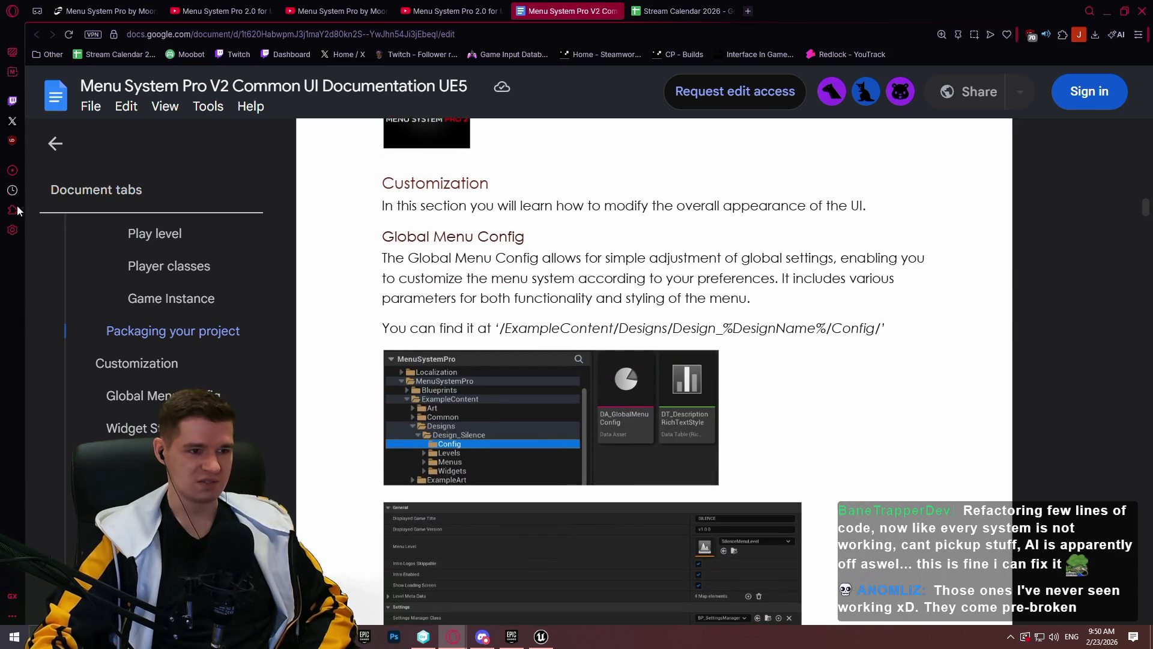
scroll(608, 222, "down", 2)
scroll(608, 222, "up", 3)
scroll(613, 294, "down", 3)
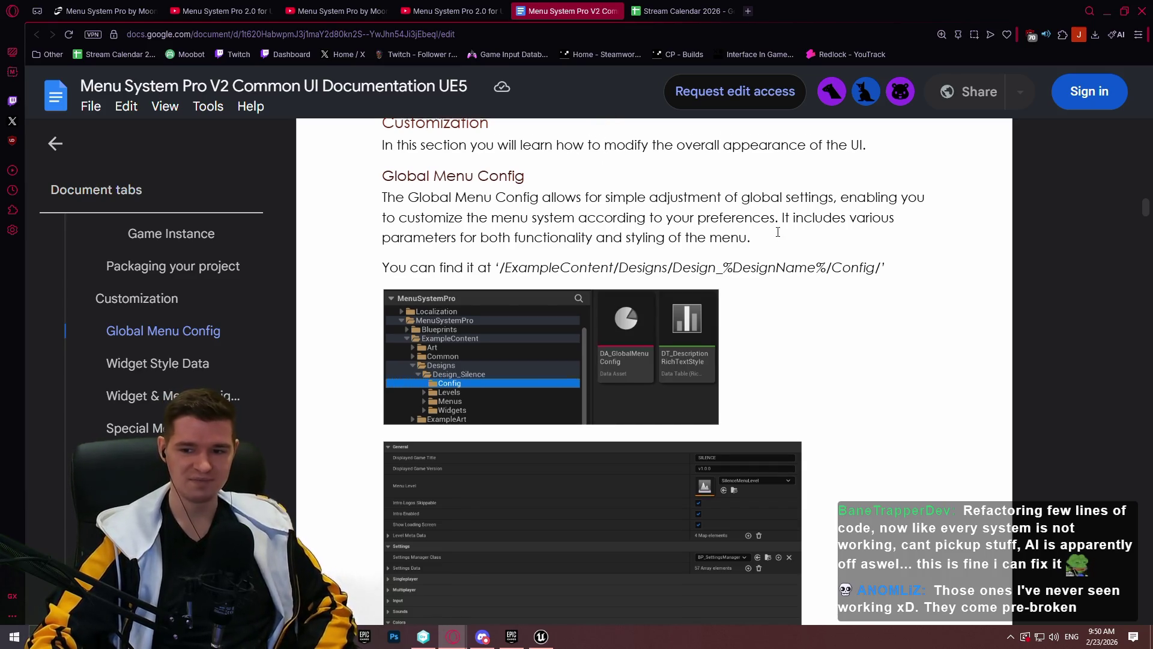
scroll(624, 181, "down", 3)
scroll(679, 188, "up", 4)
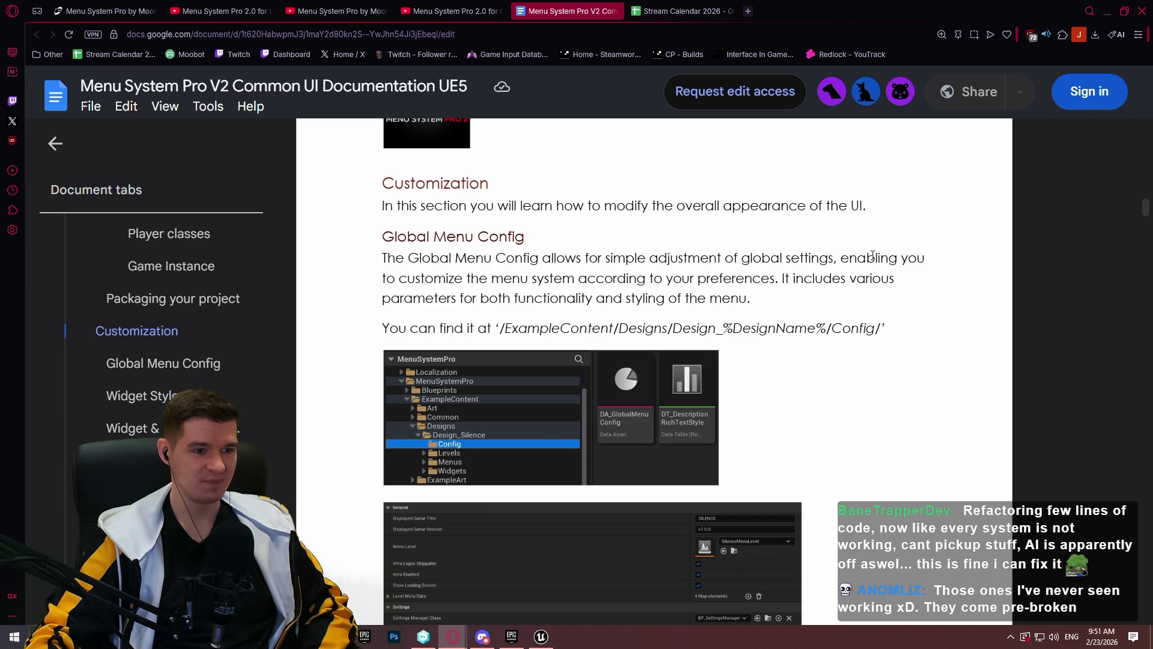
scroll(188, 378, "up", 3)
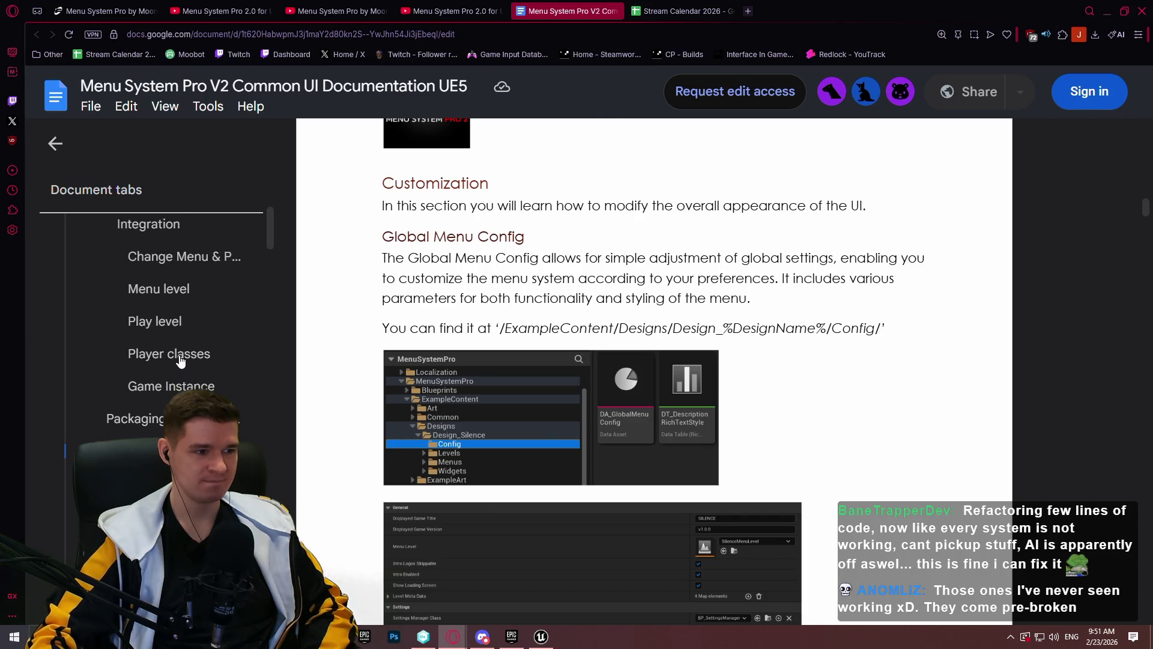
Jump through the guide's outline to the Player classes section, then to Installation
left_click(182, 358)
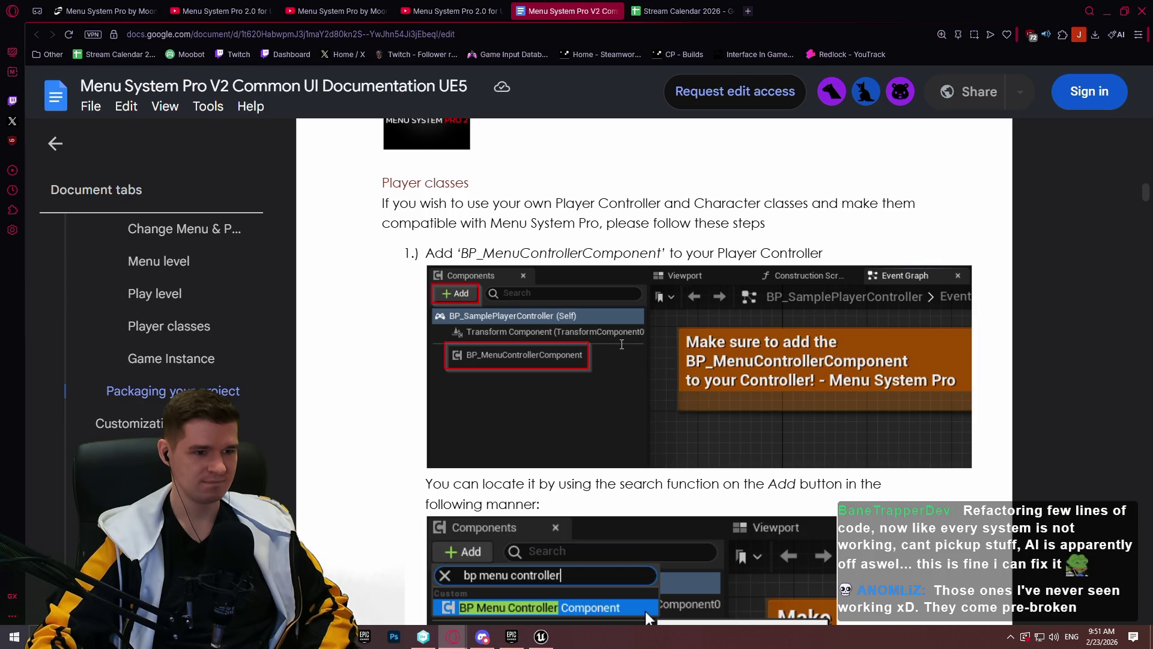
scroll(622, 343, "up", 2)
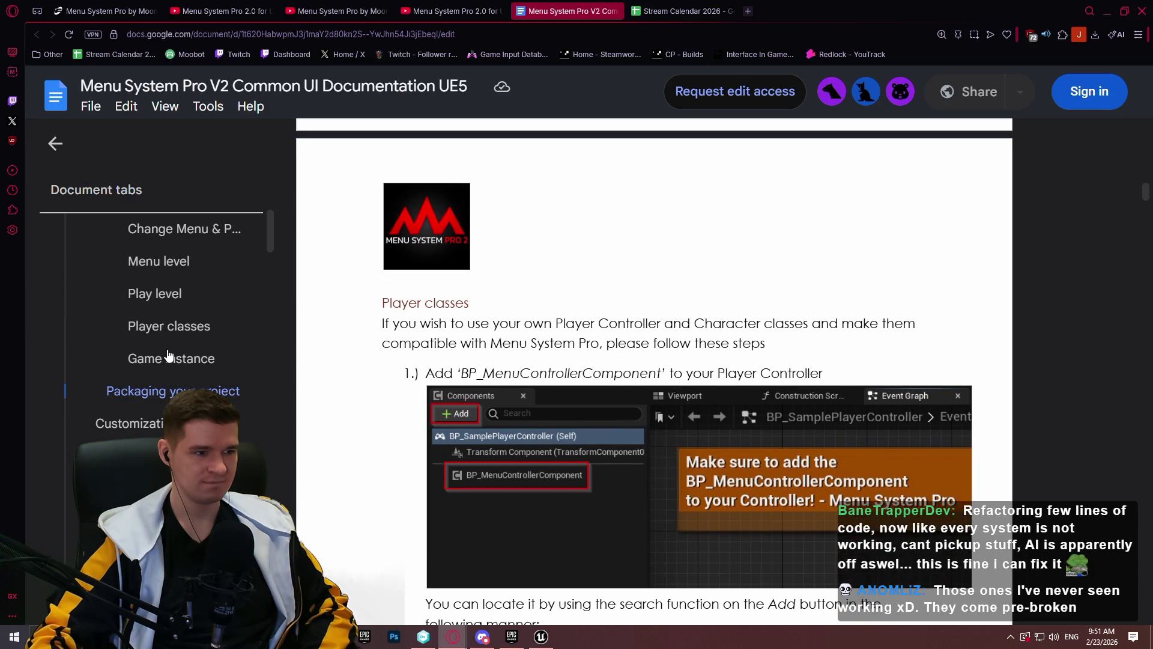
left_click_drag(1147, 191, 1149, 179)
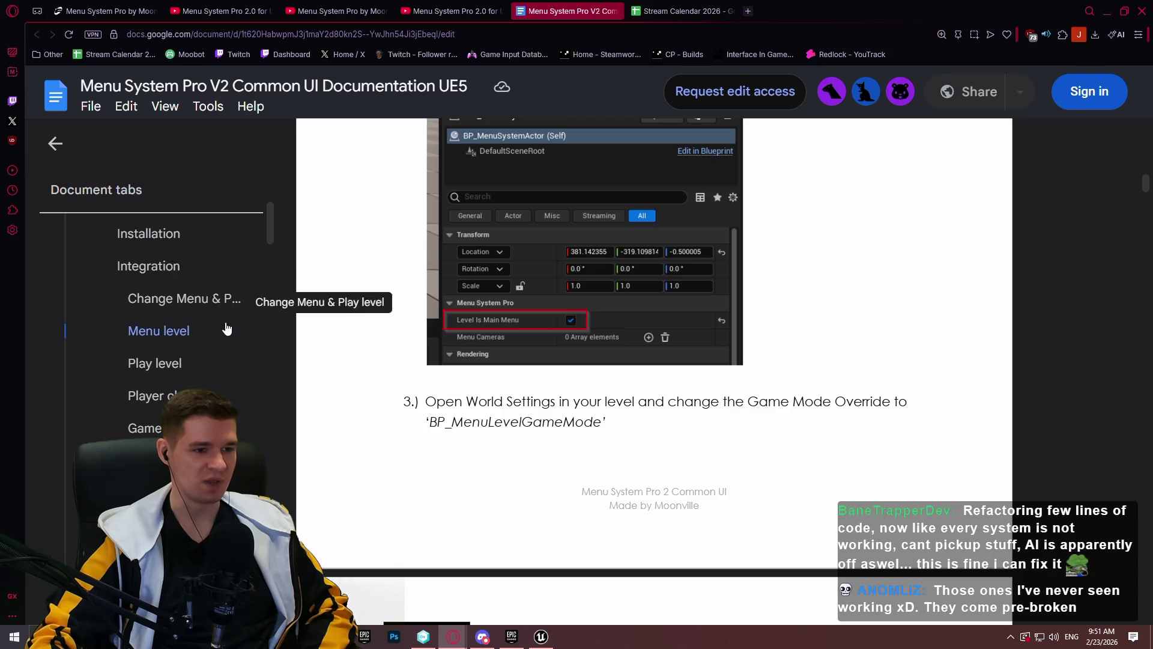
scroll(154, 299, "up", 1)
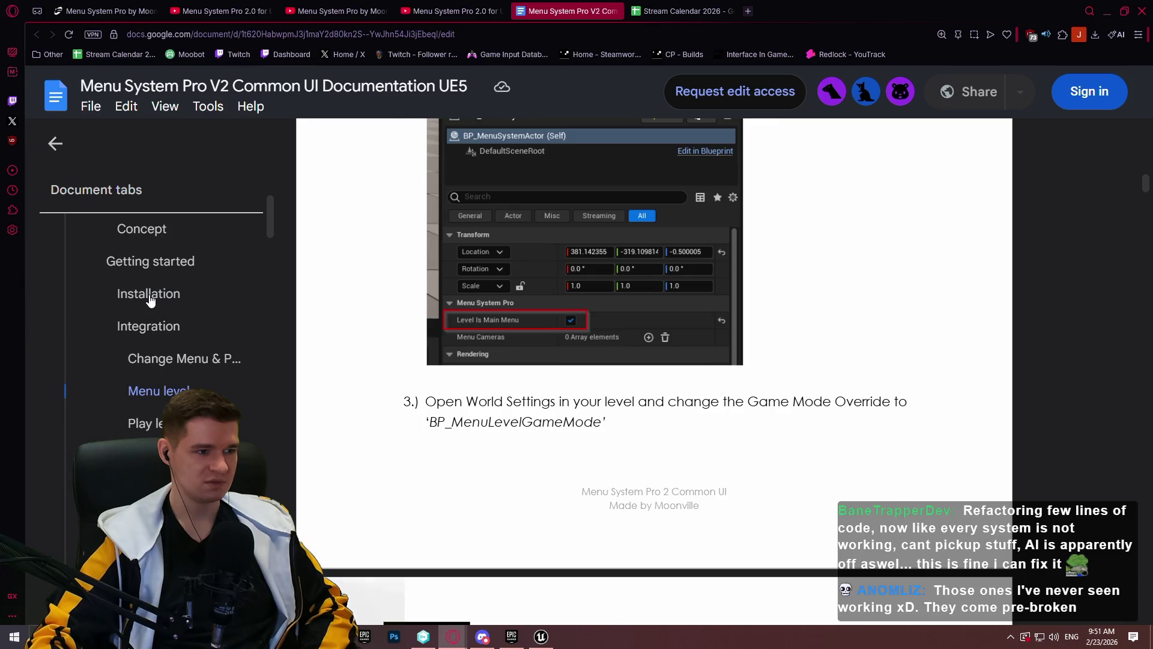
left_click(148, 300)
scroll(655, 300, "down", 3)
left_click_drag(1147, 157, 1133, 183)
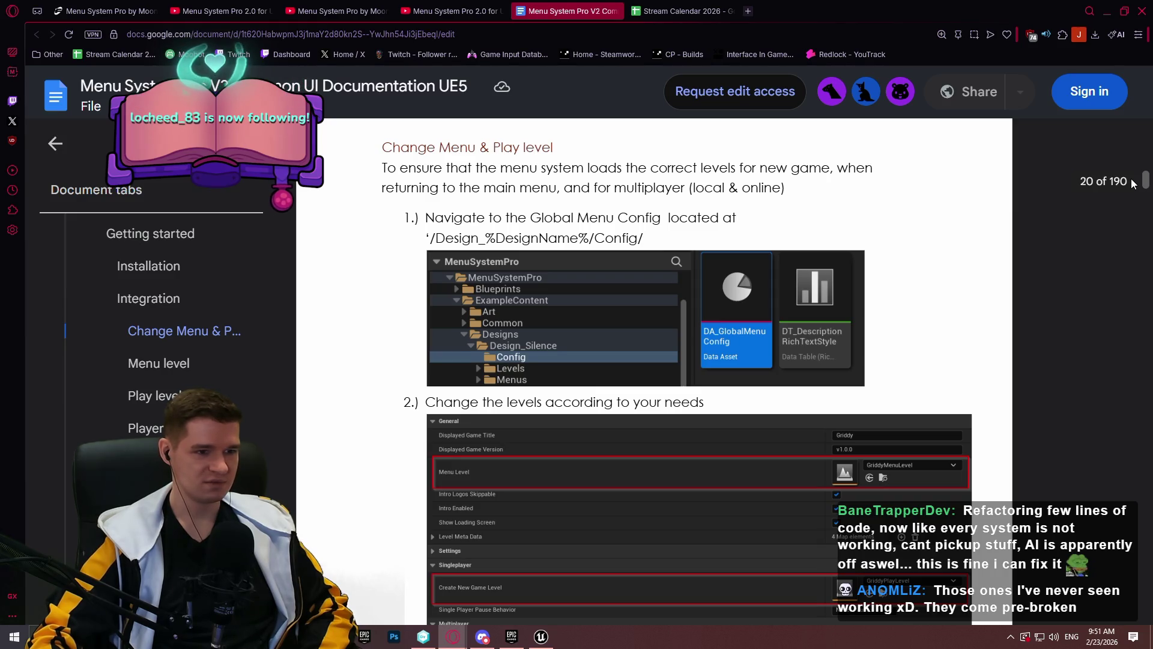
left_click_drag(1132, 183, 1135, 176)
Scroll down from Installation through the Change Menu & Play level steps
scroll(399, 361, "down", 3)
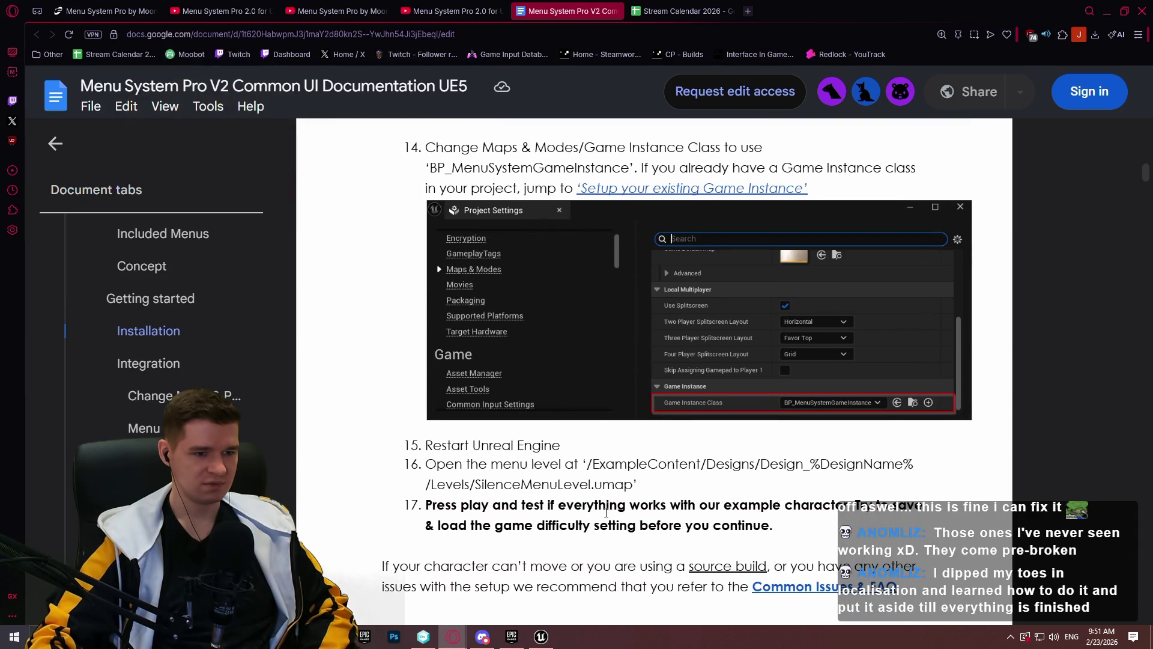
scroll(606, 508, "down", 2)
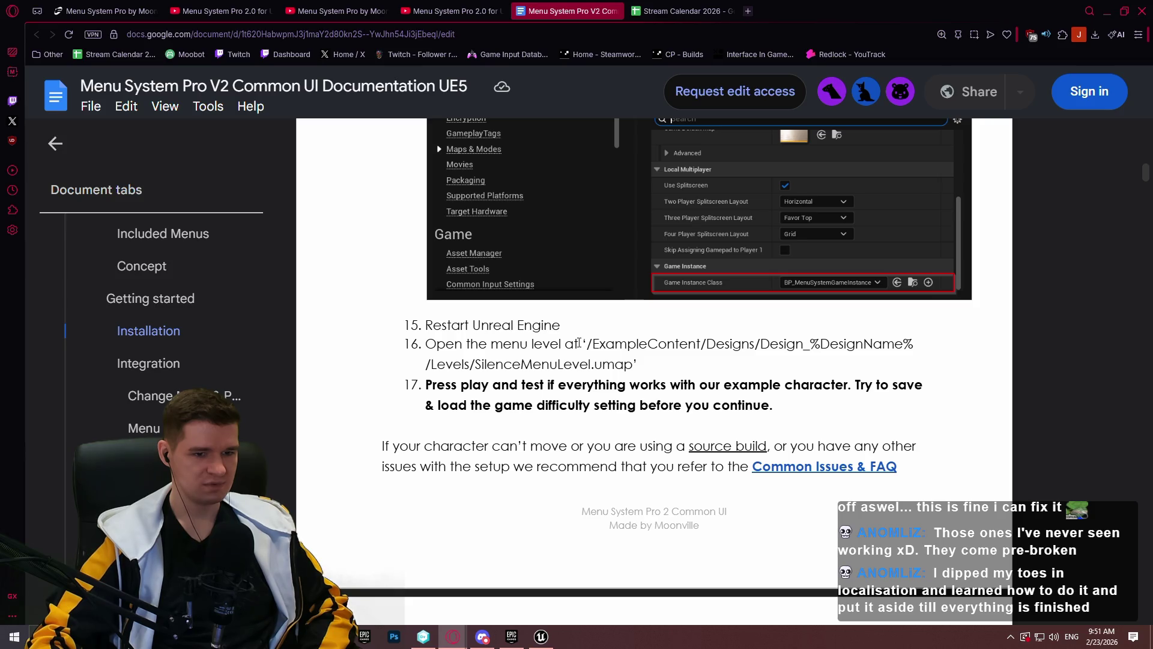
scroll(578, 343, "down", 10)
scroll(501, 292, "down", 10)
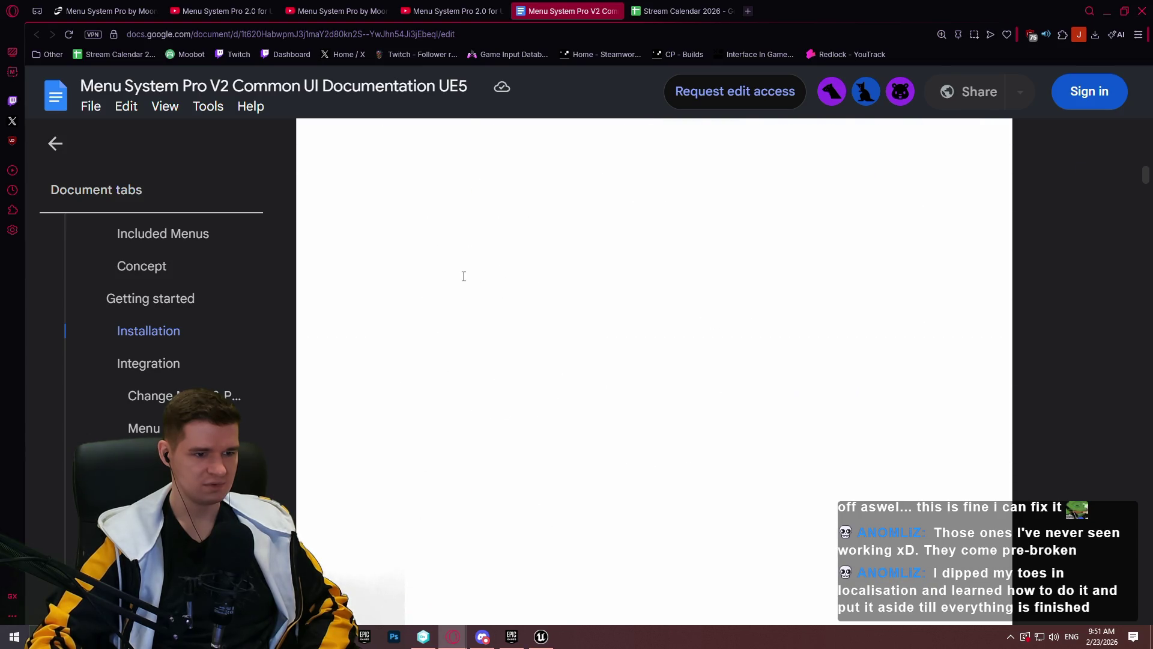
scroll(457, 311, "down", 10)
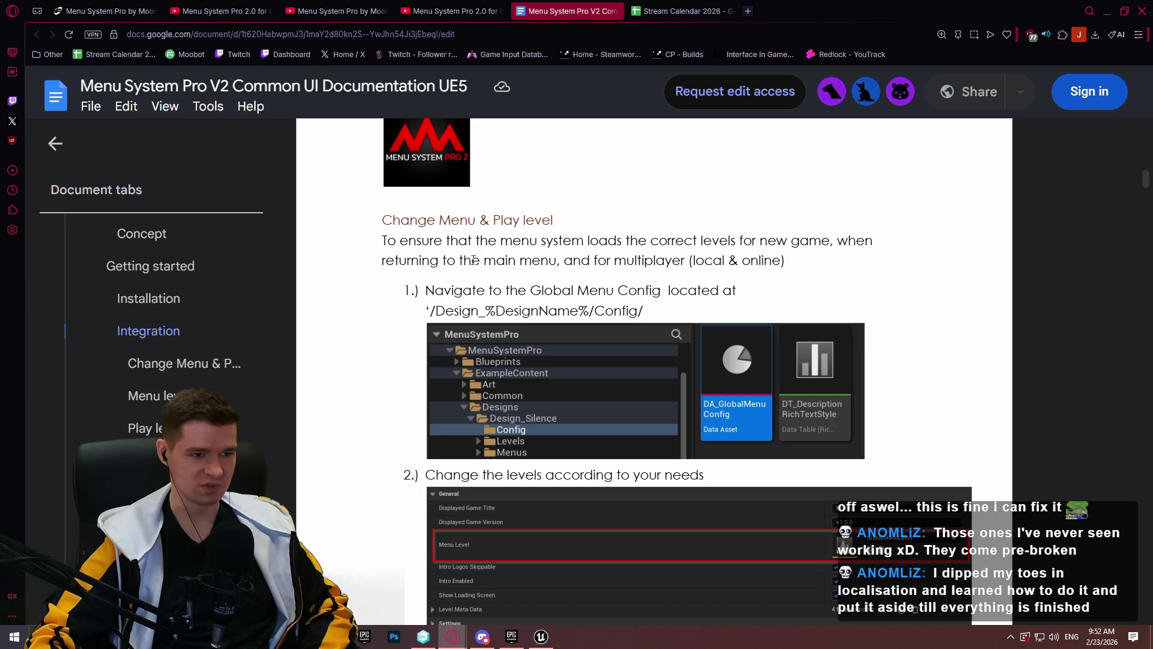
scroll(474, 260, "down", 5)
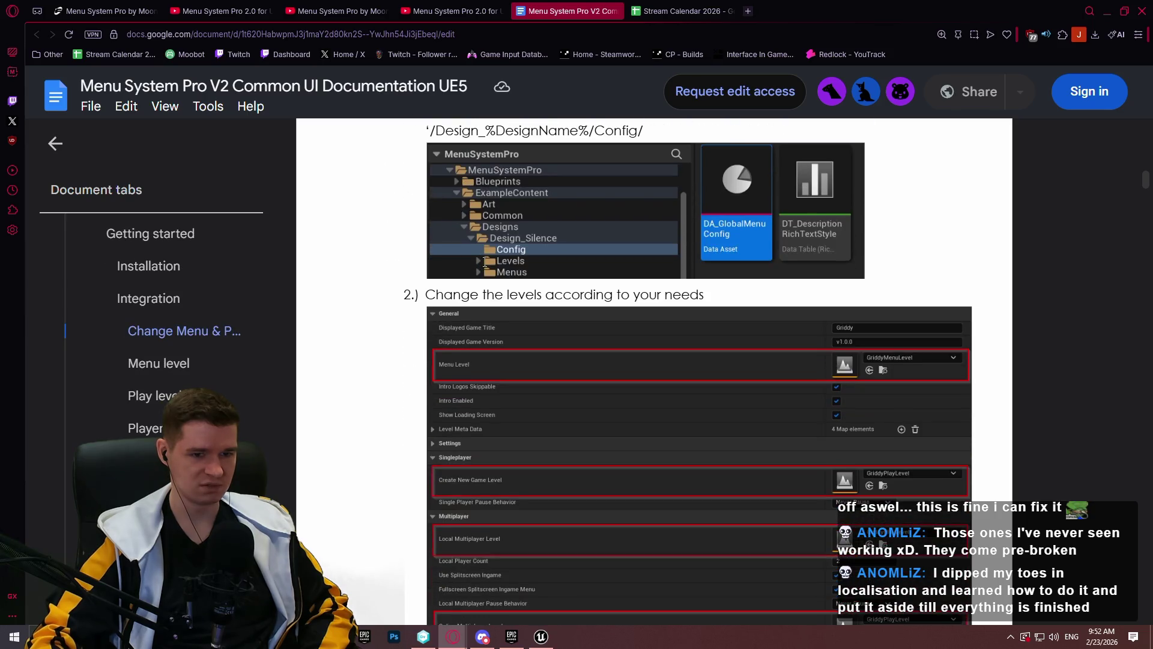
scroll(499, 260, "down", 4)
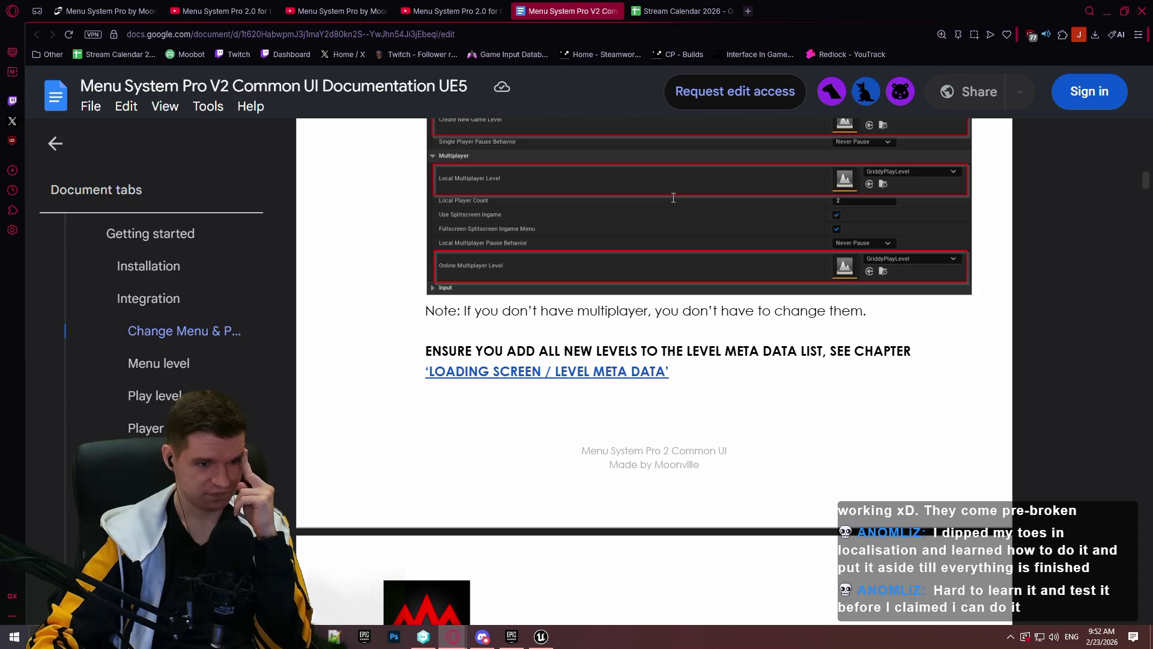
scroll(638, 229, "up", 2)
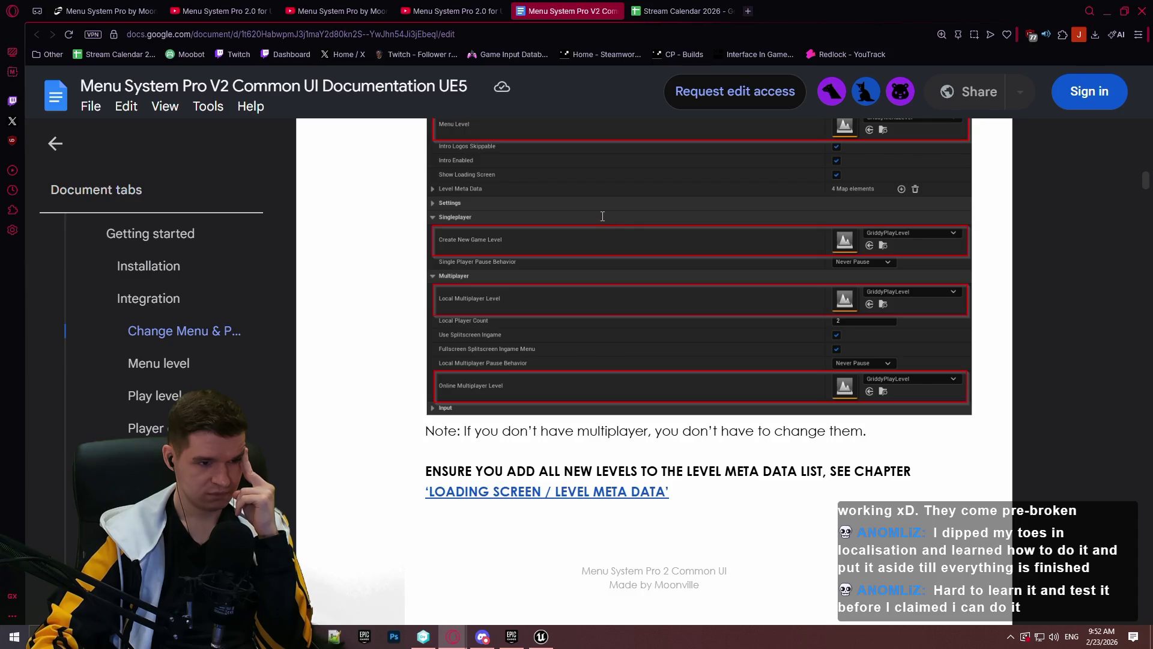
scroll(591, 213, "up", 1)
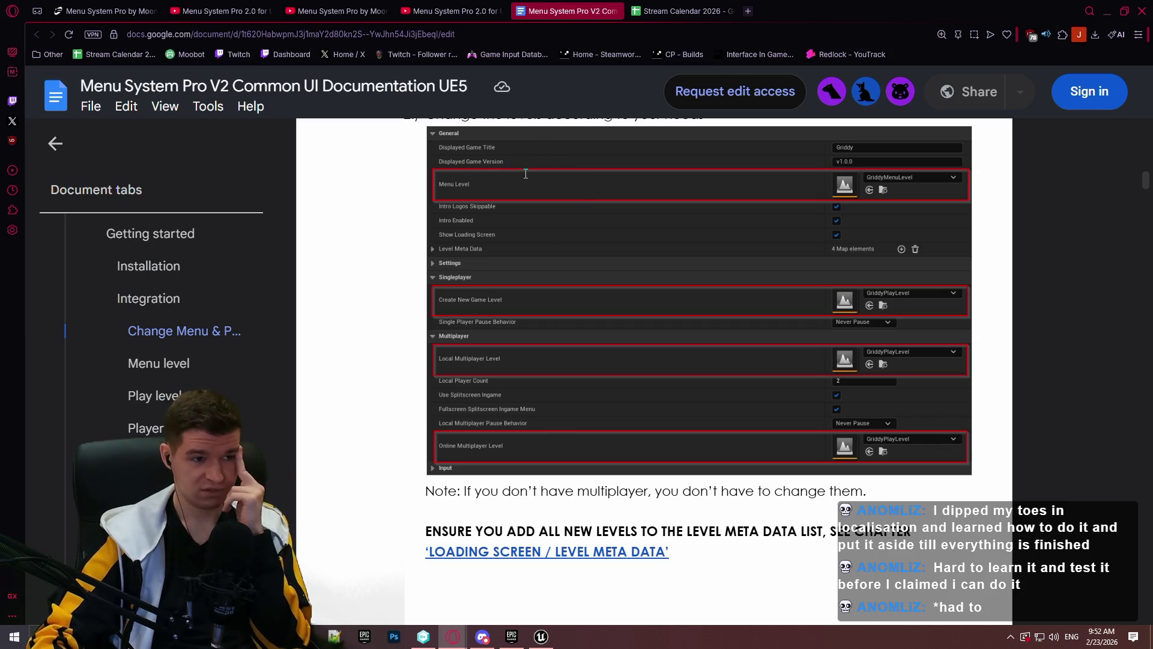
Continue past Menu level to the Play level steps setting Game Mode Override to 'BP_PlayLevelGameMode'
scroll(754, 231, "down", 3)
scroll(754, 231, "down", 9)
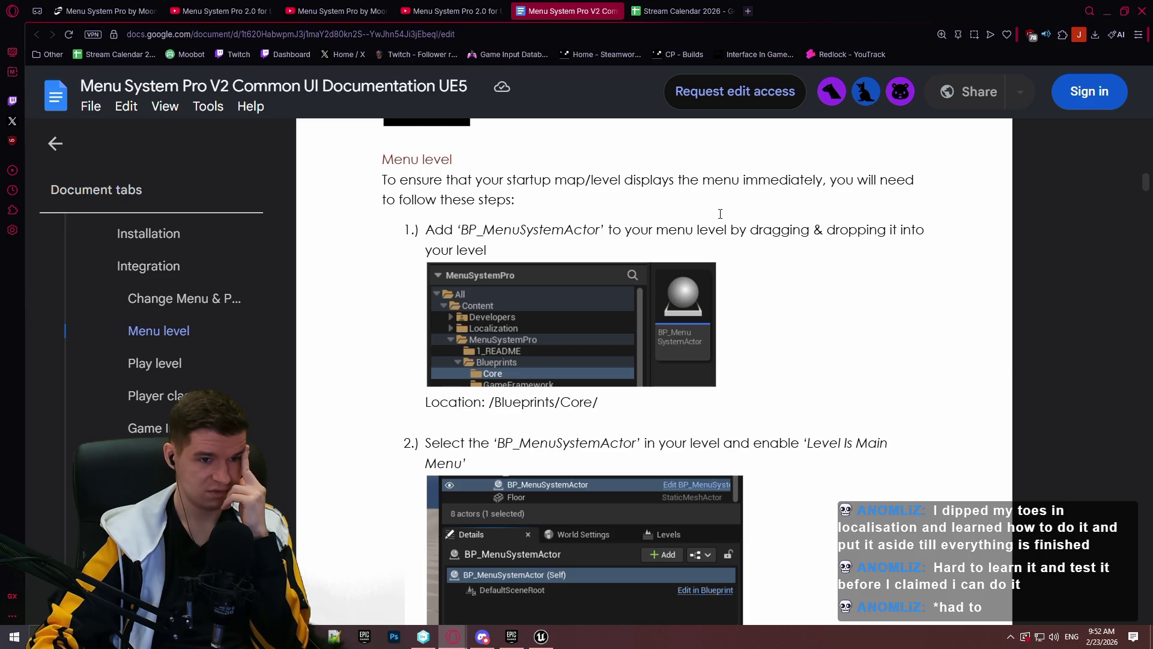
scroll(720, 213, "down", 5)
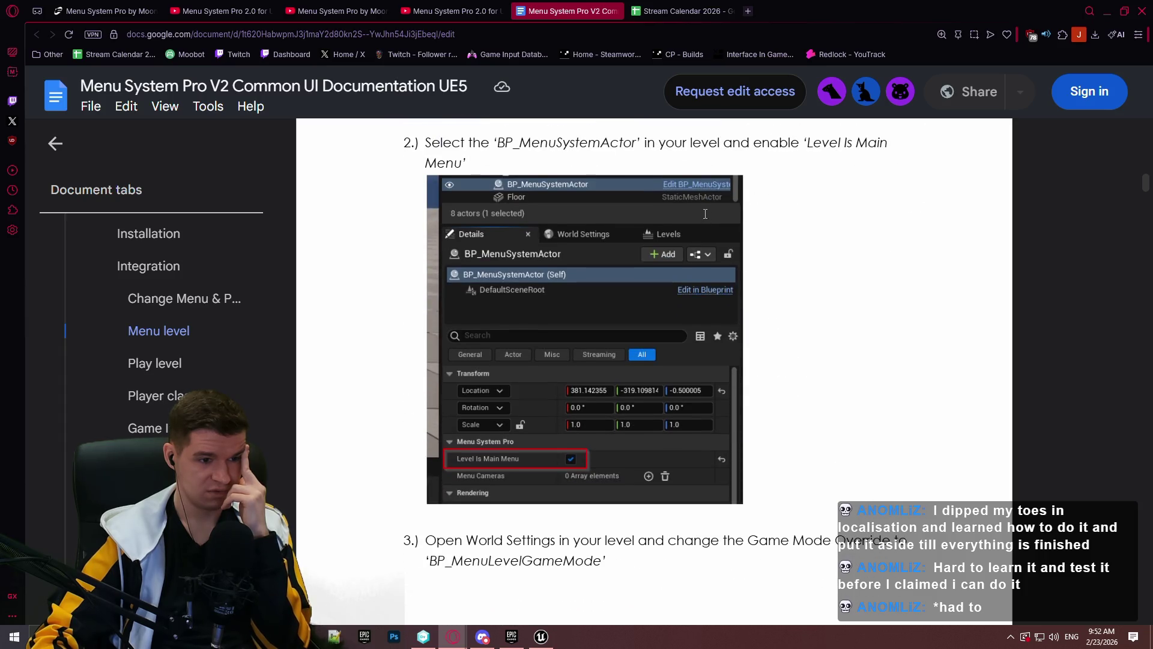
scroll(700, 215, "down", 5)
scroll(697, 214, "down", 6)
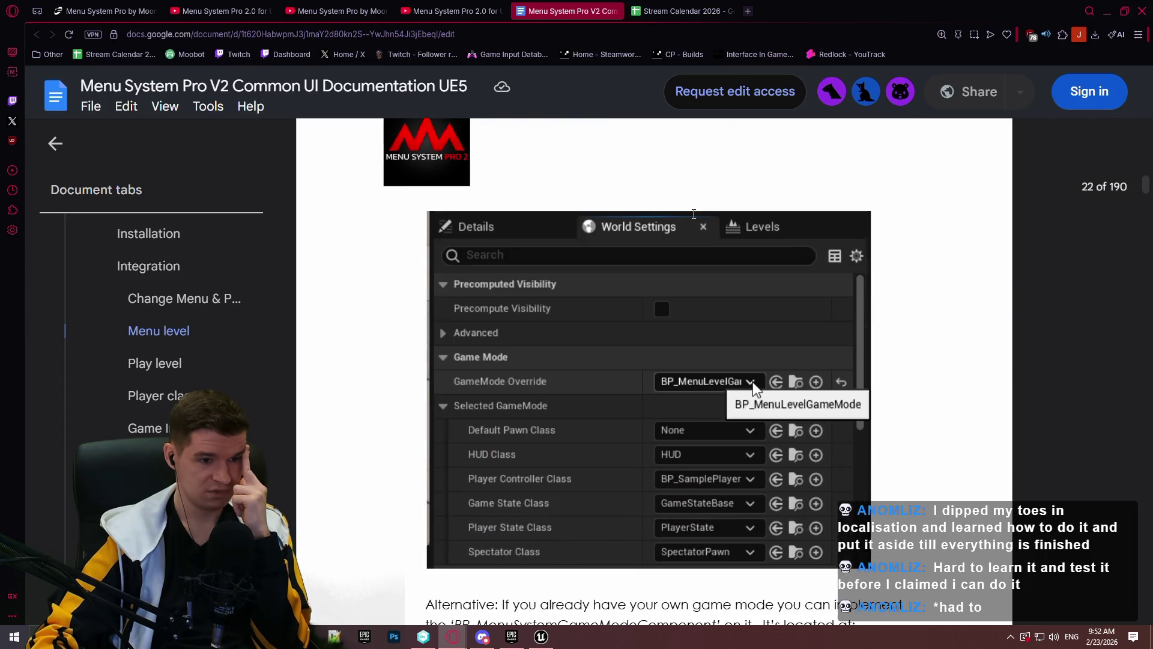
scroll(691, 214, "up", 10)
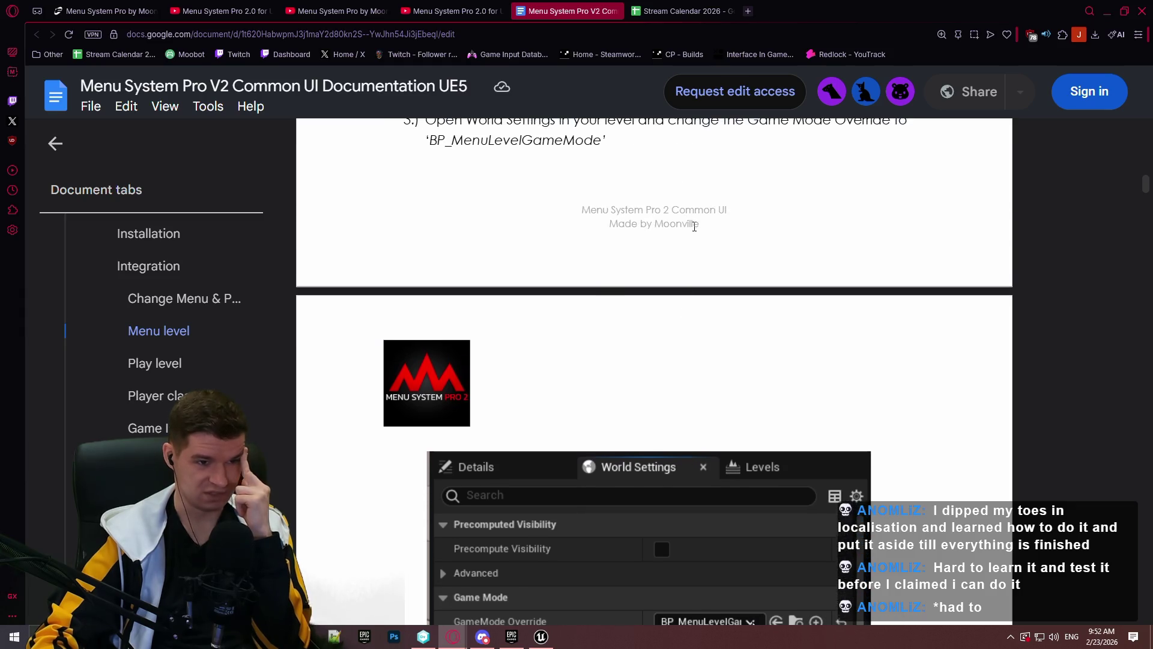
scroll(696, 227, "up", 2)
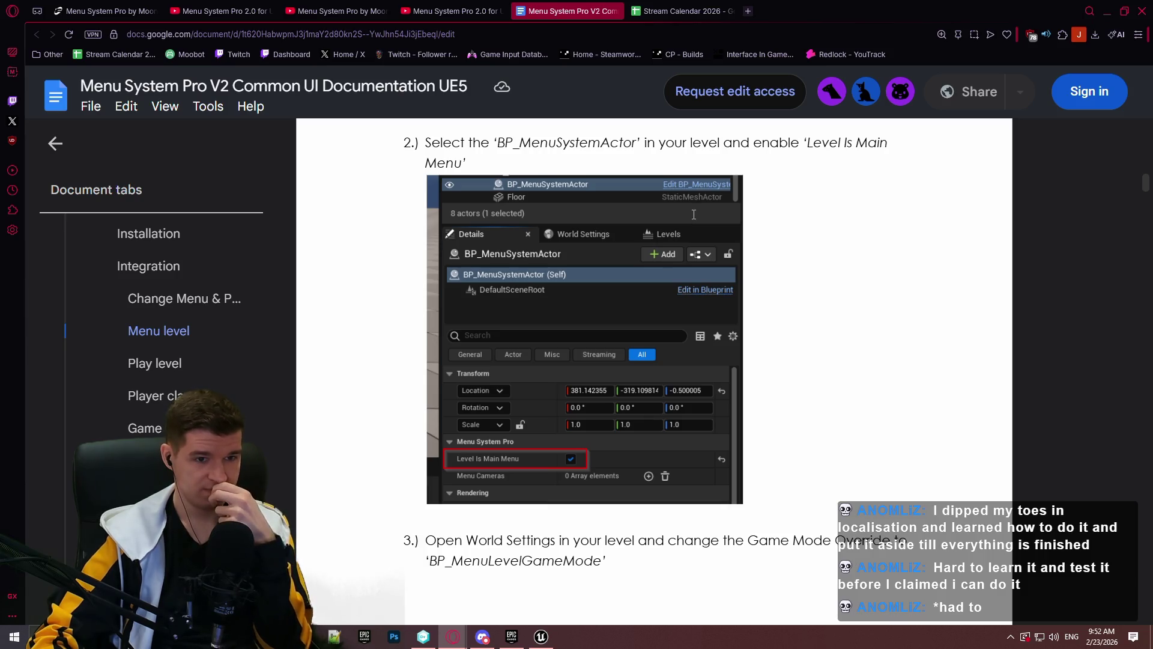
scroll(693, 215, "down", 2)
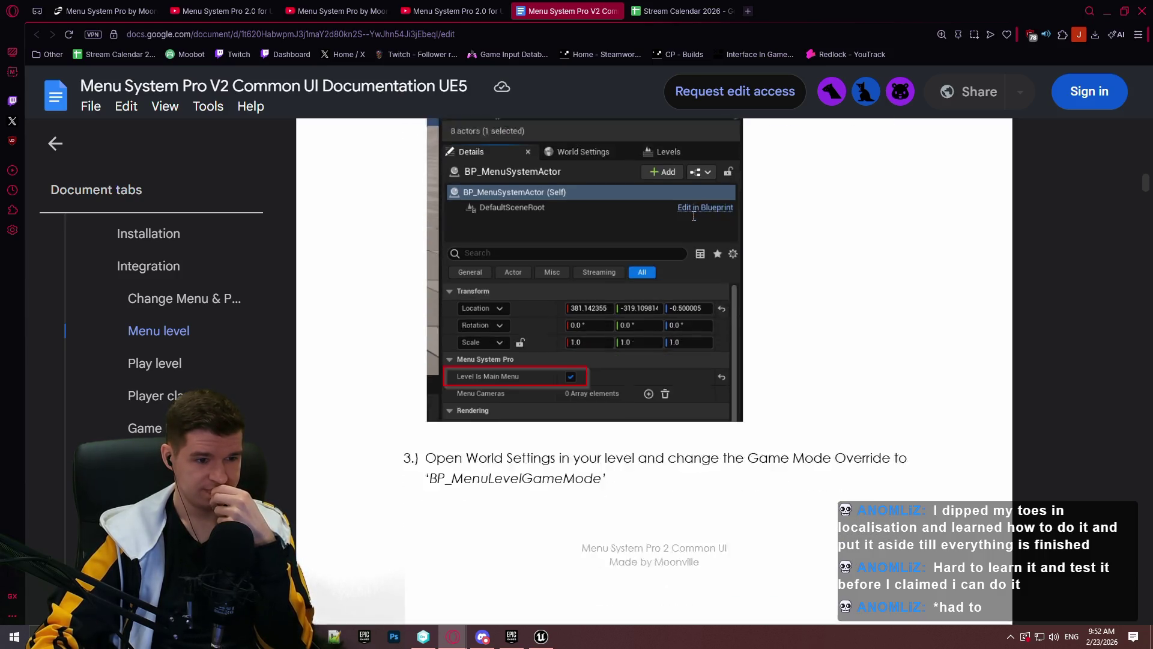
scroll(699, 221, "up", 3)
scroll(700, 219, "up", 3)
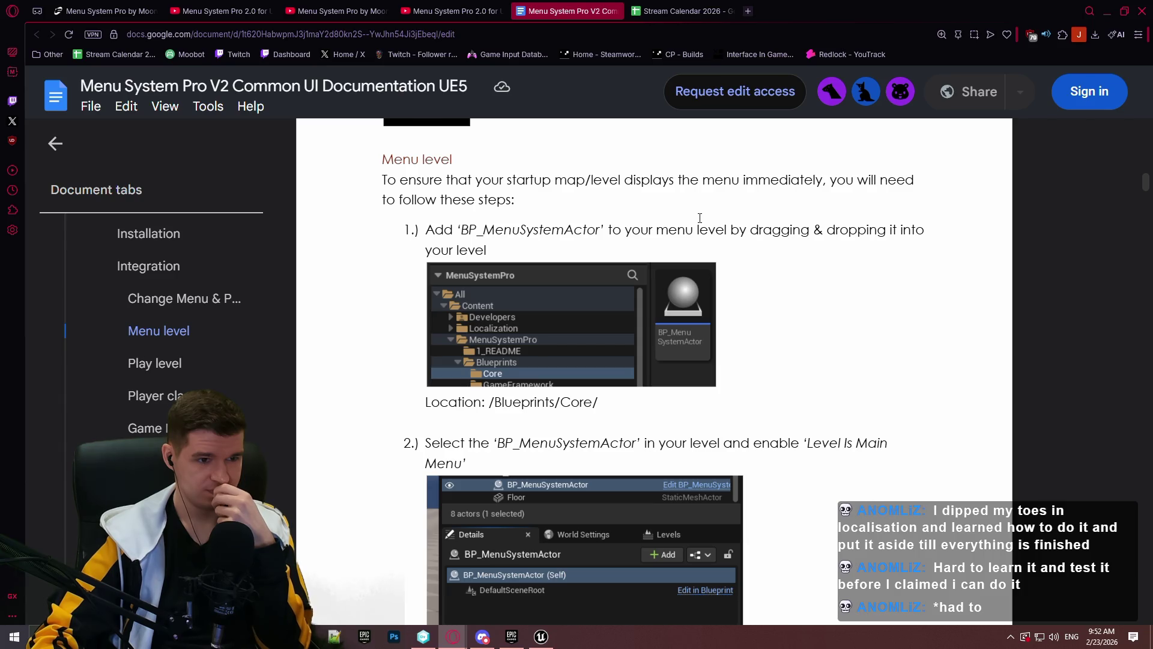
scroll(701, 214, "down", 5)
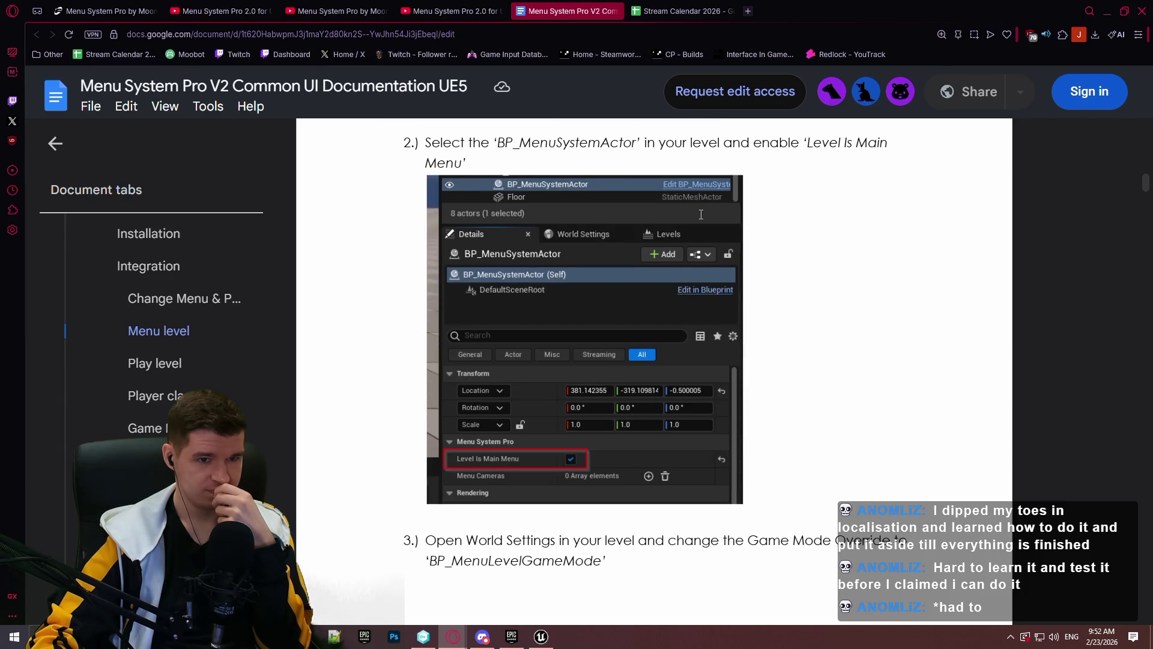
scroll(701, 215, "down", 5)
scroll(701, 216, "down", 9)
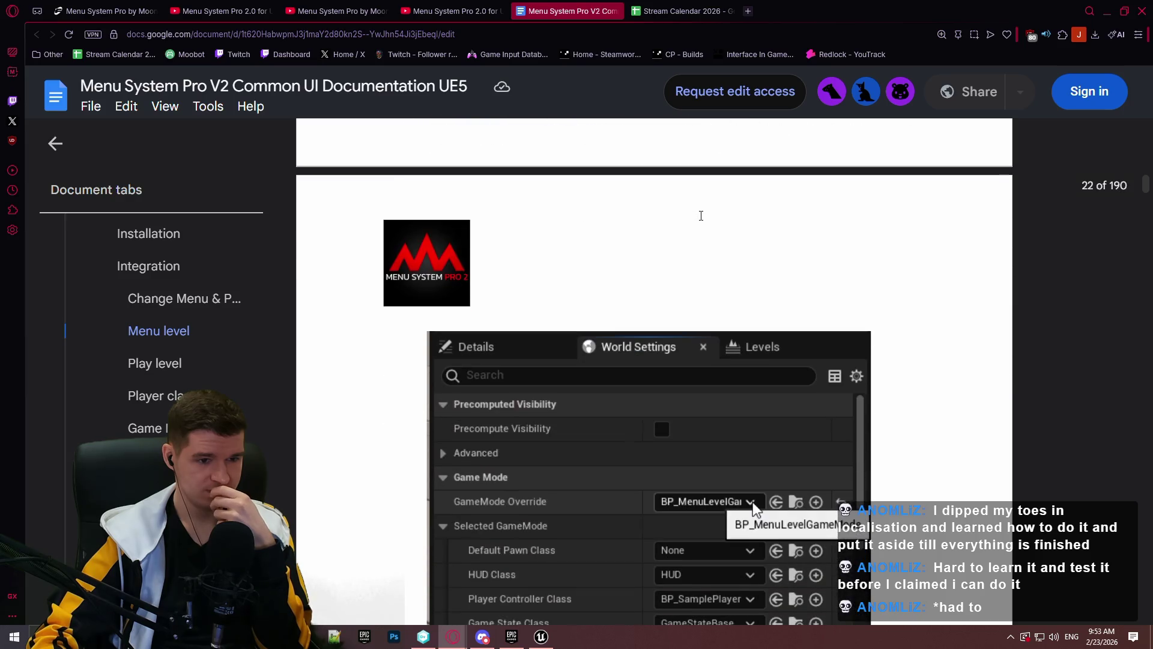
scroll(700, 216, "down", 10)
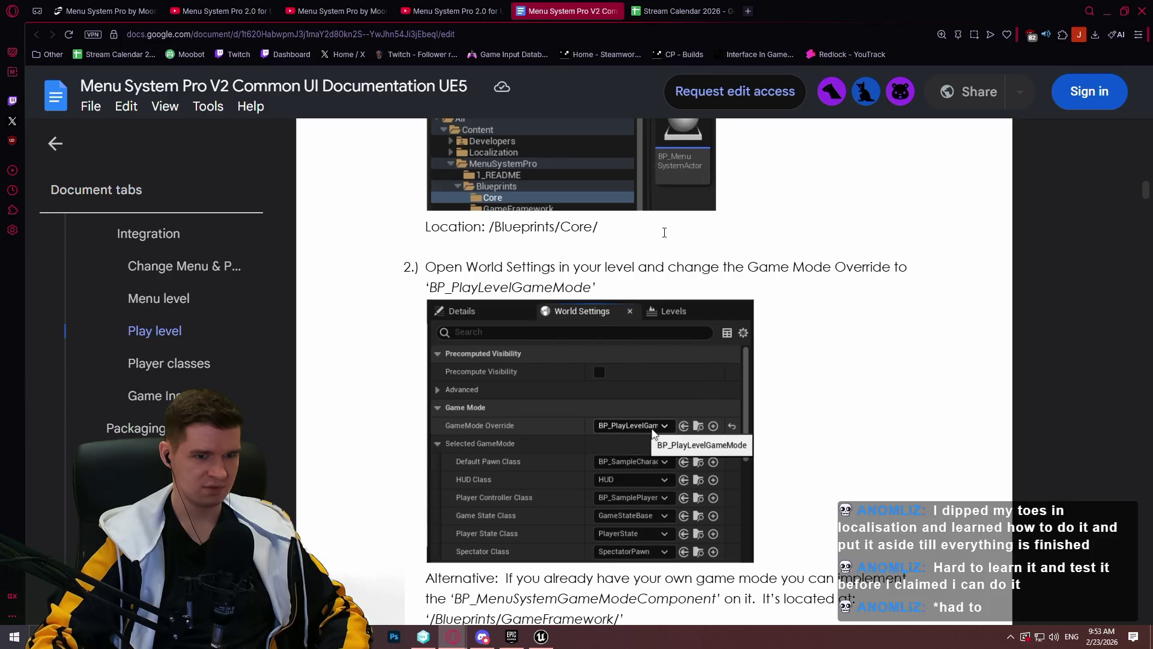
Scroll around the Play level steps for adding BP_MenuSystemActor and BP_PlayLevelGameMode
scroll(662, 232, "up", 5)
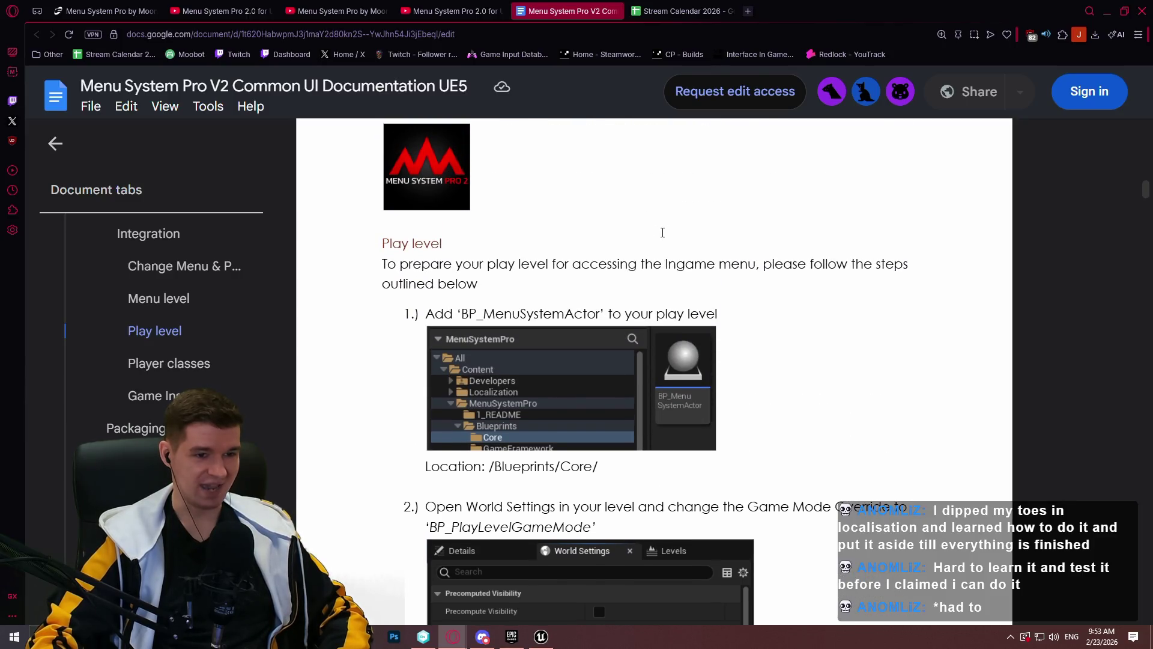
scroll(663, 232, "down", 1)
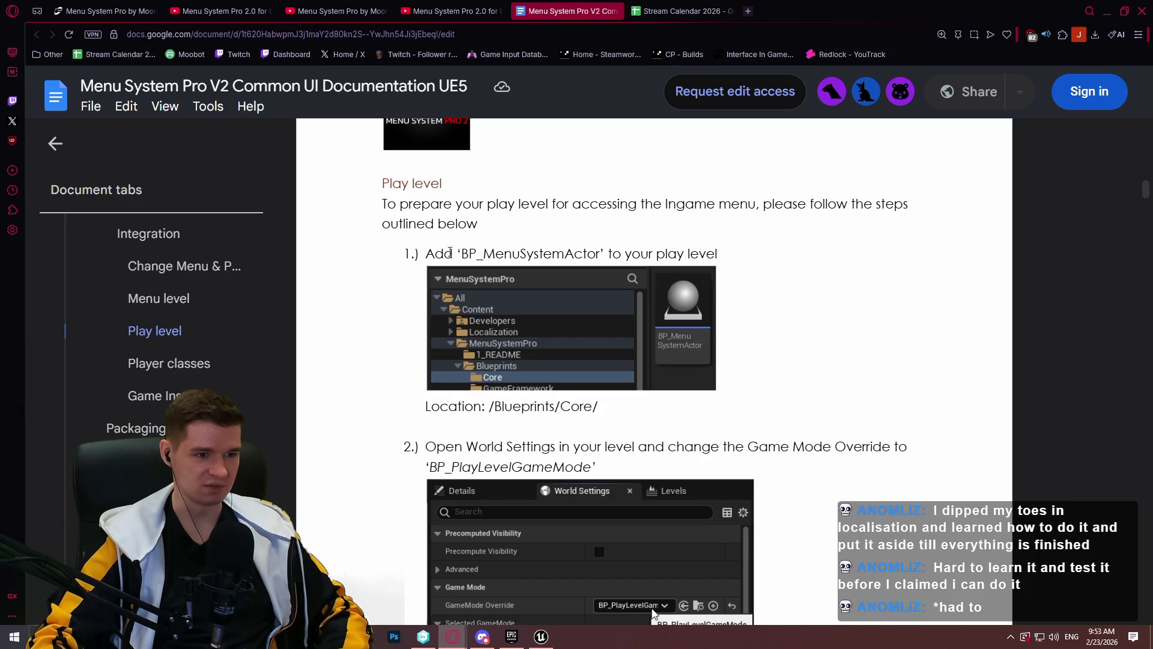
scroll(469, 232, "down", 2)
scroll(469, 232, "up", 2)
scroll(469, 232, "down", 1)
scroll(469, 232, "up", 1)
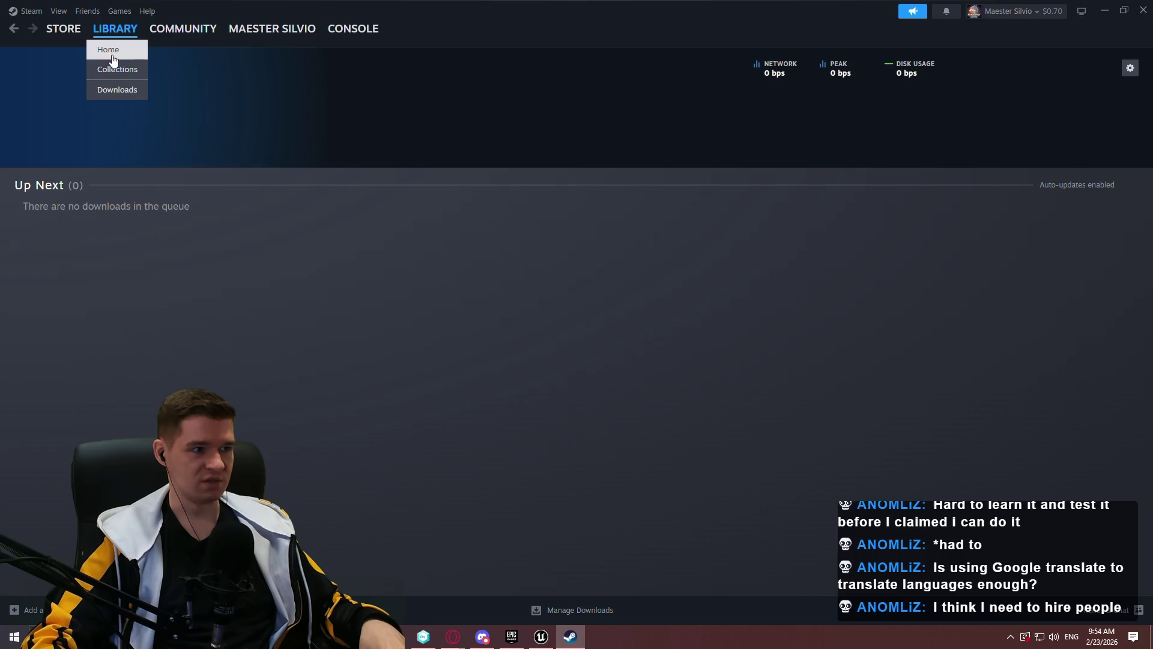
Open Coin Pusher Reloaded's store page from the Steam library, show all 12 languages, then close Steam
left_click(114, 48)
left_click(69, 382)
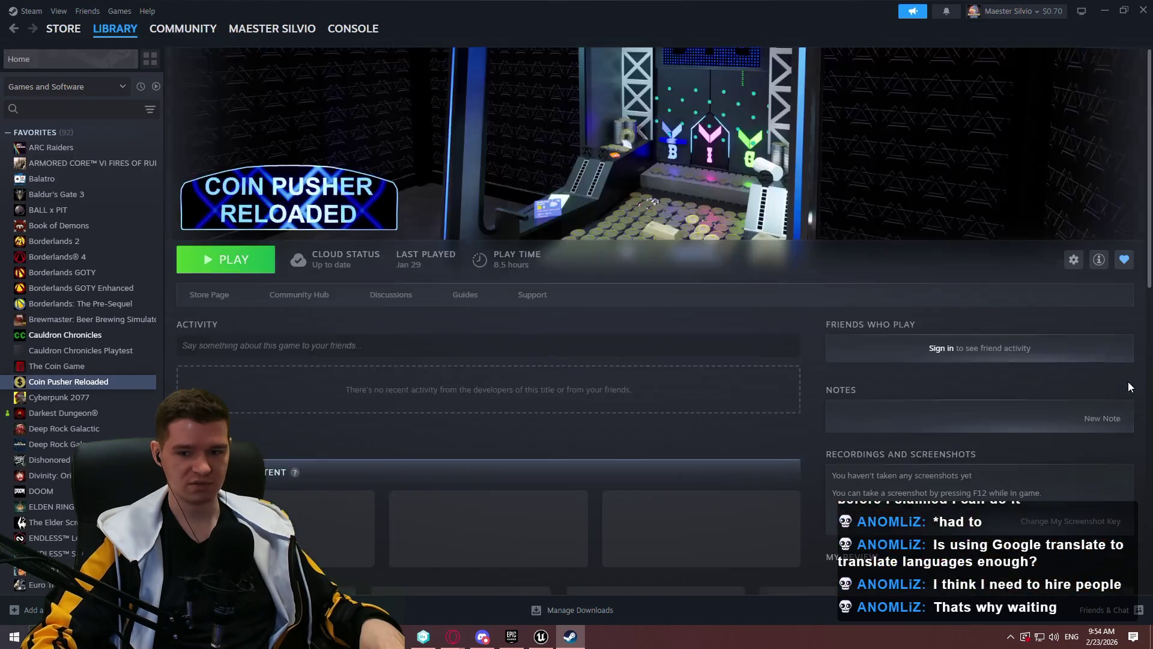
left_click(220, 298)
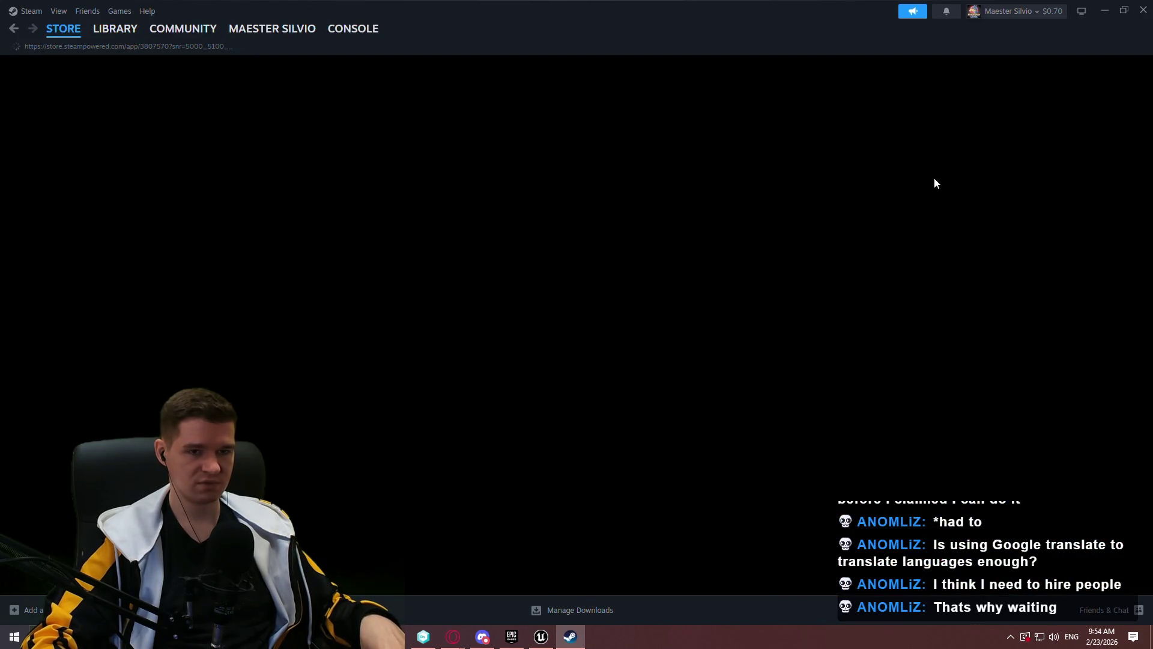
scroll(809, 274, "down", 10)
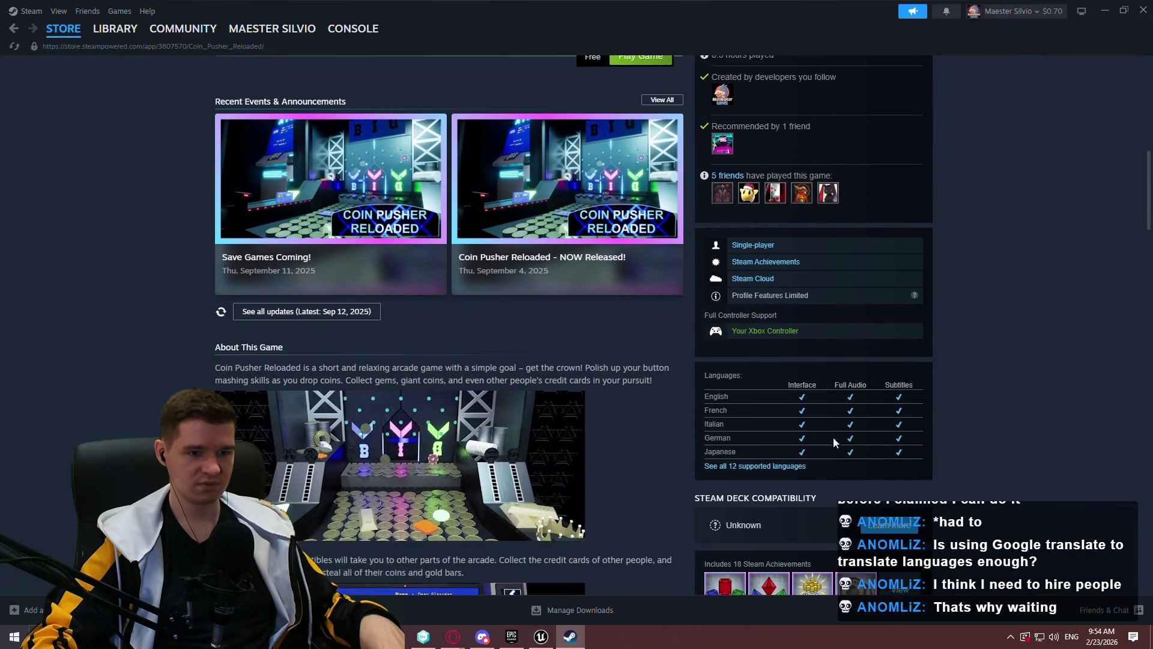
left_click(755, 466)
scroll(957, 328, "down", 4)
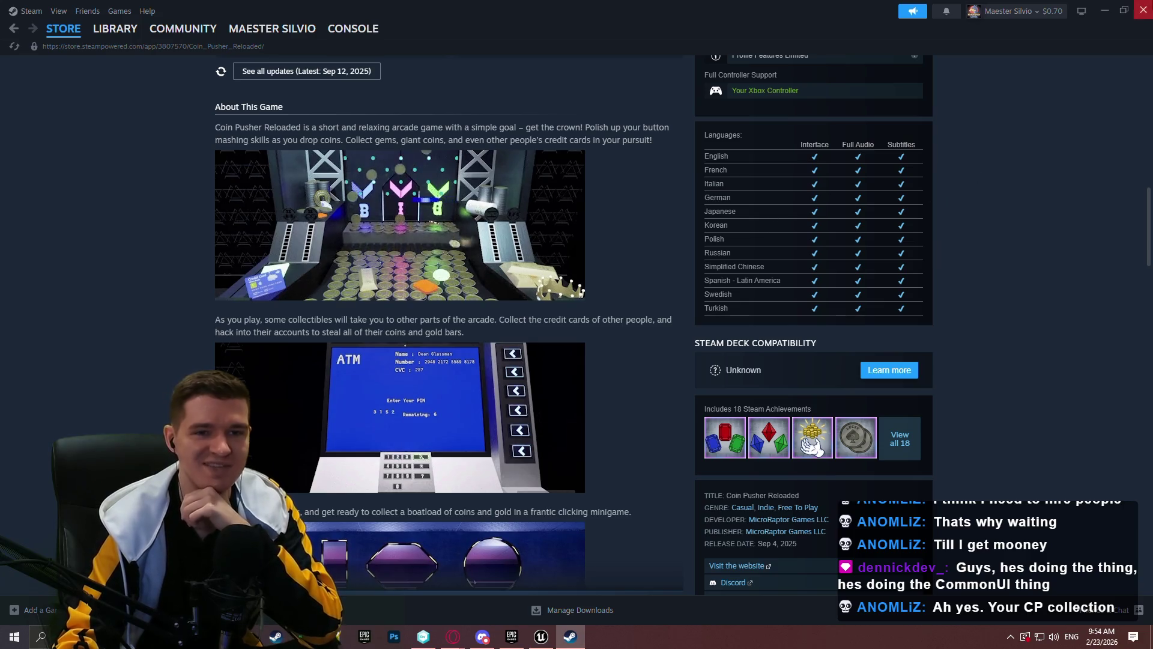
left_click(1143, 11)
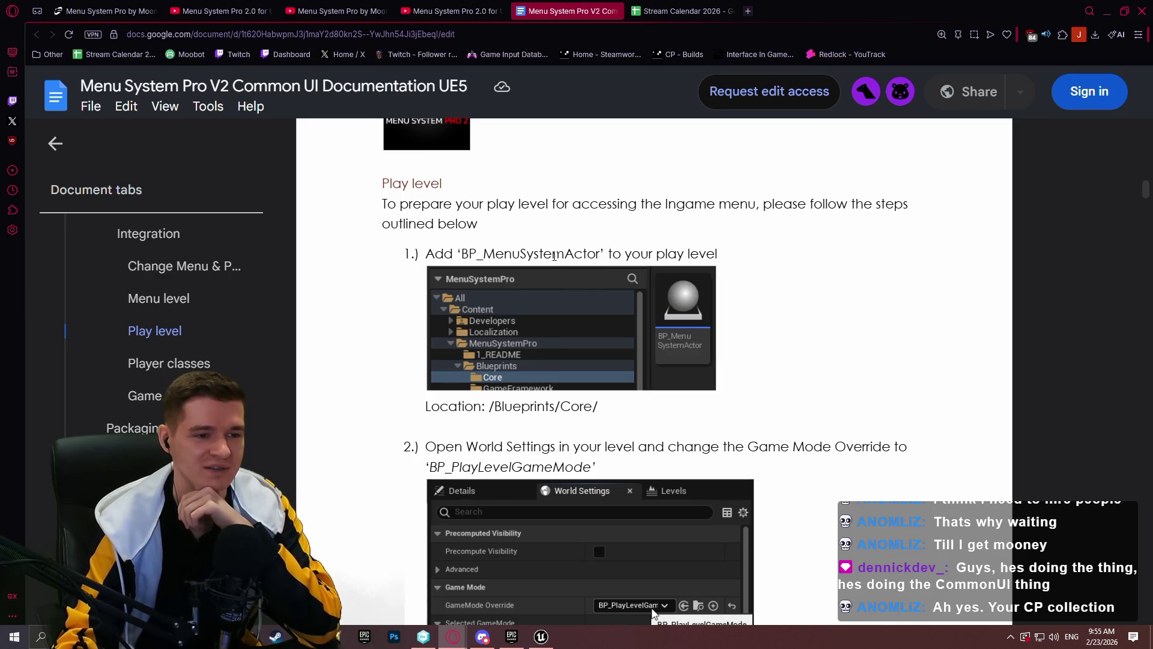
Show the level's Data Layers with DL_Level_6_Root expanded and the list enlarged
left_click(541, 636)
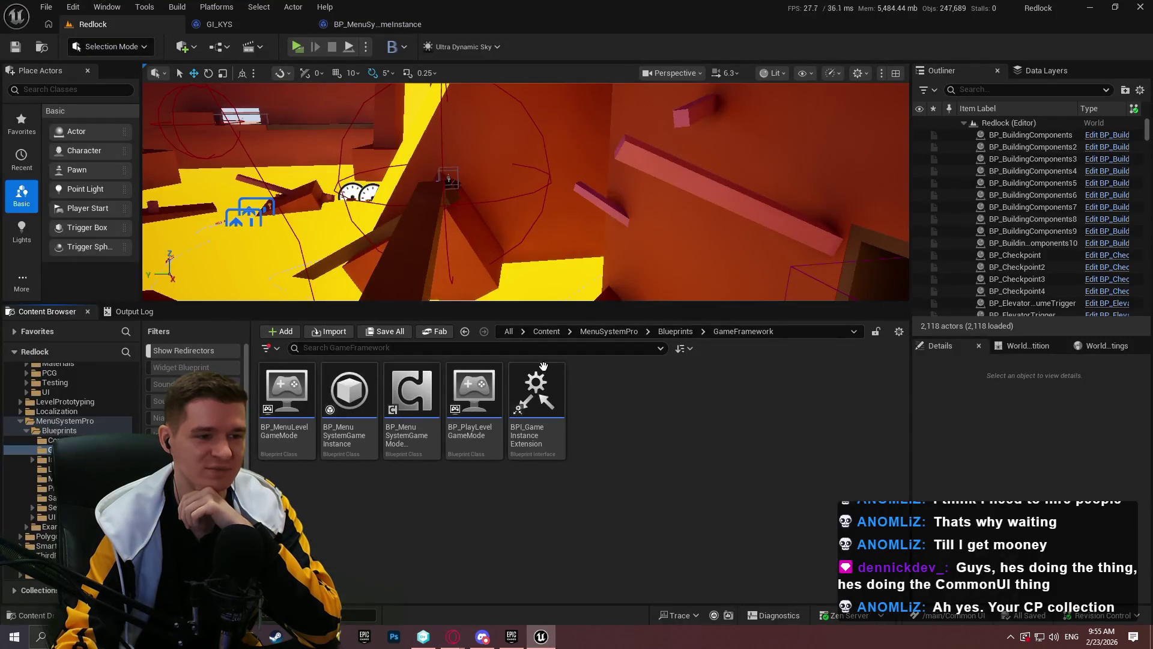
left_click(1047, 70)
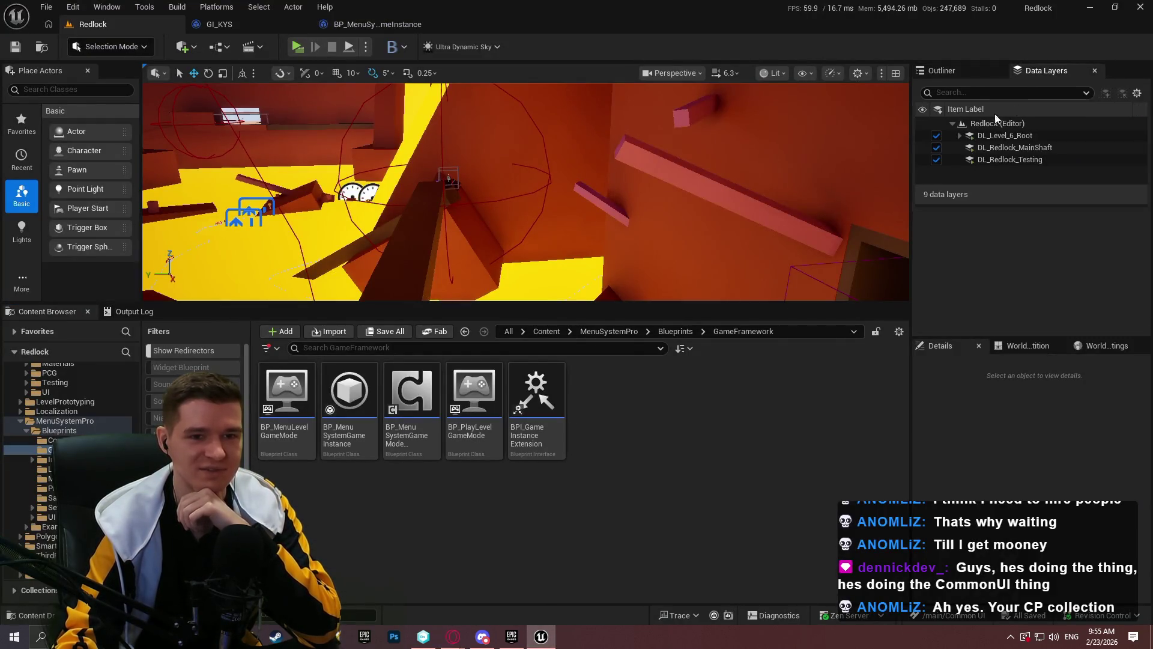
left_click(961, 136)
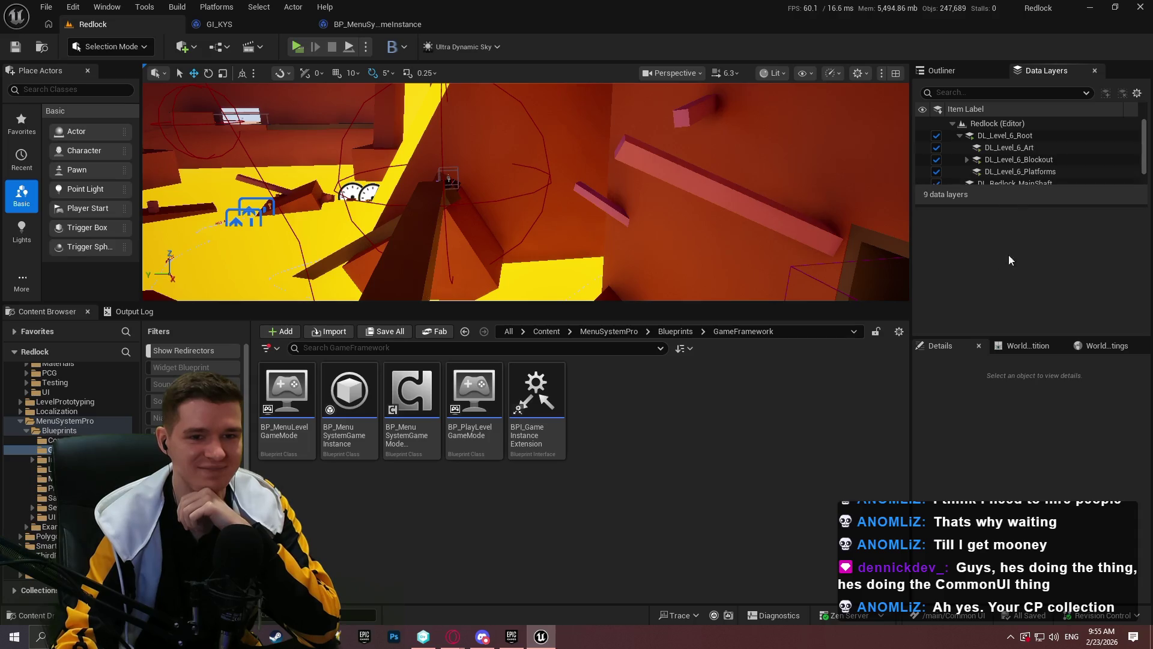
left_click_drag(993, 340, 987, 474)
Tilt the view toward the yellow floor, enlarge the viewport, and browse up to Content
mouse_move(526, 192)
left_mouse_down()
mouse_move(508, 150)
mouse_move(529, 174)
mouse_move(483, 158)
left_mouse_up()
scroll(505, 163, "down", 2)
left_click_drag(574, 302, 572, 409)
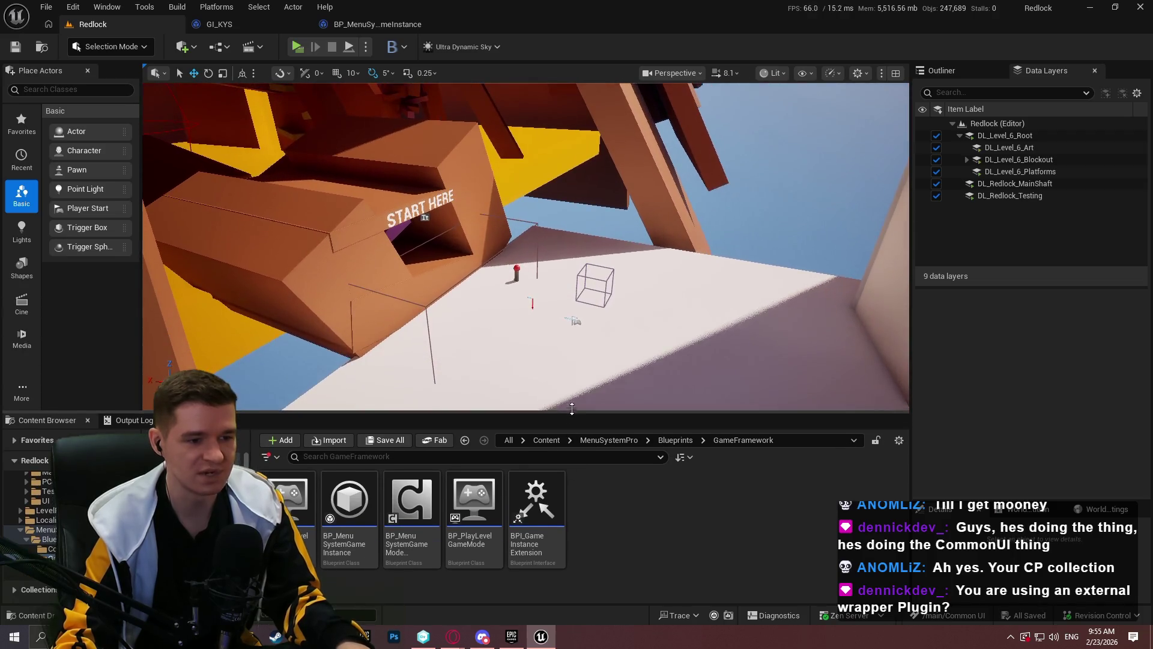
left_click(622, 441)
left_click(559, 443)
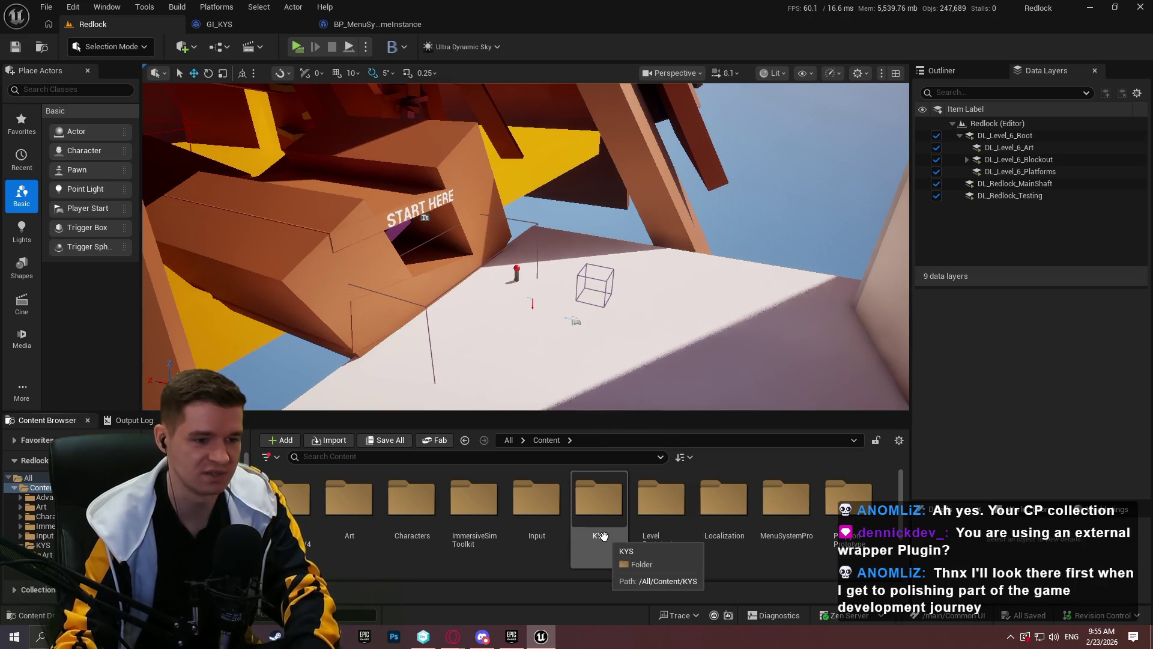
Drop a BP_MenuSystemActor from MenuSystemPro > Blueprints > Core into the level
double_click(786, 504)
double_click(302, 519)
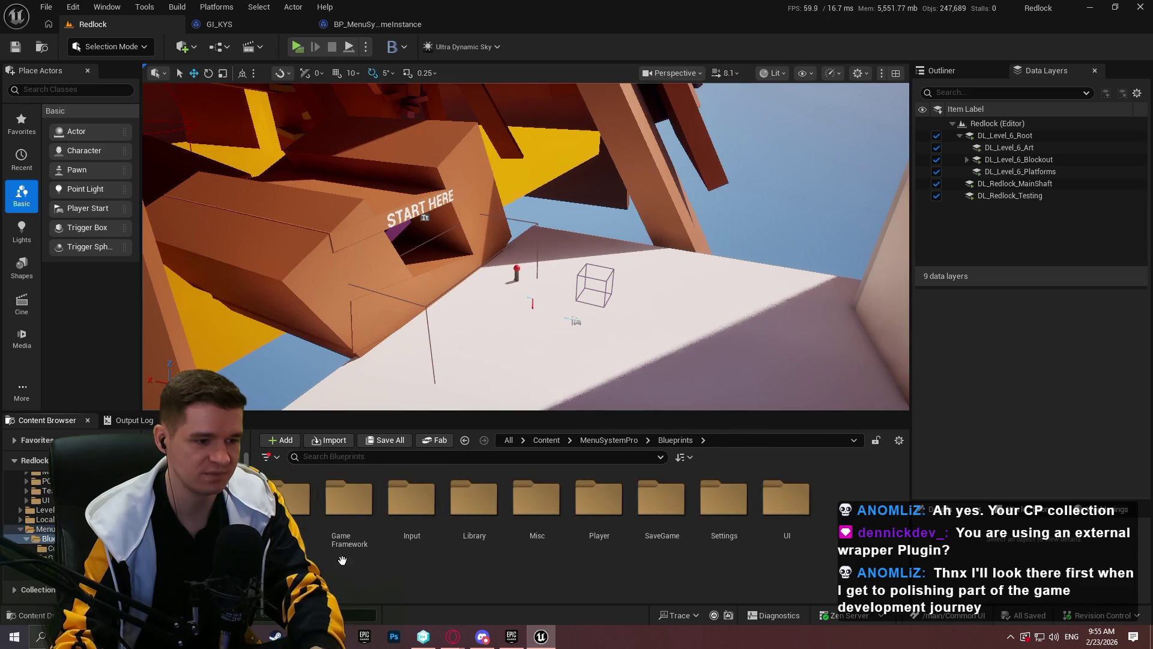
double_click(302, 520)
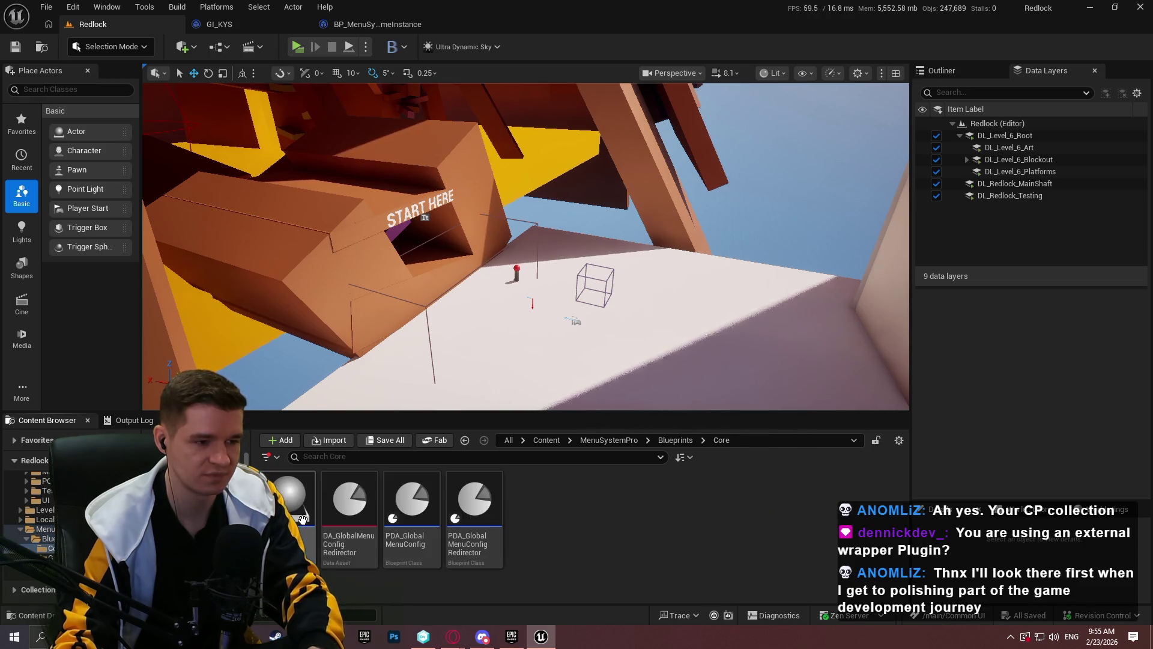
mouse_move(522, 334)
left_mouse_down()
mouse_move(539, 312)
mouse_move(539, 330)
left_mouse_up()
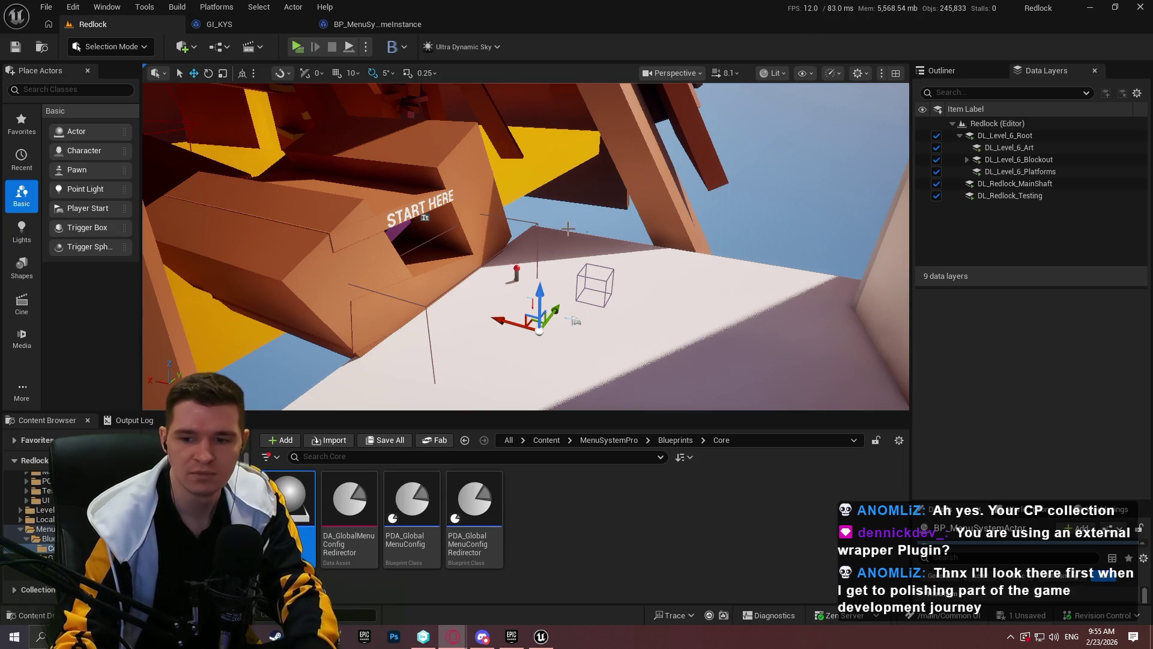
Raise the menu actor and move it beside the player start
mouse_move(540, 298)
left_mouse_down()
mouse_move(539, 279)
mouse_move(595, 240)
mouse_move(595, 198)
mouse_move(603, 255)
left_mouse_up()
left_click_drag(521, 228, 644, 258)
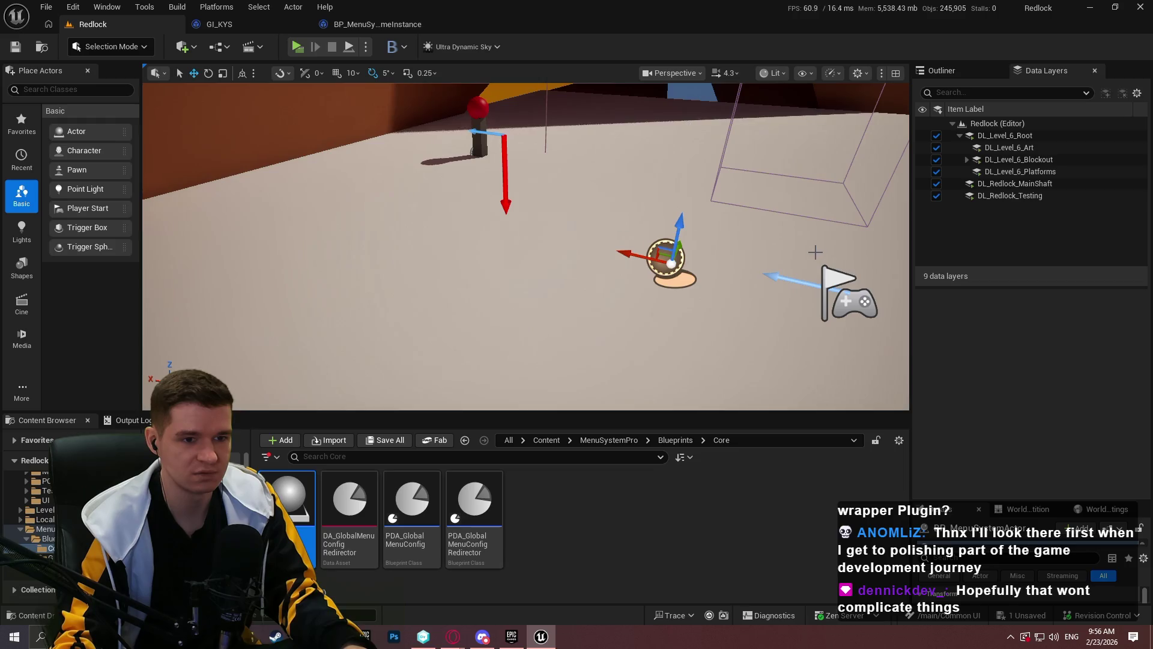
left_click_drag(750, 248, 499, 136)
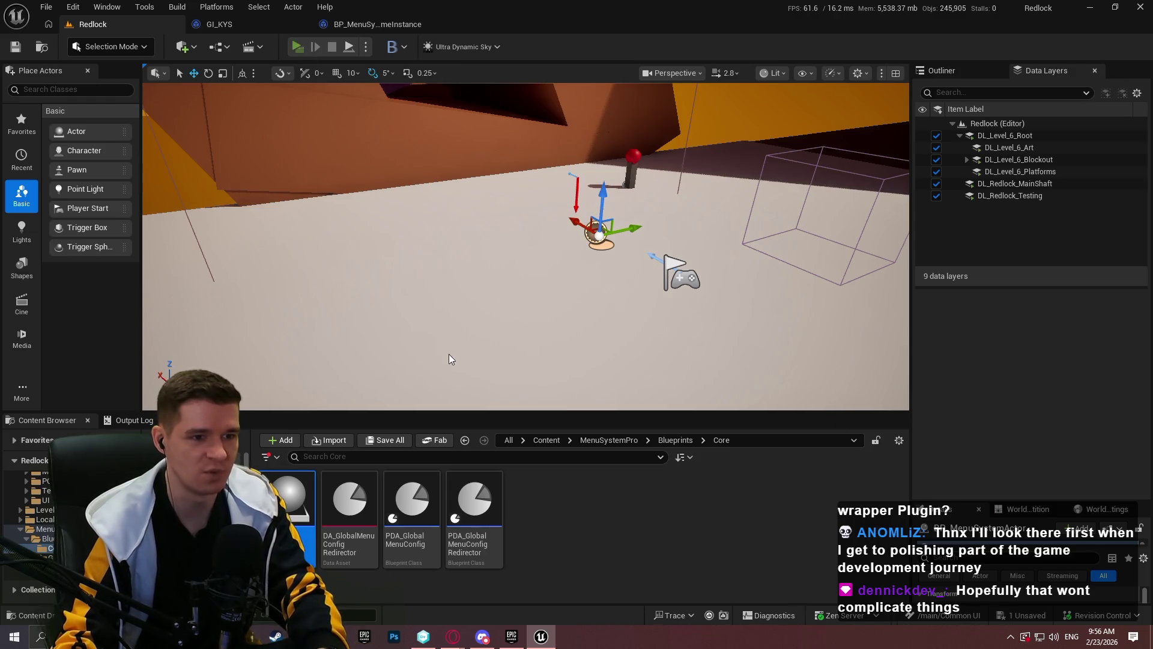
key("super")
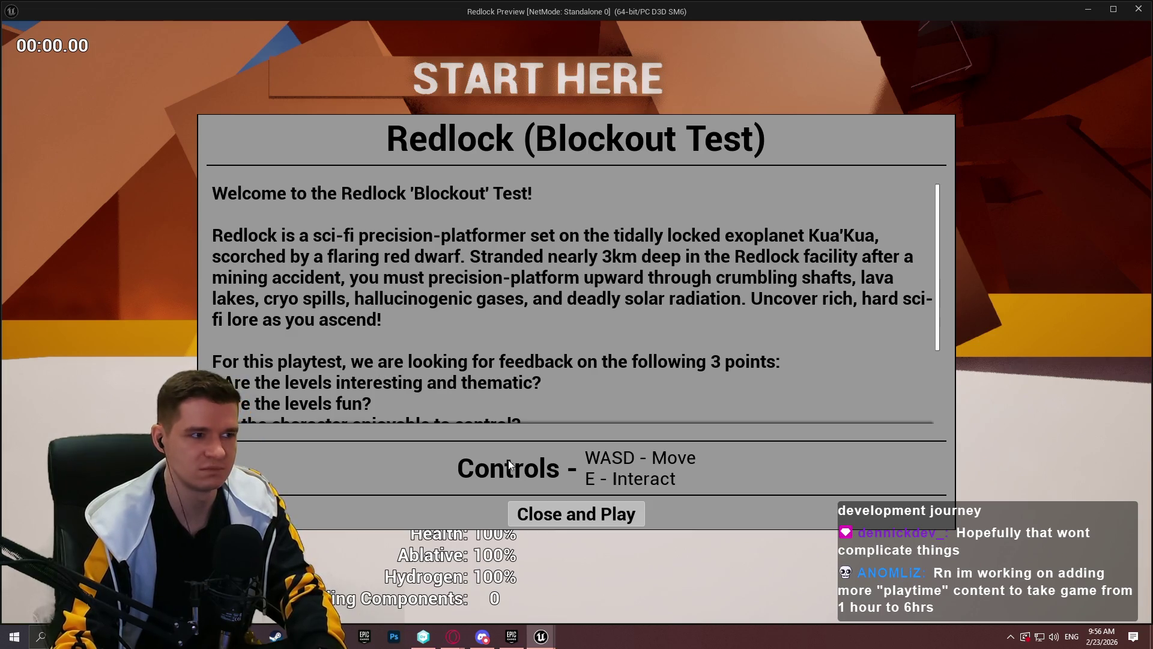
left_click(576, 514)
key("w")
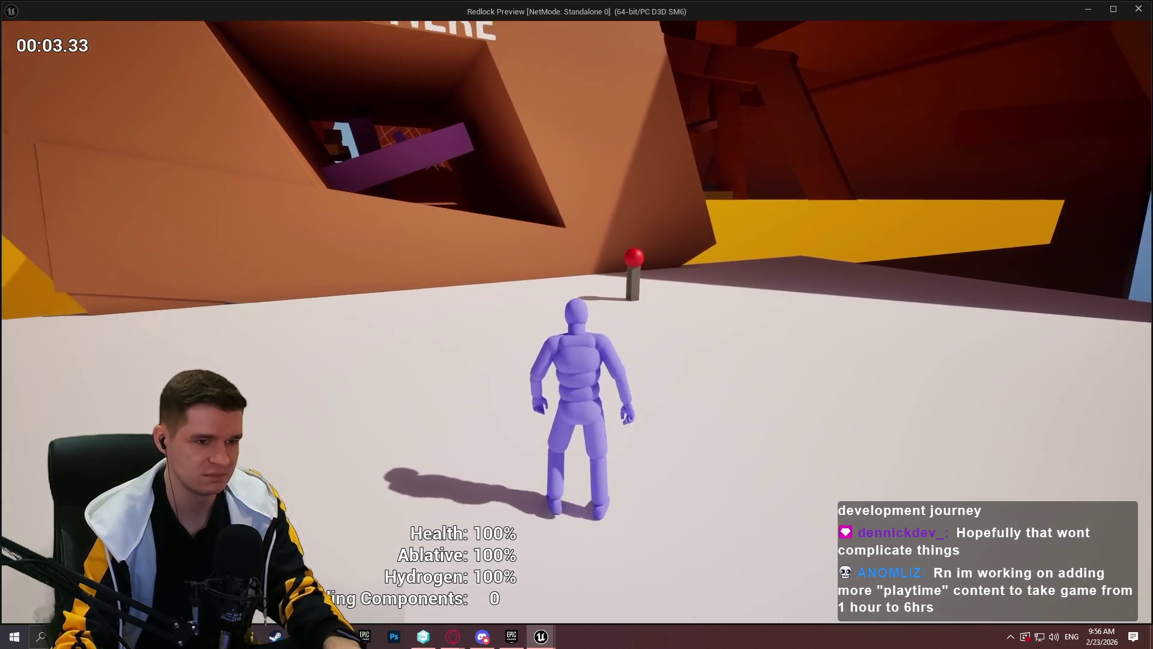
key("w")
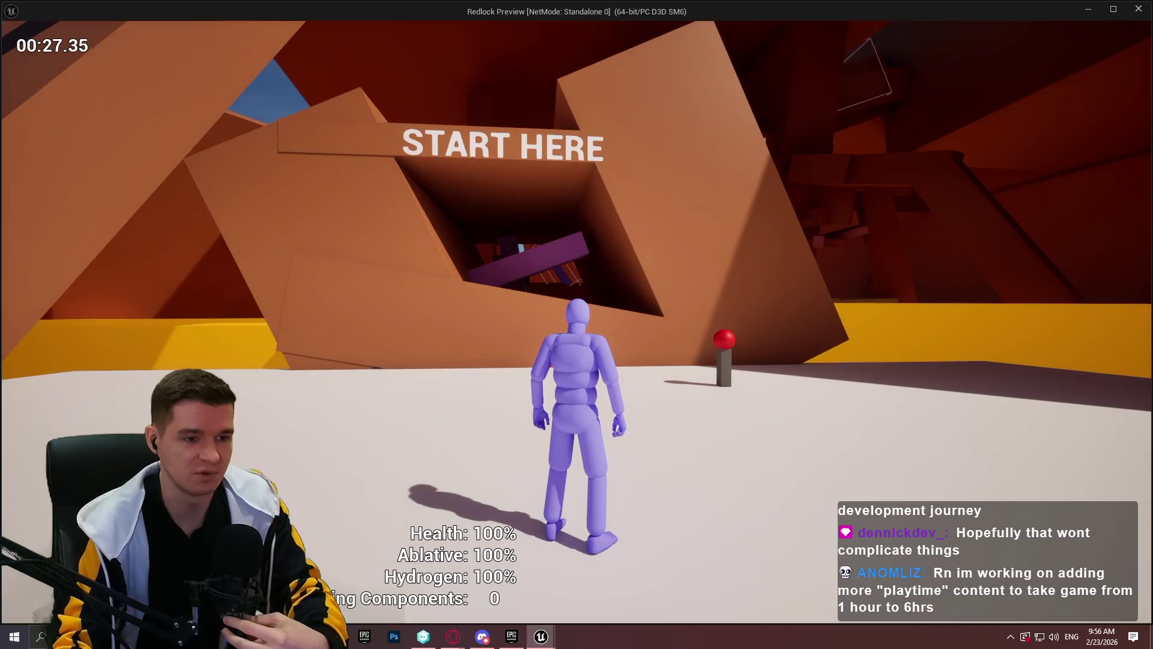
key("w")
key("space")
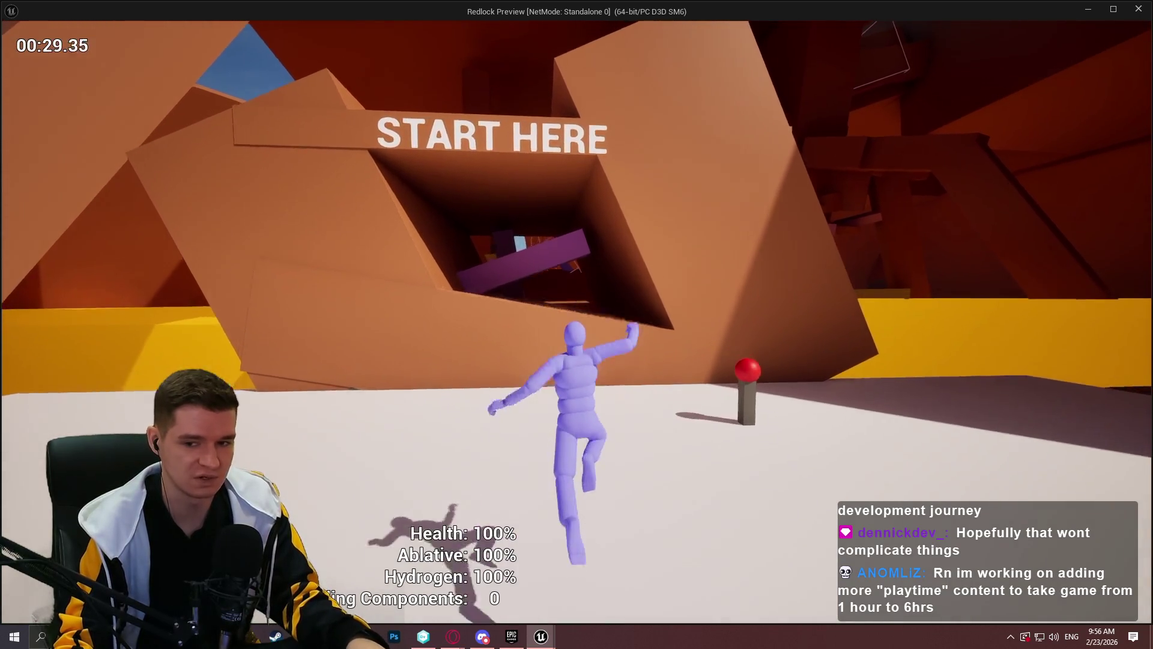
key("Escape")
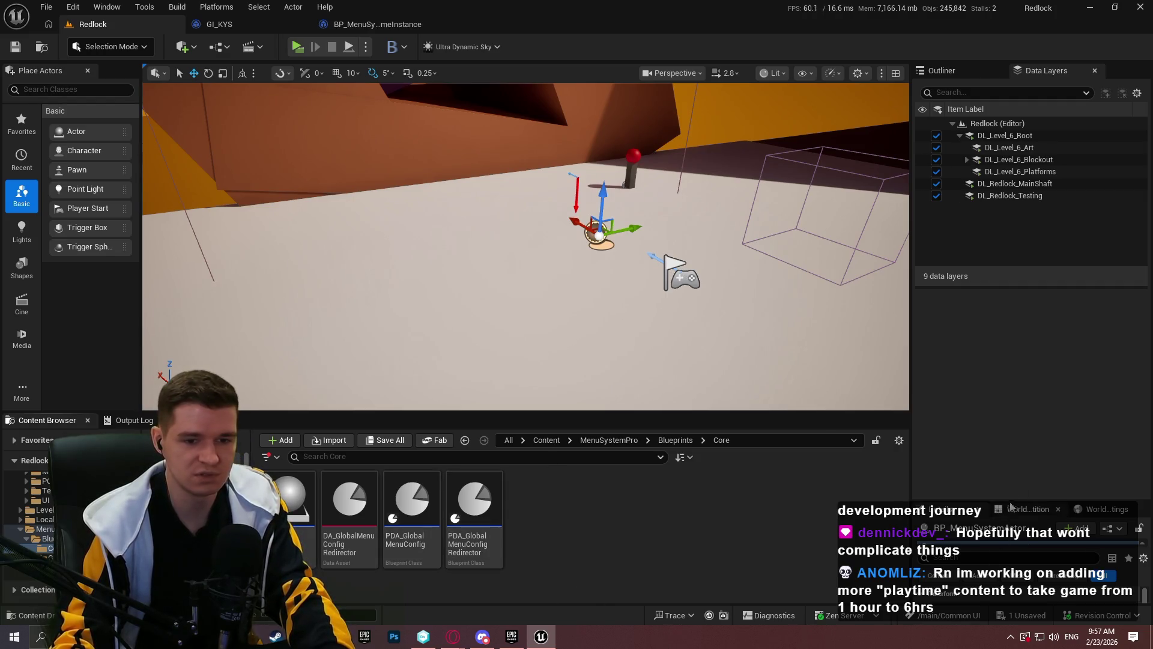
Enlarge the menu actor's Details area and widen the outliner, then bring the Google Docs guide forward
mouse_move(1011, 504)
left_mouse_down()
mouse_move(1009, 223)
mouse_move(992, 179)
mouse_move(982, 194)
mouse_move(992, 239)
left_mouse_up()
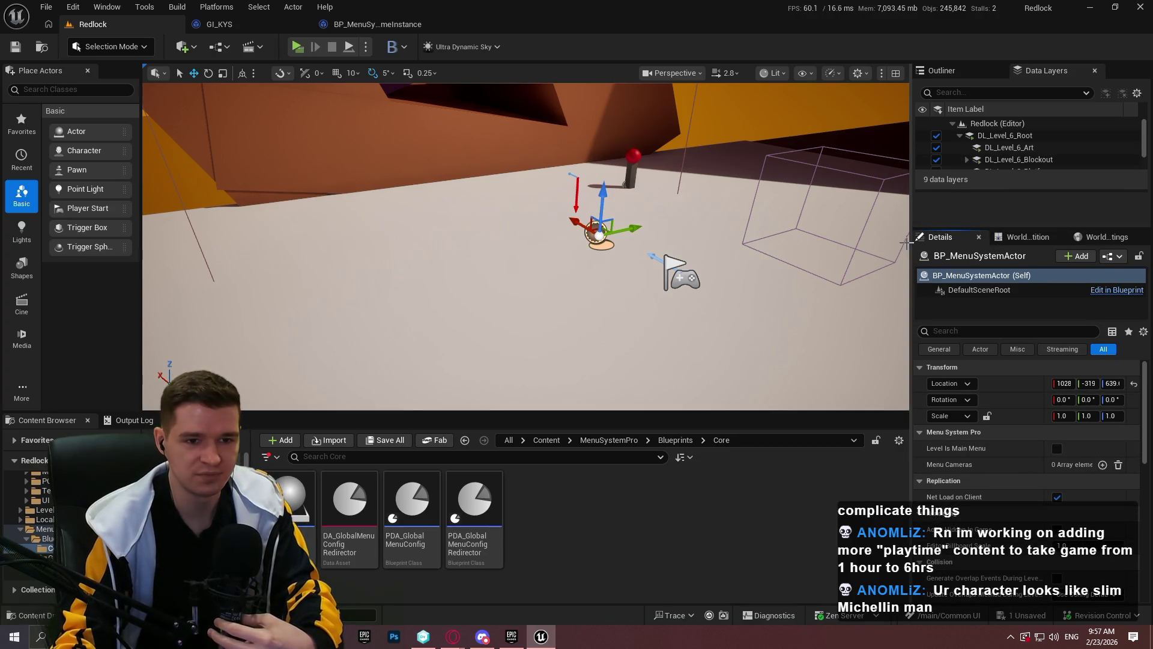
left_click_drag(911, 237, 861, 237)
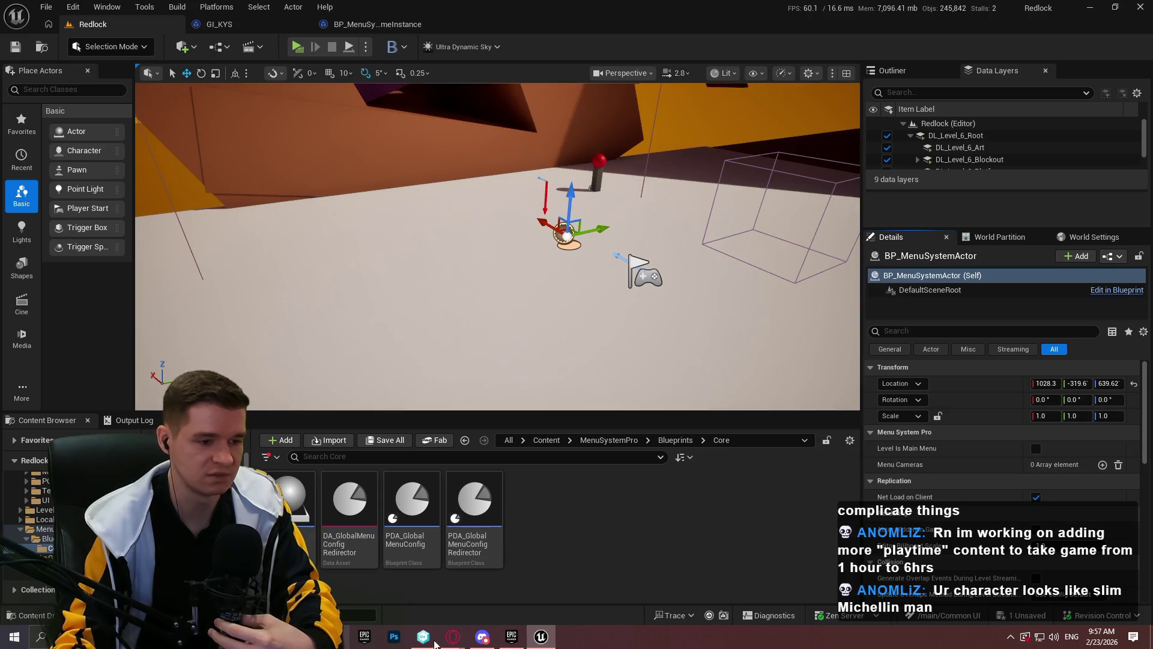
mouse_move(453, 637)
left_click(529, 580)
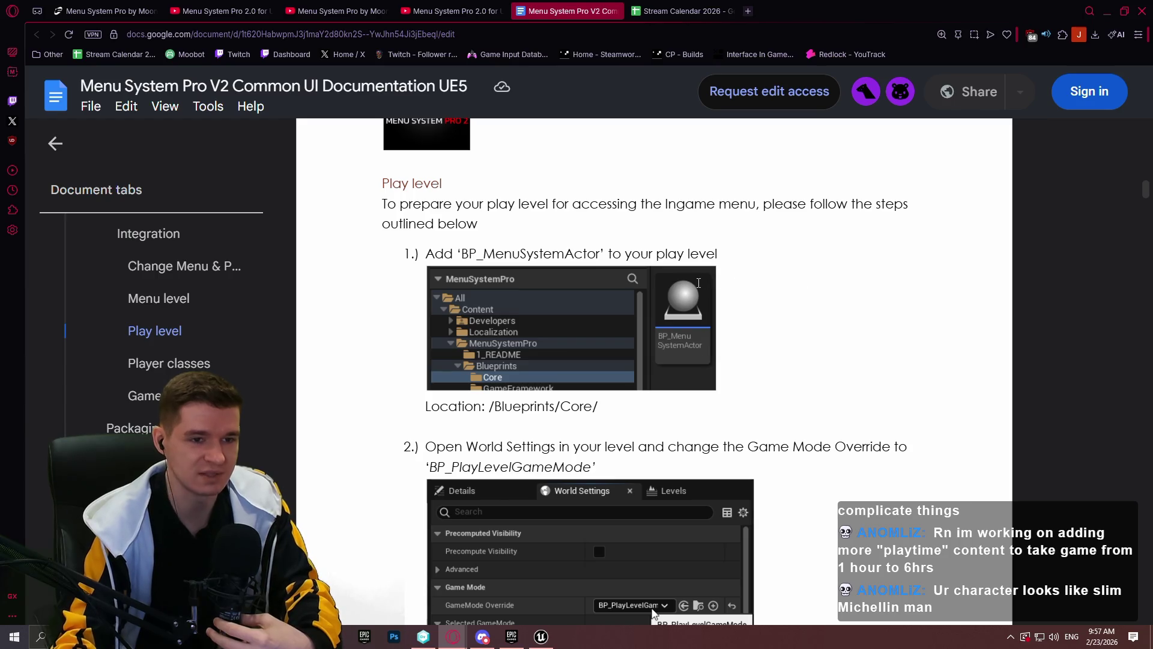
Read through the Play level setup steps in the guide, then minimise the browser
scroll(699, 283, "down", 1)
scroll(677, 281, "up", 1)
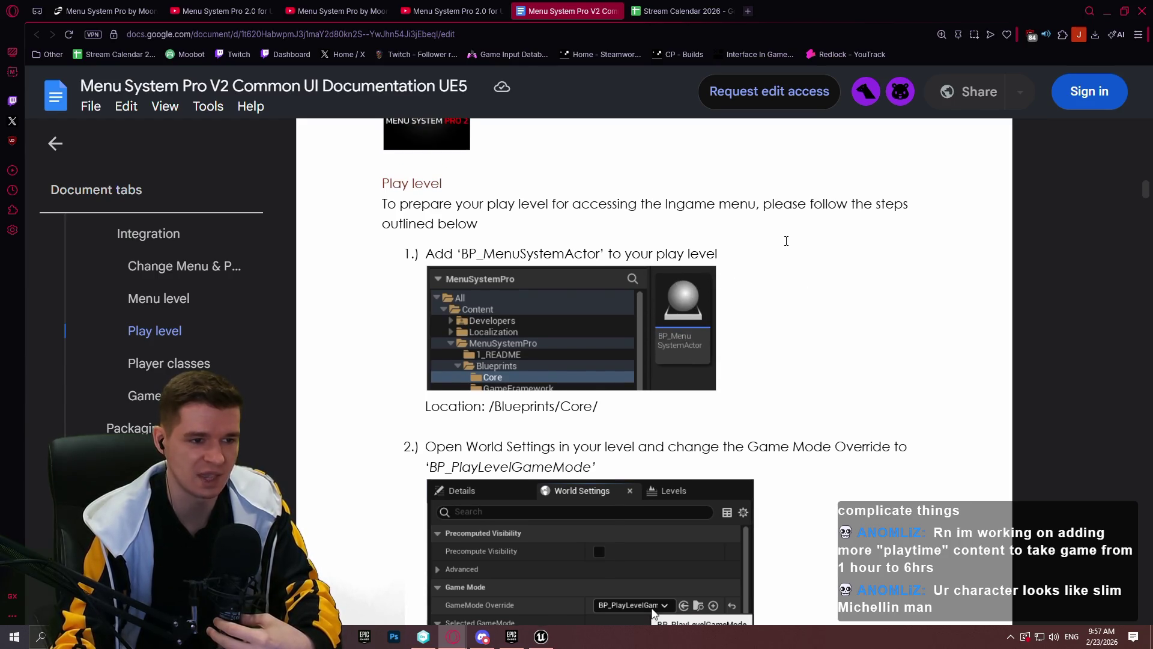
scroll(742, 277, "down", 1)
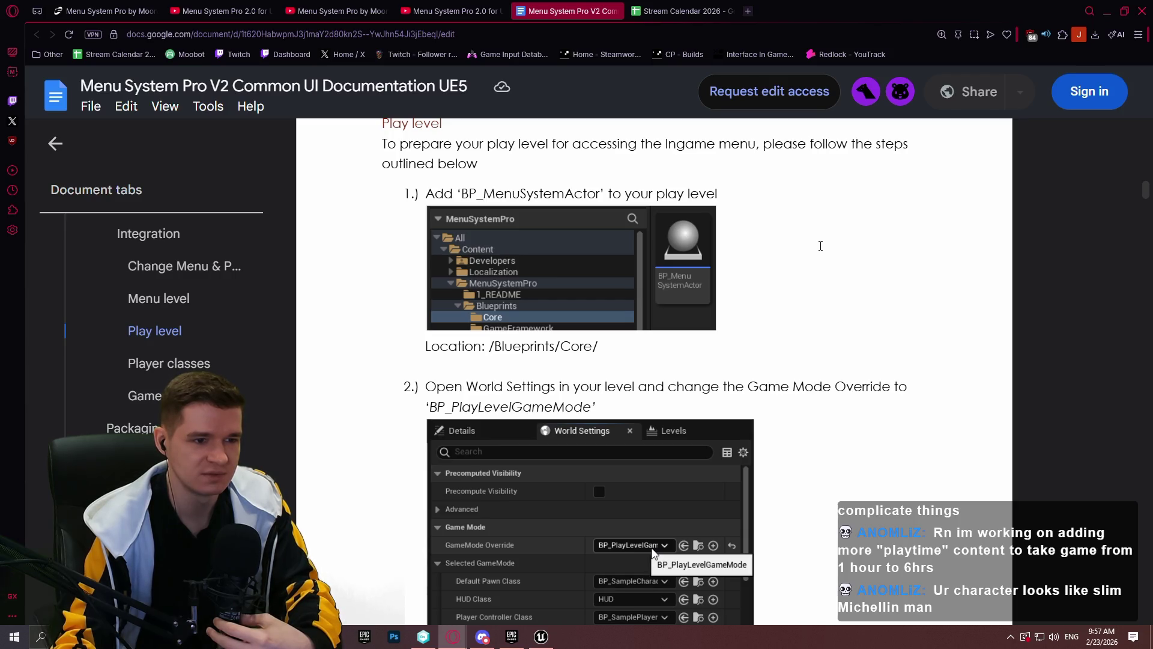
scroll(817, 244, "down", 4)
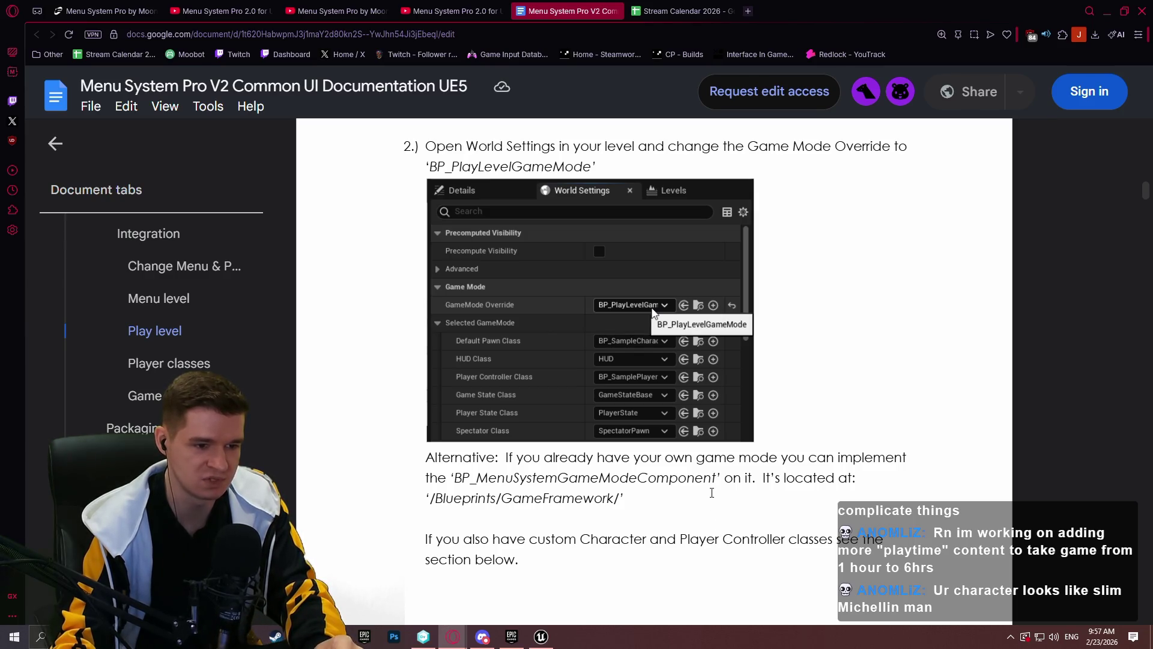
left_click(1105, 12)
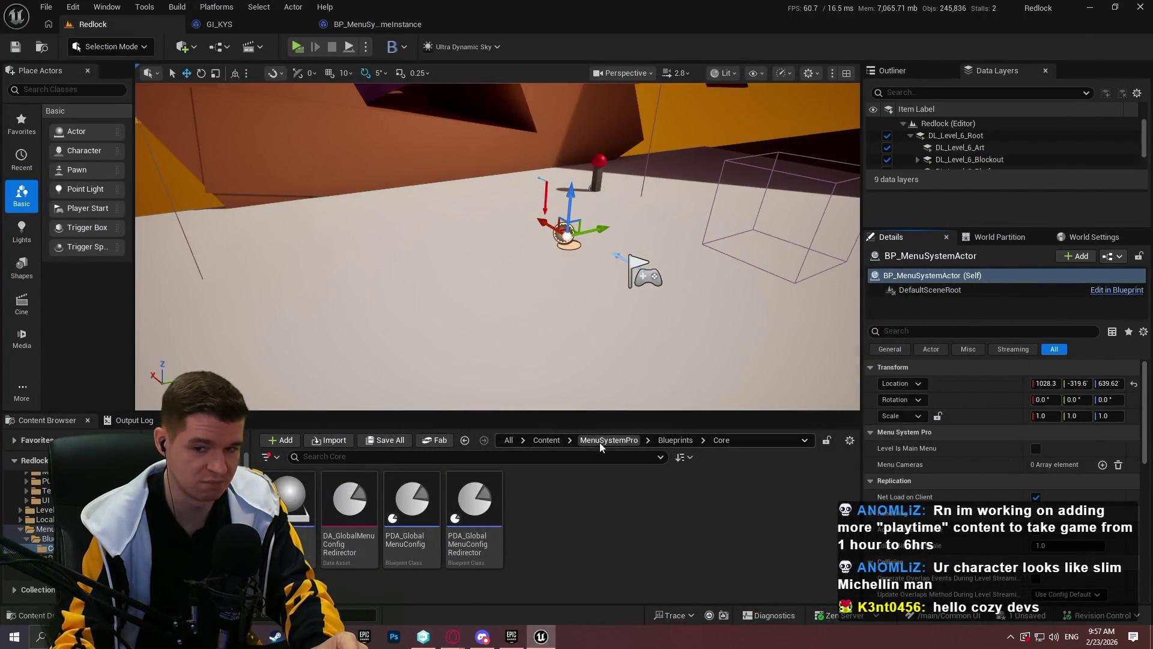
Navigate the Content Browser to Content > KYS > Core, holding GI_KYS, GM_KYS and PC_KYS
left_click(549, 442)
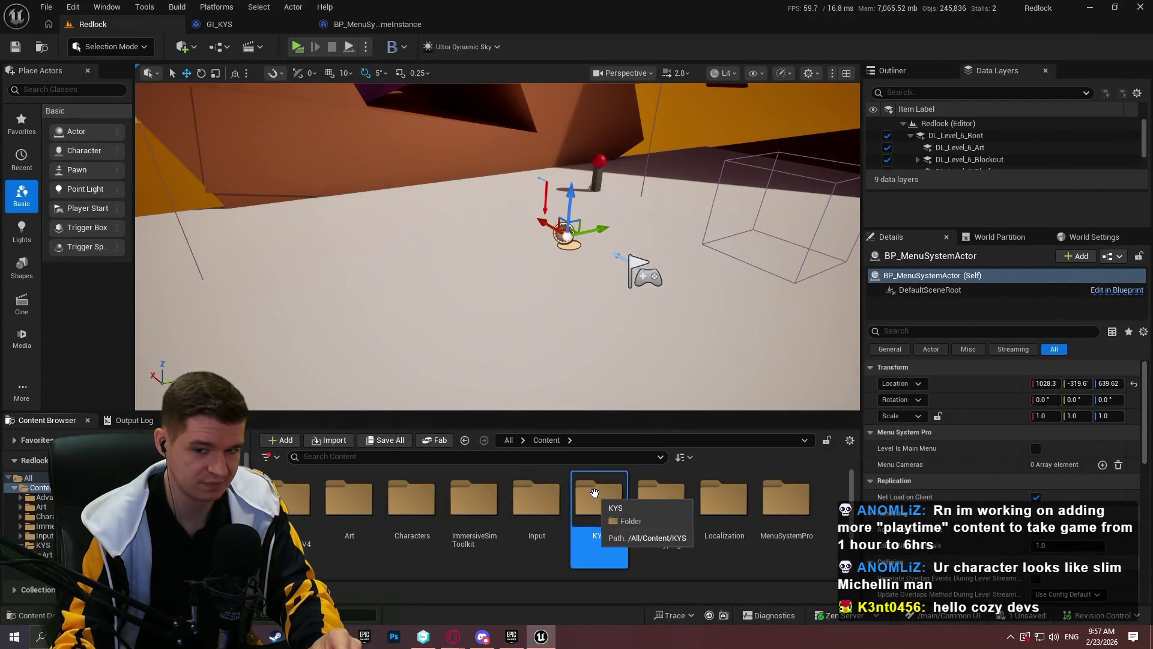
double_click(599, 498)
left_click(349, 498)
double_click(474, 499)
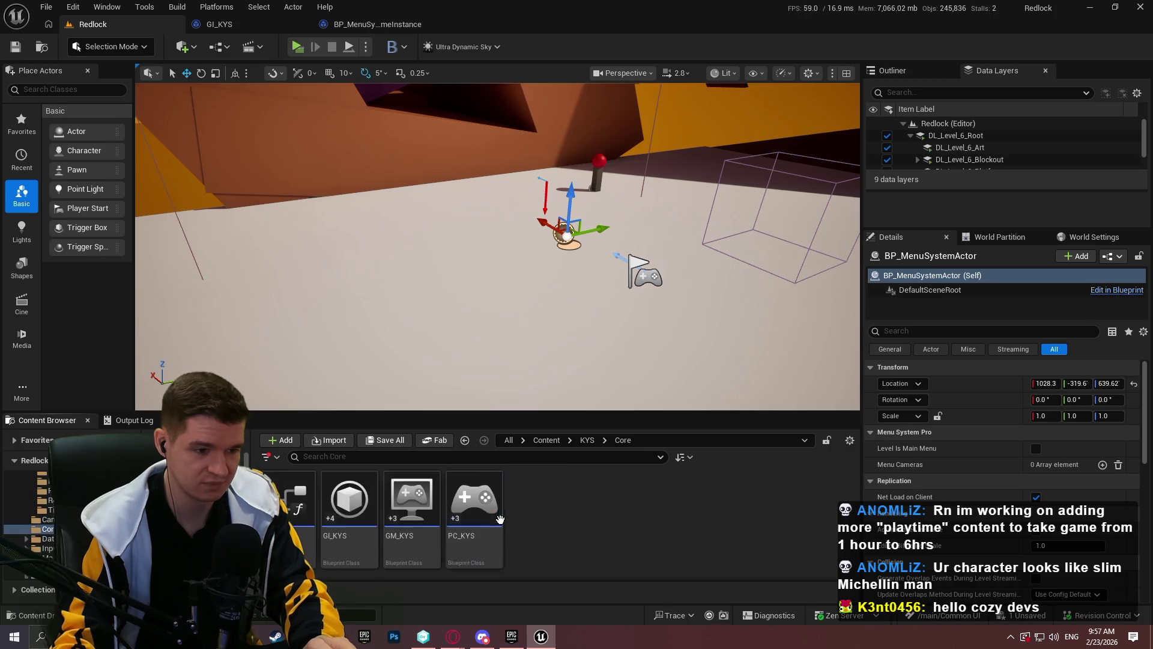
Open GM_KYS and add a BP_MenuSystemGameModeComponent, found by searching 'menu s'
double_click(399, 539)
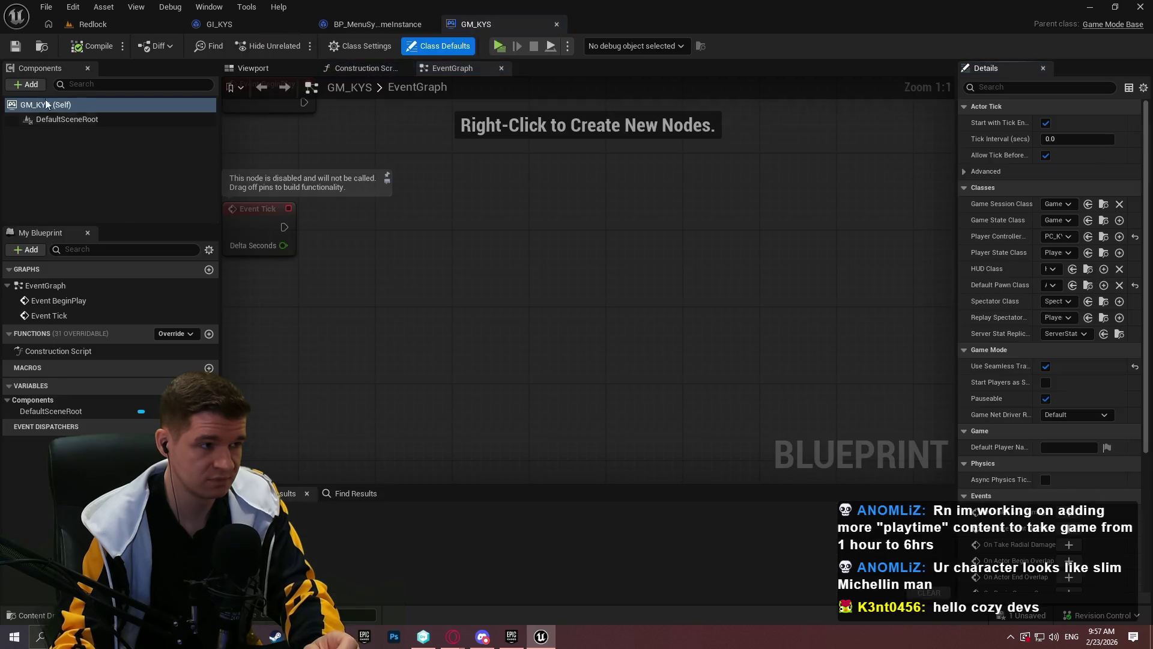
left_click(27, 84)
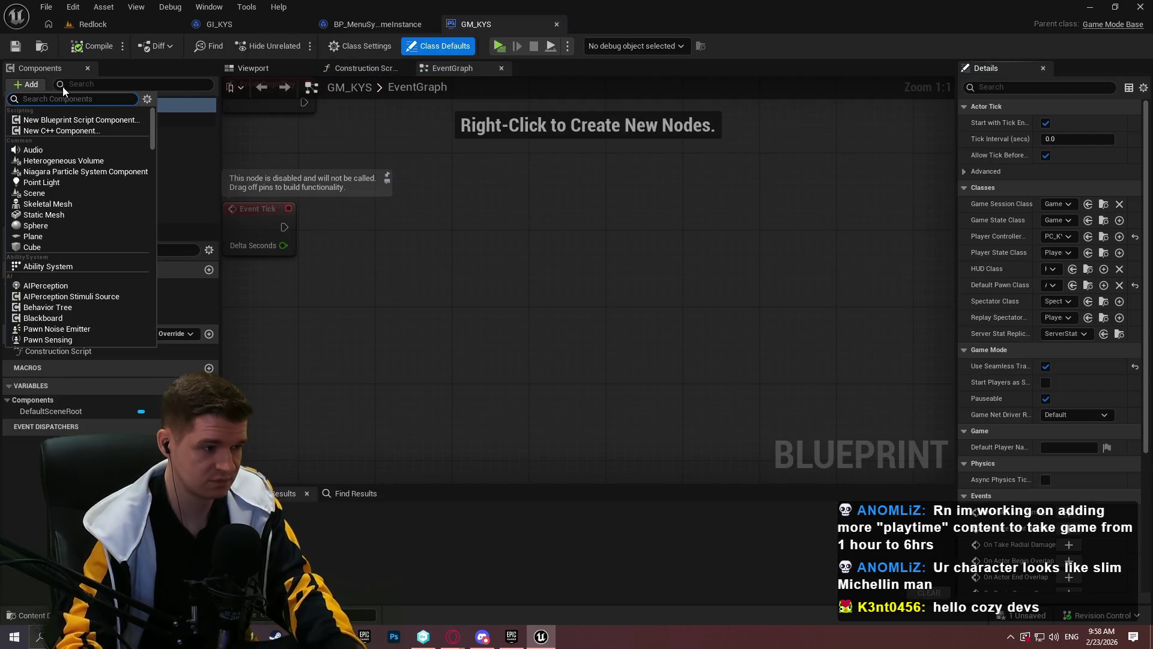
type("menu s")
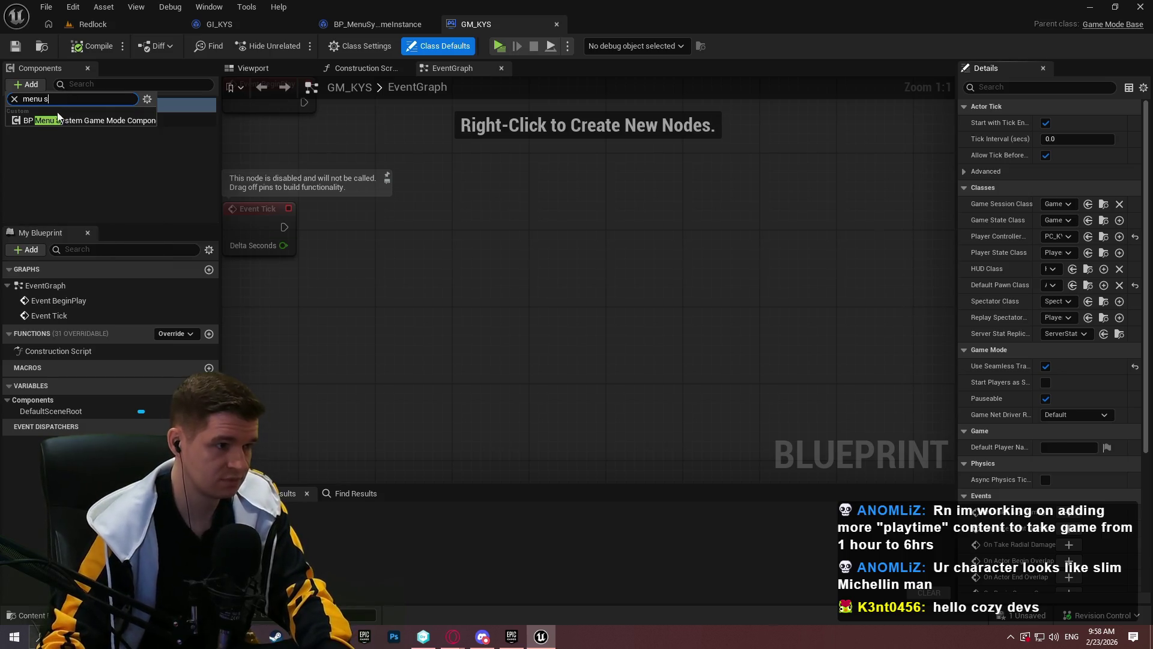
left_click(47, 121)
left_click(57, 134)
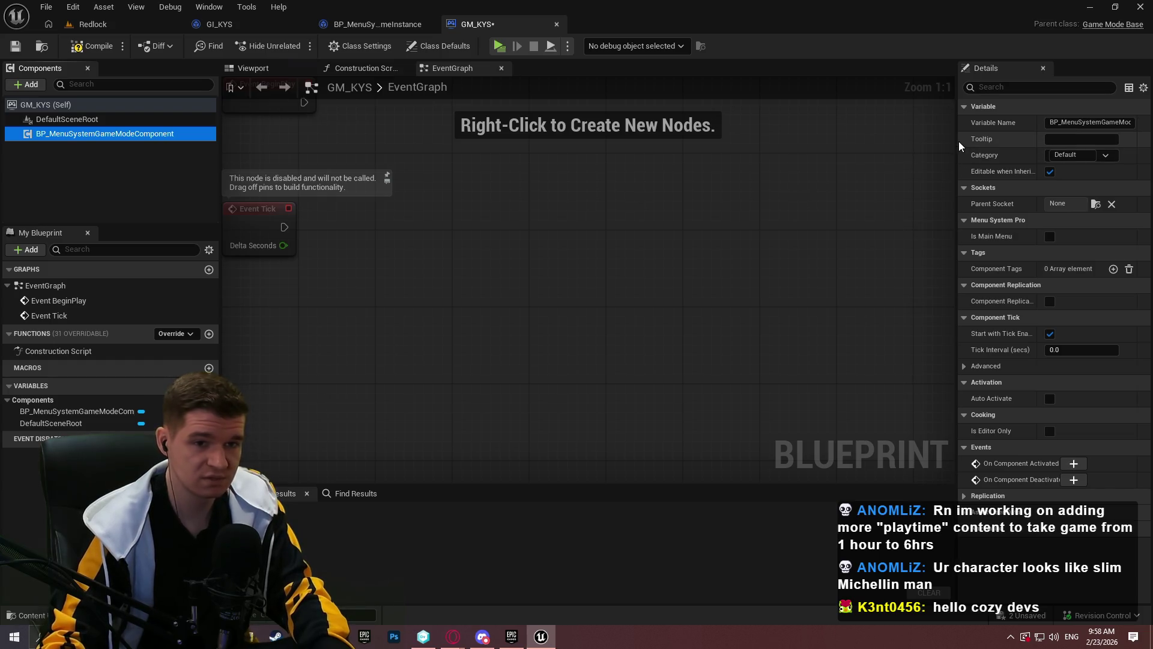
left_click_drag(958, 145, 903, 144)
Compile GM_KYS, save it with checkout confirmed, and return to the Redlock level
left_click(76, 47)
left_click(15, 47)
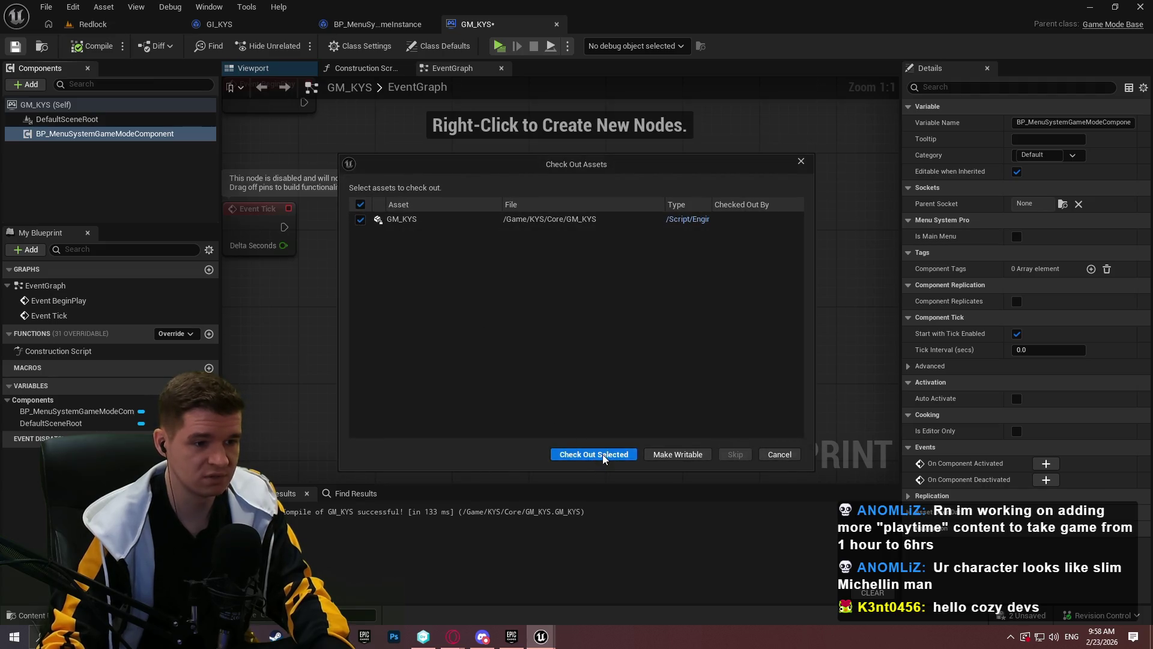
left_click(593, 455)
left_click(93, 24)
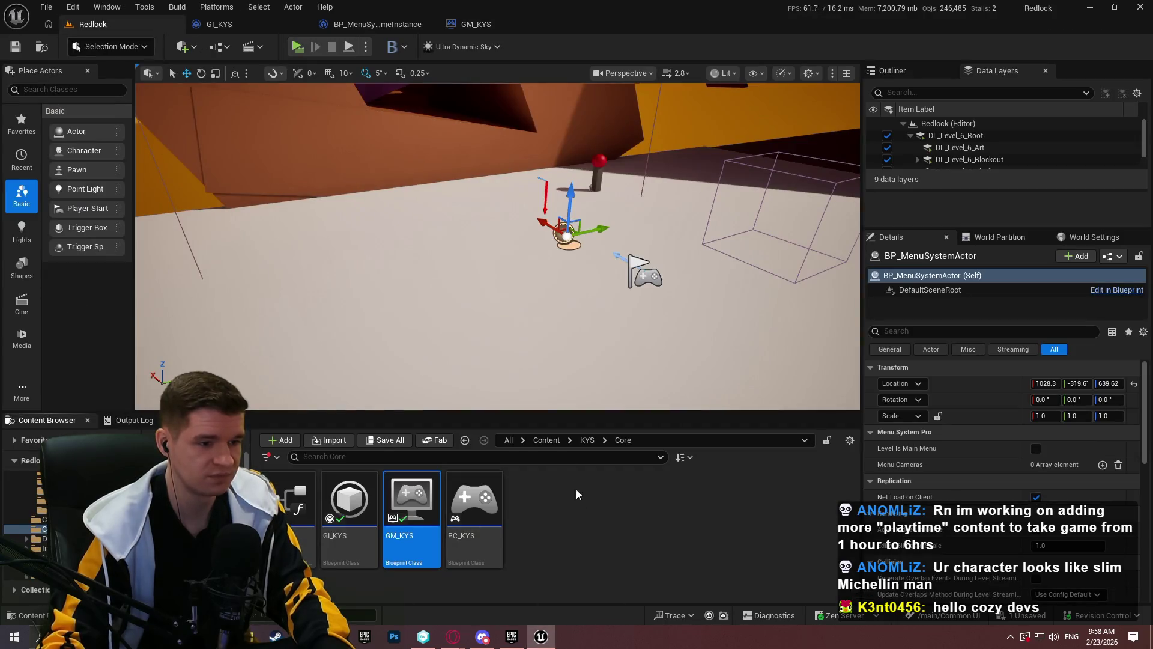
Browse the Content Browser to MenuSystemPro > Blueprints > GameFramework
left_click(555, 440)
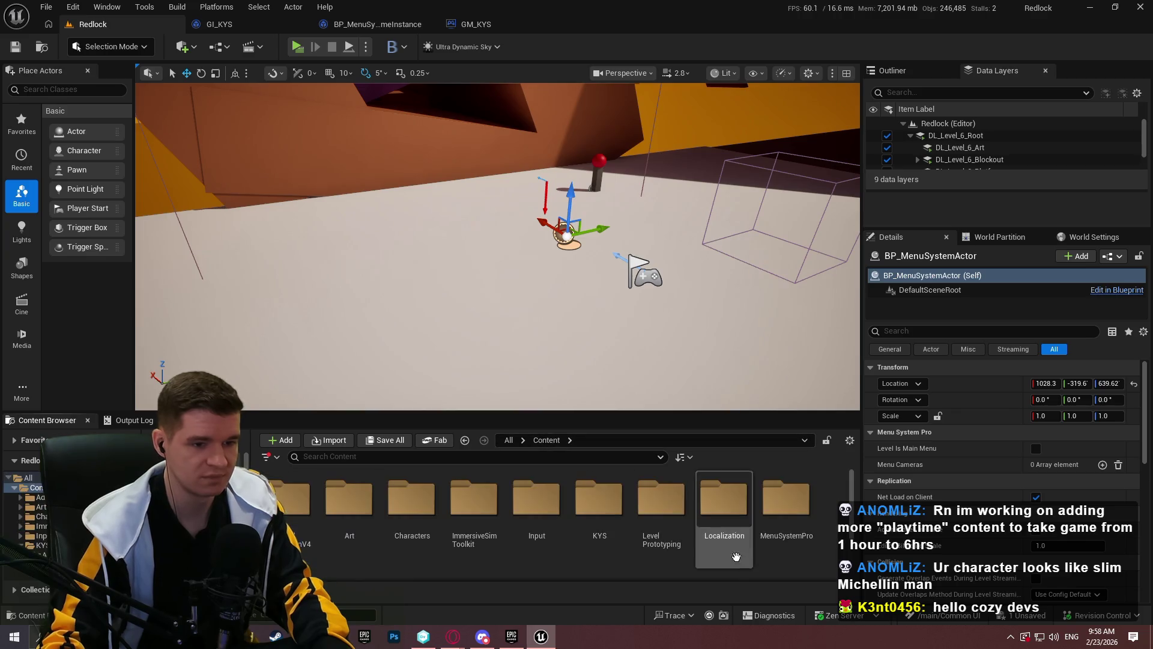
left_click(787, 498)
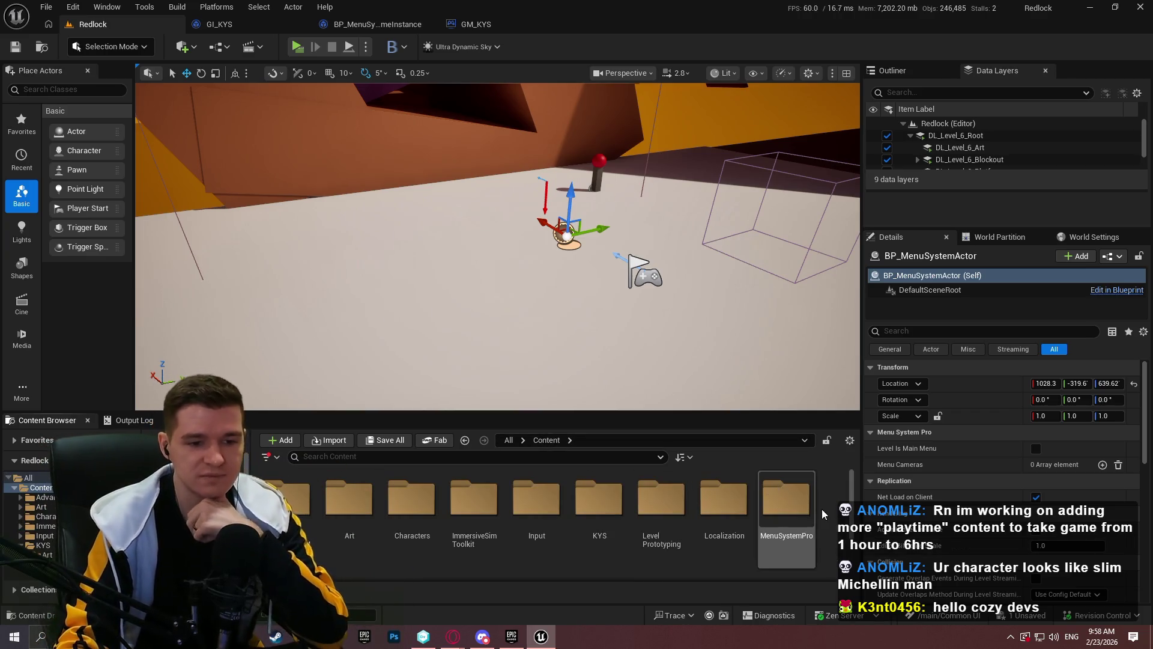
double_click(786, 498)
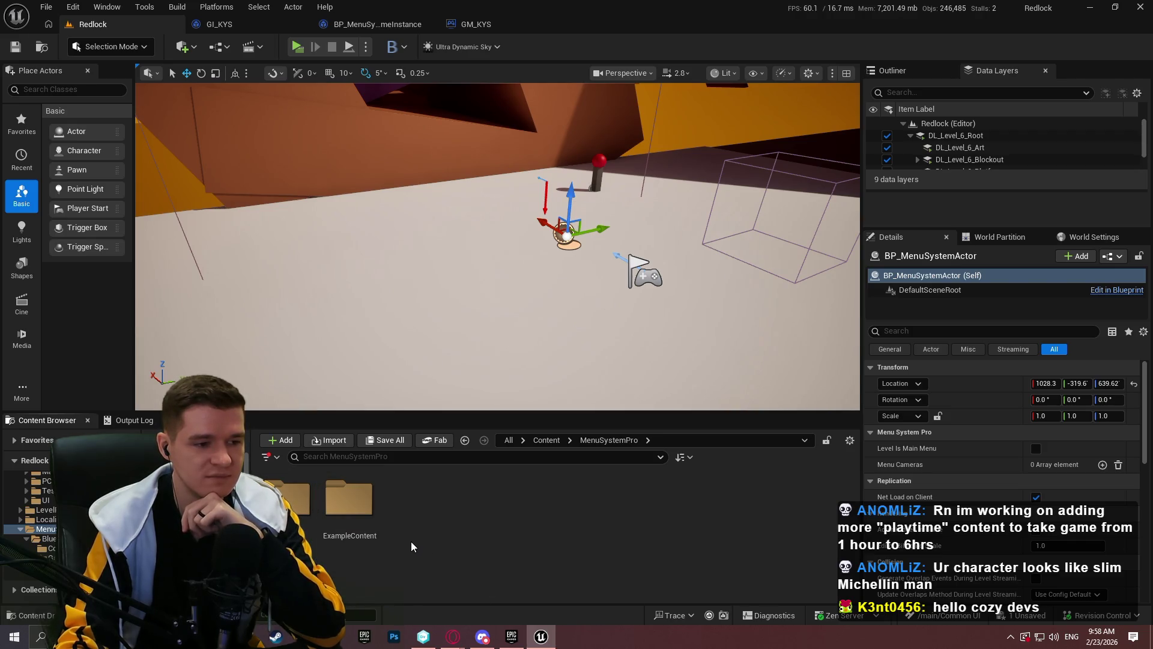
double_click(297, 510)
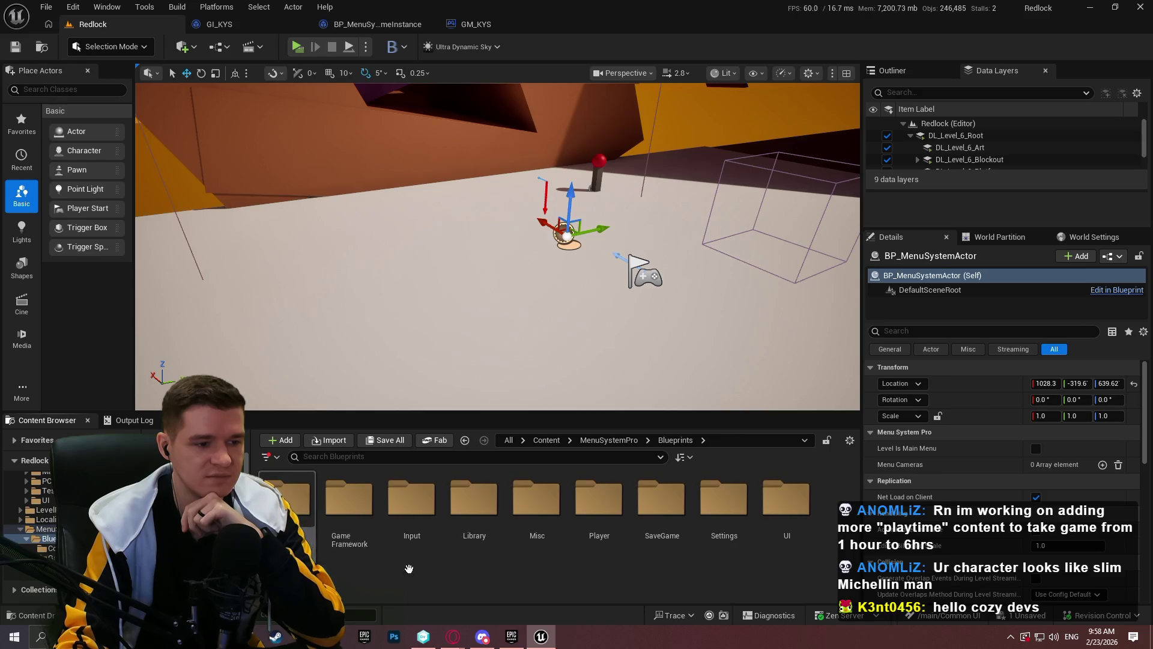
double_click(349, 501)
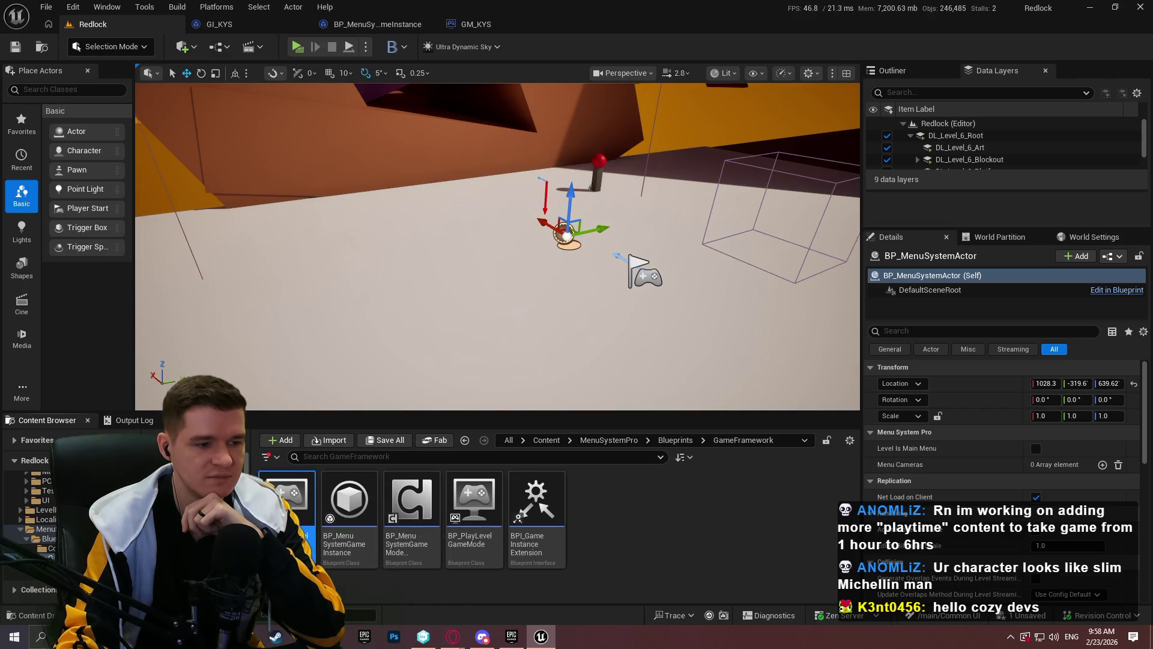
left_click(475, 24)
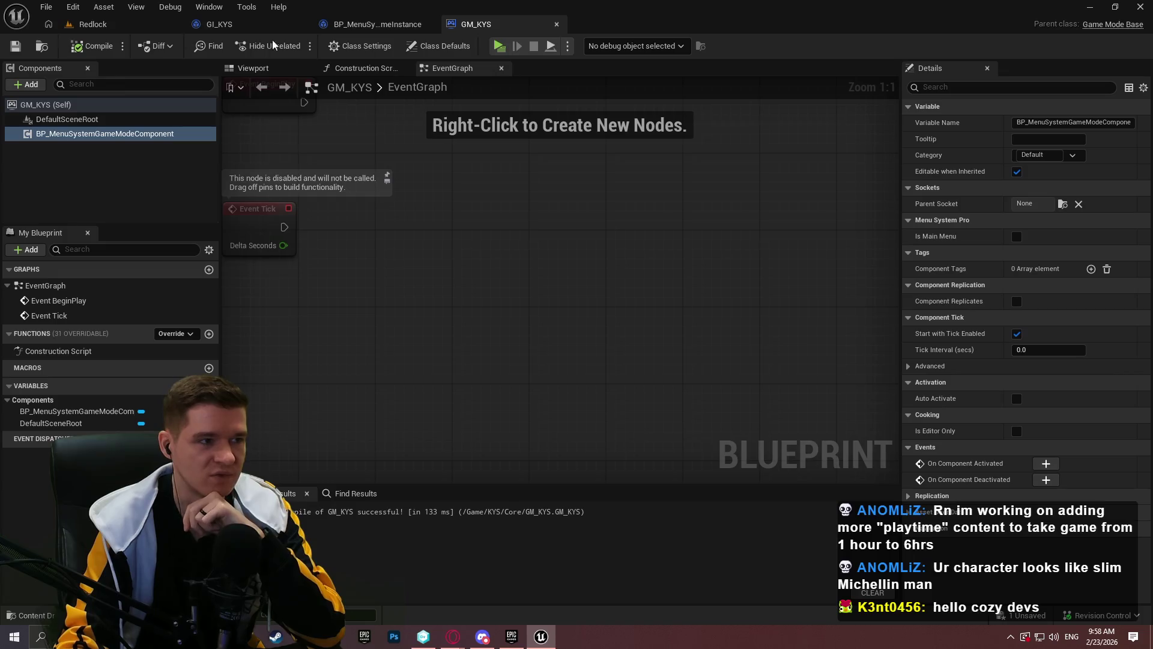
left_click(93, 24)
Inspect BP_PlayLevelGameMode's MenuGameModeComponent settings, then close it and return to Redlock
double_click(474, 560)
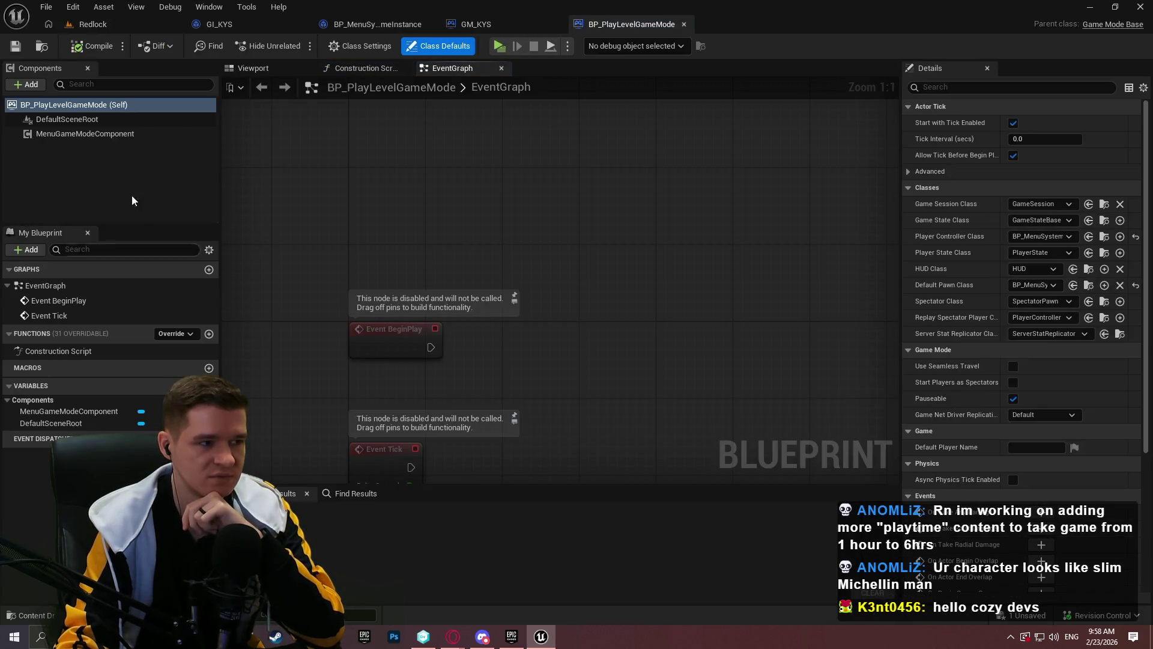
left_click(115, 134)
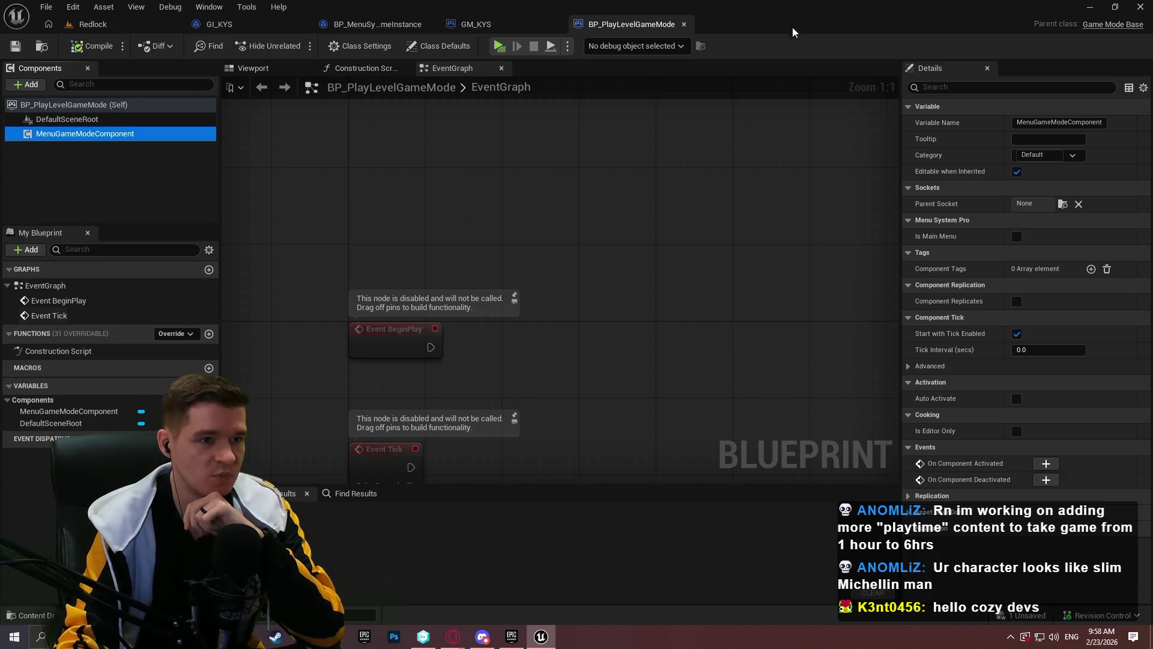
left_click(685, 24)
left_click(93, 24)
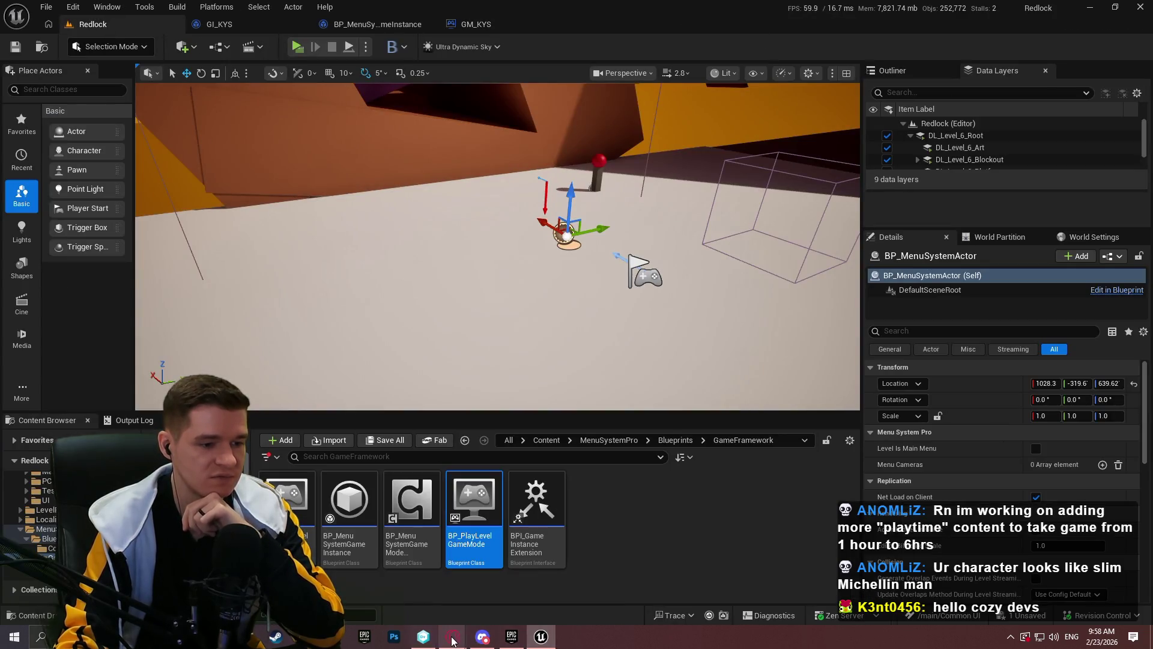
Scroll the Menu System Pro documentation to the Player classes section, then return to Unreal
left_click(453, 637)
scroll(681, 367, "down", 2)
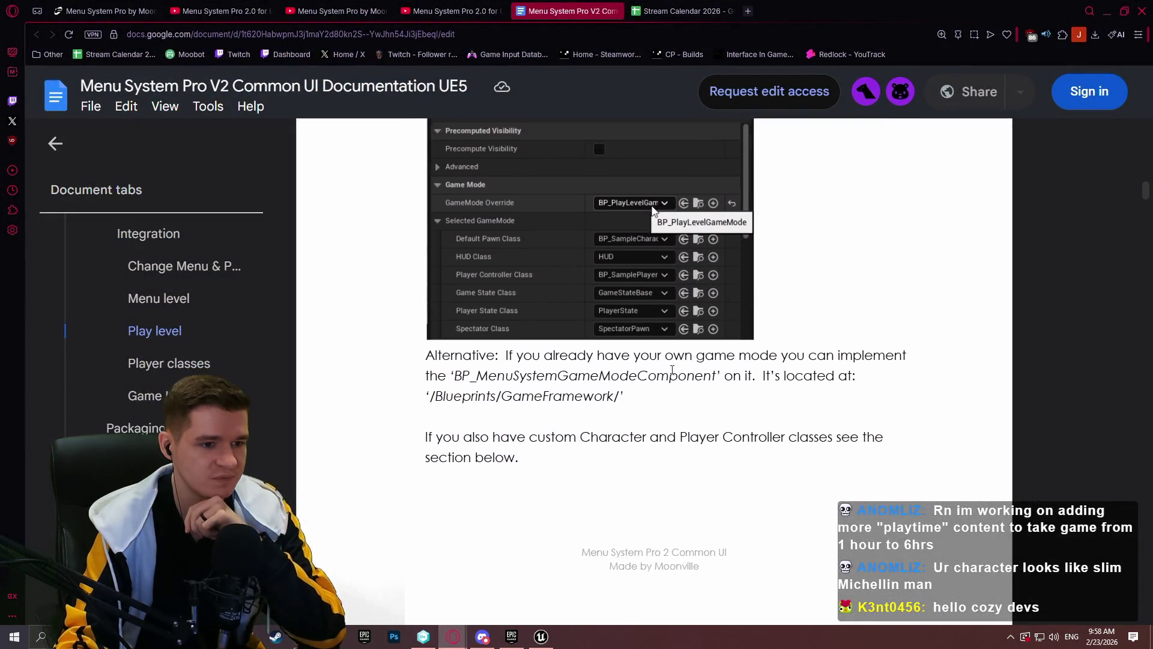
scroll(681, 367, "up", 2)
scroll(691, 271, "down", 3)
scroll(697, 232, "down", 10)
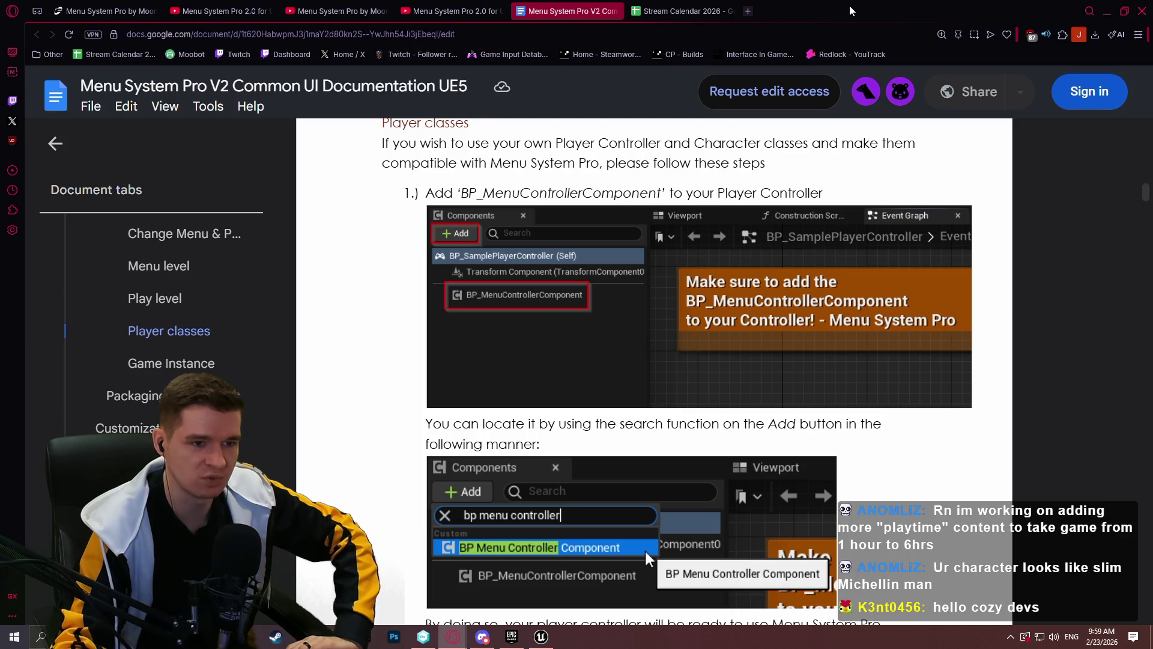
key("alt+Tab")
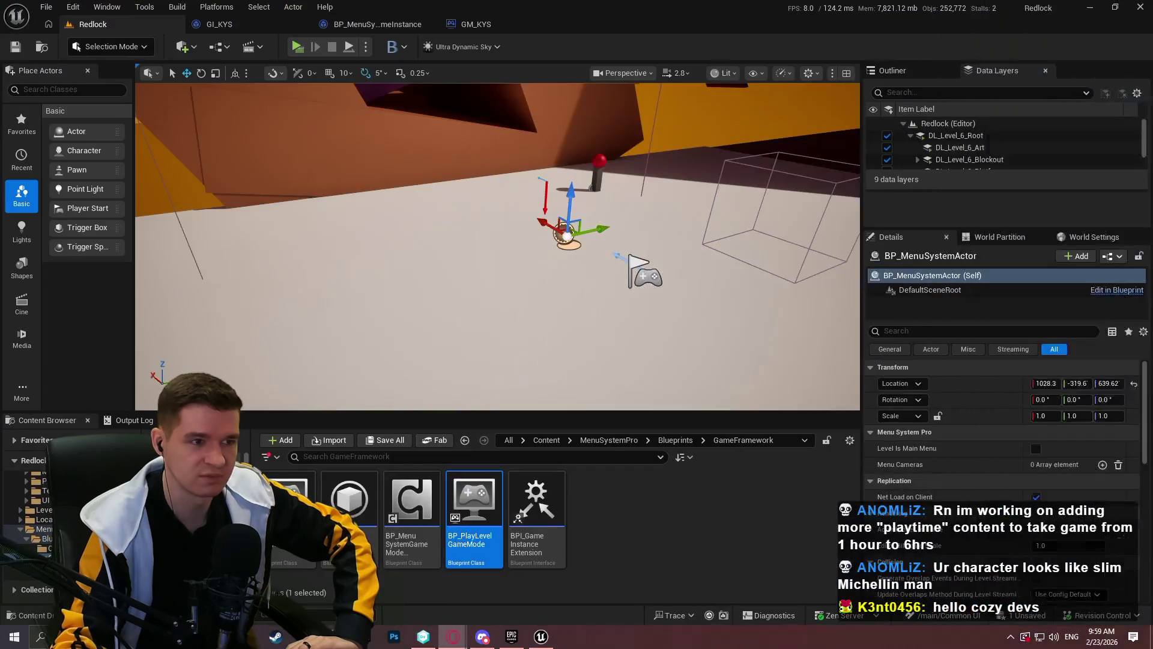
Open the PC_KYS player controller blueprint from the KYS > Core folder
left_click(645, 508)
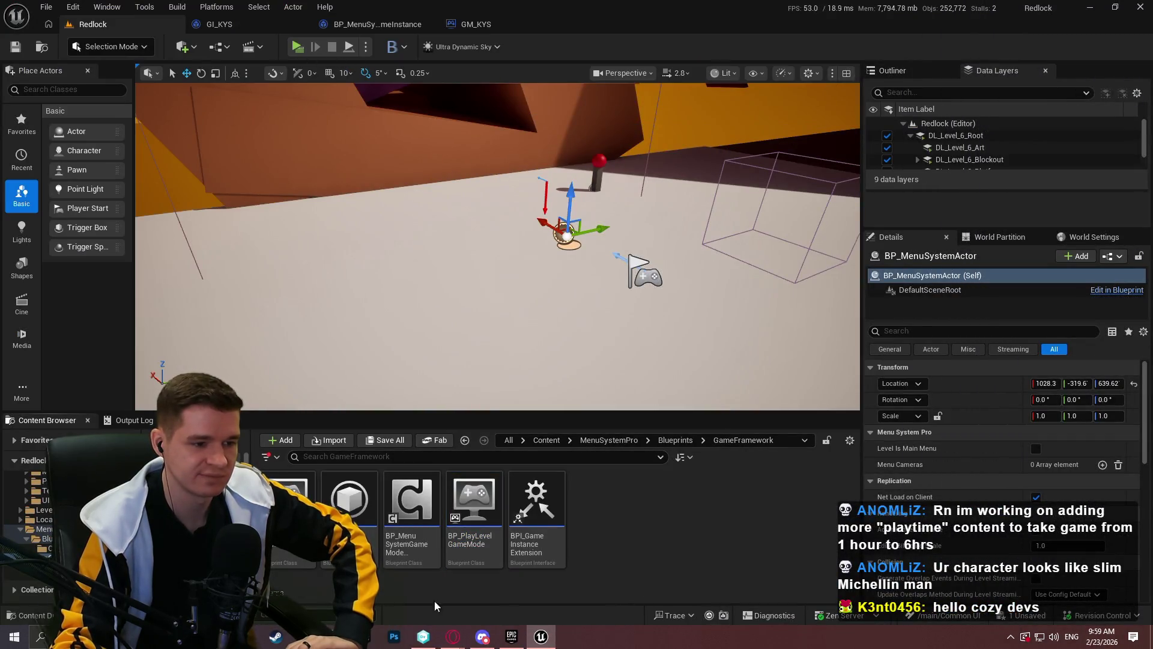
left_click(539, 443)
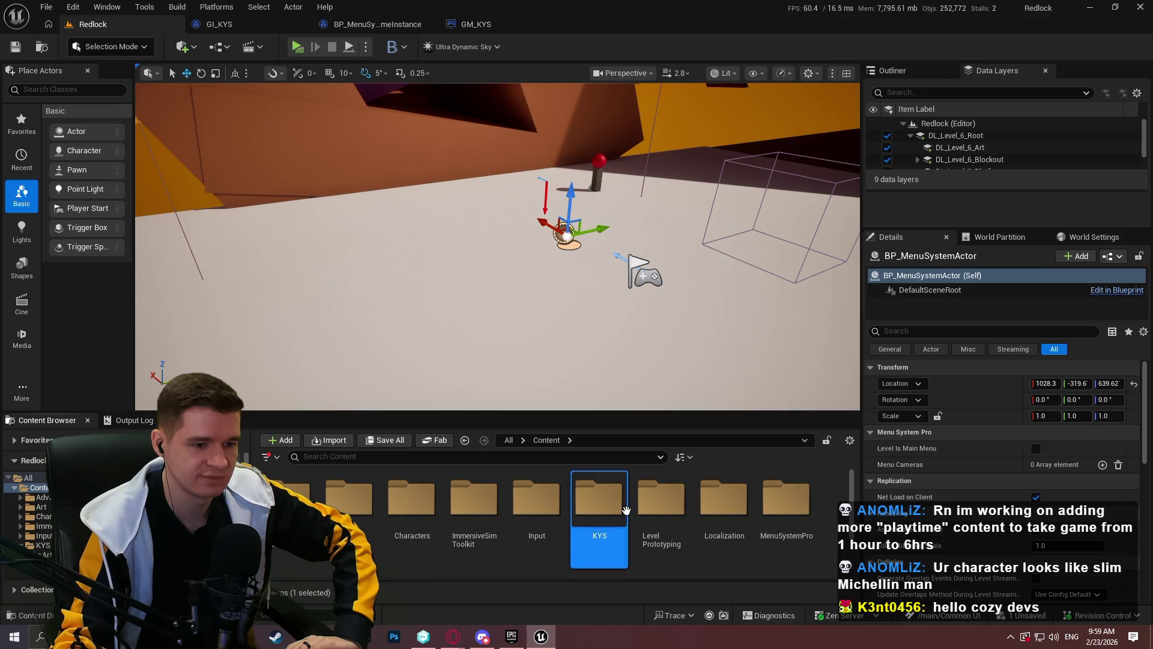
double_click(597, 499)
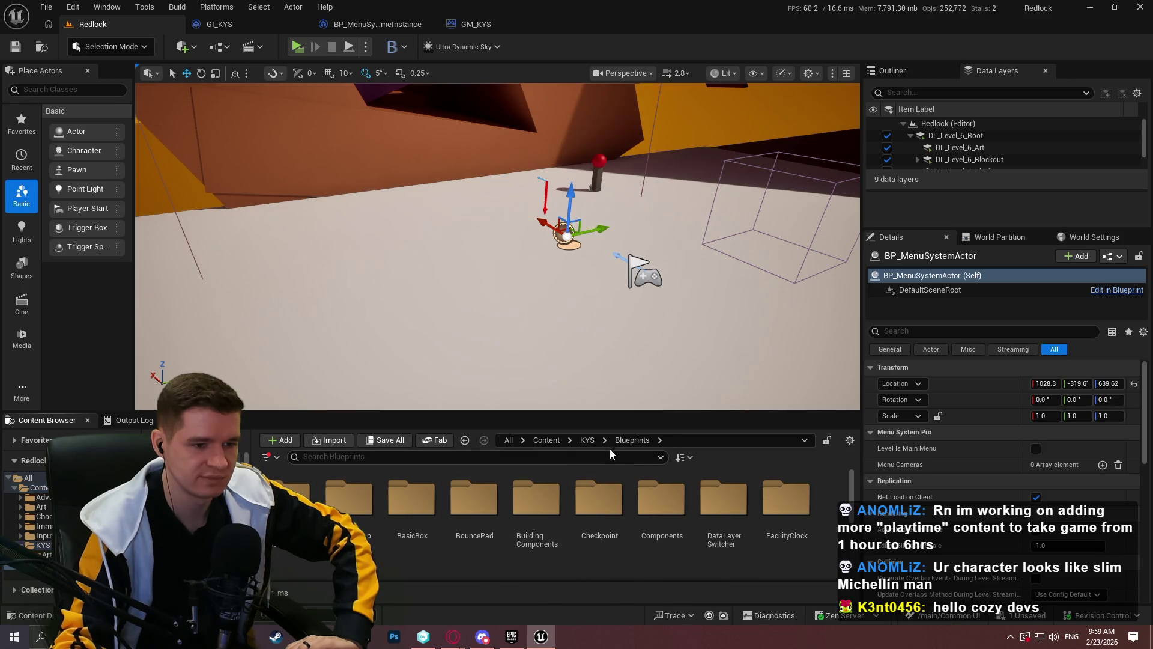
left_click(472, 526)
double_click(472, 527)
double_click(472, 558)
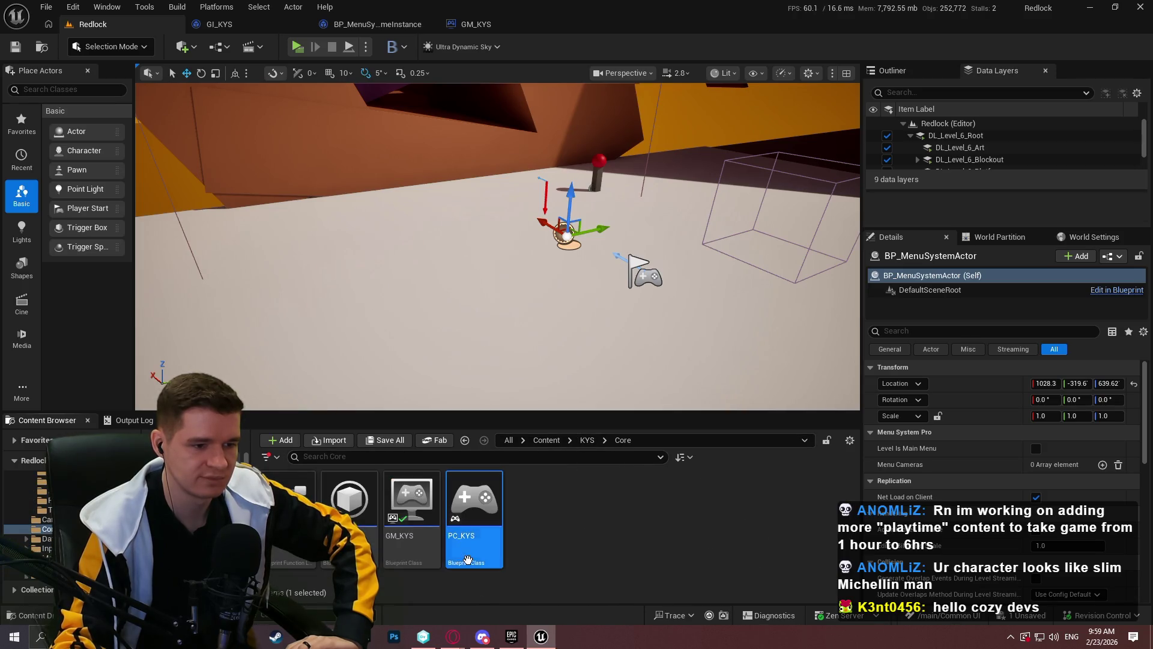
scroll(667, 333, "up", 5)
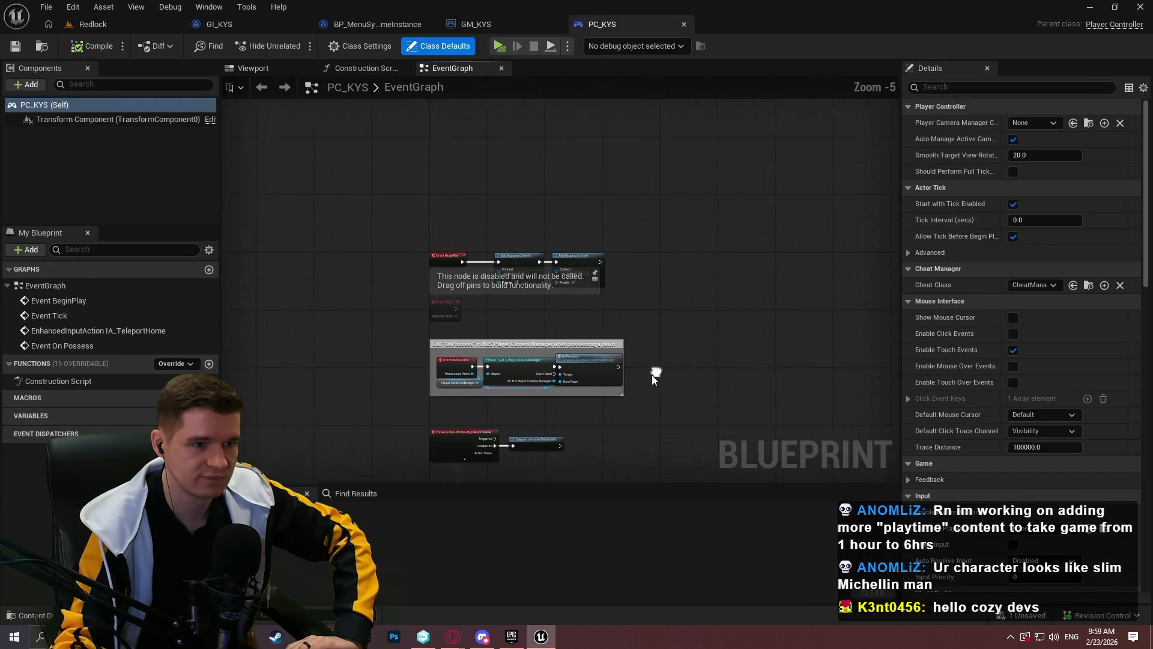
left_click_drag(502, 296, 458, 206)
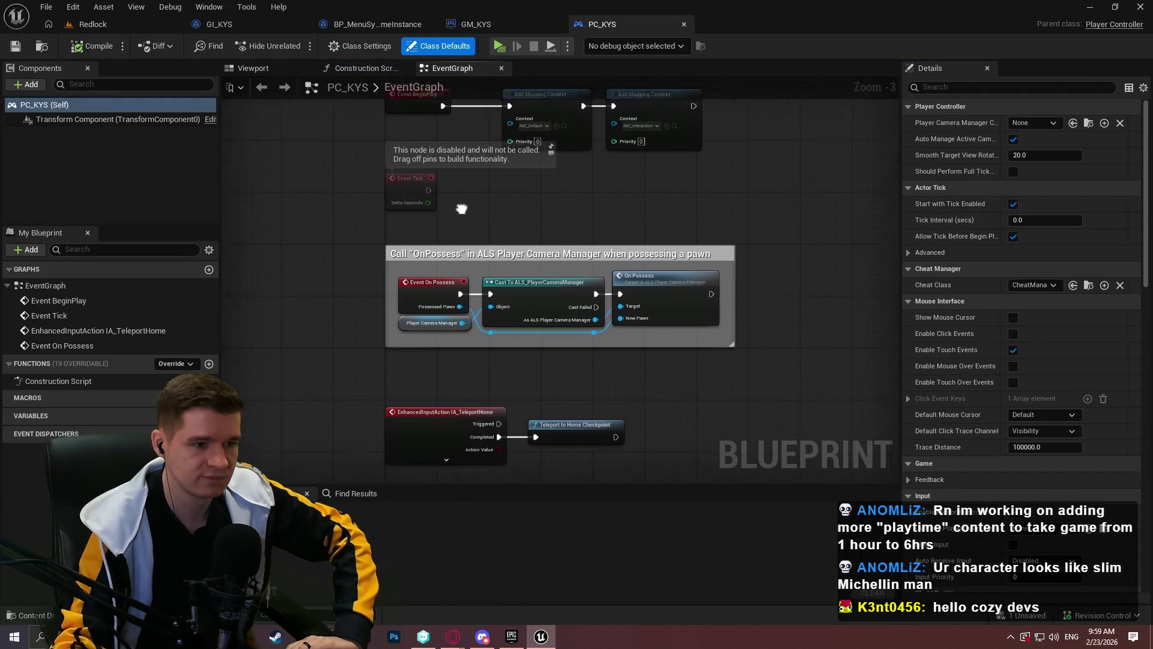
Add a BP_MenuControllerComponent to PC_KYS with its default name, then compile and save
left_click(27, 84)
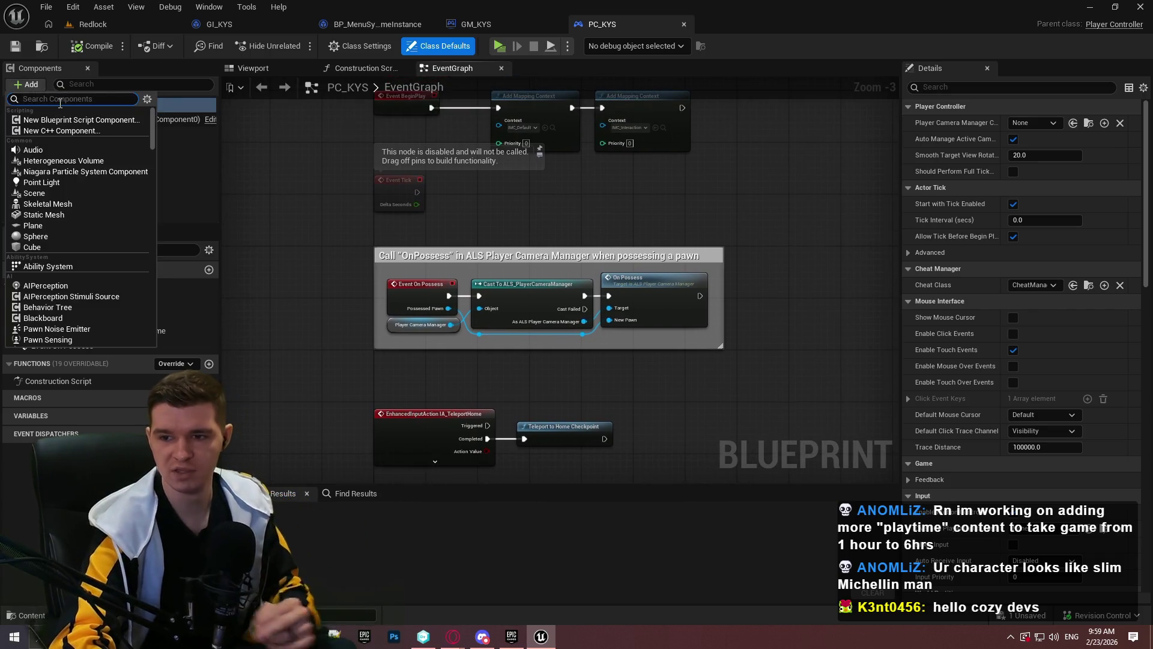
type("menucon")
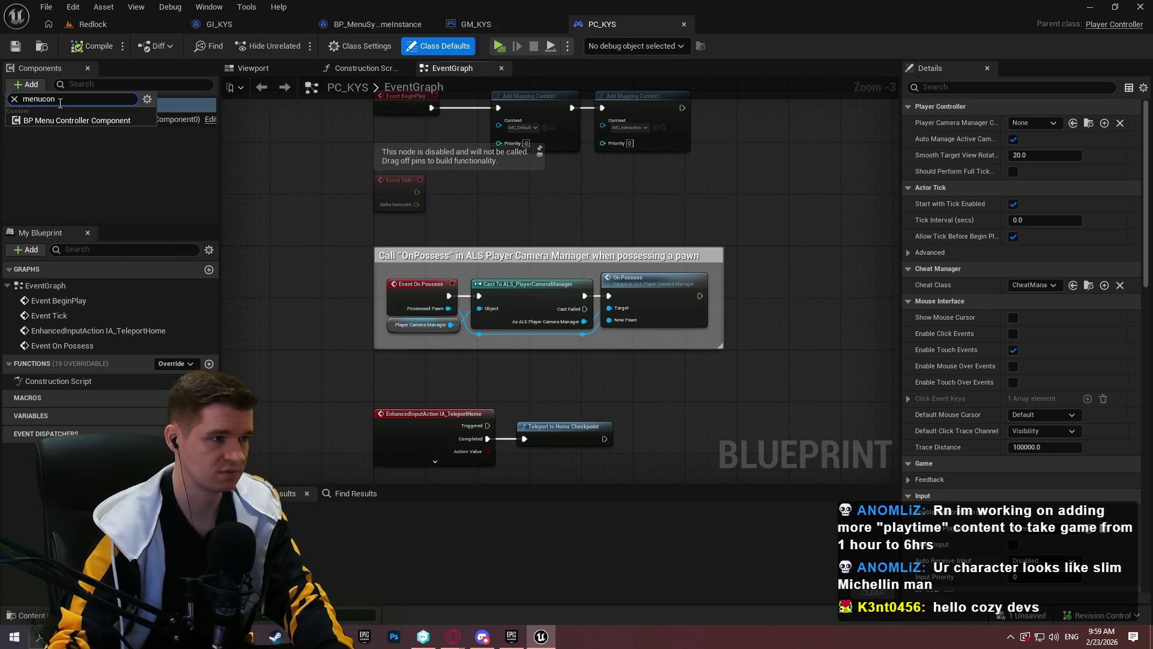
left_click(53, 119)
key("Return")
left_click(73, 134)
left_click(90, 47)
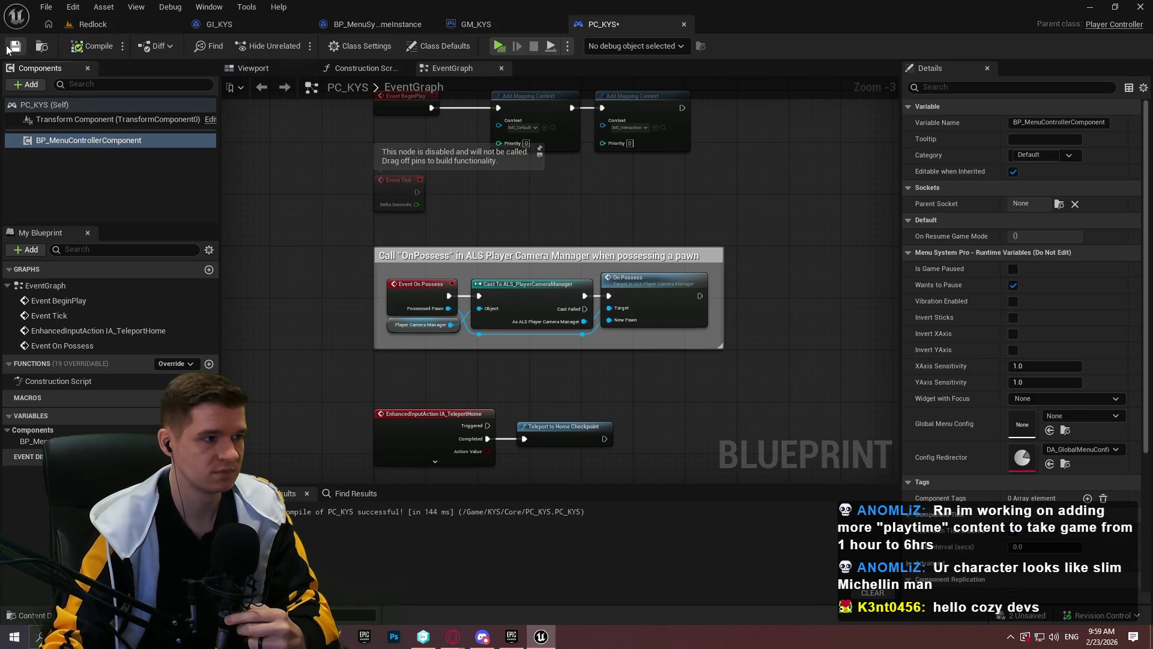
left_click(7, 50)
left_click(595, 457)
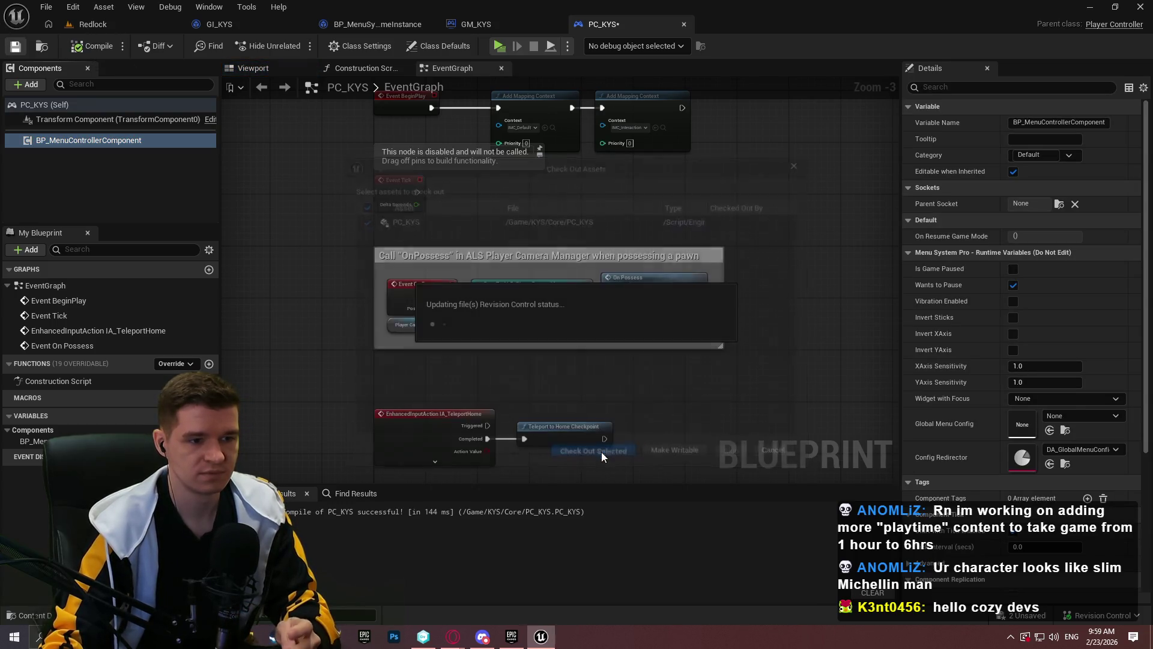
key("alt+Tab")
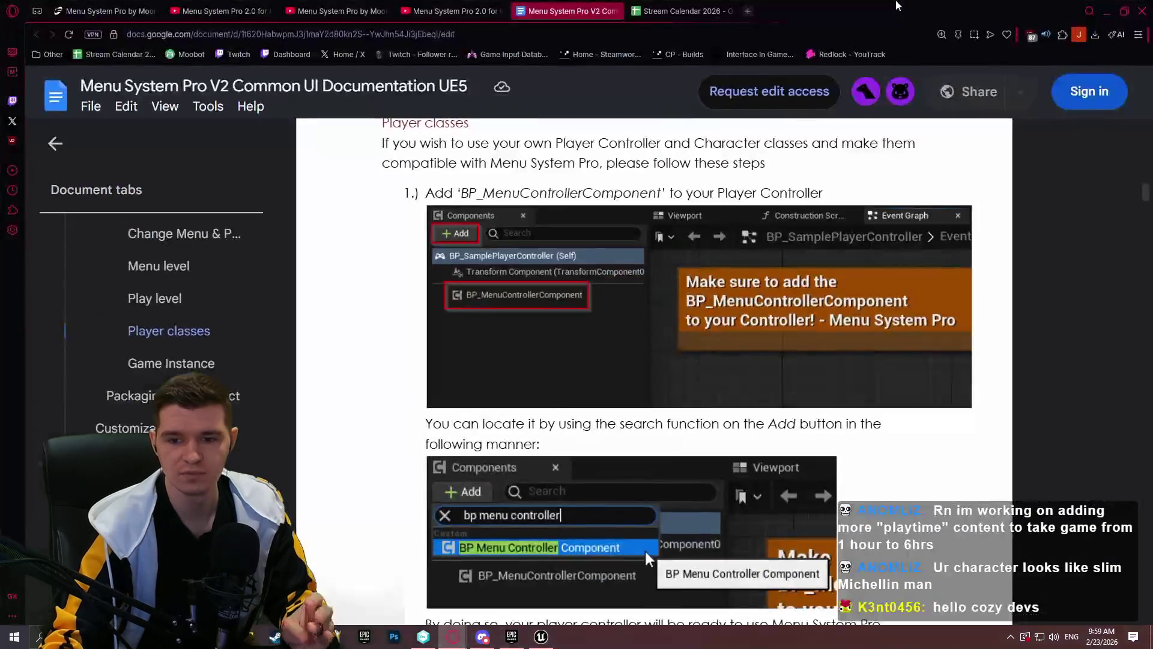
Finish reading the player controller step, minimize the docs, and launch a standalone Redlock play test
scroll(759, 247, "down", 2)
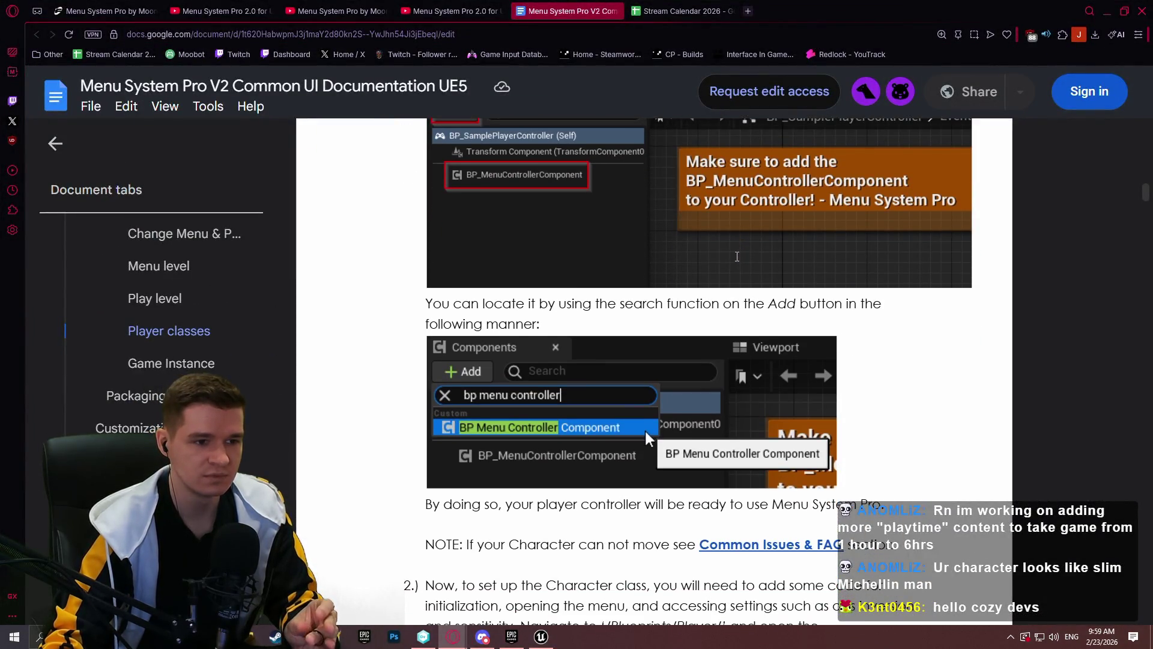
scroll(739, 258, "down", 3)
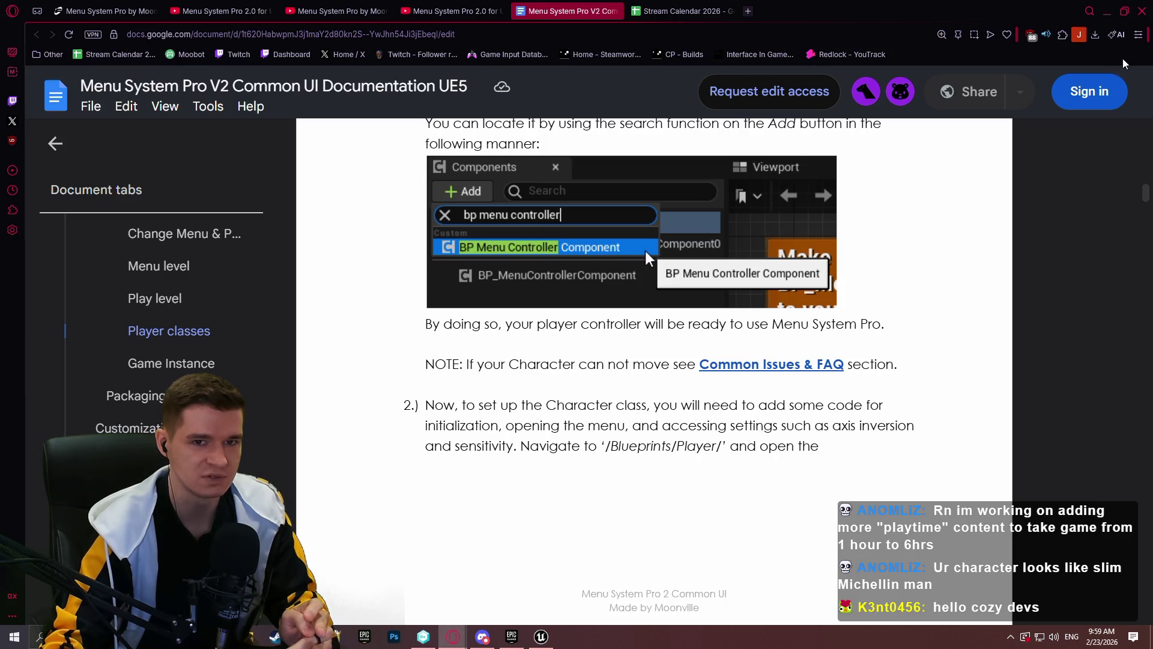
left_click(1107, 10)
left_click(502, 48)
left_click(574, 514)
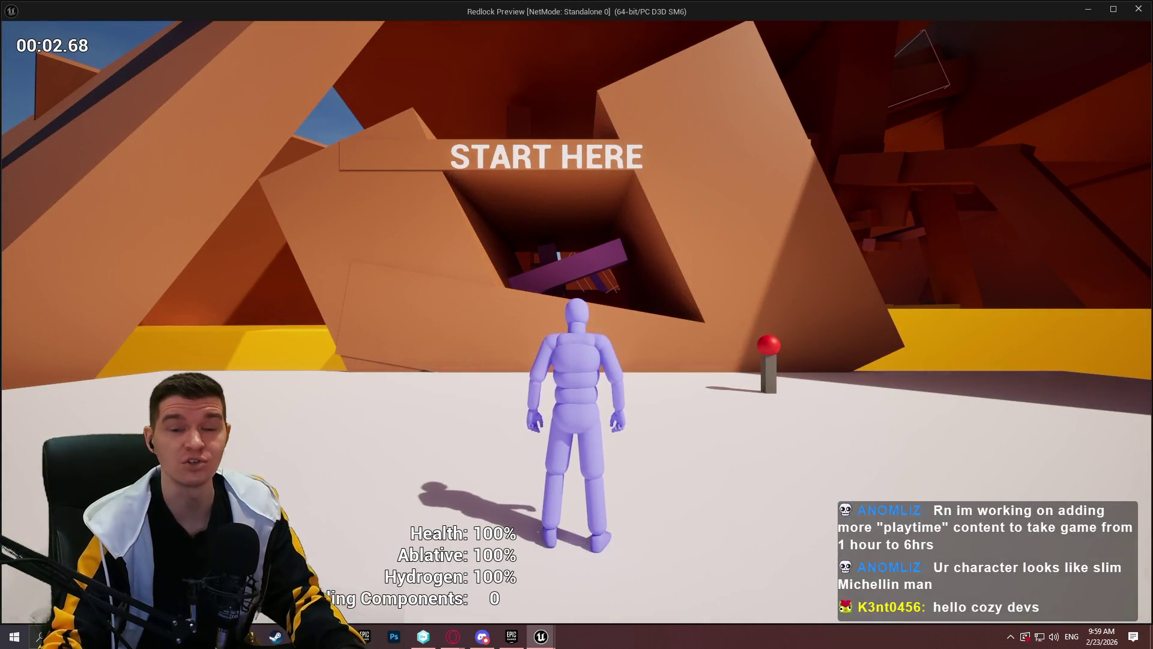
Exit the standalone Redlock preview with Esc and bring the documentation browser forward
key("Escape")
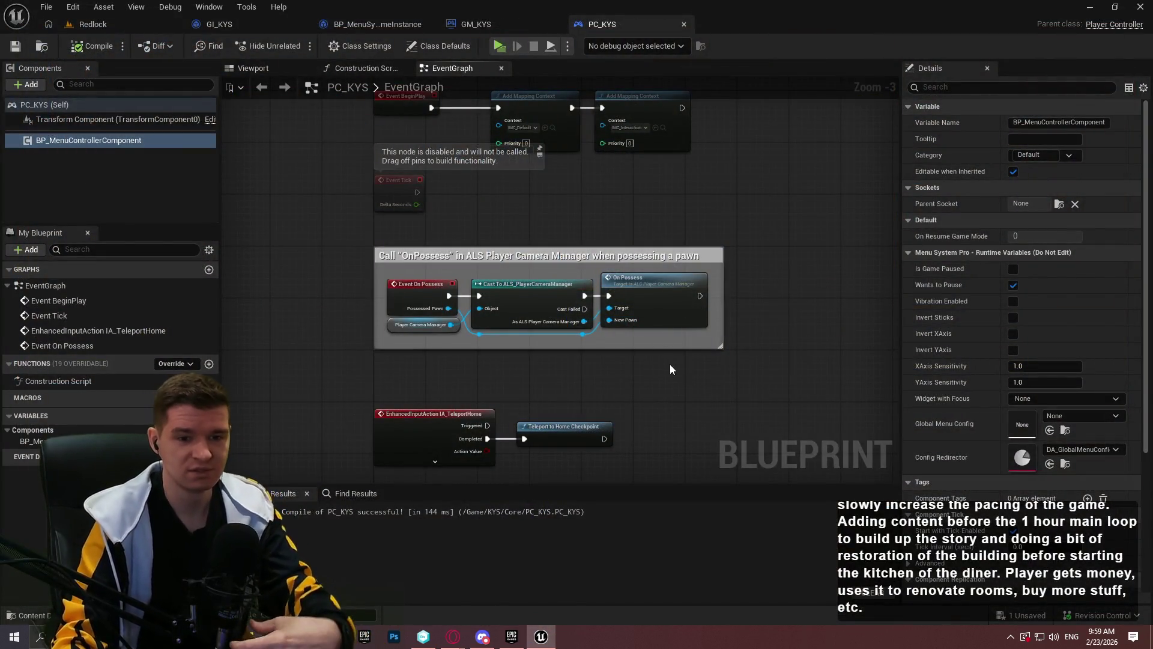
mouse_move(453, 636)
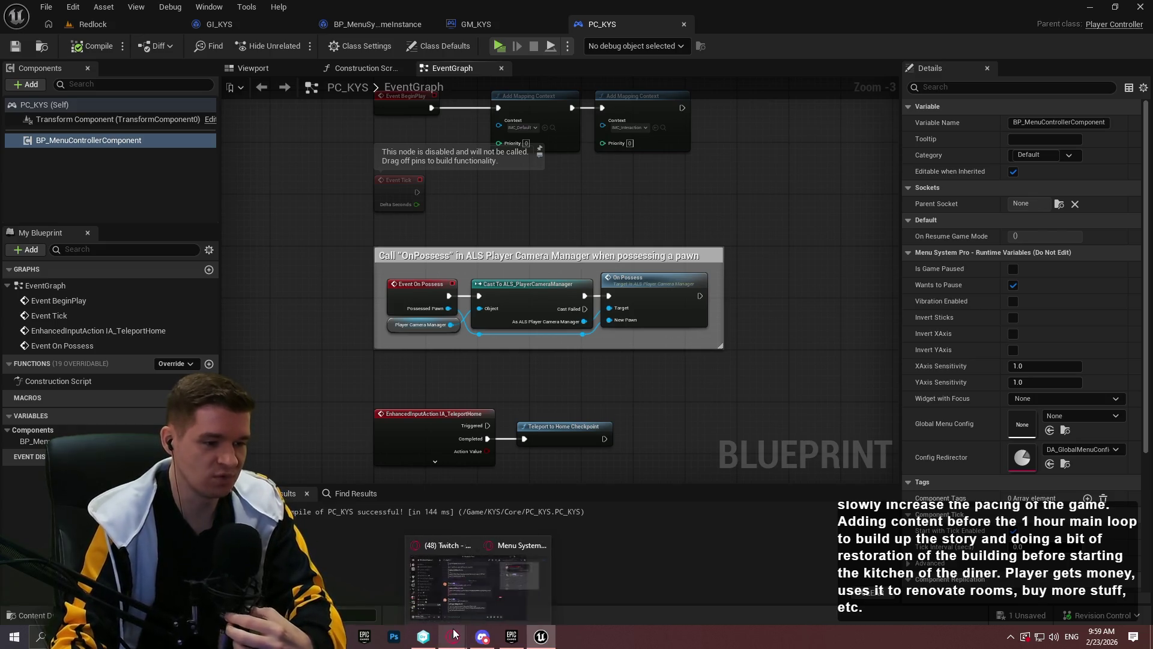
left_click(528, 576)
Open the Common Issues & FAQ section of the guide in a new browser tab
left_click(823, 367)
left_click(818, 395)
left_click(693, 8)
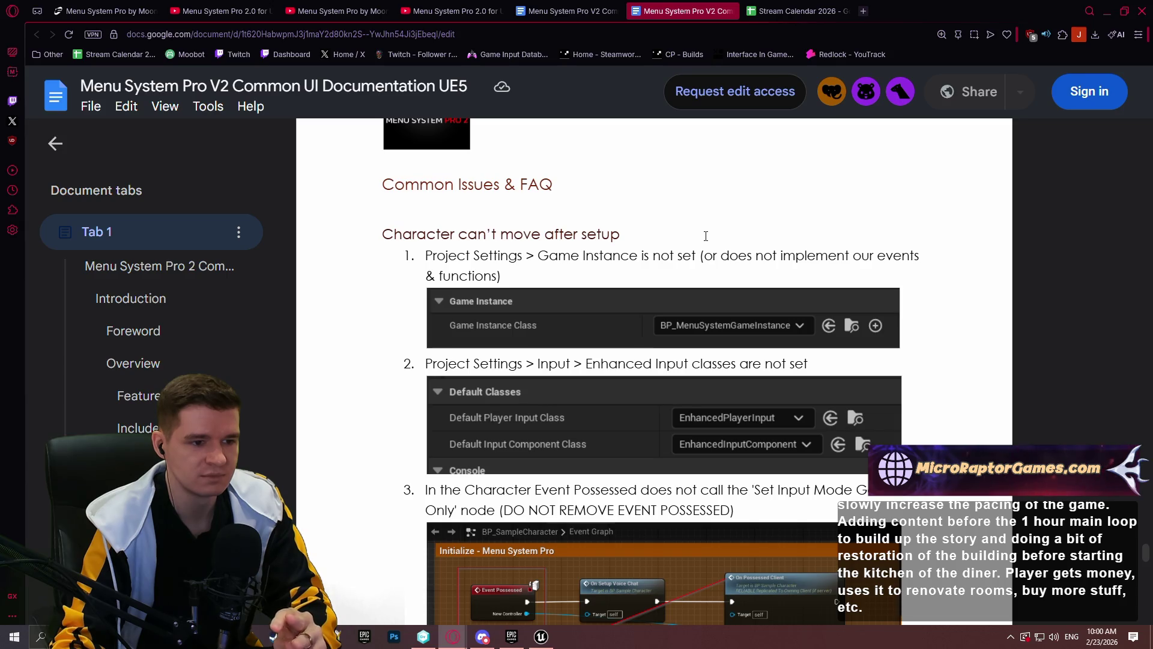
Scroll through FAQ items 1–5 on why a character can't move after setup
scroll(696, 246, "down", 3)
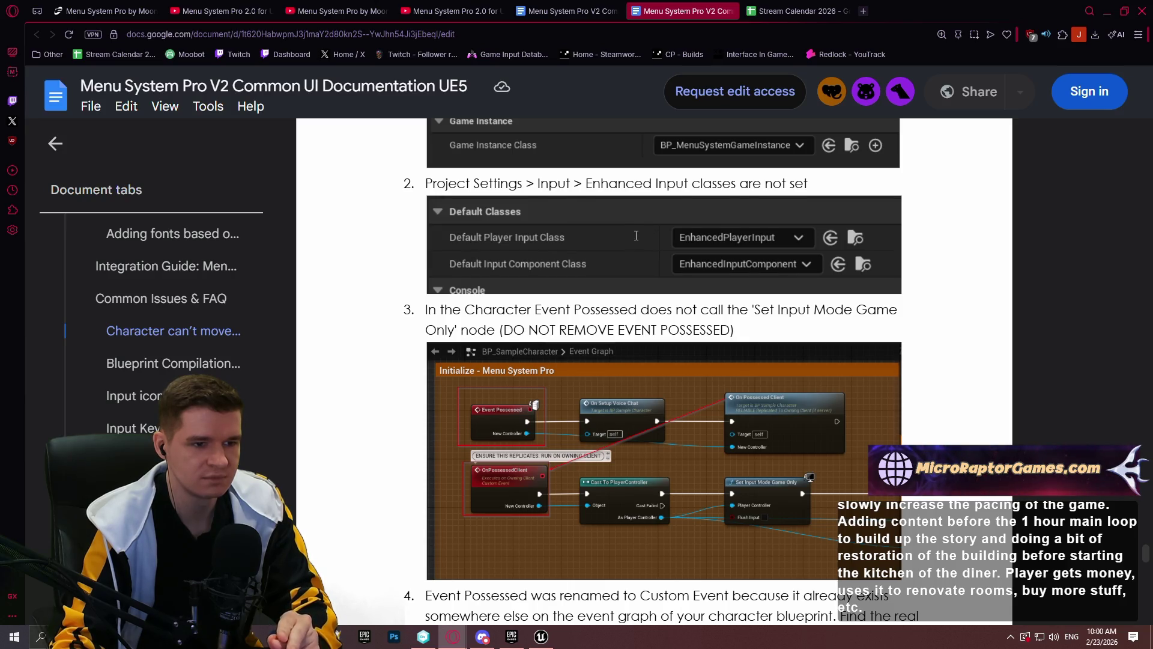
scroll(636, 236, "down", 10)
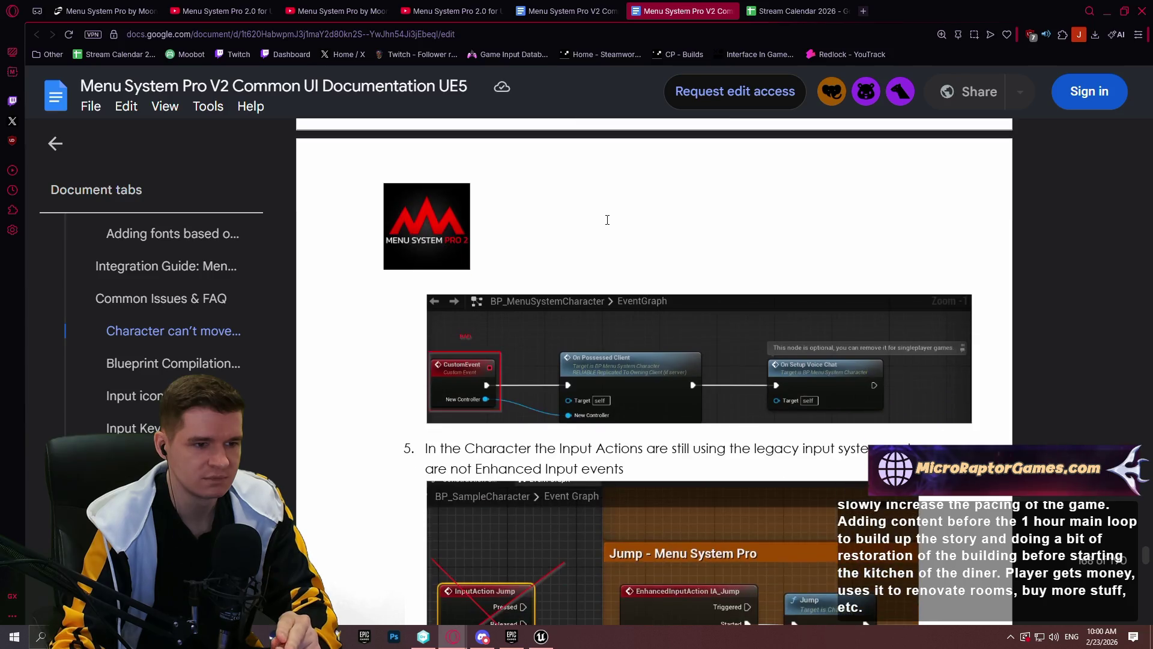
scroll(596, 208, "down", 3)
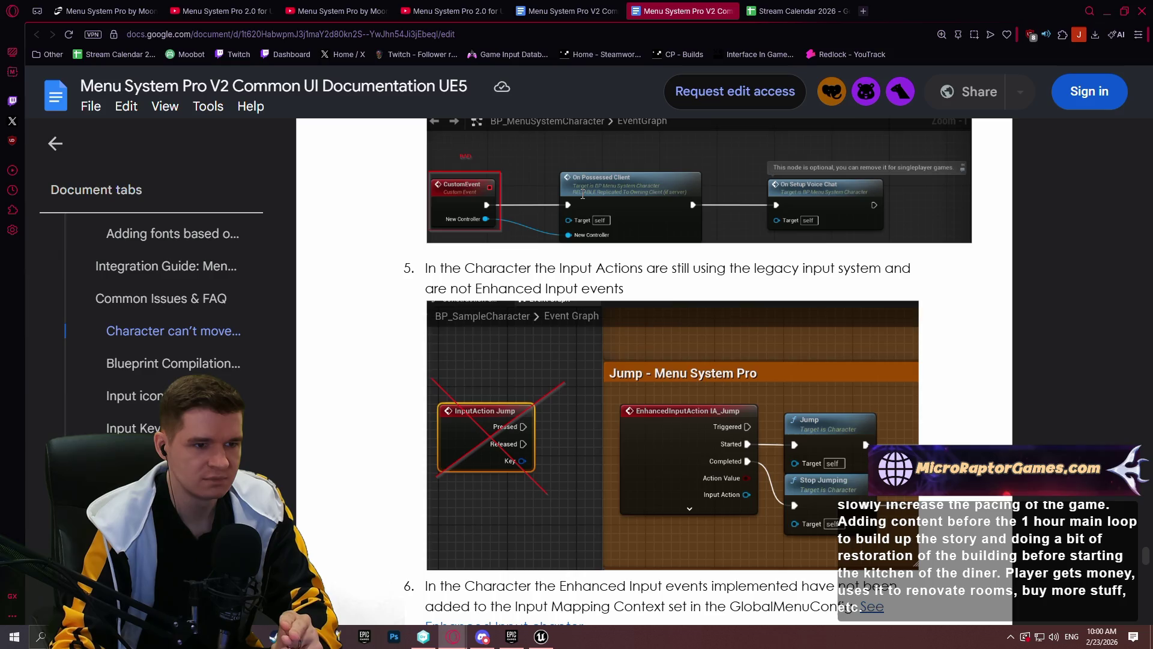
scroll(711, 214, "up", 7)
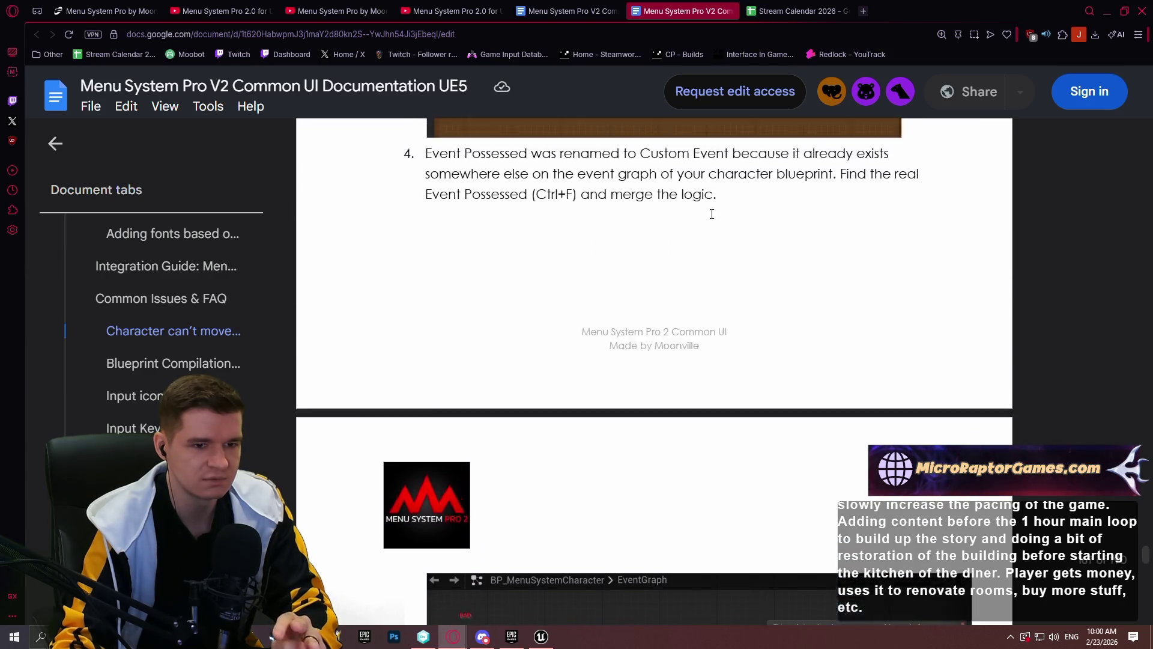
scroll(712, 213, "up", 10)
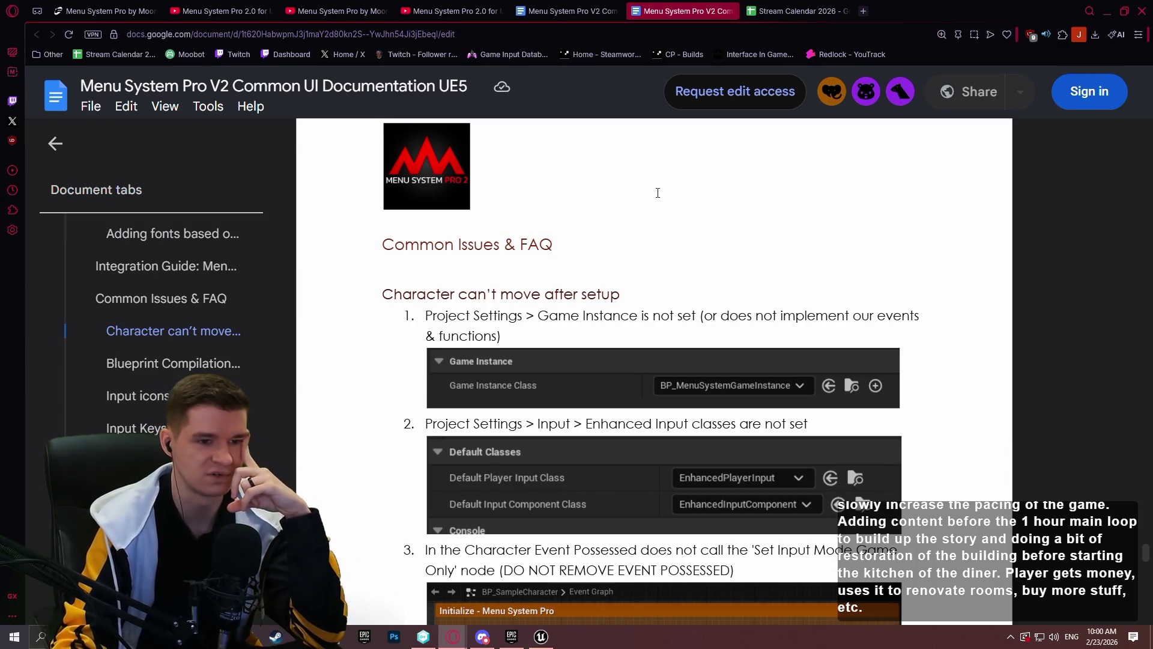
scroll(624, 284, "down", 2)
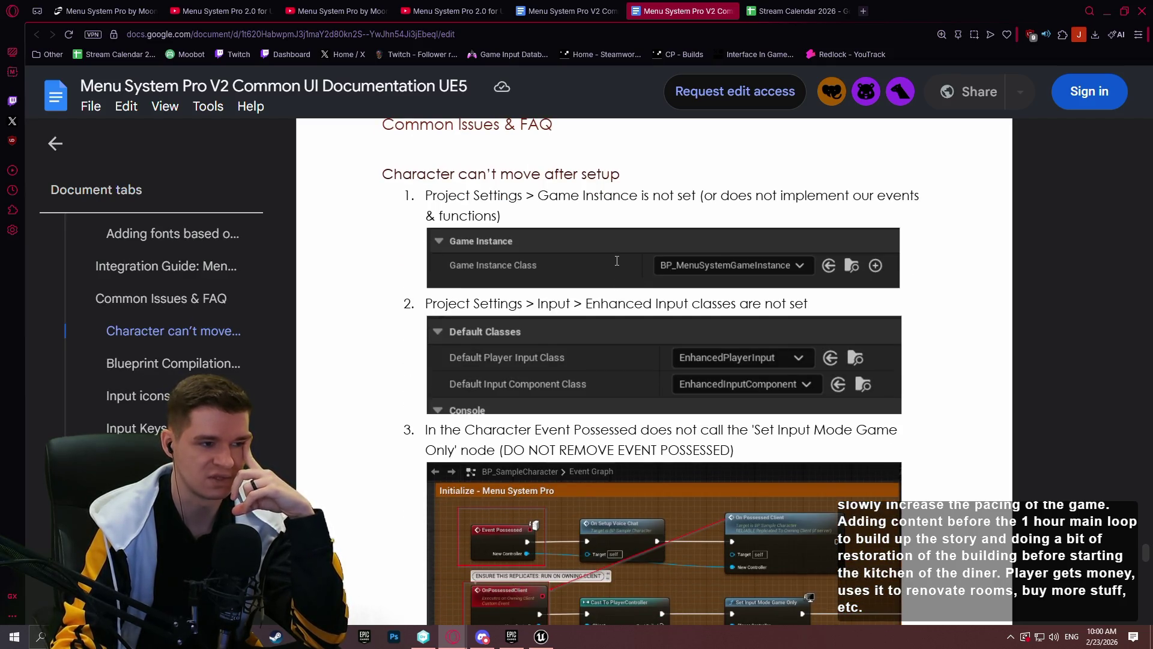
scroll(617, 260, "down", 3)
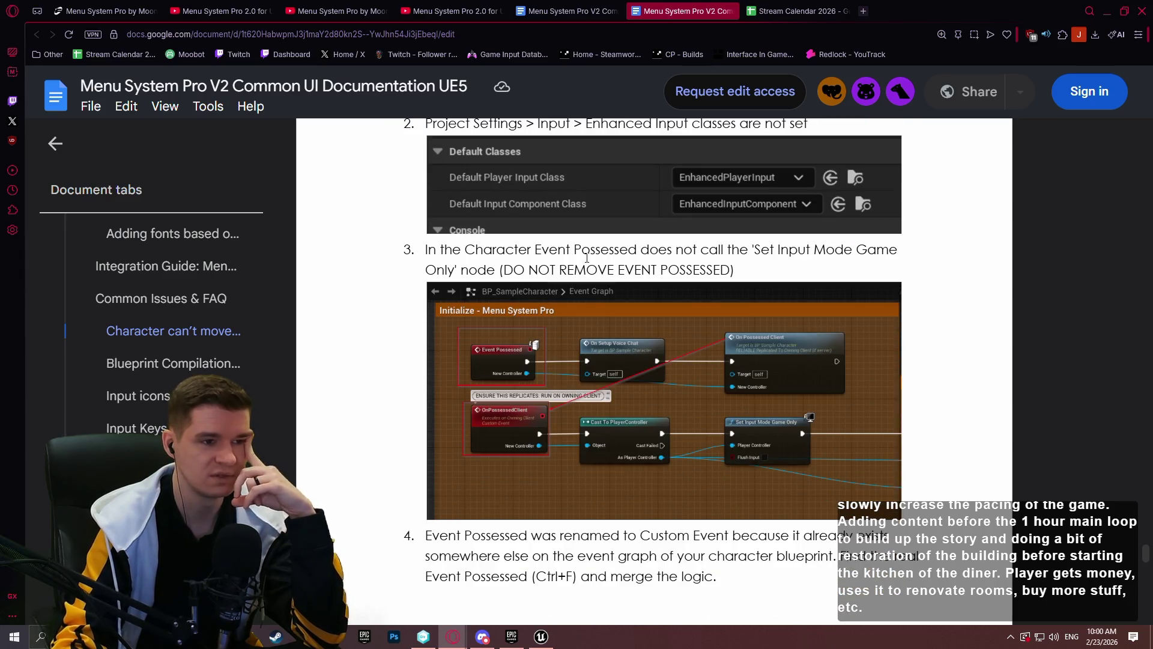
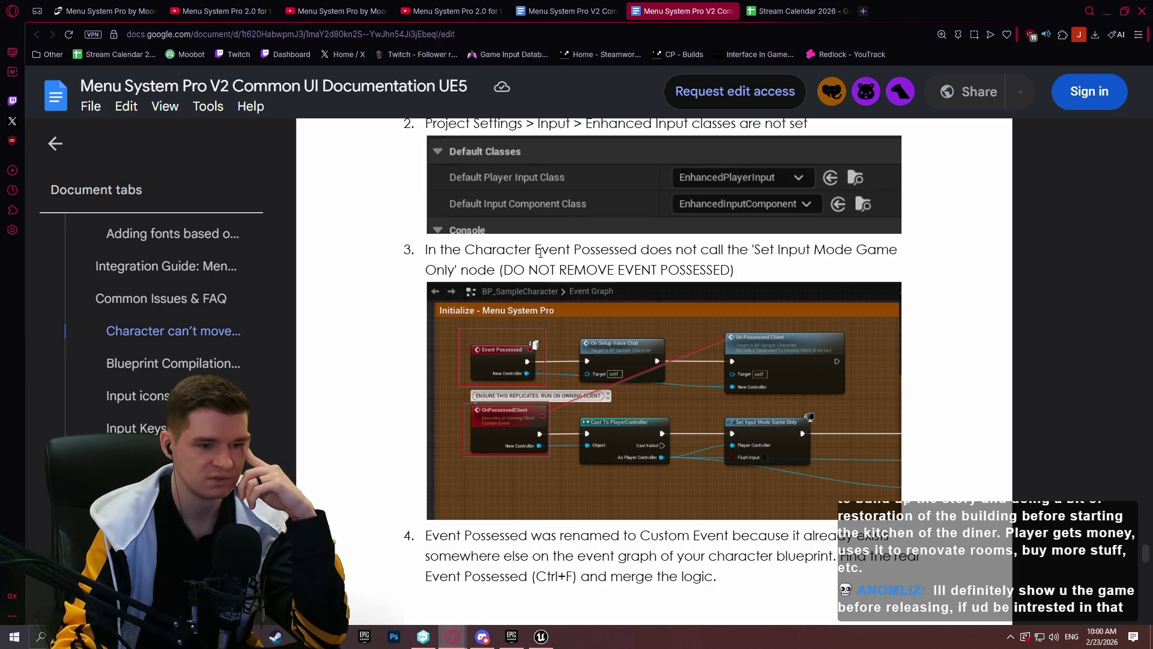
Scroll the 'Character can't move' note to step 4 on Event Possessed, then minimize Opera
scroll(540, 252, "down", 2)
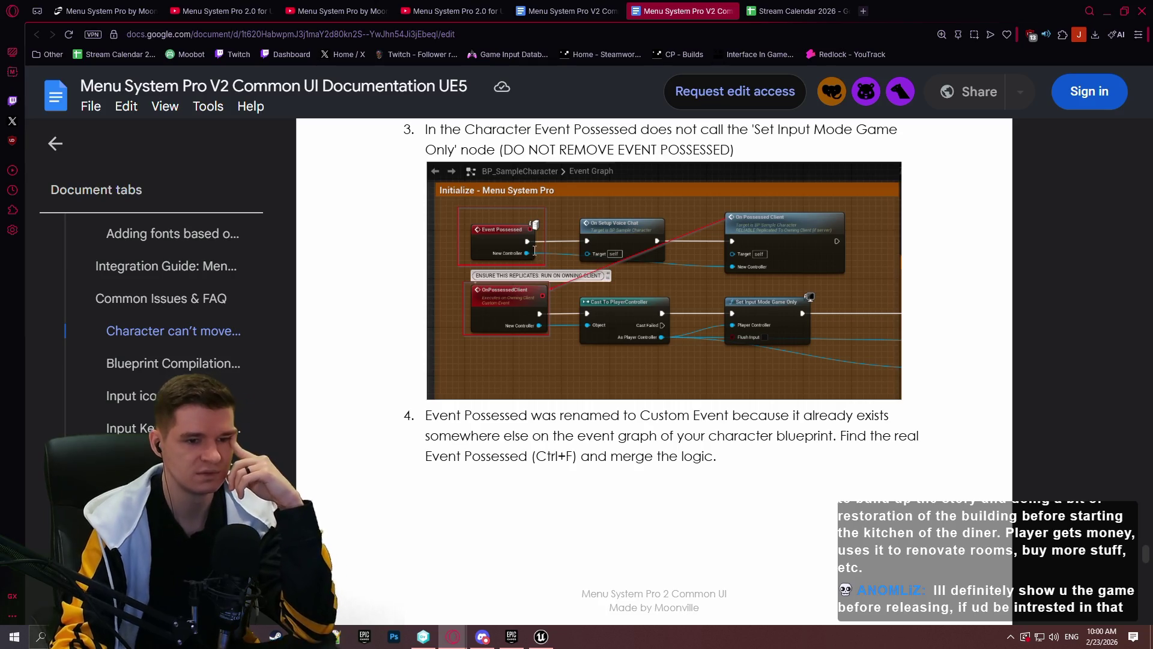
left_click(1089, 10)
left_click(1089, 10)
left_click(1107, 11)
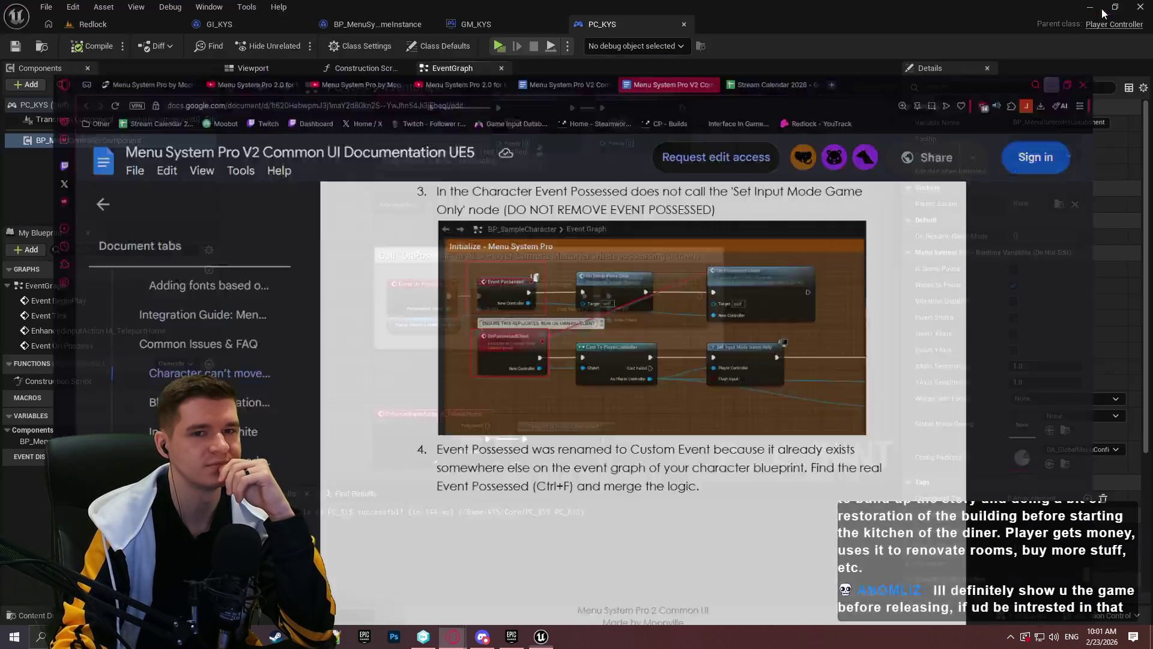
Switch to the Redlock editor and browse Content > MenuSystemPro > Blueprints > GameFramework
left_click_drag(721, 187, 708, 237)
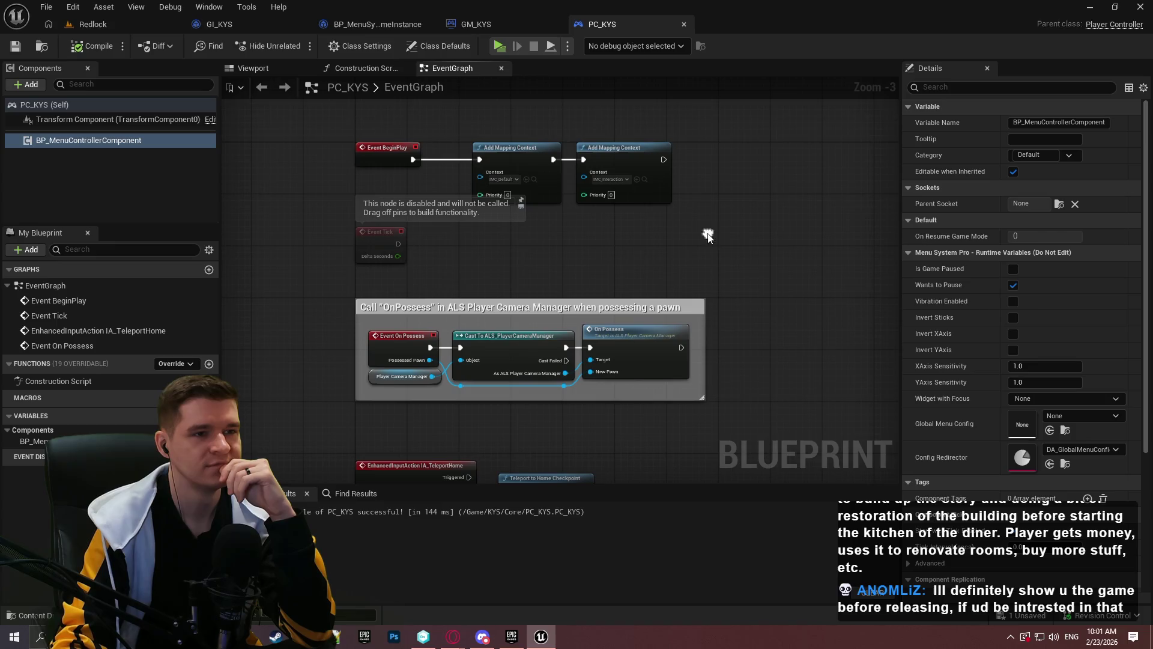
left_click(94, 24)
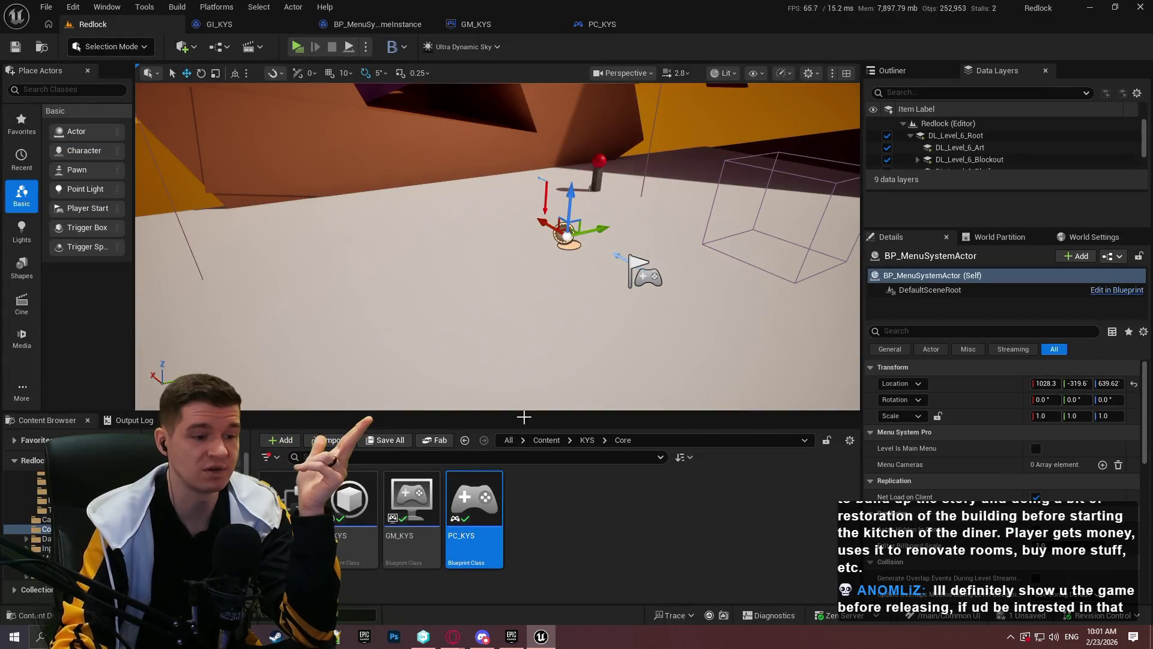
left_click(552, 442)
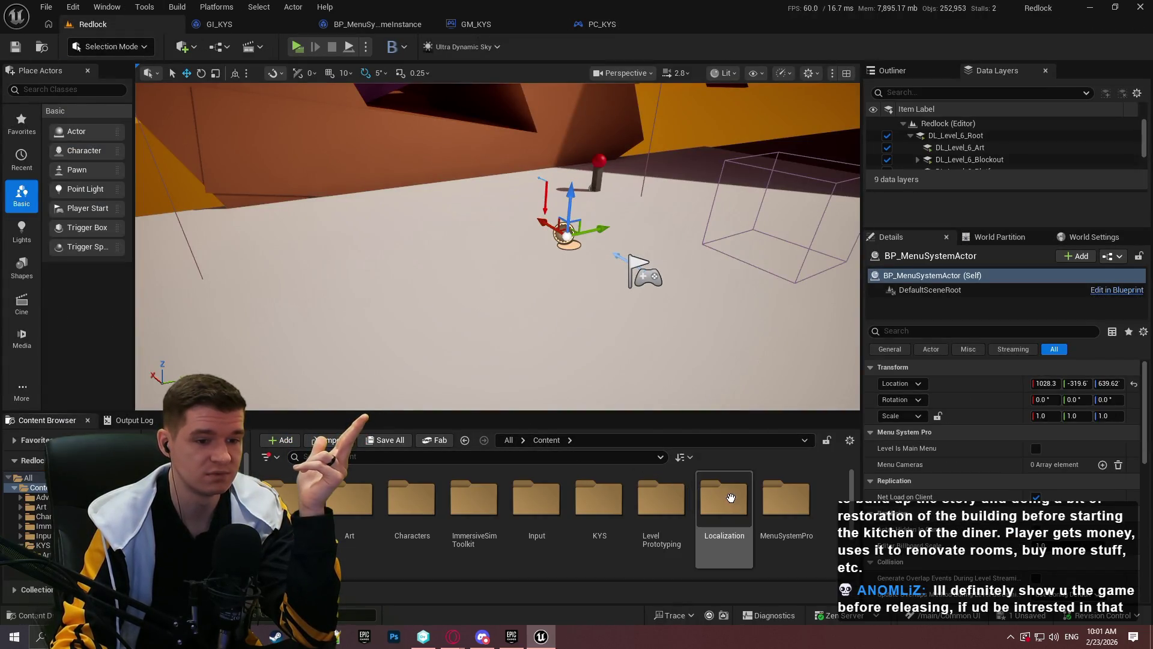
double_click(786, 502)
double_click(289, 498)
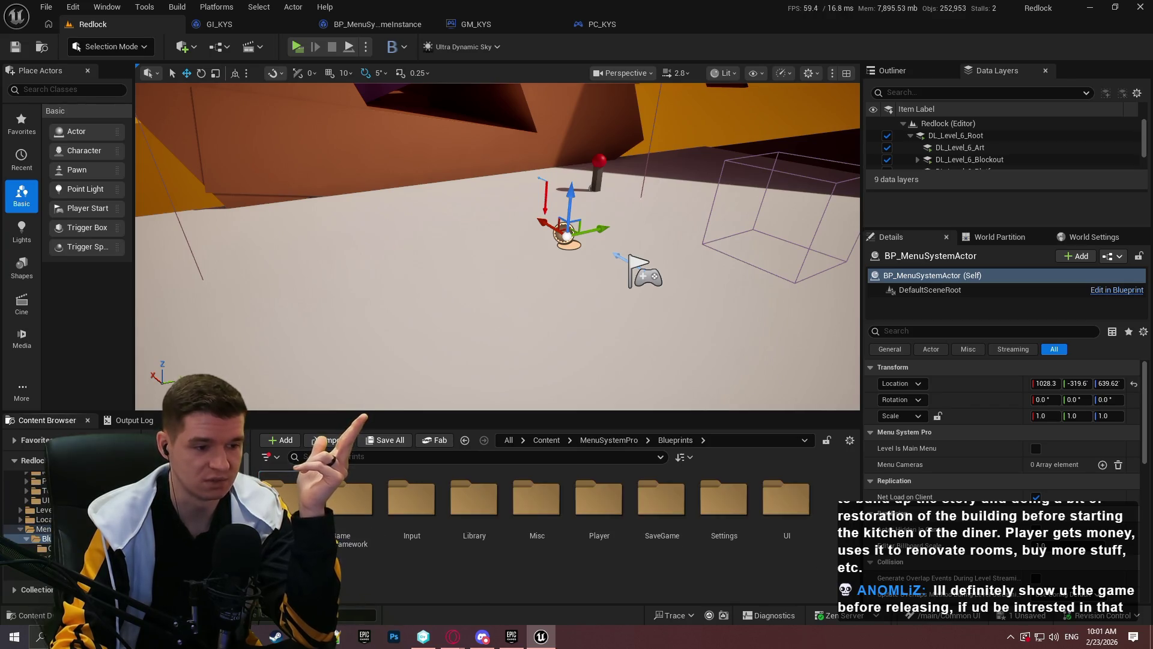
left_click(370, 509)
double_click(370, 509)
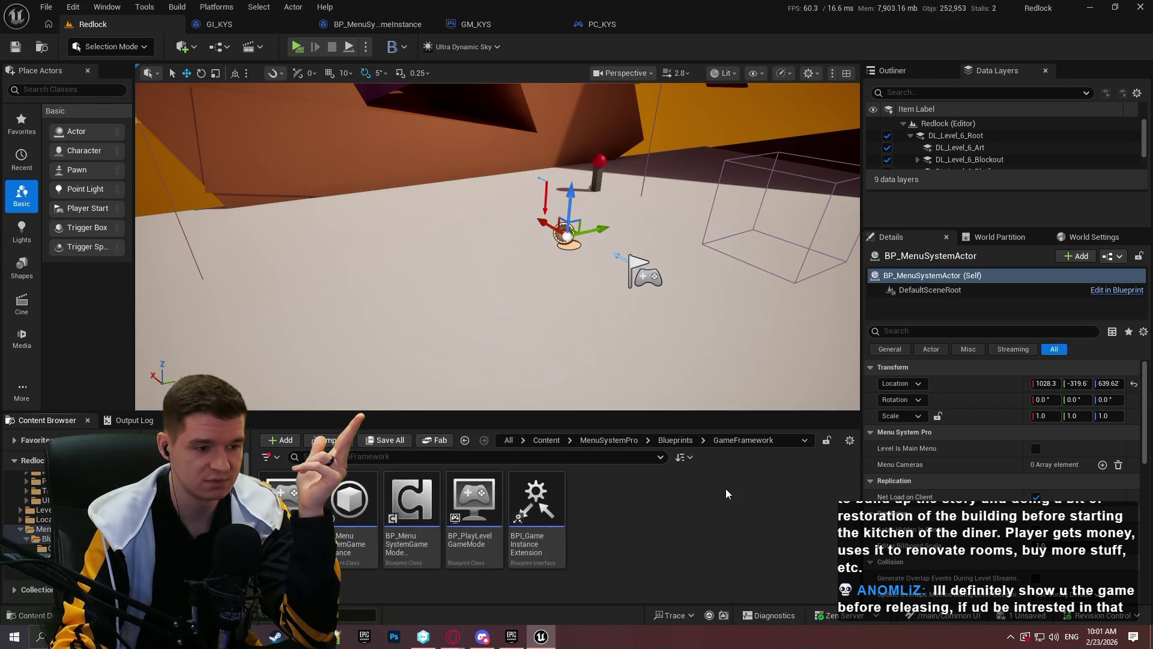
Look through the Core and Input folders under MenuSystemPro Blueprints
left_click(675, 440)
double_click(289, 497)
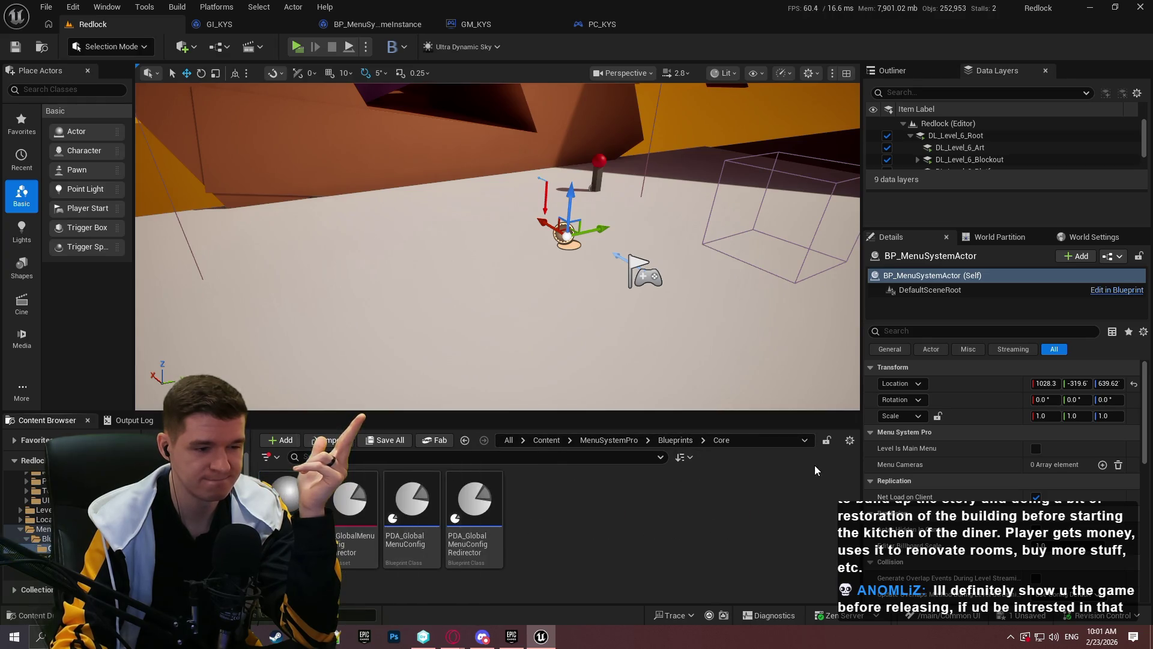
left_click(667, 443)
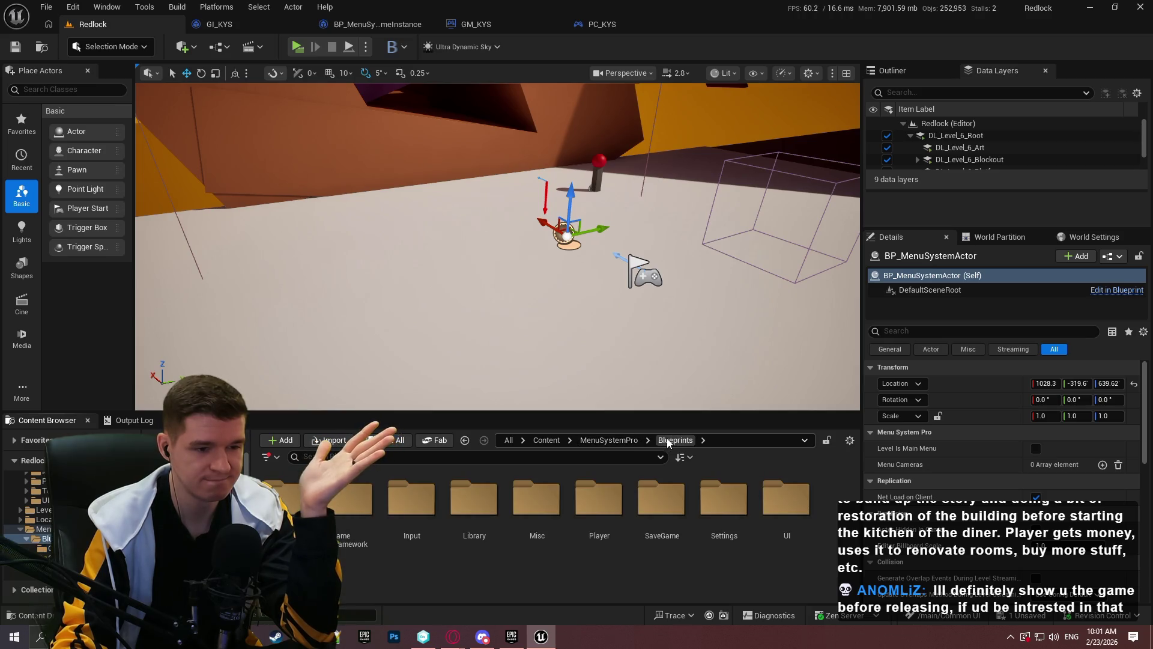
double_click(399, 485)
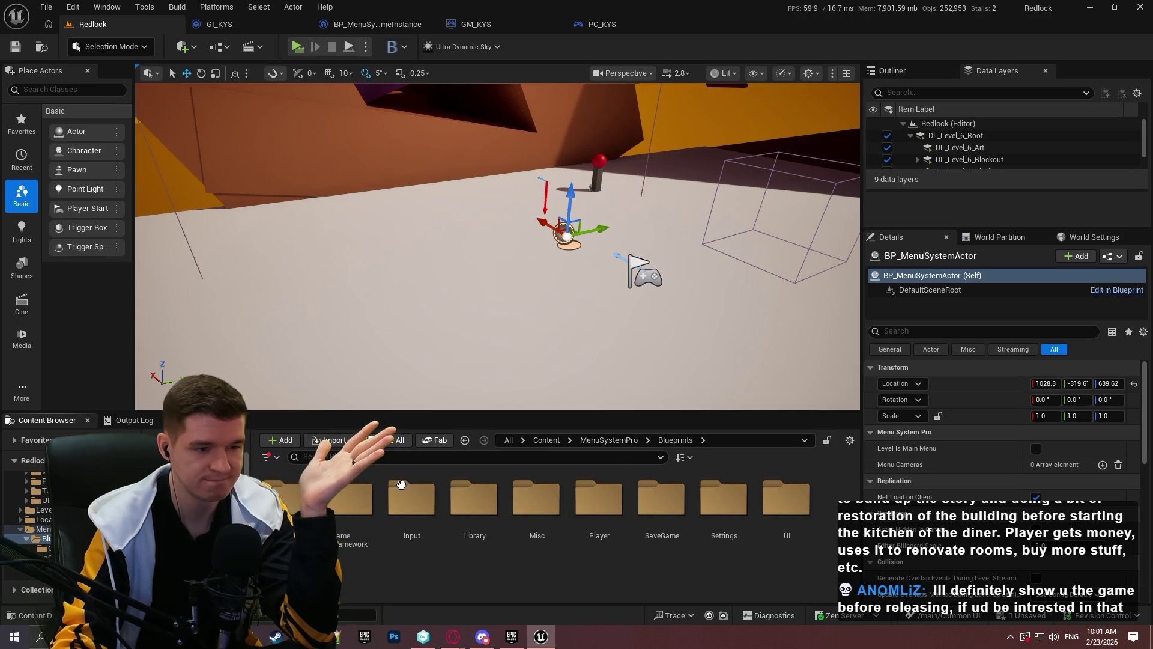
left_click(667, 439)
Open BP_MenuSystemCharacter from the Blueprints/Player folder
left_click_drag(675, 415, 675, 255)
left_click(602, 398)
double_click(603, 397)
left_click(358, 402)
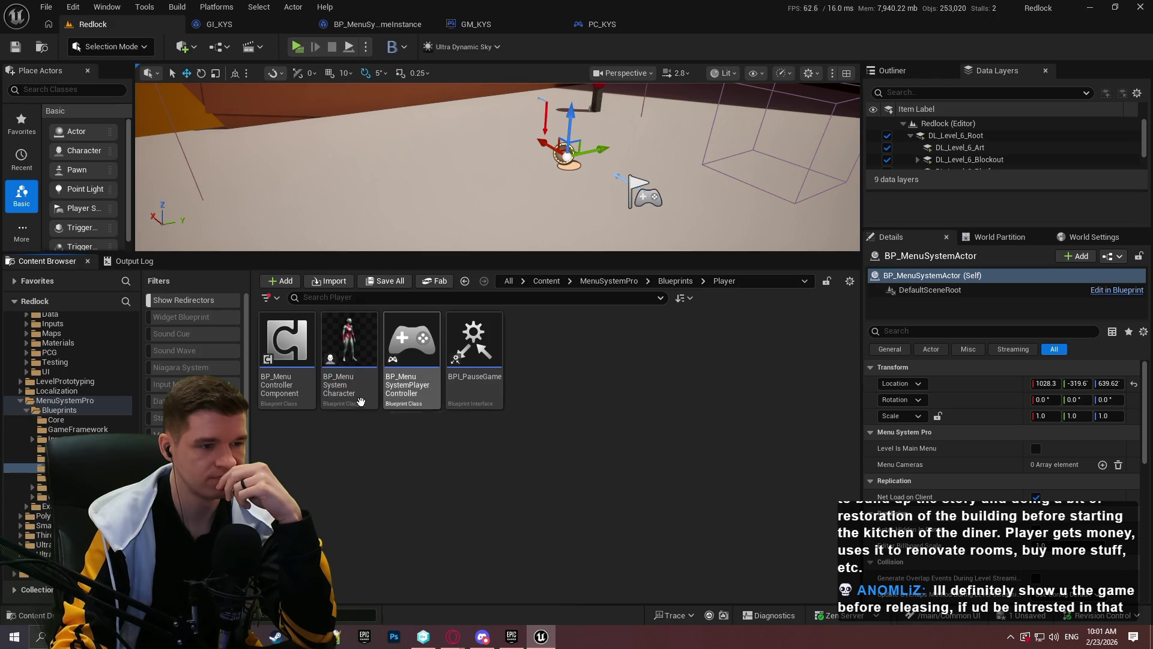
double_click(352, 400)
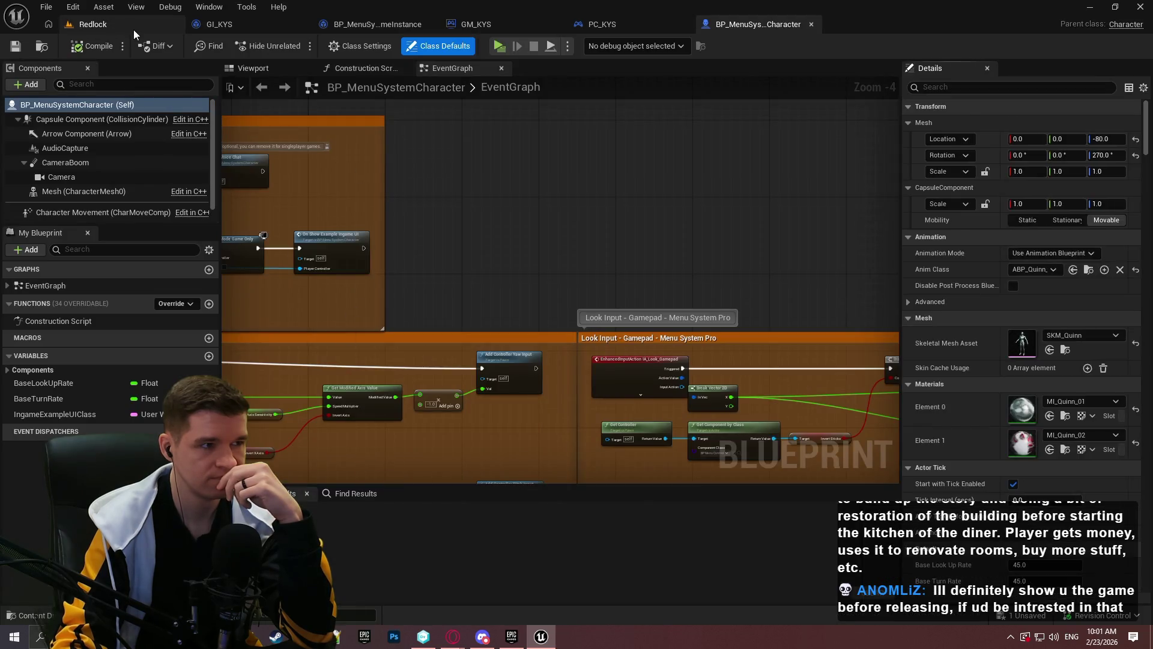
Open BP_MenuSystemPlayerController from the Player folder
left_click(133, 27)
left_click(522, 436)
double_click(412, 360)
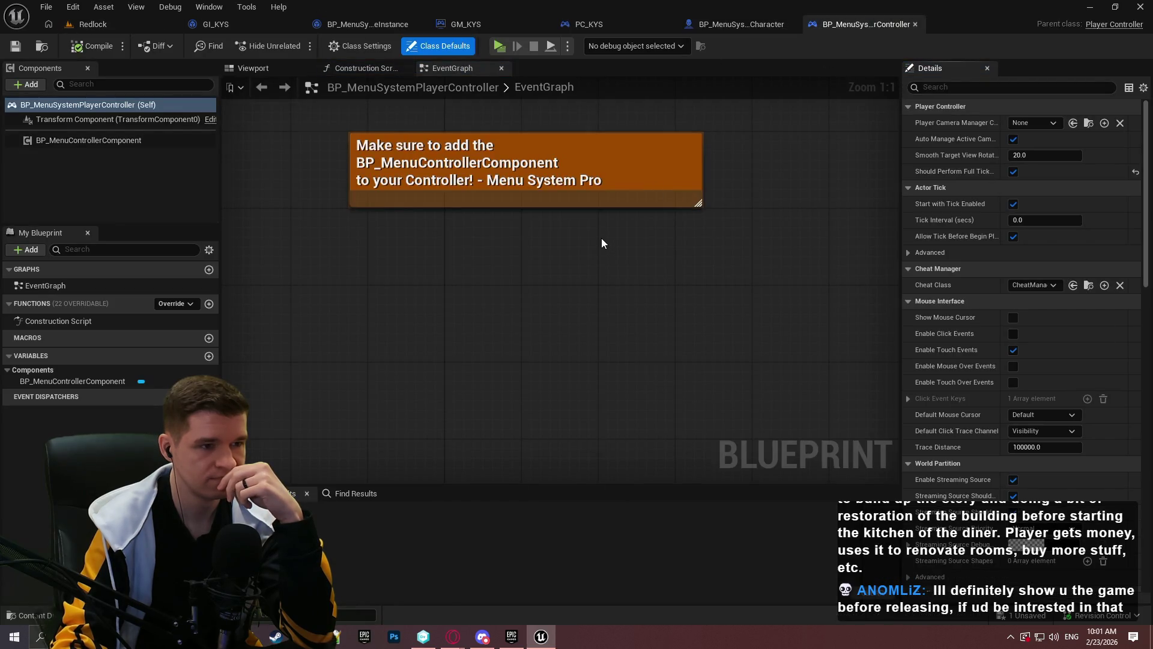
scroll(619, 367, "down", 3)
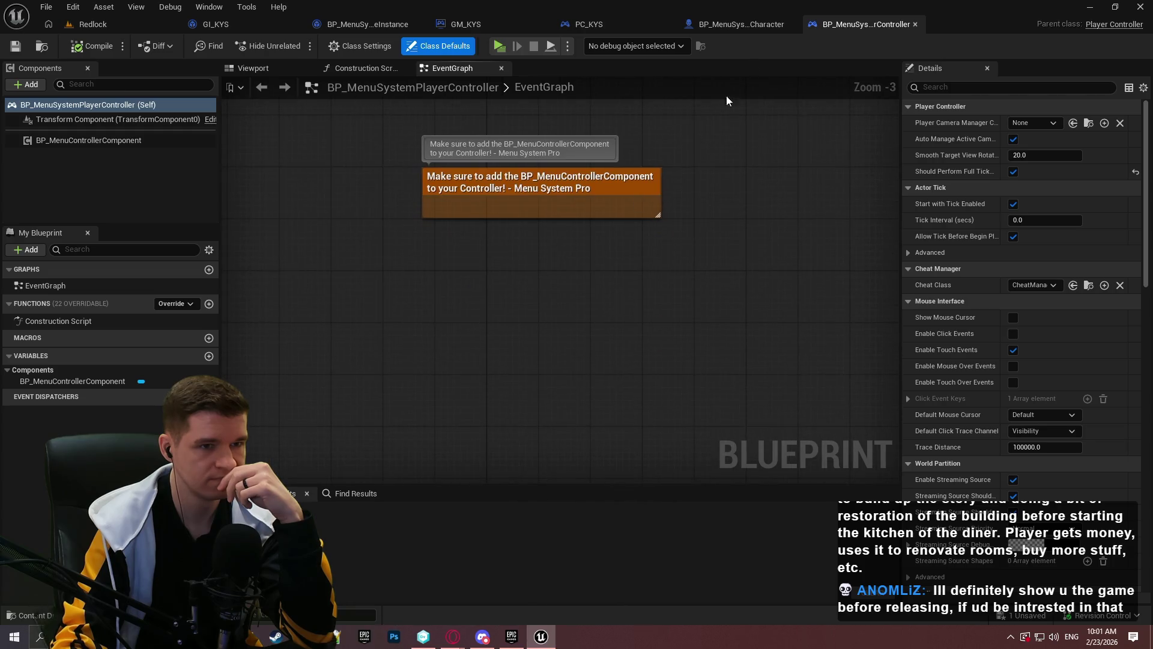
Inspect the character's Initialize nodes: OnPossessedClient, Cast To PlayerController, Set Input Mode Game Only
left_click(741, 24)
scroll(739, 278, "down", 2)
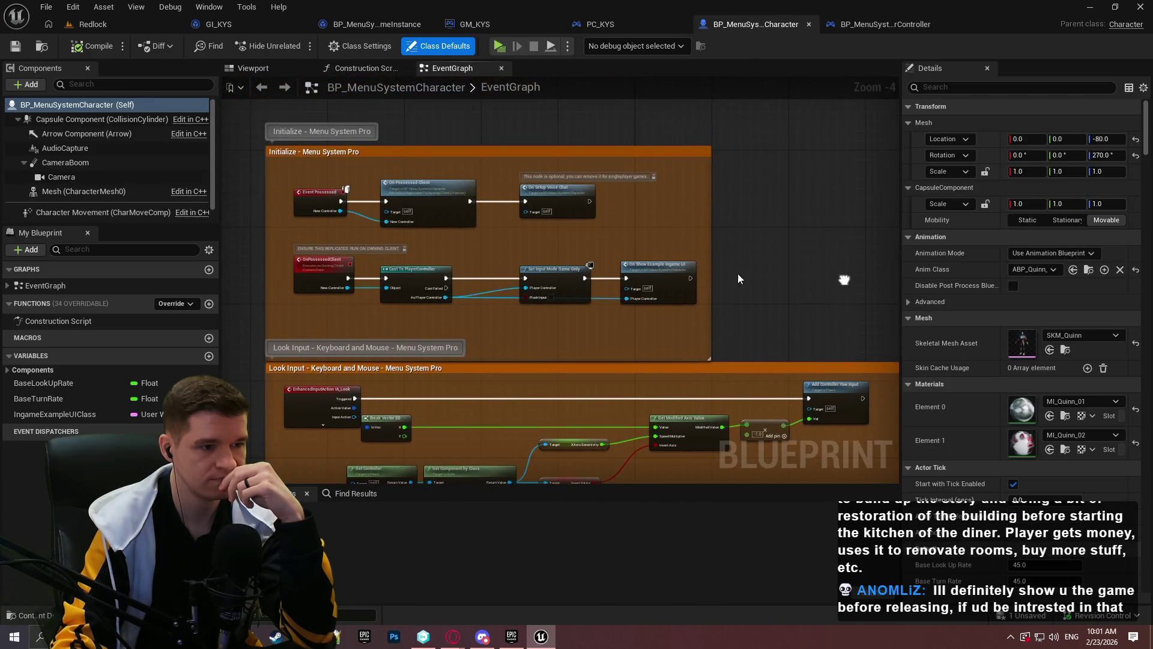
scroll(415, 306, "up", 1)
scroll(432, 327, "down", 1)
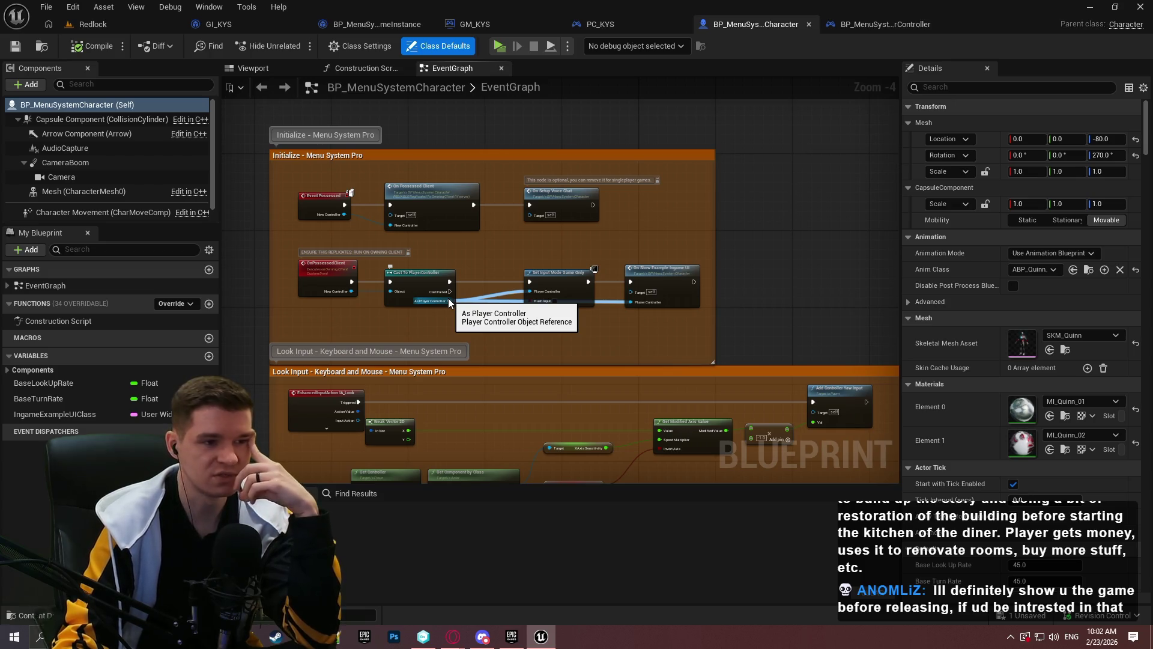
scroll(599, 307, "up", 3)
mouse_move(460, 352)
left_mouse_down()
mouse_move(535, 329)
mouse_move(528, 378)
mouse_move(698, 397)
left_mouse_up()
scroll(703, 406, "down", 1)
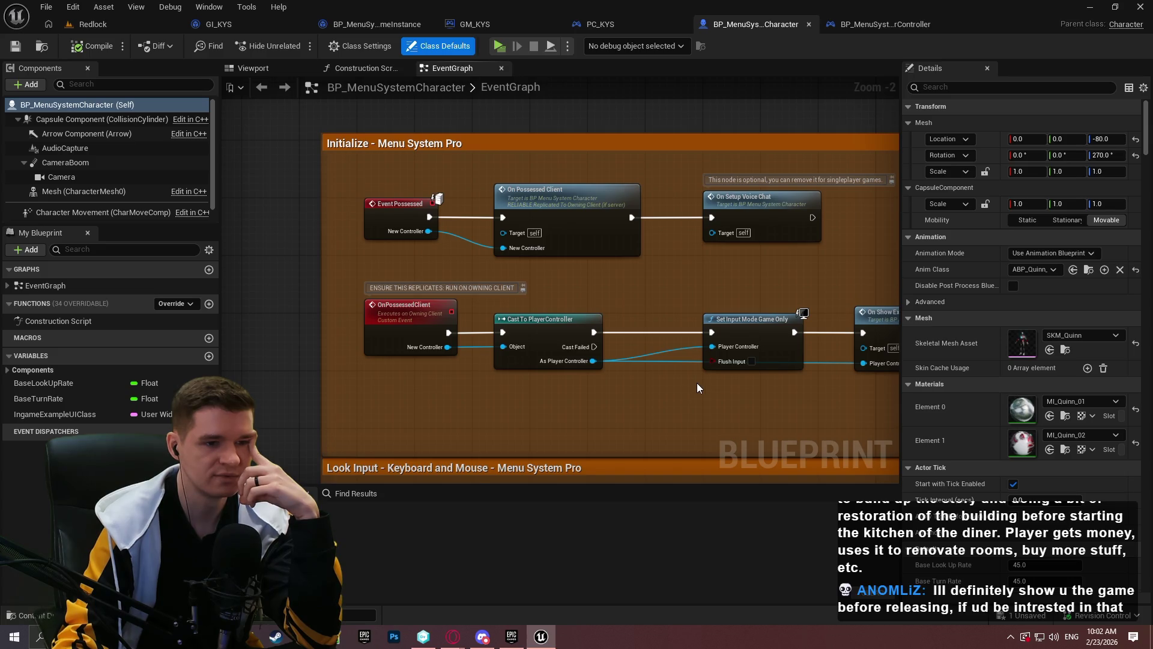
scroll(698, 388, "down", 1)
mouse_move(697, 387)
left_mouse_down()
mouse_move(600, 336)
mouse_move(628, 94)
left_mouse_up()
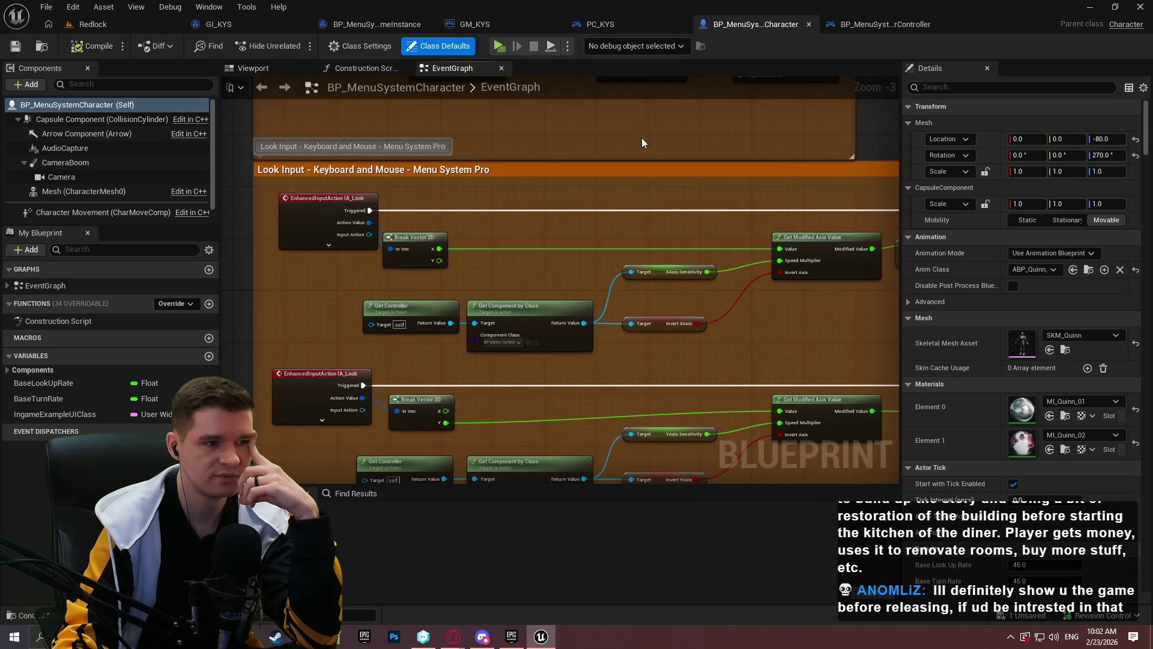
Survey the graph's Unimplemented Input, Jump, Sprint, Toggle Menu, VOIP and Create & Show sections
scroll(638, 225, "down", 2)
scroll(576, 147, "down", 1)
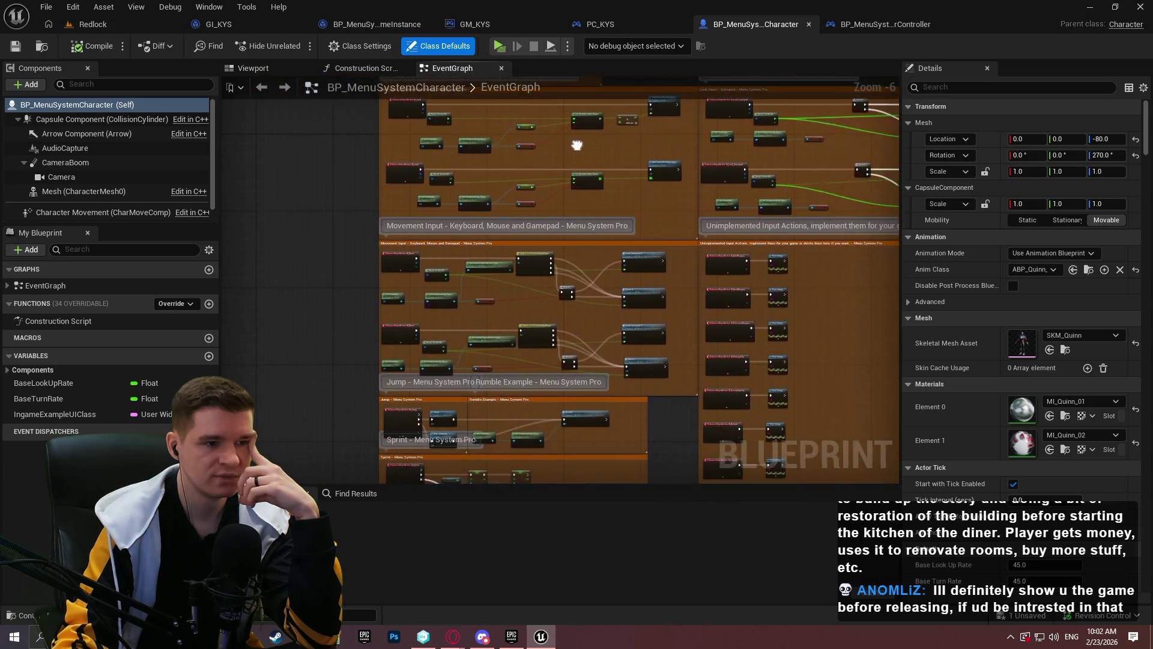
mouse_move(577, 146)
left_mouse_down()
mouse_move(376, 129)
mouse_move(161, 156)
mouse_move(175, 300)
mouse_move(197, 305)
left_mouse_up()
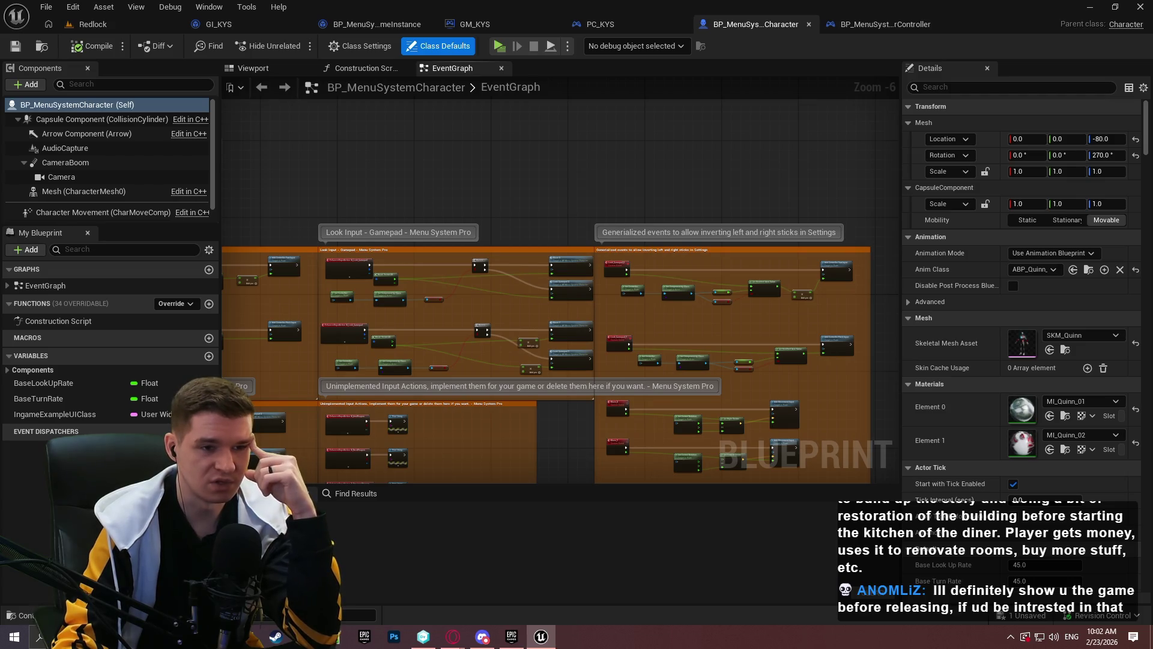
left_click_drag(540, 421, 576, 84)
mouse_move(577, 300)
left_mouse_down()
mouse_move(576, 216)
mouse_move(594, 156)
left_mouse_up()
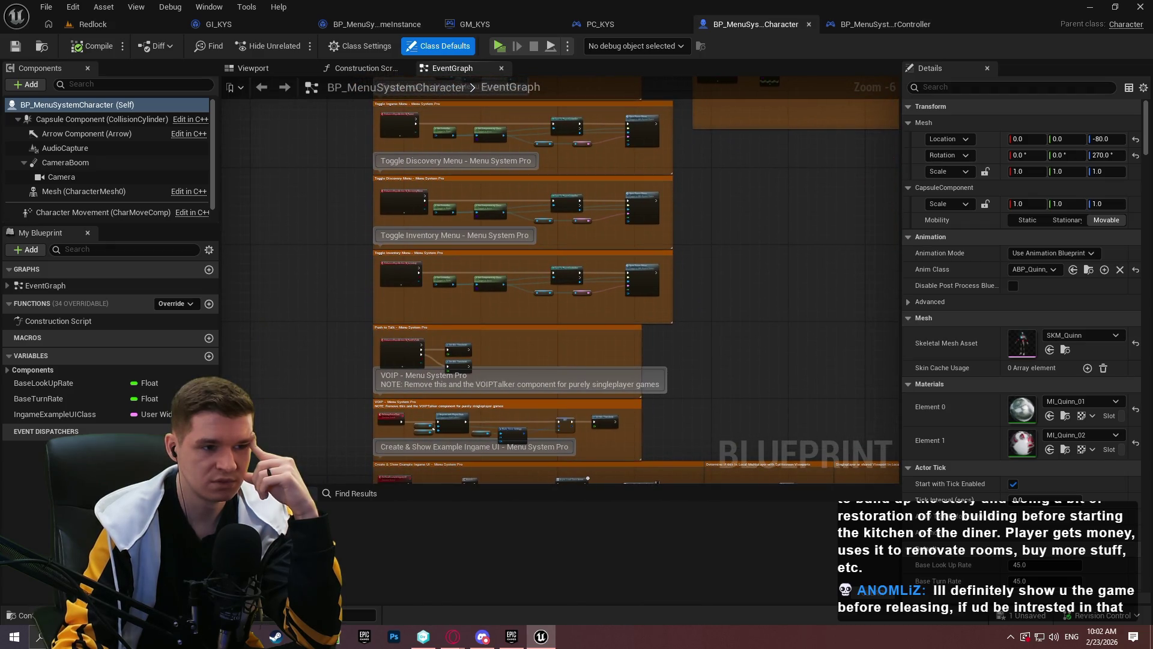
left_click_drag(594, 240, 547, 215)
left_click_drag(521, 145, 521, 85)
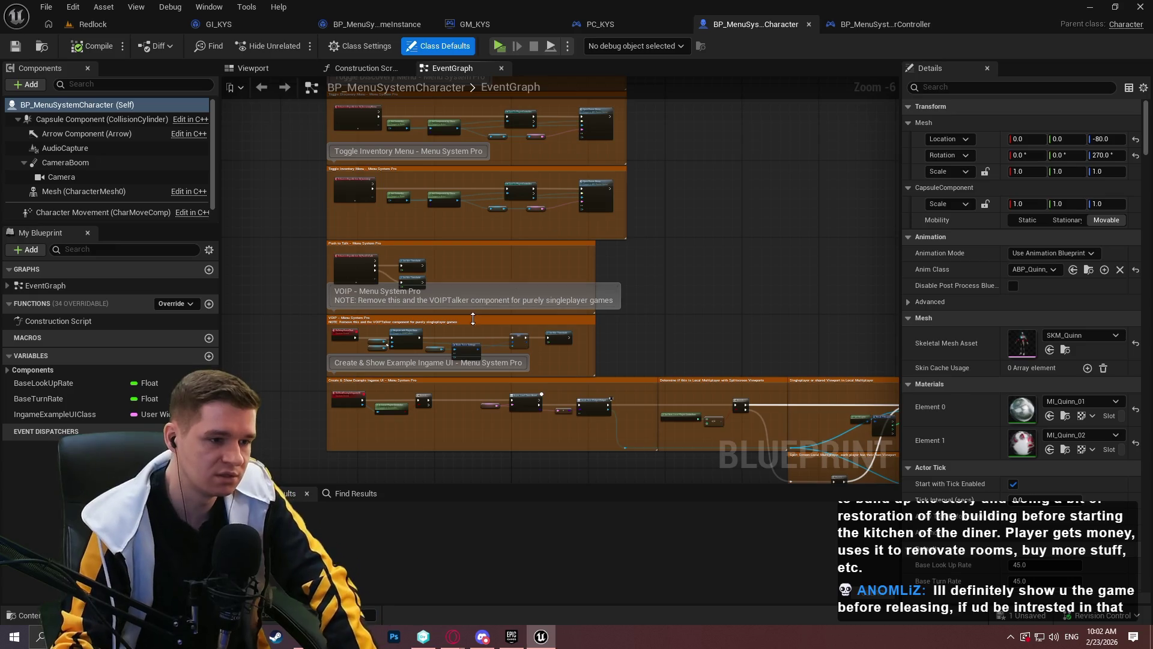
scroll(424, 427, "up", 3)
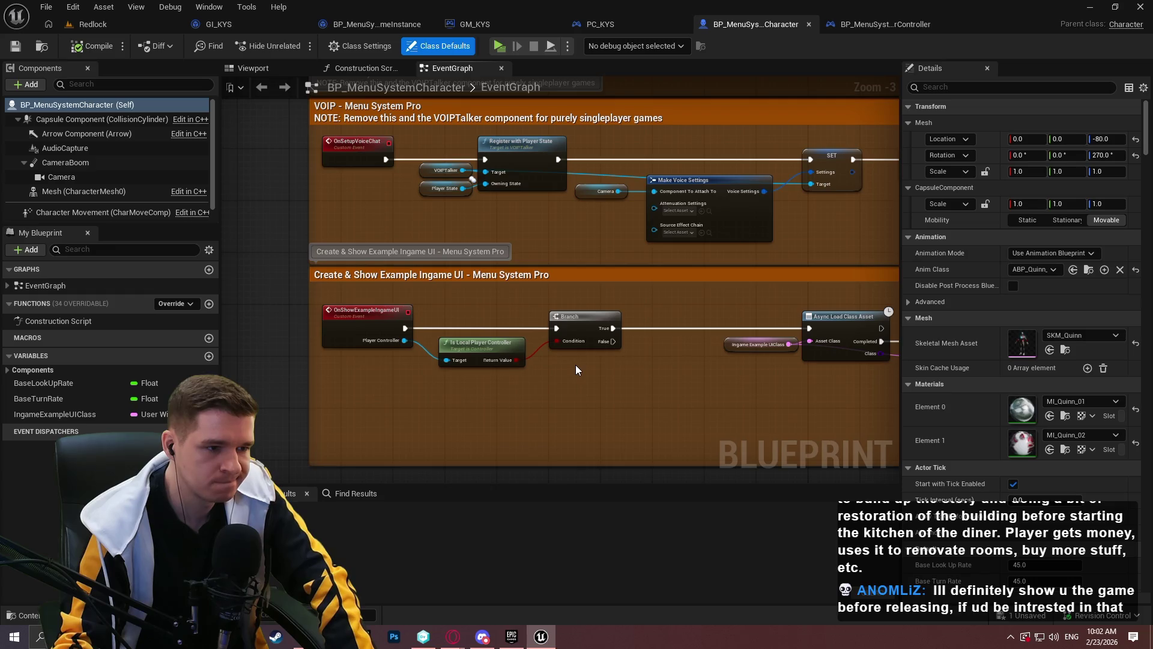
mouse_move(582, 367)
left_mouse_down()
mouse_move(693, 376)
mouse_move(821, 450)
mouse_move(257, 147)
mouse_move(336, 394)
left_mouse_up()
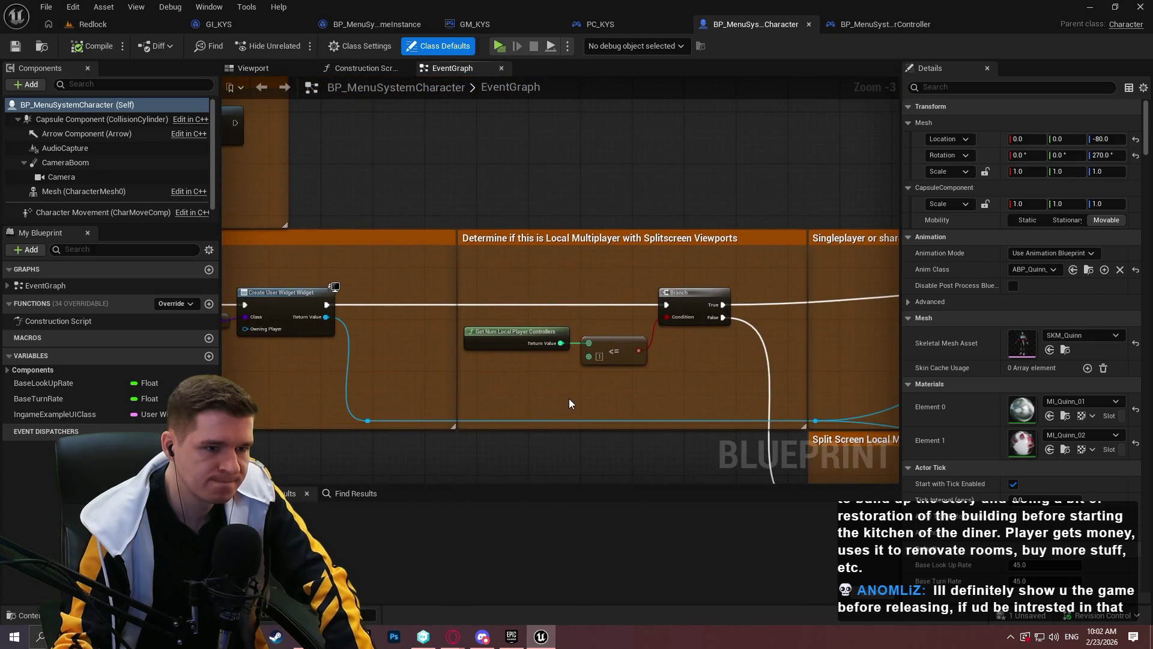
left_click_drag(631, 381, 178, 263)
left_click_drag(558, 295, 550, 279)
Review the Movement and Look Input sections, then marquee-select the whole Initialize - Menu System Pro group
scroll(337, 224, "down", 4)
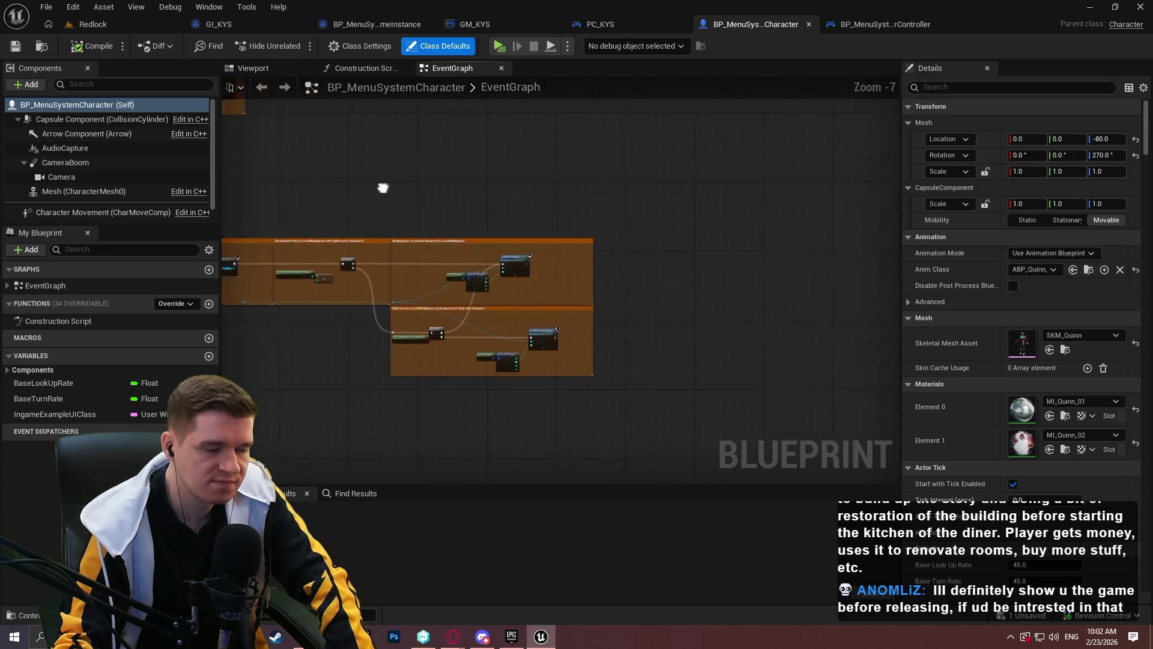
left_click_drag(381, 186, 641, 335)
left_click_drag(572, 155, 571, 377)
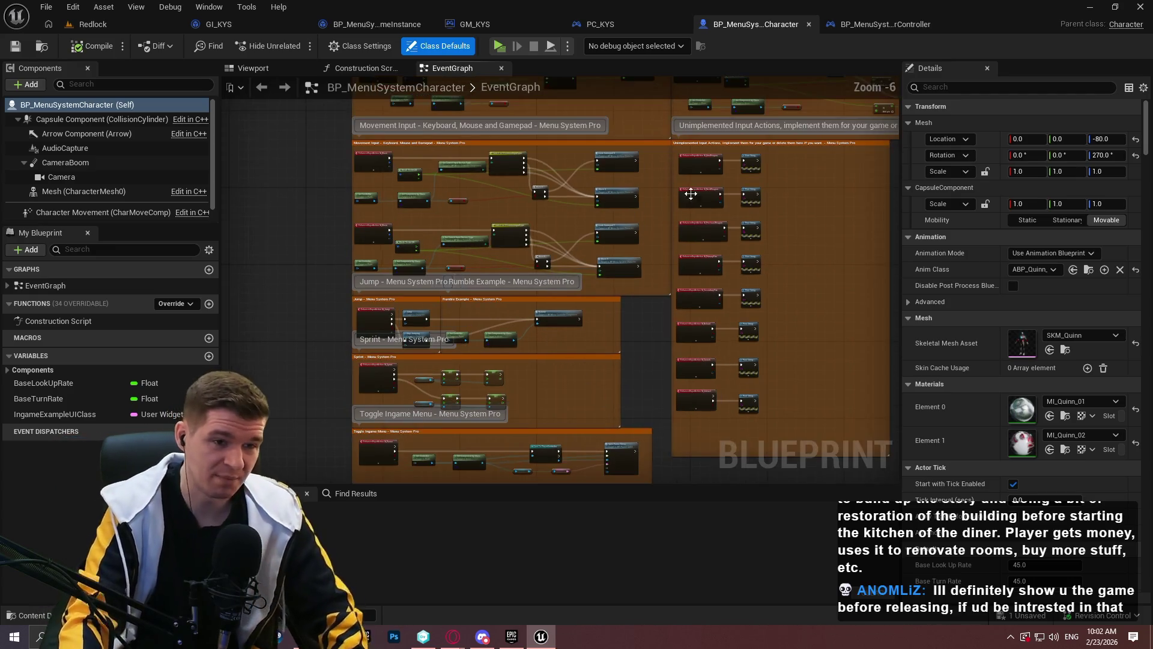
scroll(666, 204, "up", 5)
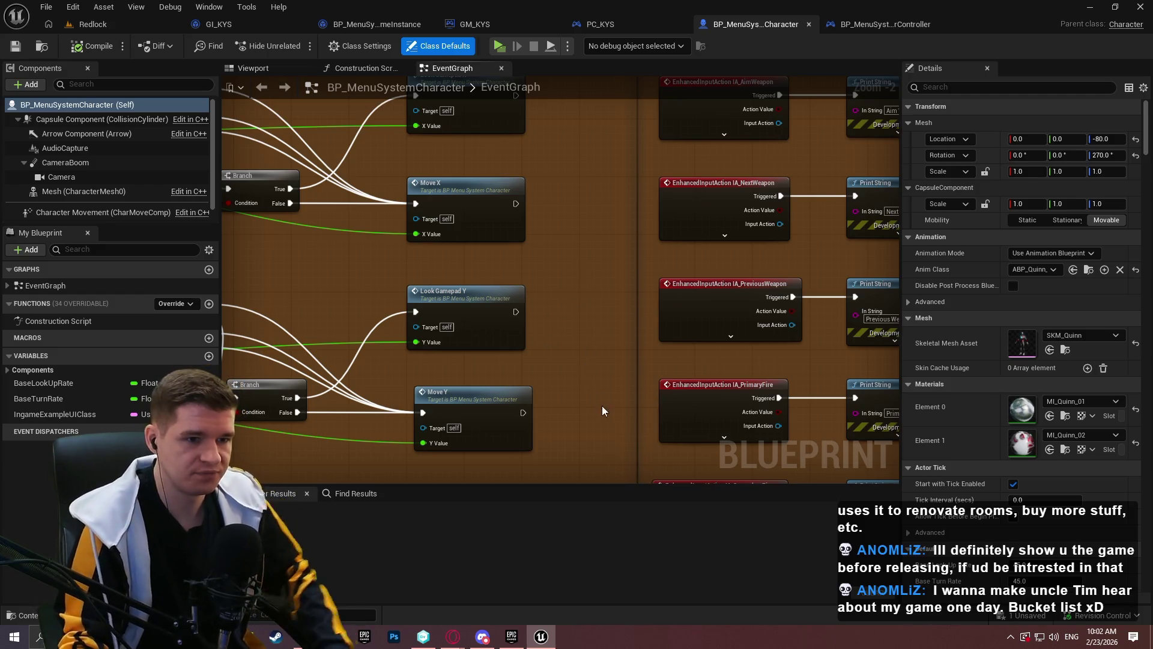
scroll(537, 244, "down", 1)
mouse_move(537, 244)
left_mouse_down()
mouse_move(807, 216)
mouse_move(785, 294)
mouse_move(273, 309)
left_mouse_up()
scroll(801, 234, "down", 2)
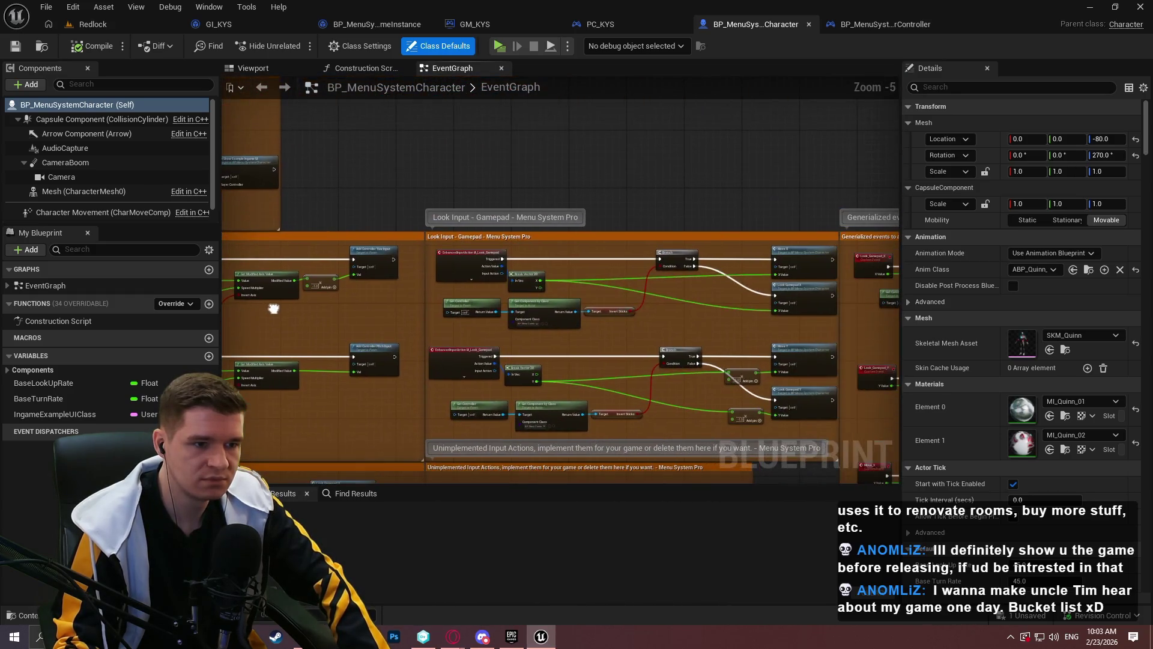
scroll(427, 242, "up", 2)
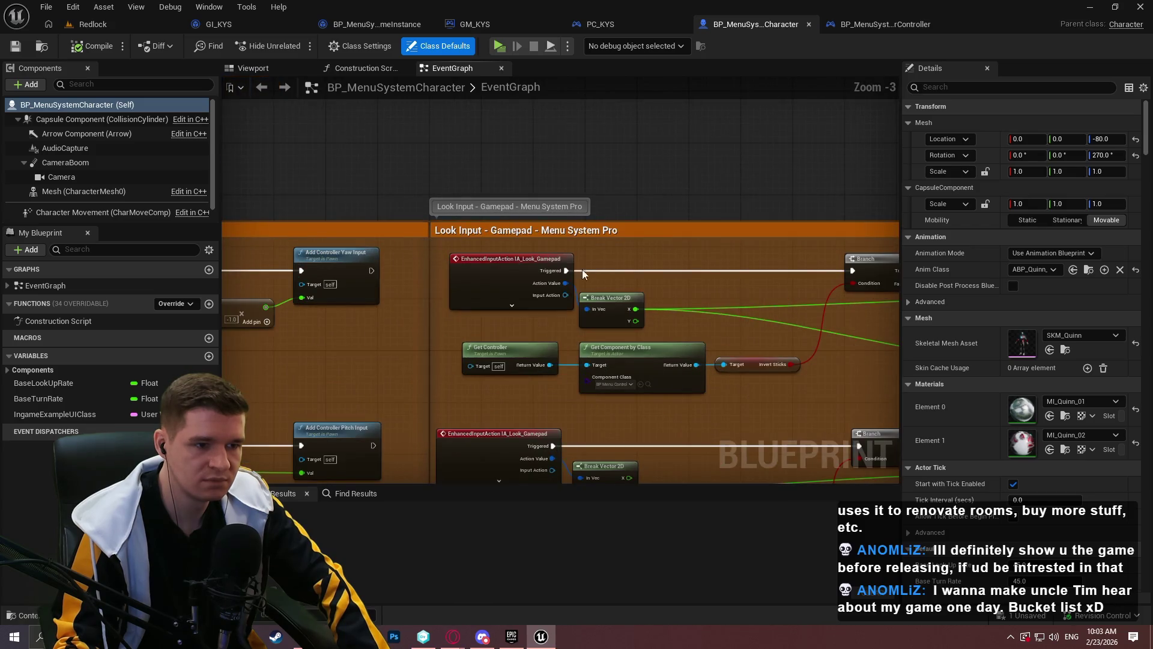
mouse_move(847, 330)
left_mouse_down()
mouse_move(814, 270)
mouse_move(1141, 252)
left_mouse_up()
scroll(505, 203, "down", 4)
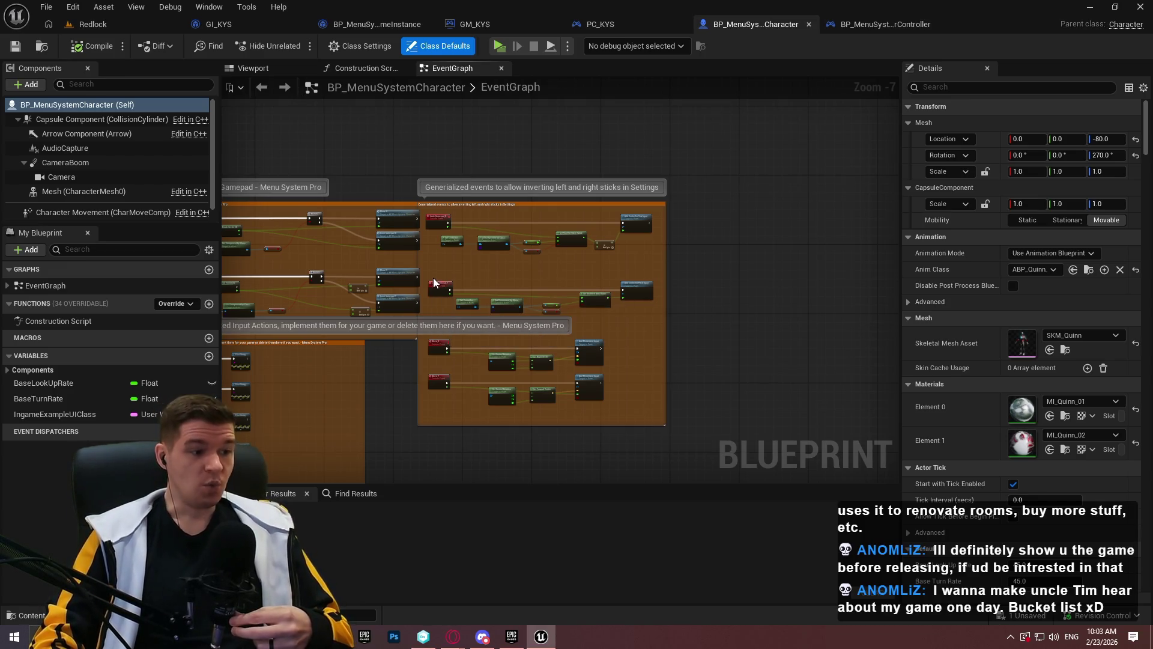
scroll(536, 206, "up", 3)
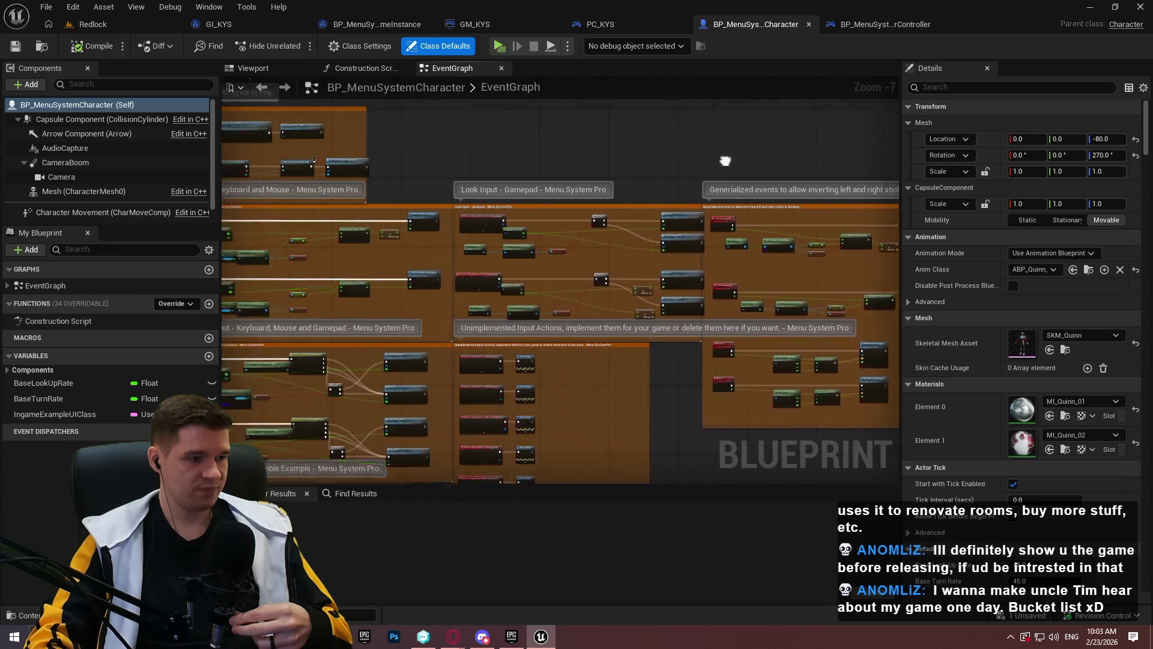
left_click_drag(364, 207, 858, 433)
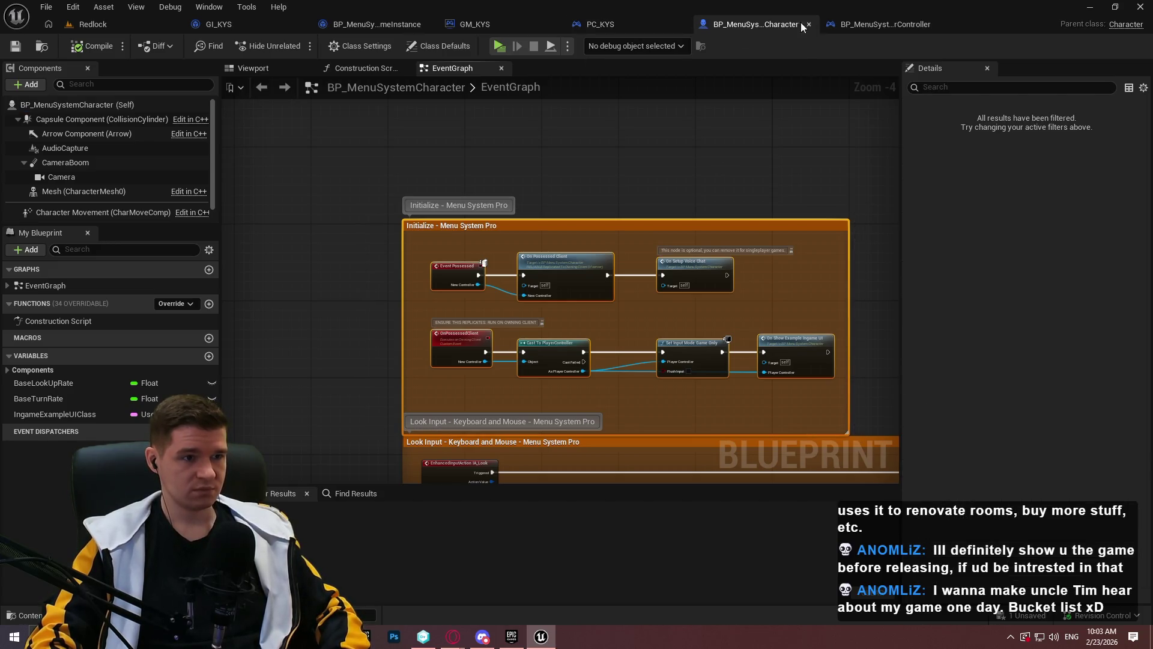
Browse to AdvancedLocomotionV4/Blueprints/CharacterLogic and open ALS_AnimMan_CharacterBP
left_click(93, 24)
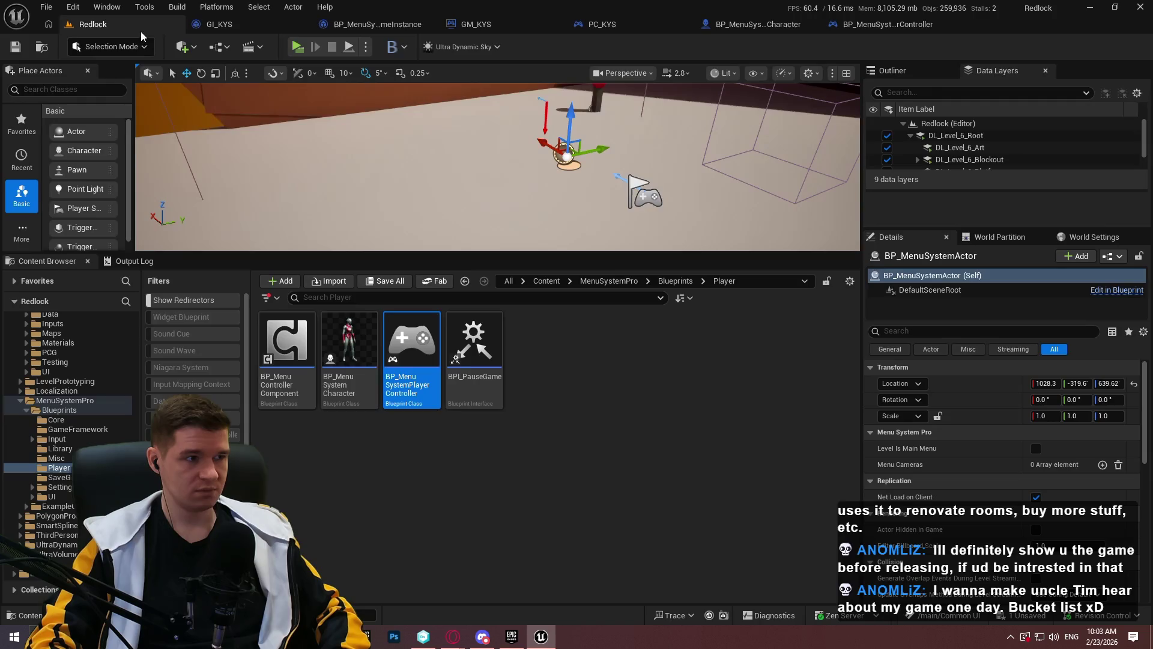
left_click(546, 281)
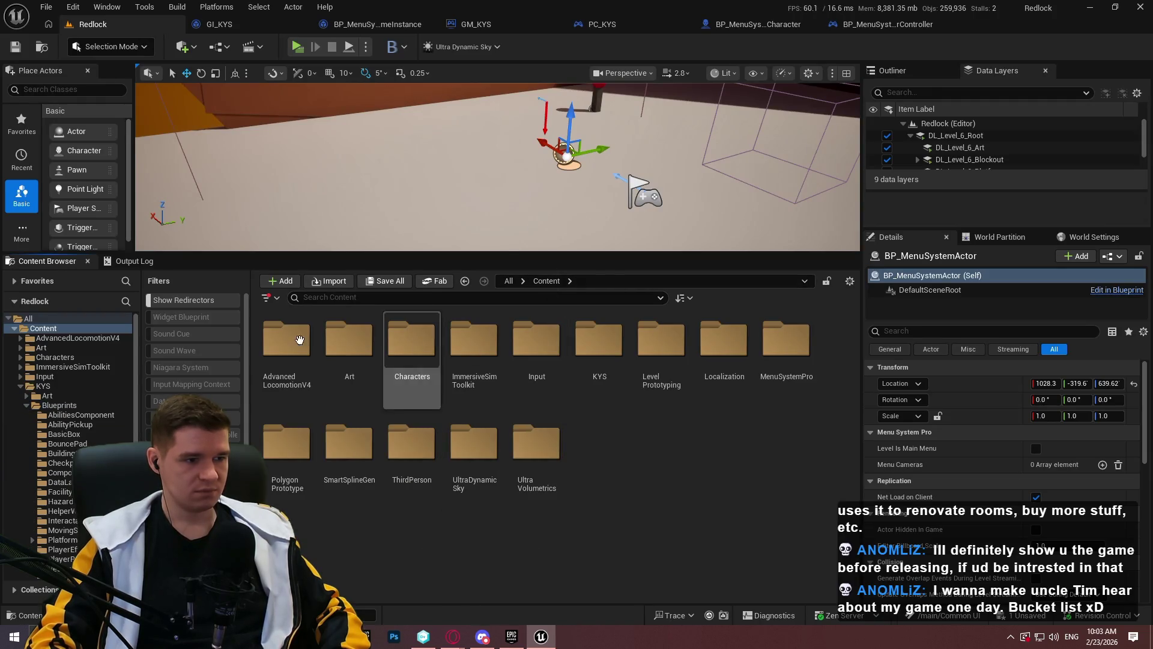
double_click(285, 340)
double_click(337, 364)
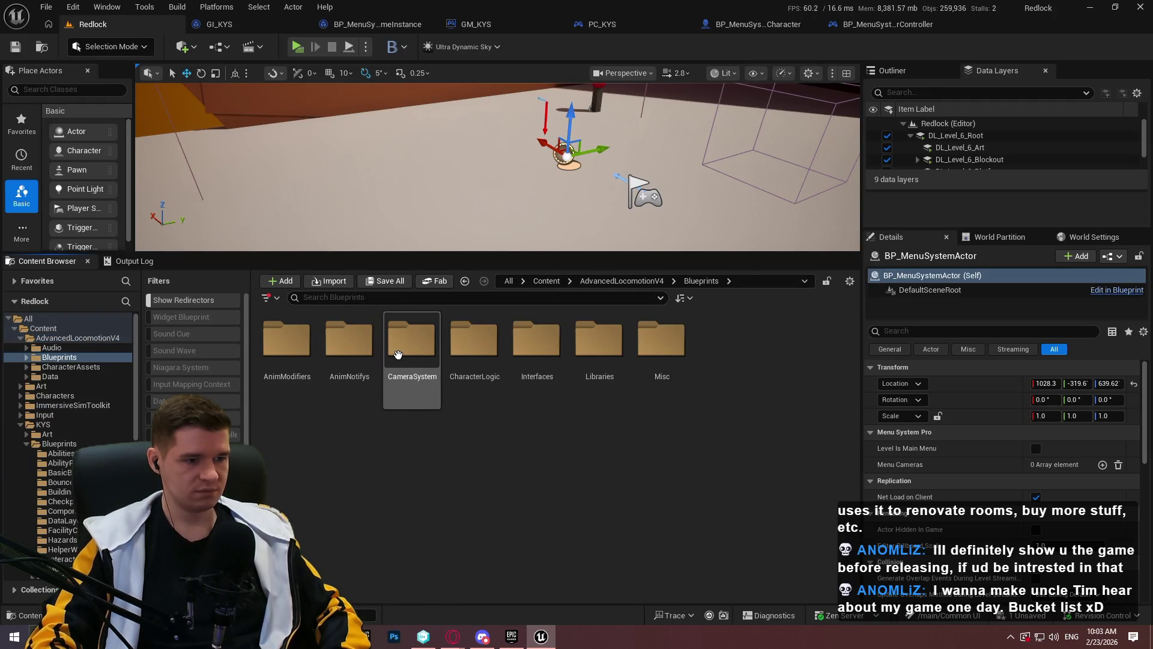
double_click(475, 358)
left_click(358, 400)
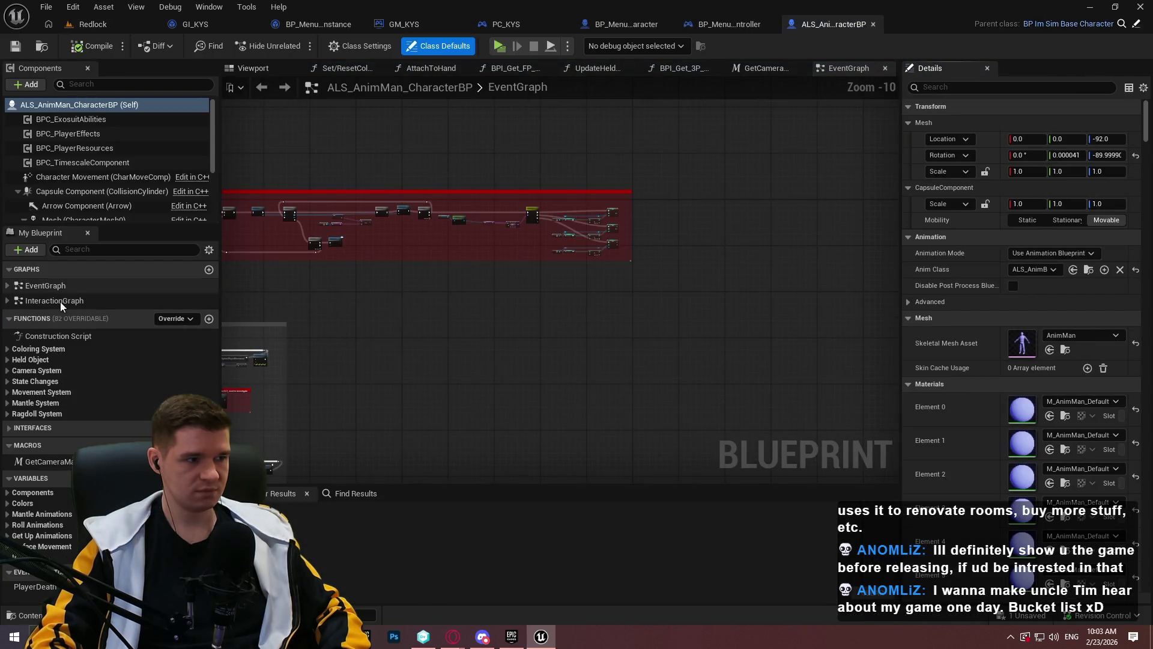
Look over ALS_AnimMan_CharacterBP's EventGraph
left_click(48, 292)
scroll(528, 303, "down", 2)
mouse_move(529, 302)
left_mouse_down()
mouse_move(470, 315)
mouse_move(579, 298)
mouse_move(551, 198)
left_mouse_up()
scroll(539, 328, "up", 8)
scroll(510, 342, "down", 5)
mouse_move(510, 342)
left_mouse_down()
mouse_move(529, 285)
mouse_move(518, 231)
left_mouse_up()
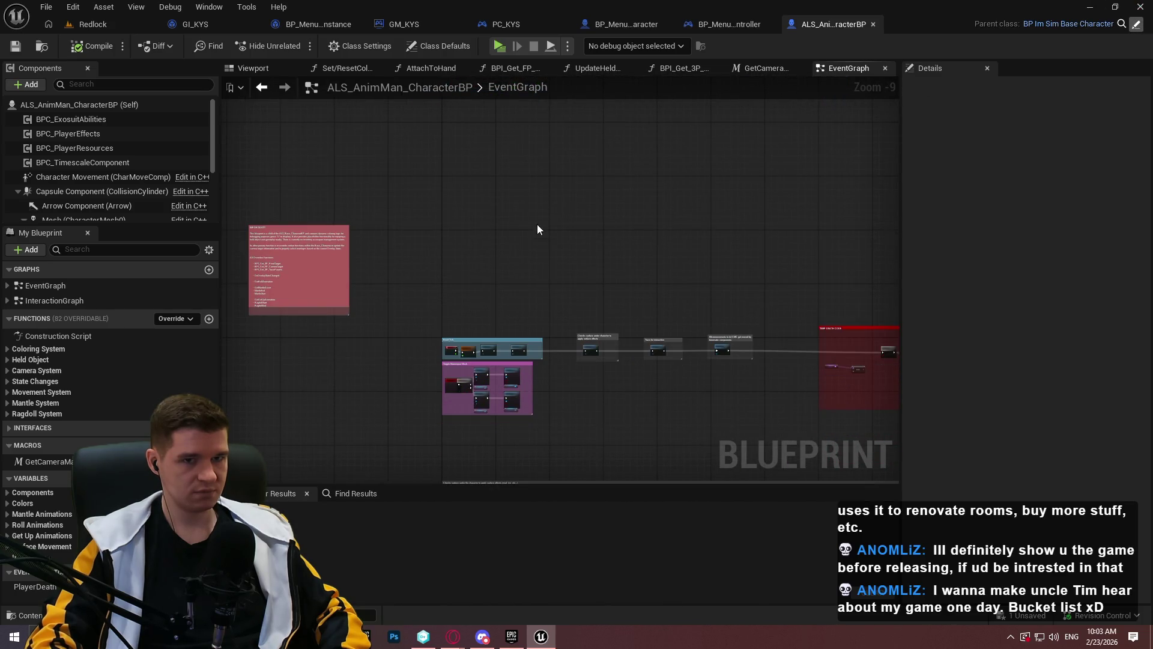
In parent BP_ImSimBaseCharacter's EventGraph, paste the copied Initialize nodes and confirm Fix Self Context
left_click(1069, 24)
double_click(37, 285)
scroll(603, 304, "down", 2)
scroll(745, 347, "up", 7)
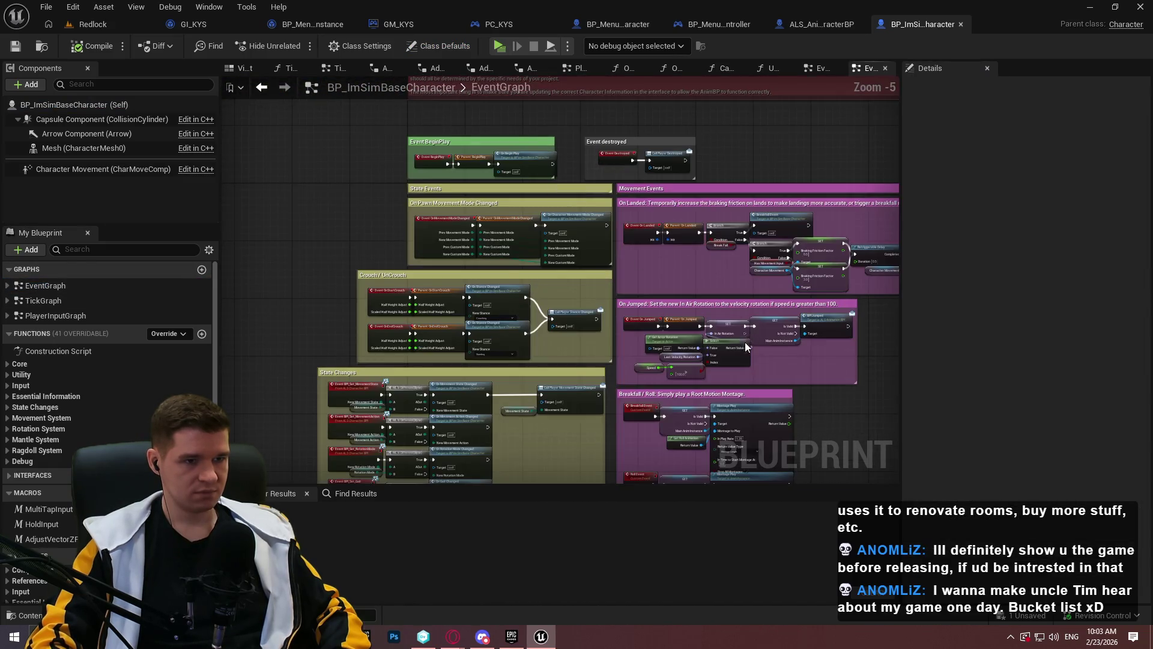
scroll(745, 346, "down", 5)
key("ctrl+a")
key("Delete")
key("ctrl+v")
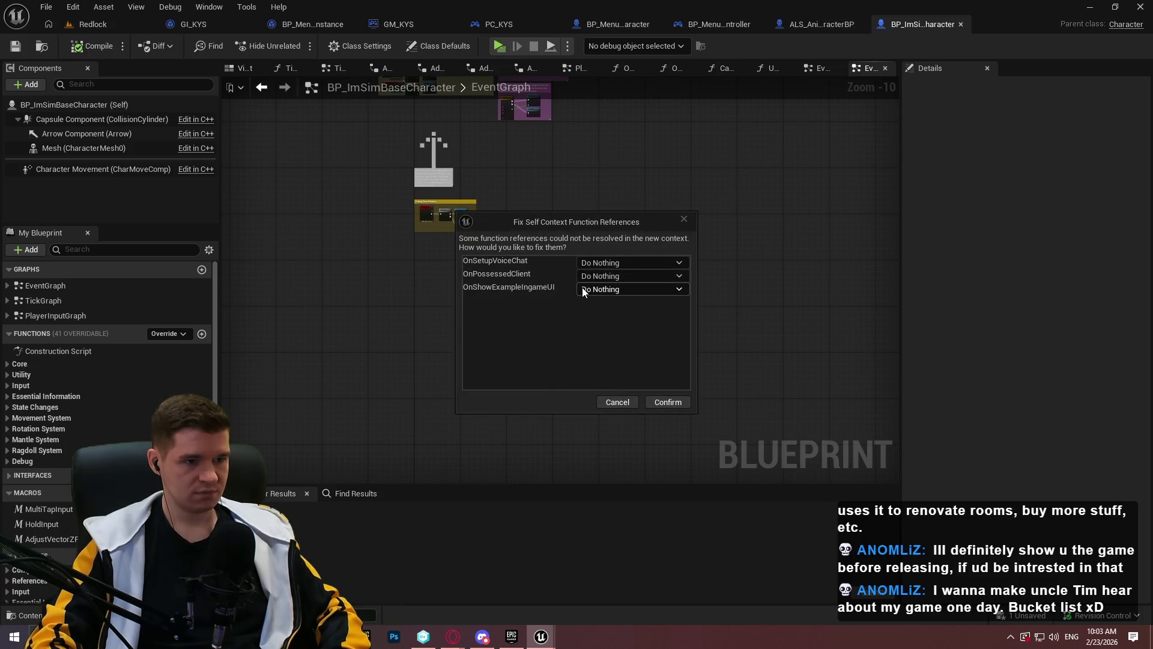
left_click(672, 405)
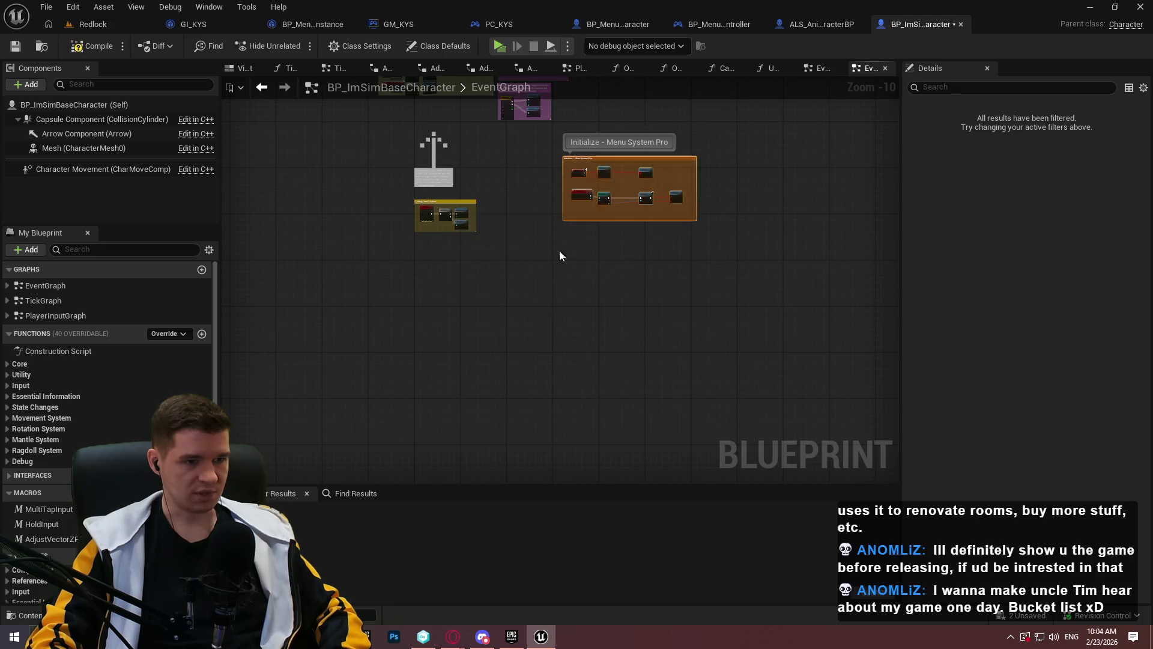
Delete the pasted On Setup Voice Chat node
scroll(570, 128, "up", 9)
left_click(587, 323)
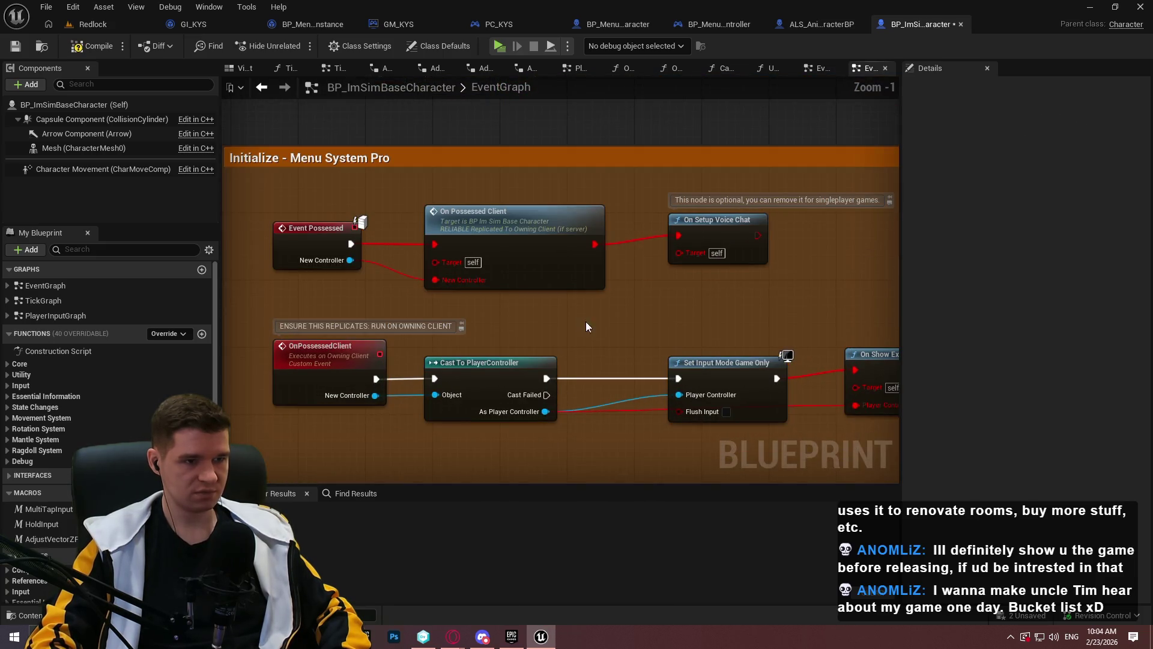
mouse_move(702, 318)
left_mouse_down()
mouse_move(639, 289)
mouse_move(588, 289)
mouse_move(638, 268)
left_mouse_up()
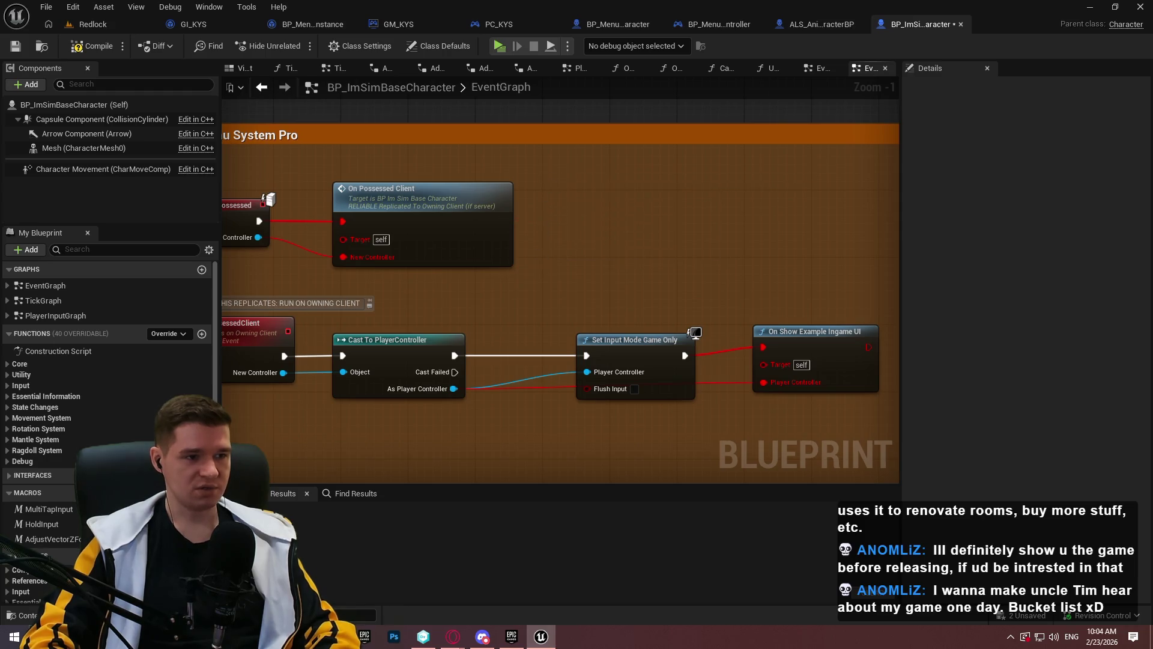
key("Delete")
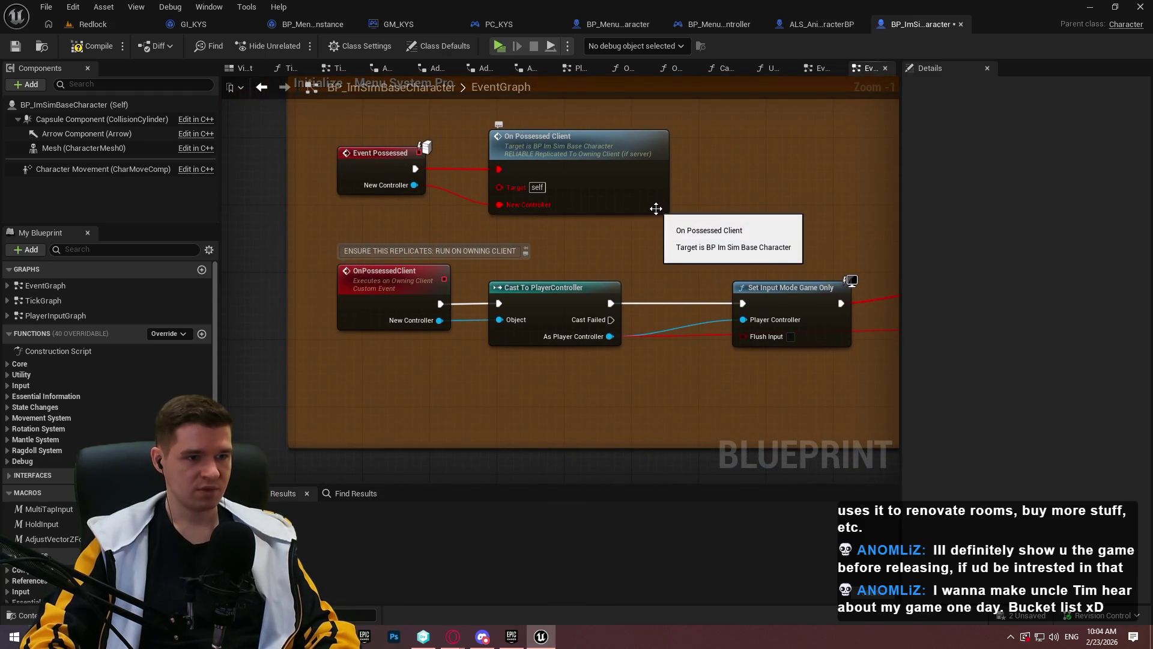
left_click_drag(743, 120, 465, 222)
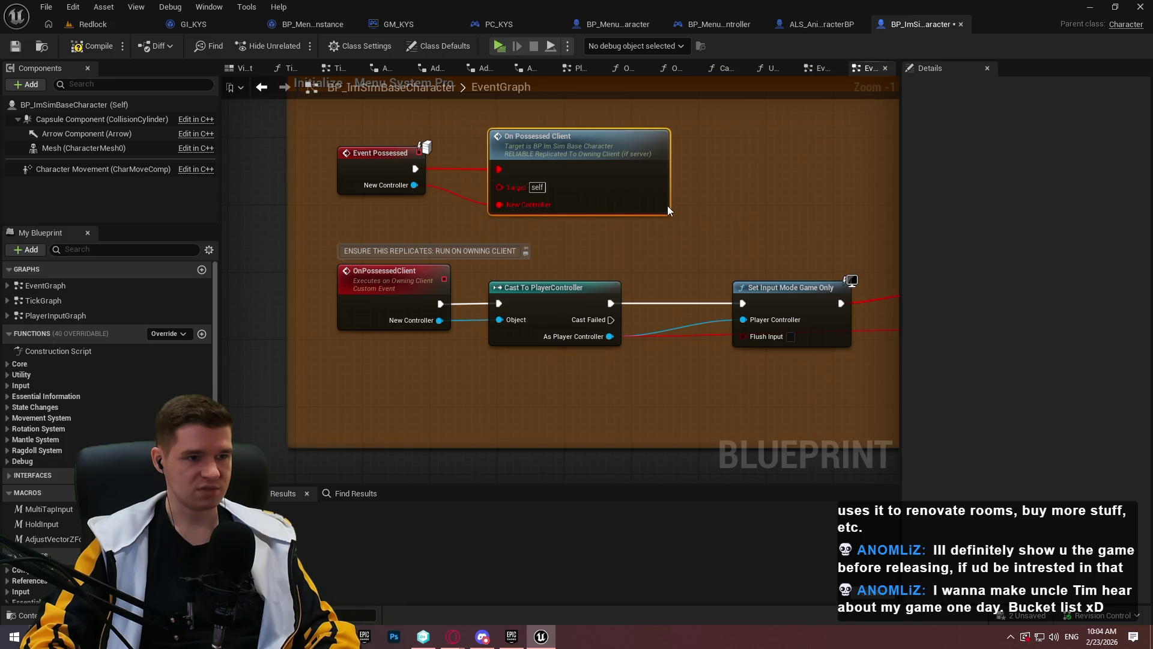
left_click(677, 211)
left_click_drag(676, 212, 516, 201)
left_click_drag(674, 379, 872, 352)
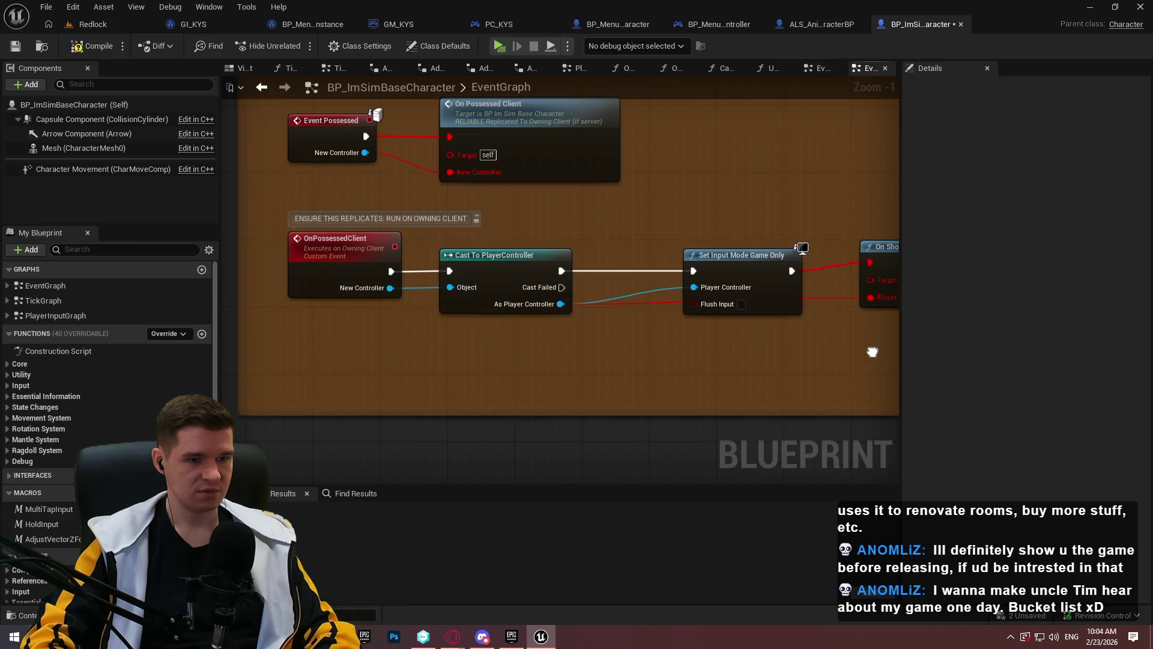
Remove the client RPC, Cast and On Show Example Ingame UI nodes; place Set Input Mode beside Event Possessed
mouse_move(872, 352)
left_mouse_down()
mouse_move(836, 361)
mouse_move(687, 265)
mouse_move(659, 202)
mouse_move(671, 257)
mouse_move(673, 249)
left_mouse_up()
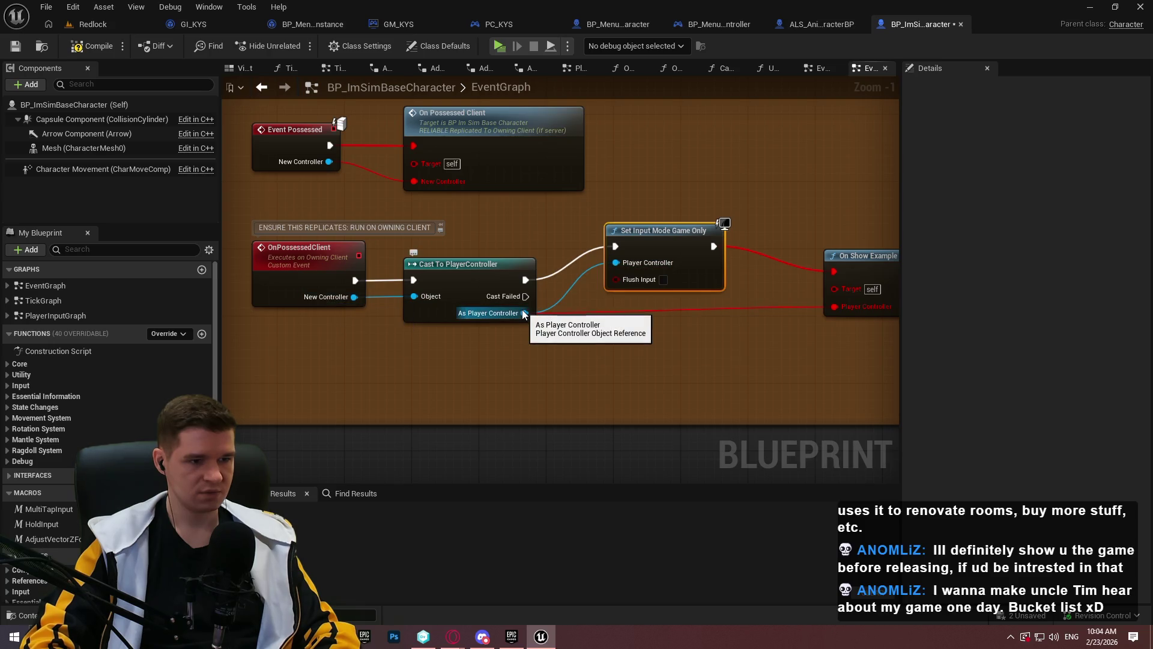
left_click_drag(853, 338, 840, 235)
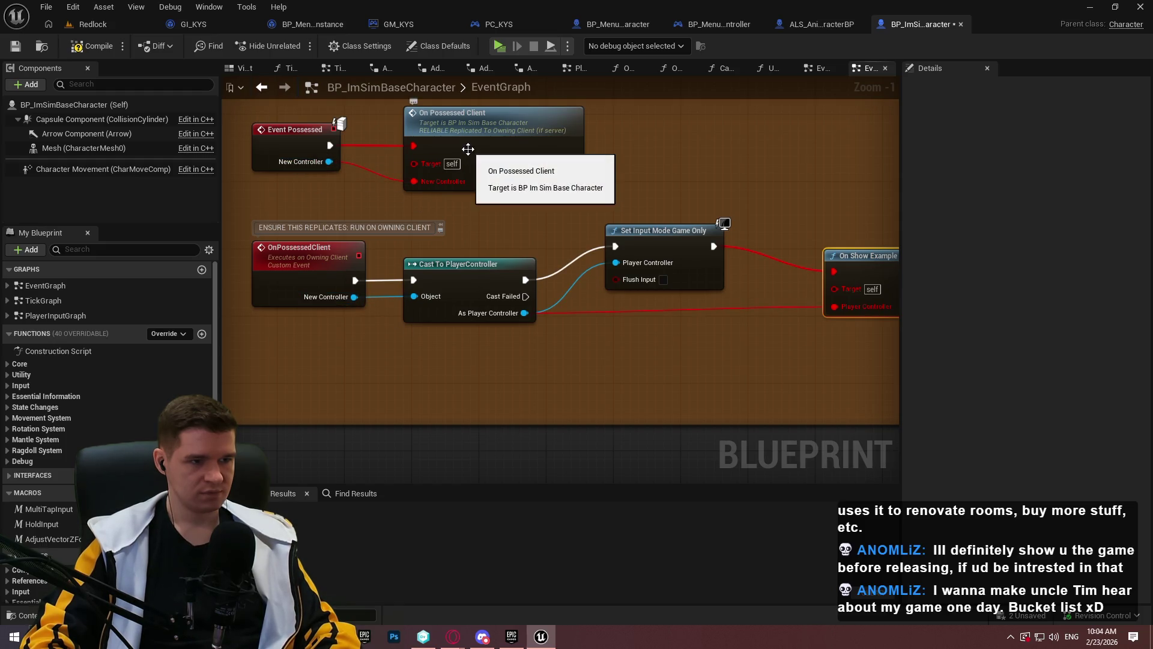
mouse_move(508, 367)
left_mouse_down()
mouse_move(315, 210)
mouse_move(299, 179)
left_mouse_up()
key("Delete")
left_click(865, 256)
key("Delete")
left_click_drag(690, 244, 479, 143)
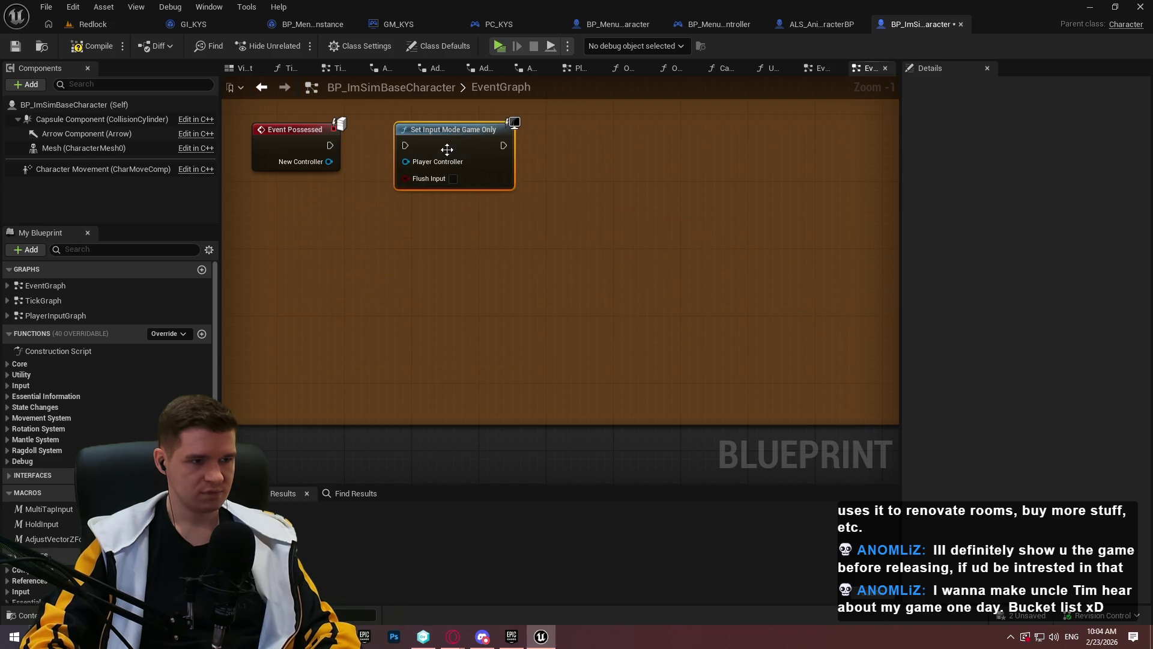
Compile BP_ImSimBaseCharacter successfully with the trimmed Initialize group
left_click_drag(397, 161, 327, 163)
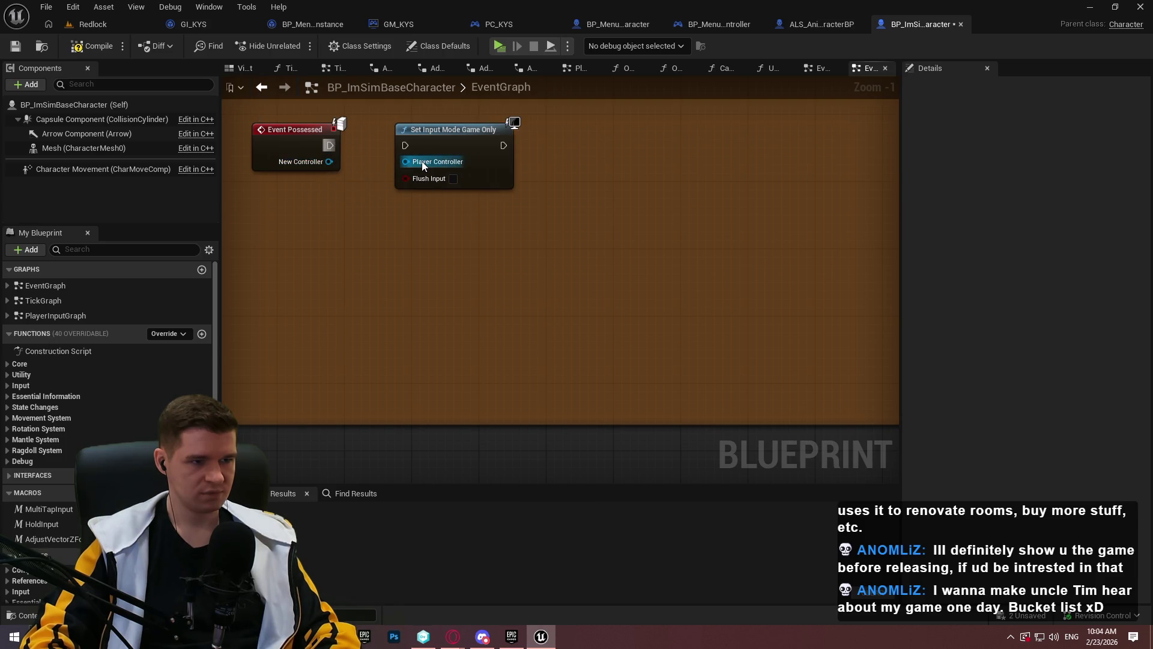
mouse_move(304, 196)
left_mouse_down()
mouse_move(319, 226)
mouse_move(464, 330)
left_mouse_up()
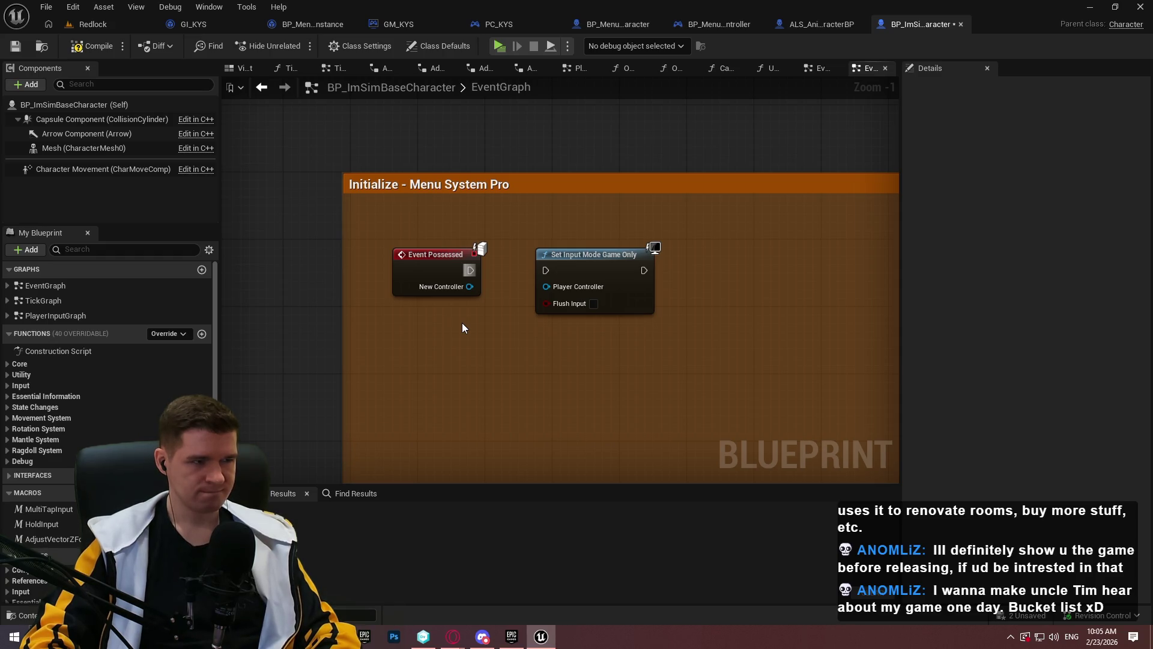
left_click(98, 46)
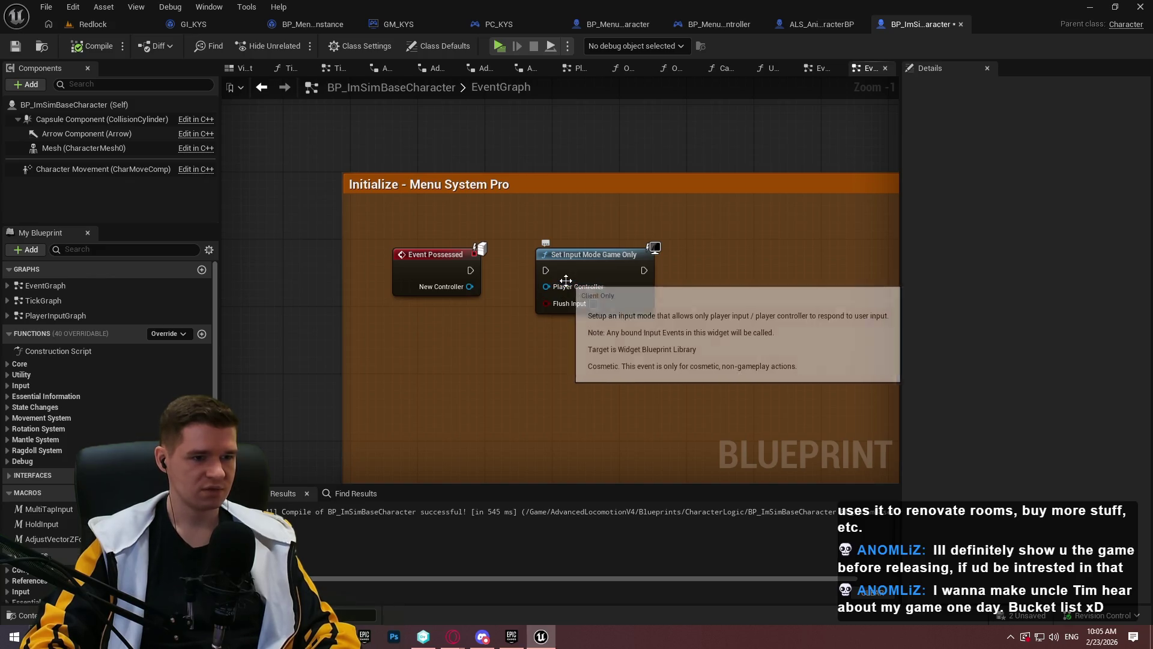
left_click_drag(470, 287, 513, 348)
Add Cast To PlayerController from New Controller, wire it into Set Input Mode Game Only, then Play
type("cast player")
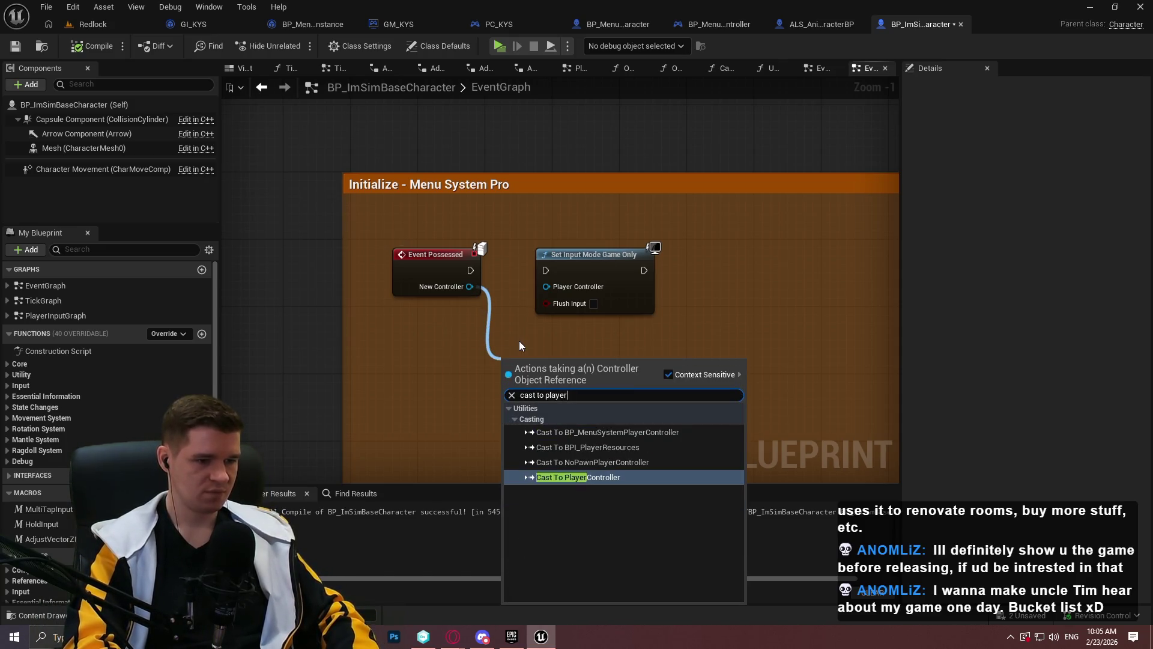
key("Return")
scroll(520, 345, "up", 1)
mouse_move(612, 421)
left_mouse_down()
mouse_move(542, 276)
mouse_move(631, 387)
mouse_move(618, 372)
left_mouse_up()
mouse_move(609, 259)
left_mouse_down()
mouse_move(715, 402)
mouse_move(718, 384)
left_mouse_up()
left_click_drag(614, 383, 664, 383)
left_click(541, 365, "ctrl")
left_click_drag(541, 364, 538, 257)
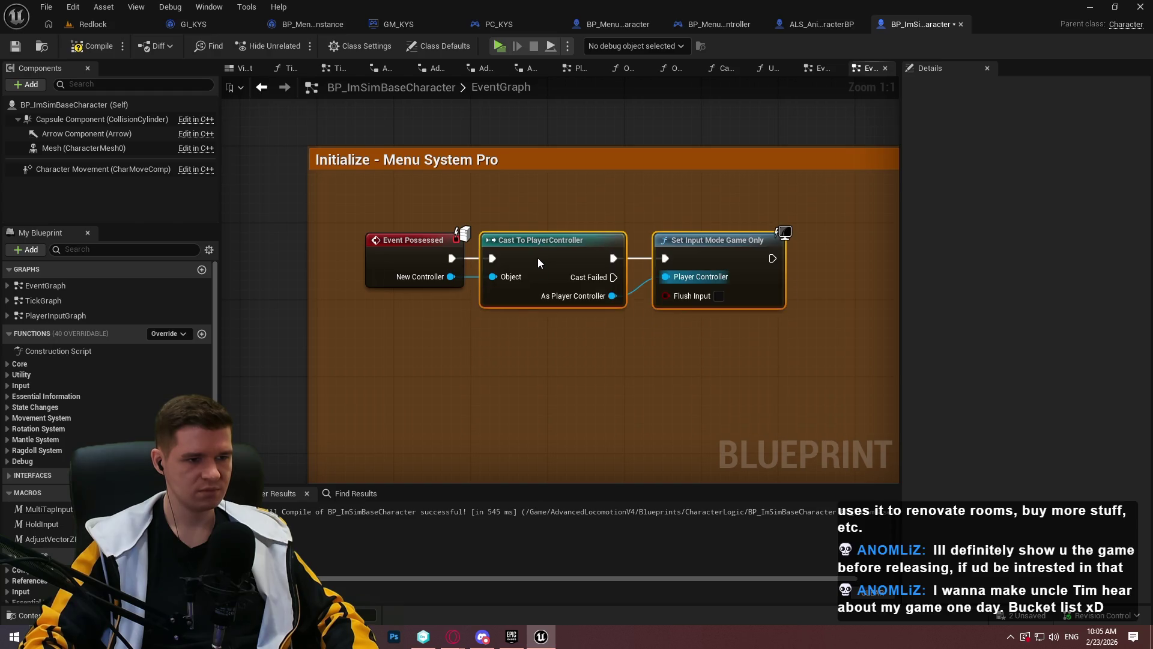
left_click(589, 336)
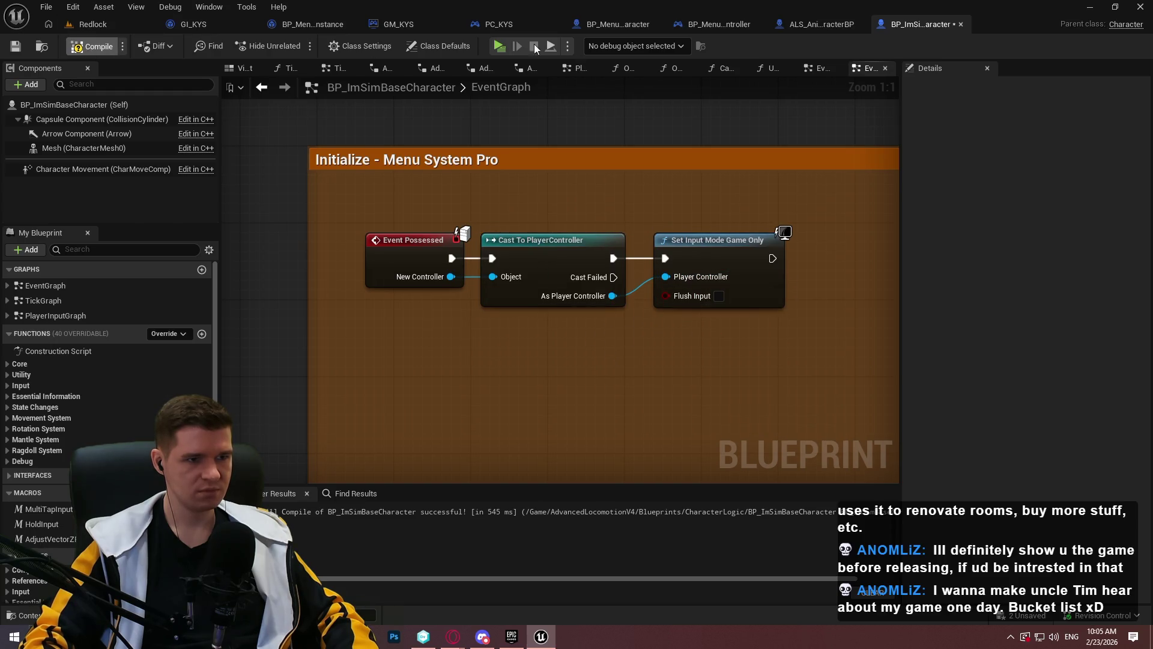
left_click(506, 46)
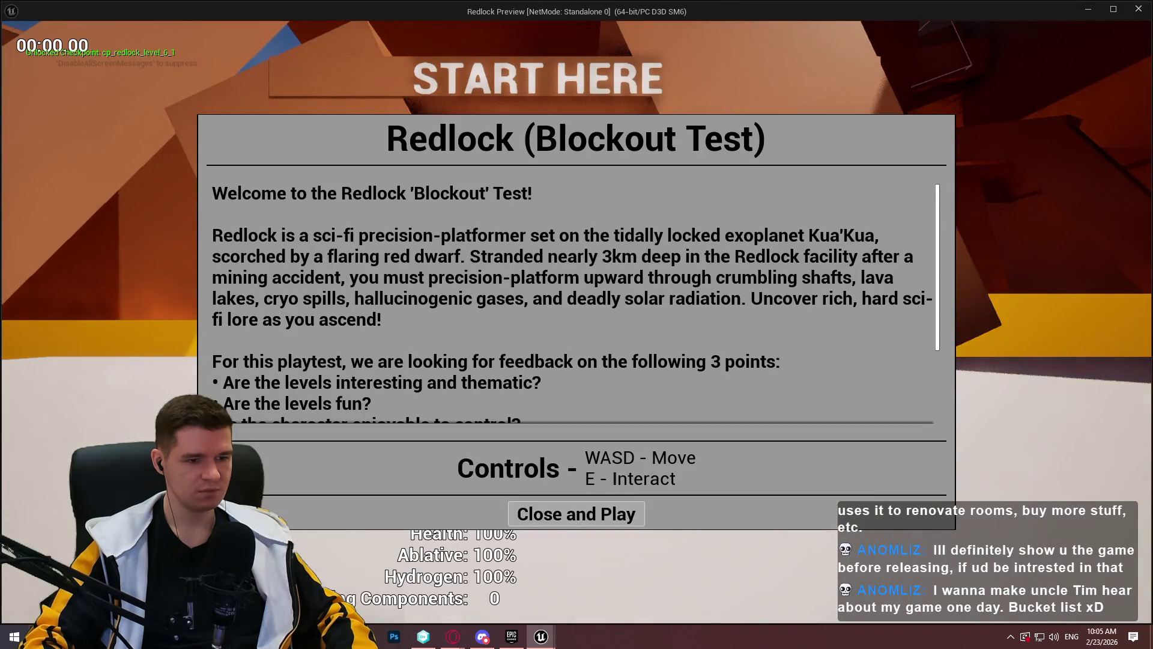
Start playing, open the Game Paused menu with Escape, then return to the blueprint graph
key("Return")
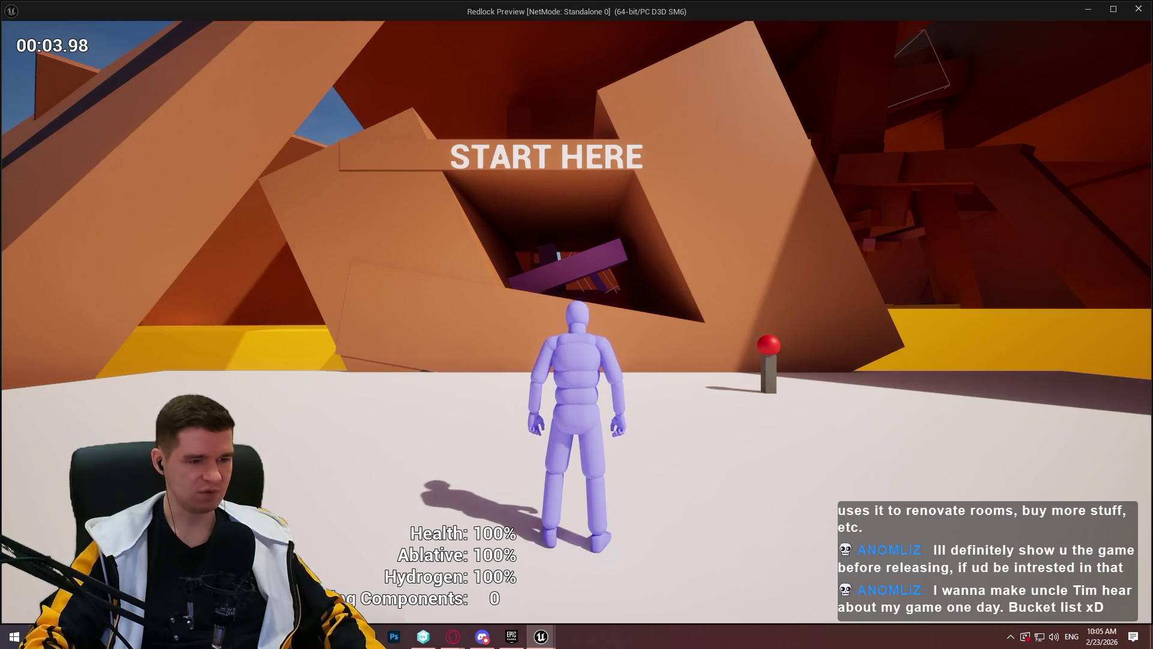
key("Escape")
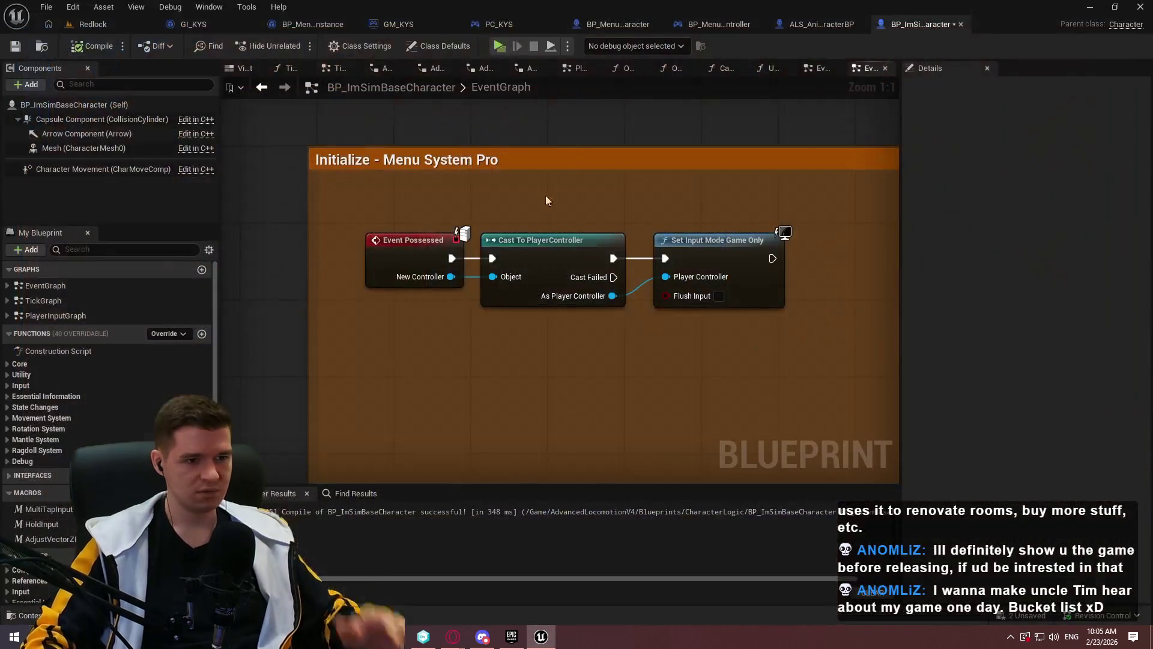
scroll(708, 369, "down", 1)
left_click_drag(708, 369, 465, 181)
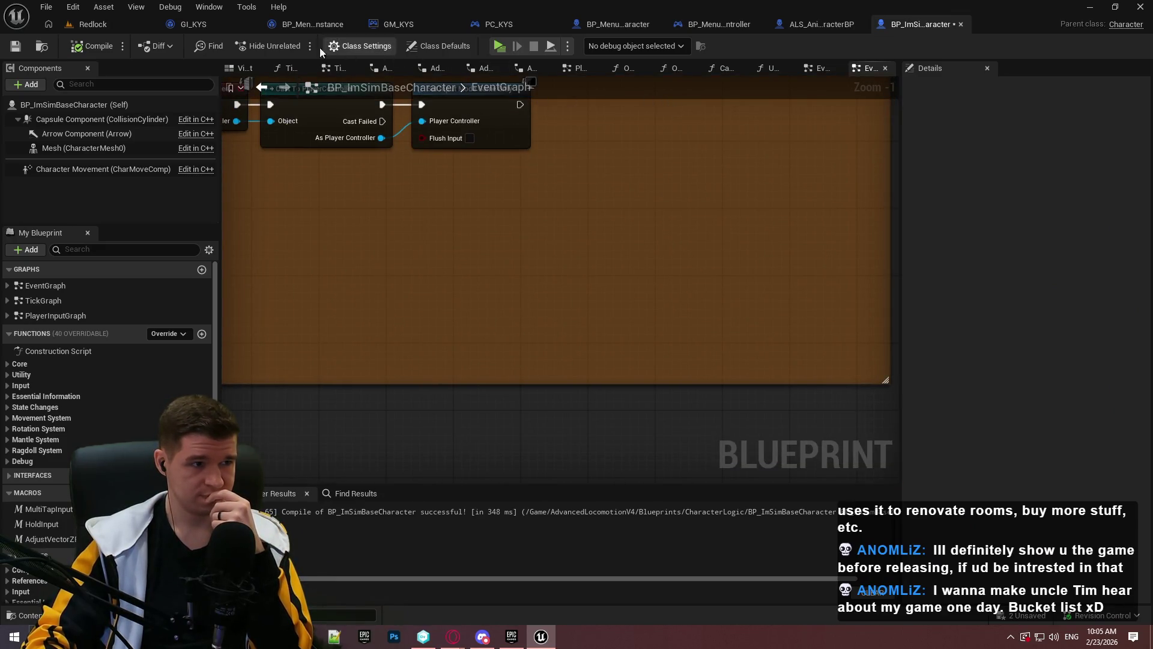
Switch to the Menu System Pro Google Doc and scroll to step 6 of Common Issues
mouse_move(448, 639)
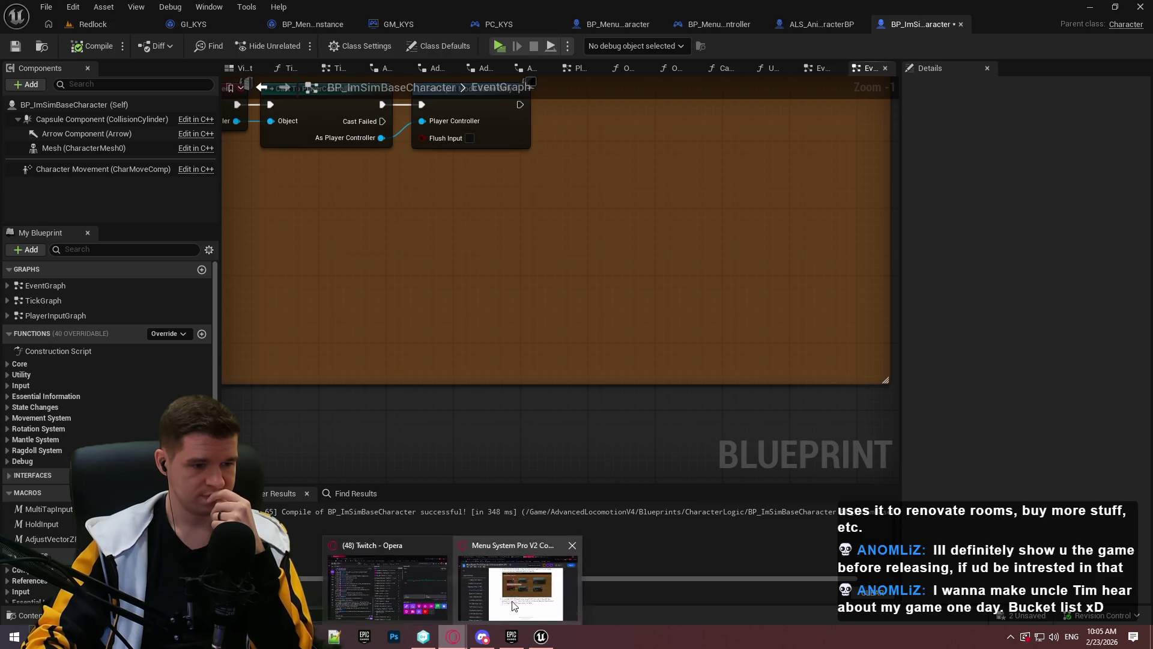
left_click(526, 580)
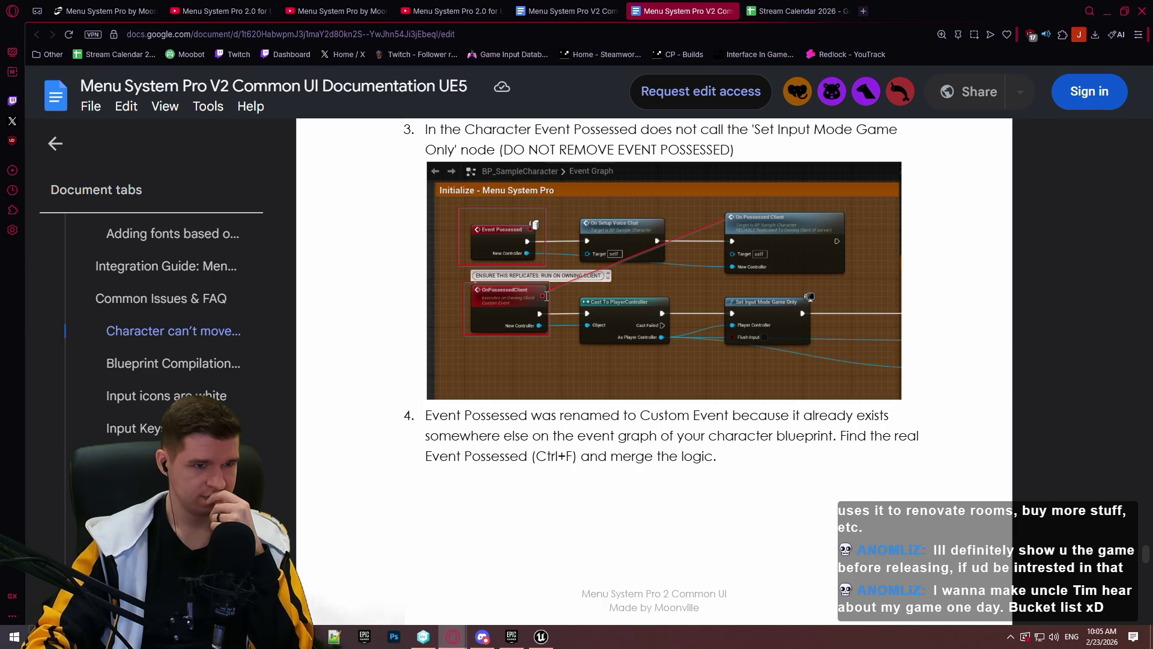
scroll(547, 296, "down", 4)
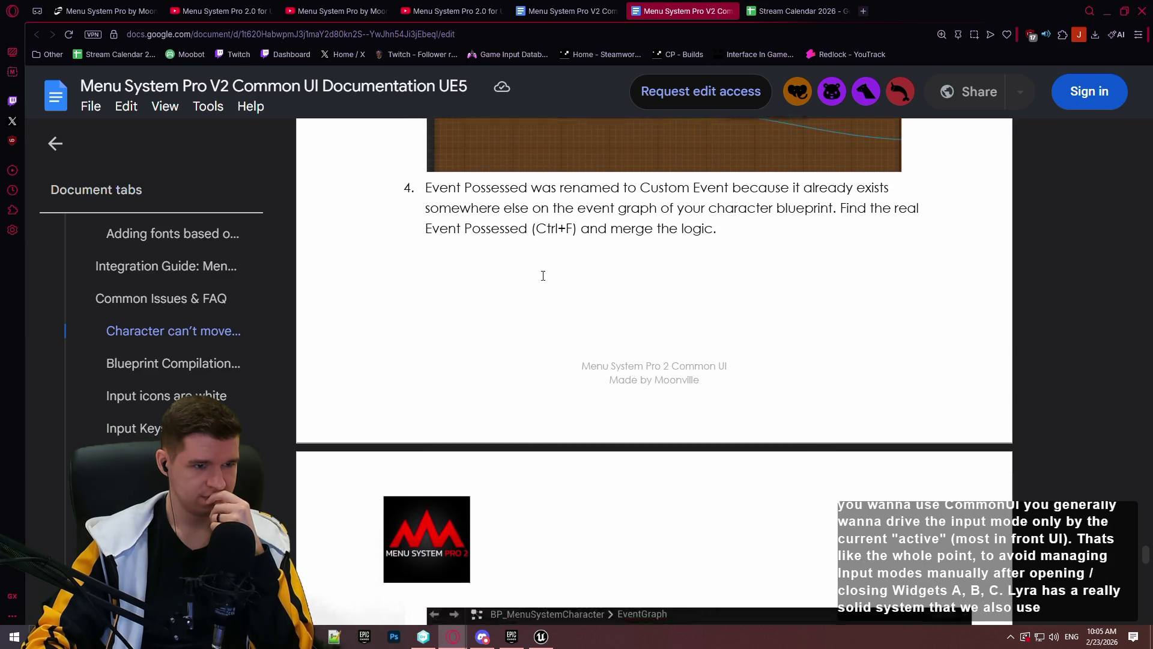
scroll(542, 267, "up", 3)
scroll(546, 262, "down", 10)
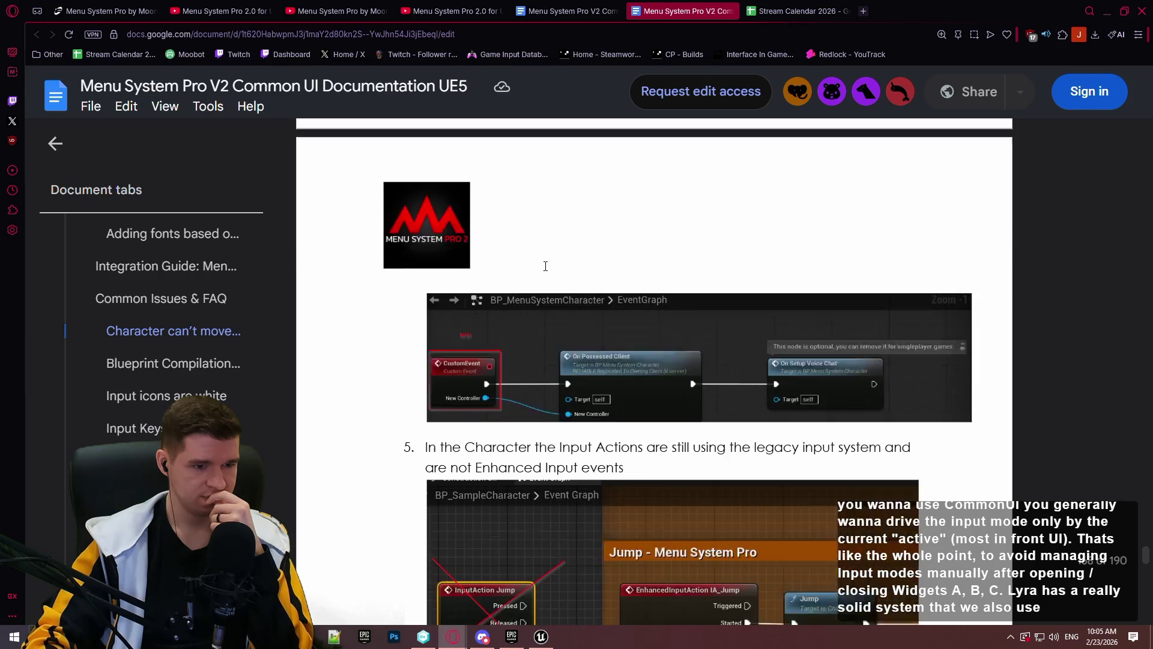
scroll(546, 261, "up", 2)
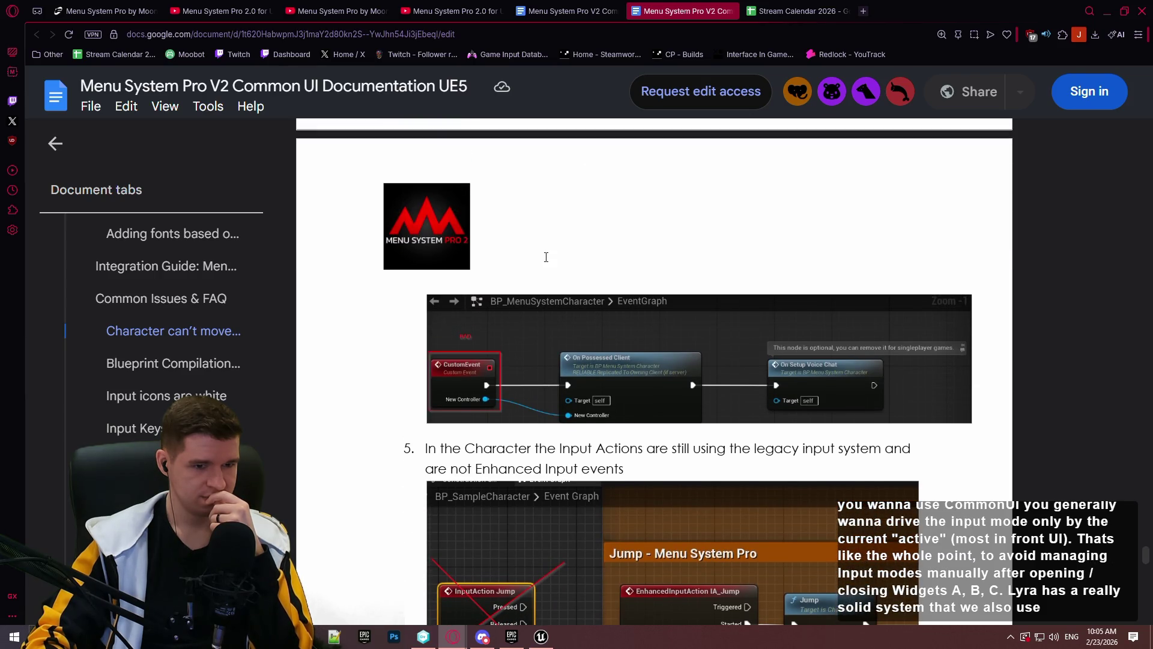
scroll(546, 246, "down", 3)
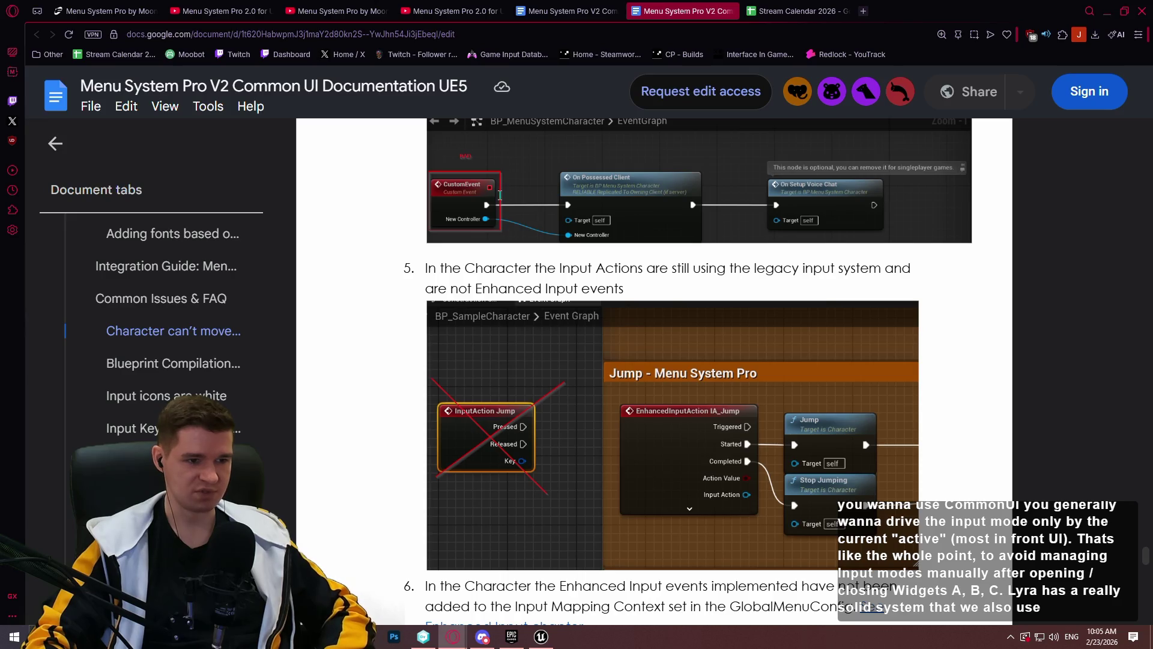
scroll(687, 322, "down", 3)
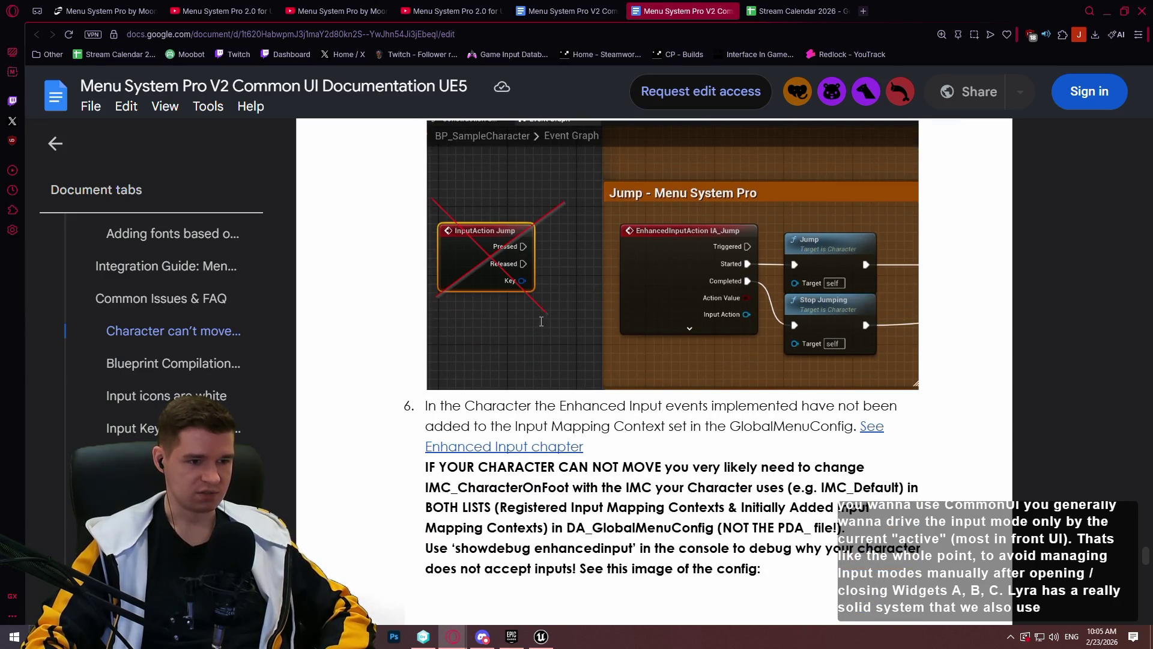
scroll(534, 311, "down", 2)
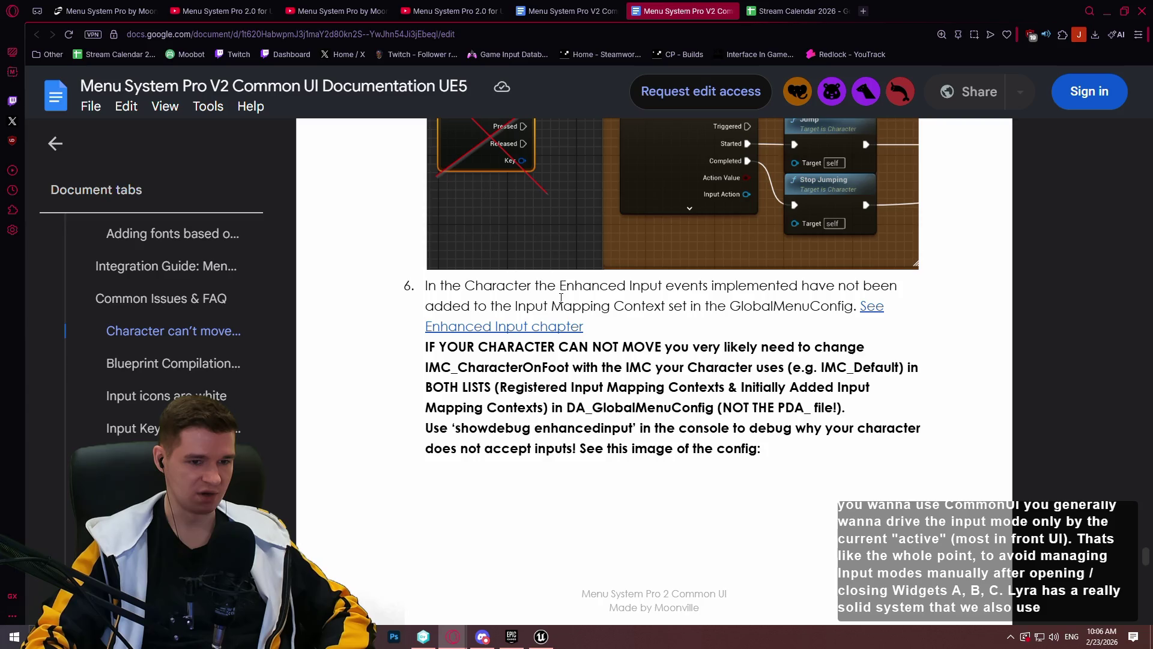
scroll(553, 282, "up", 1)
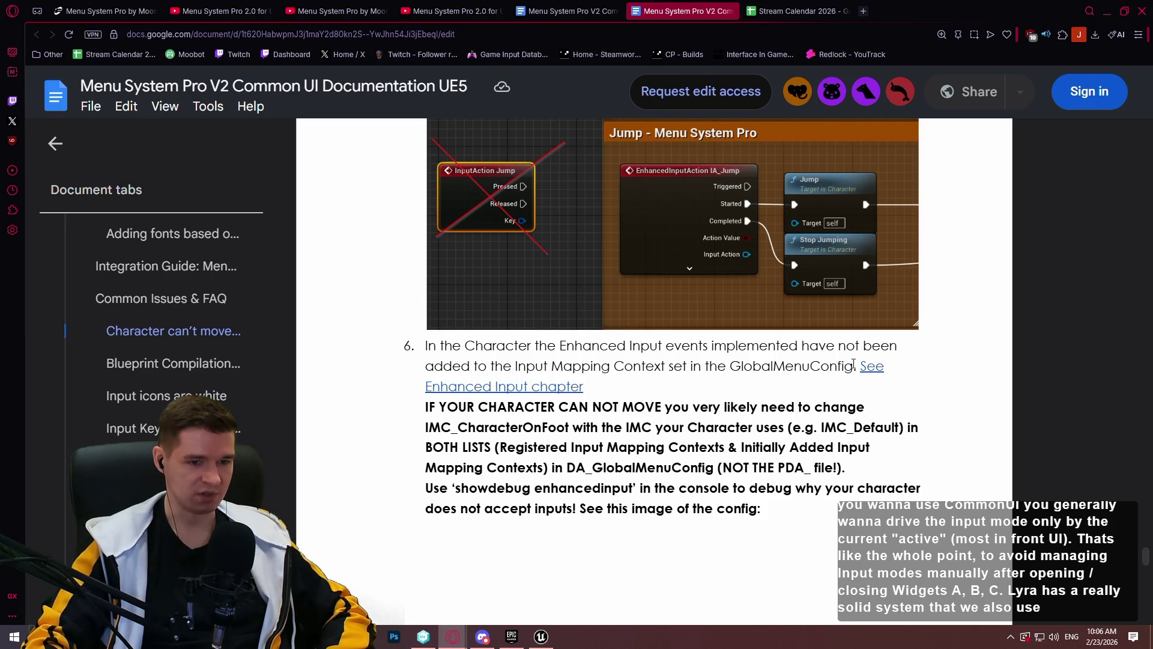
Select GlobalMenuConfig in step 6 and search the document for it, finding 16 matches
left_click_drag(785, 361, 735, 366)
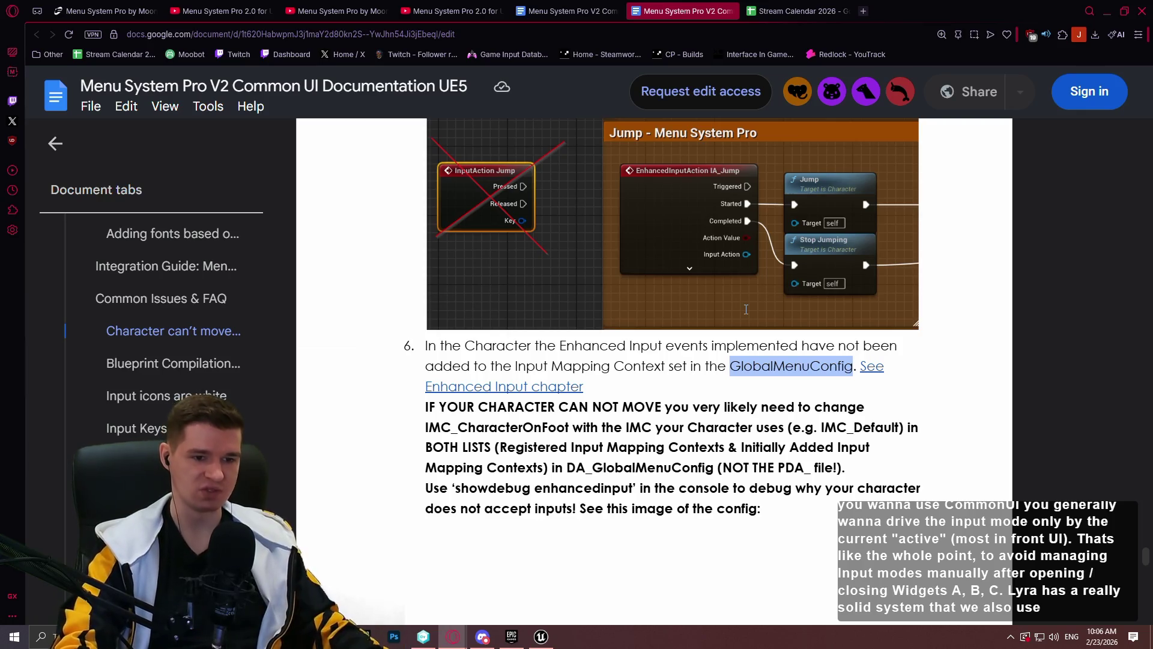
left_click(830, 336)
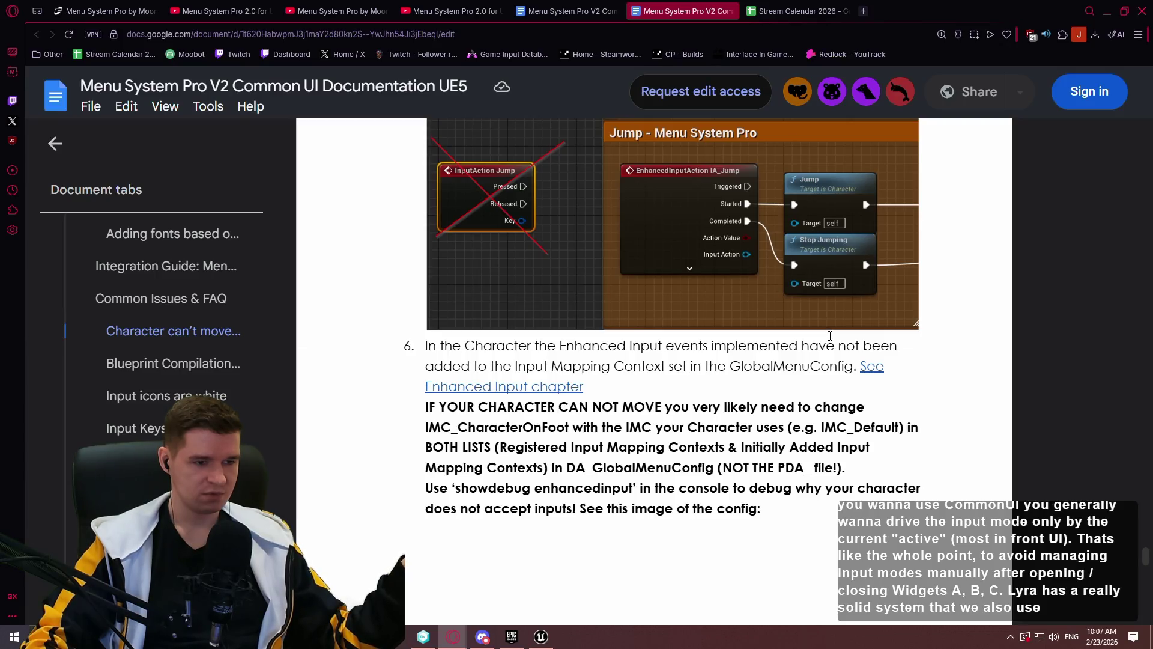
left_click_drag(844, 365, 731, 366)
key("ctrl+c")
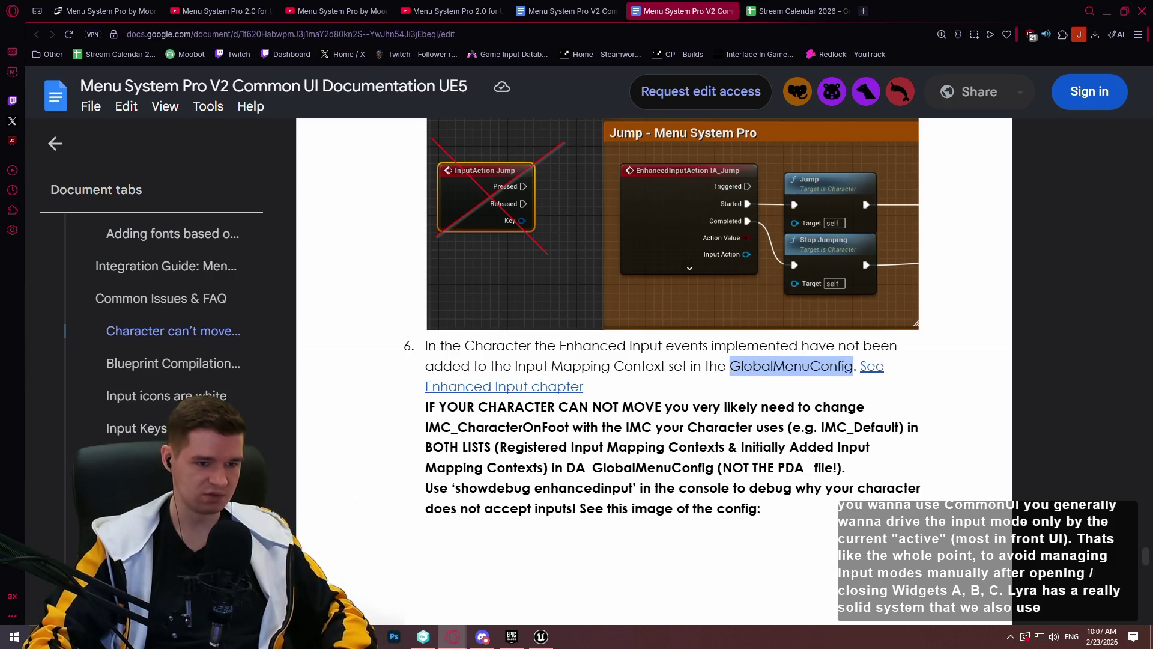
key("ctrl+f")
key("ctrl+v")
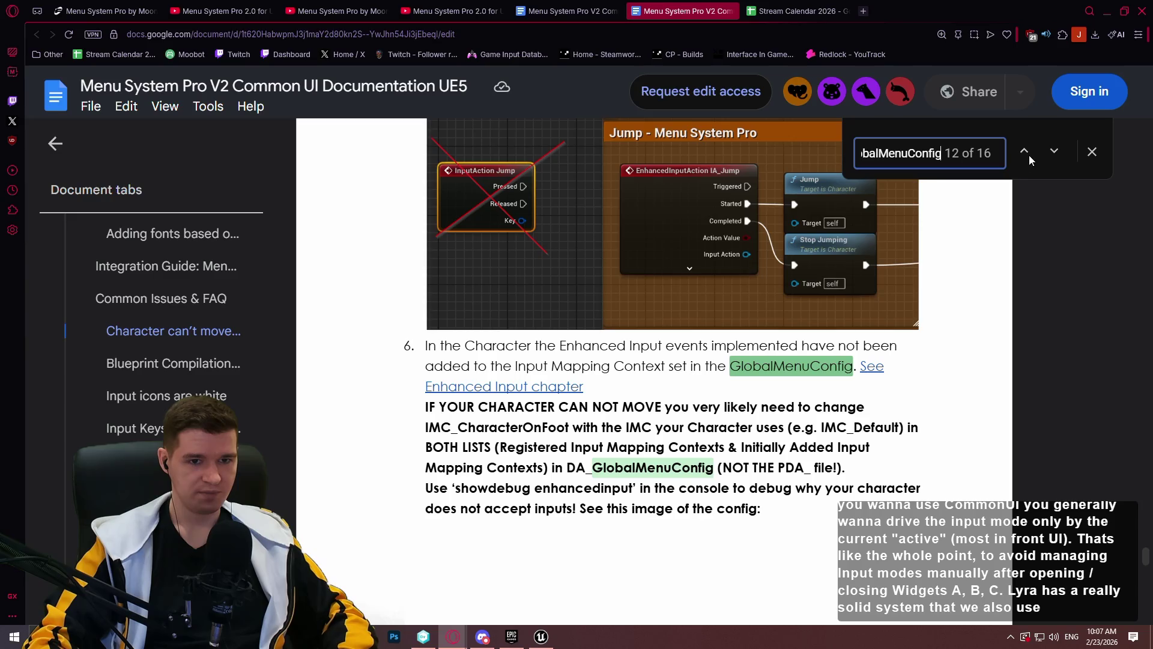
Step through GlobalMenuConfig matches to the Change Colors DA_GlobalMenuConfig entry, then return to Unreal
left_click(1051, 152)
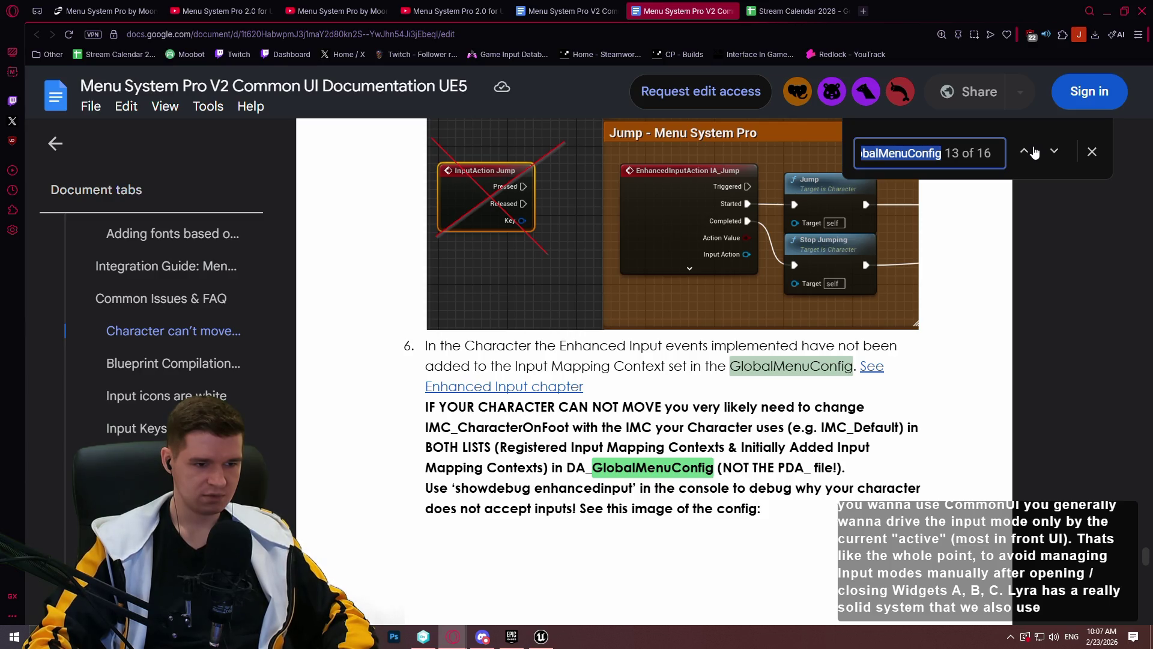
left_click(1054, 152)
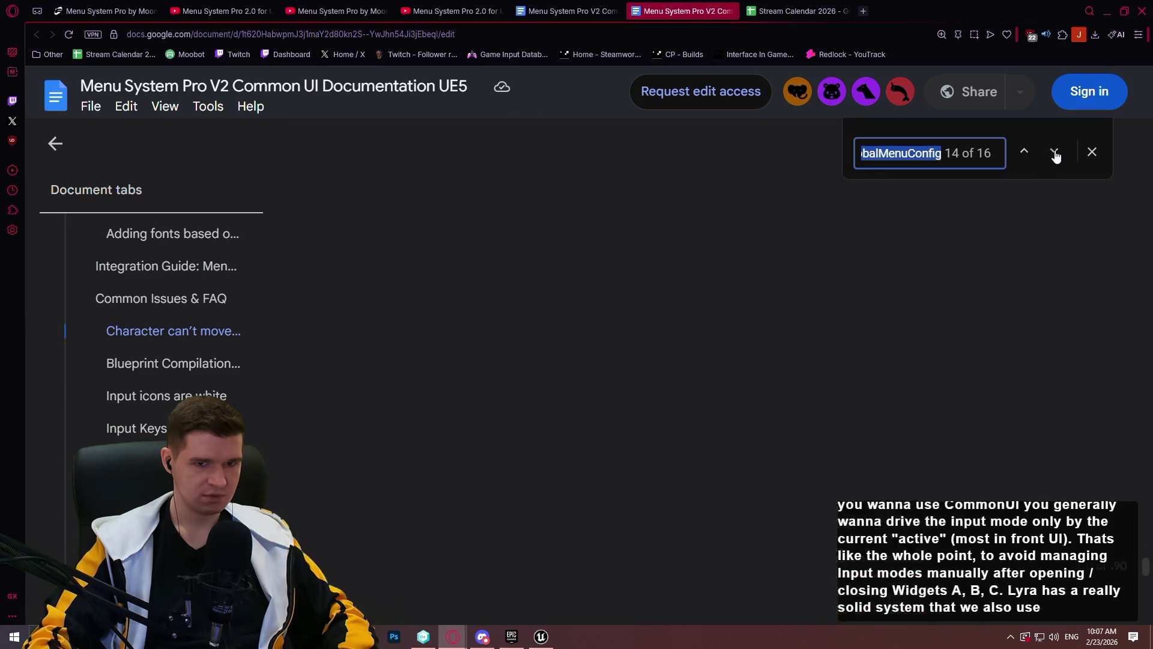
left_click(1055, 152)
left_click(1054, 152)
left_click(1055, 152)
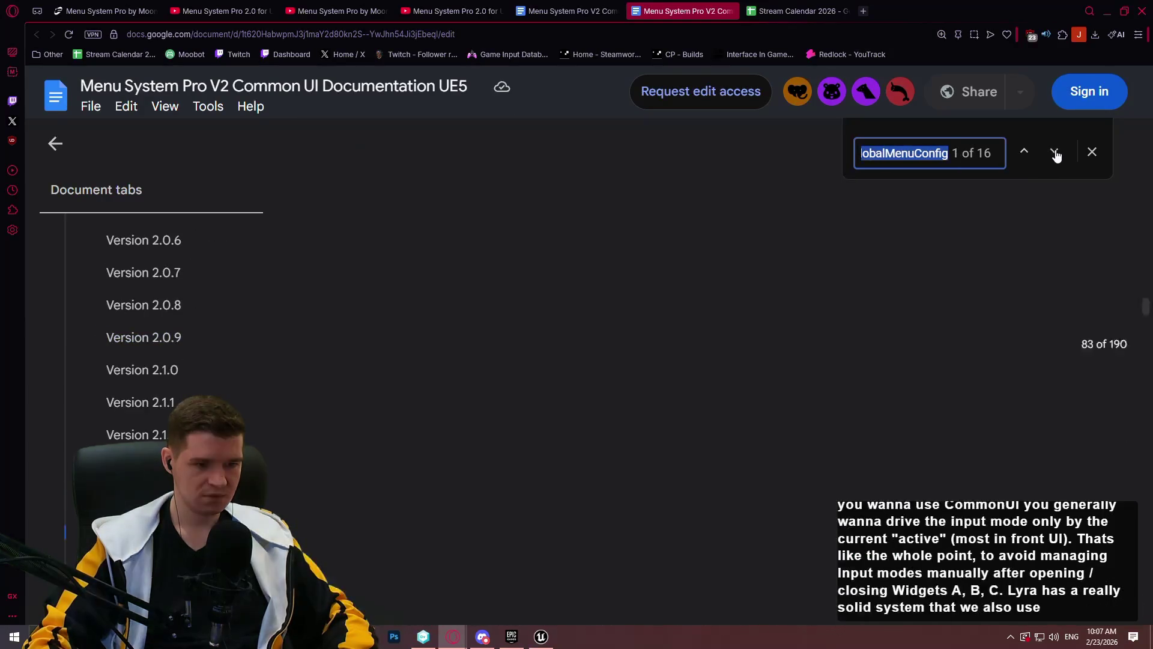
scroll(769, 210, "up", 2)
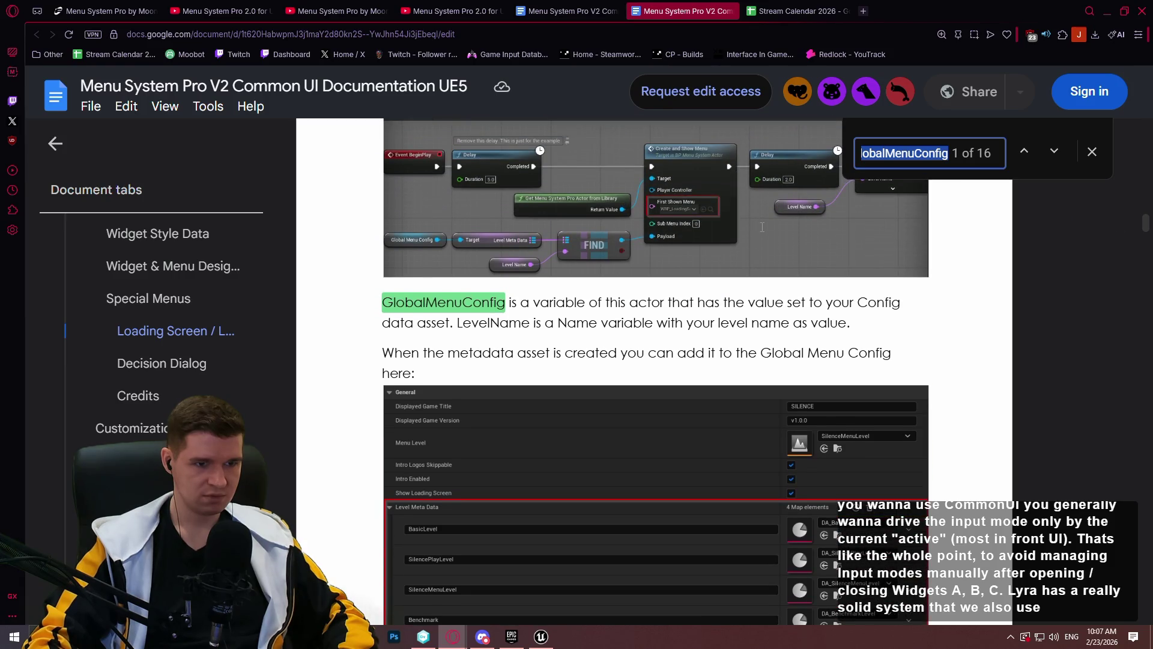
scroll(762, 227, "up", 2)
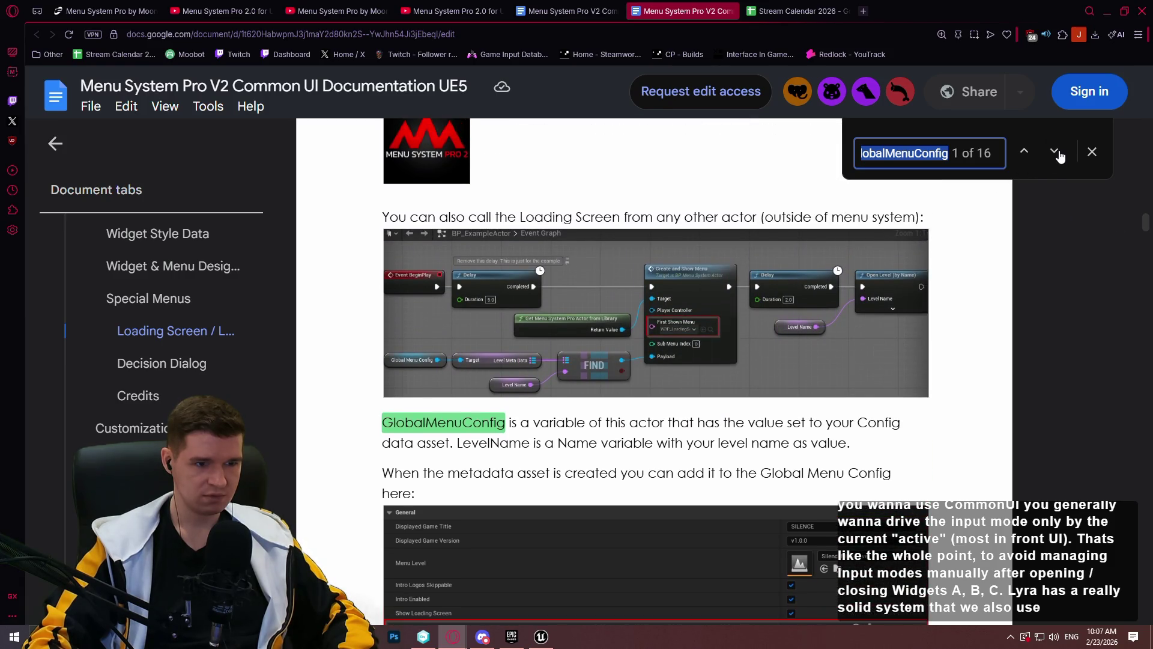
left_click(1055, 153)
scroll(963, 276, "down", 4)
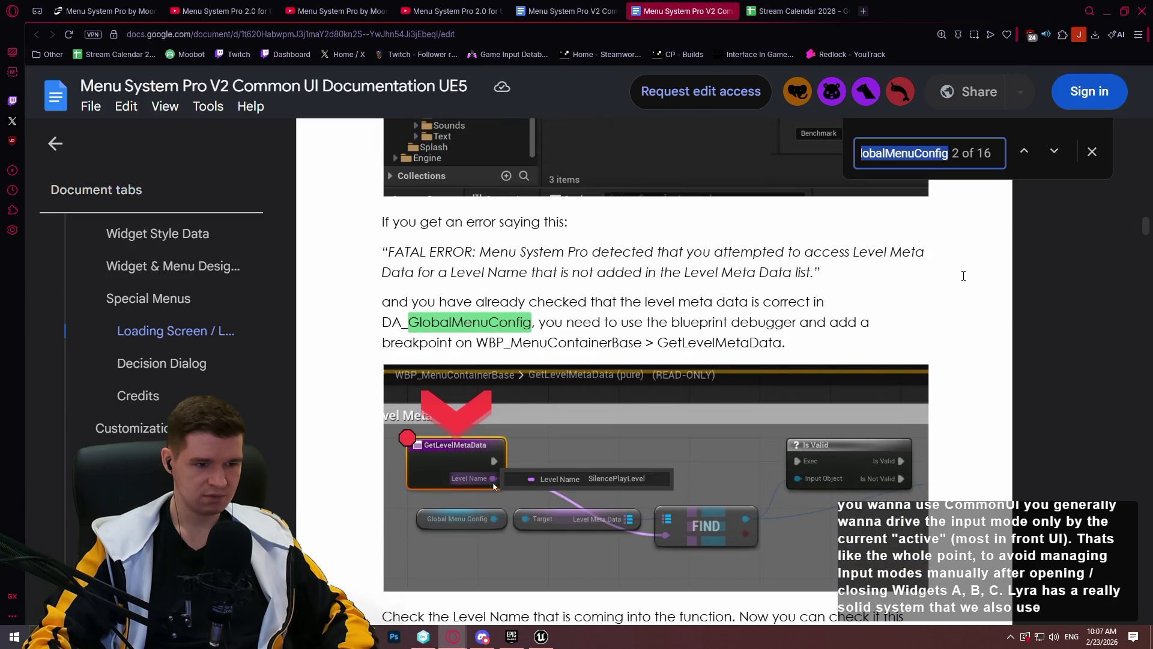
left_click(1054, 153)
left_click(1054, 152)
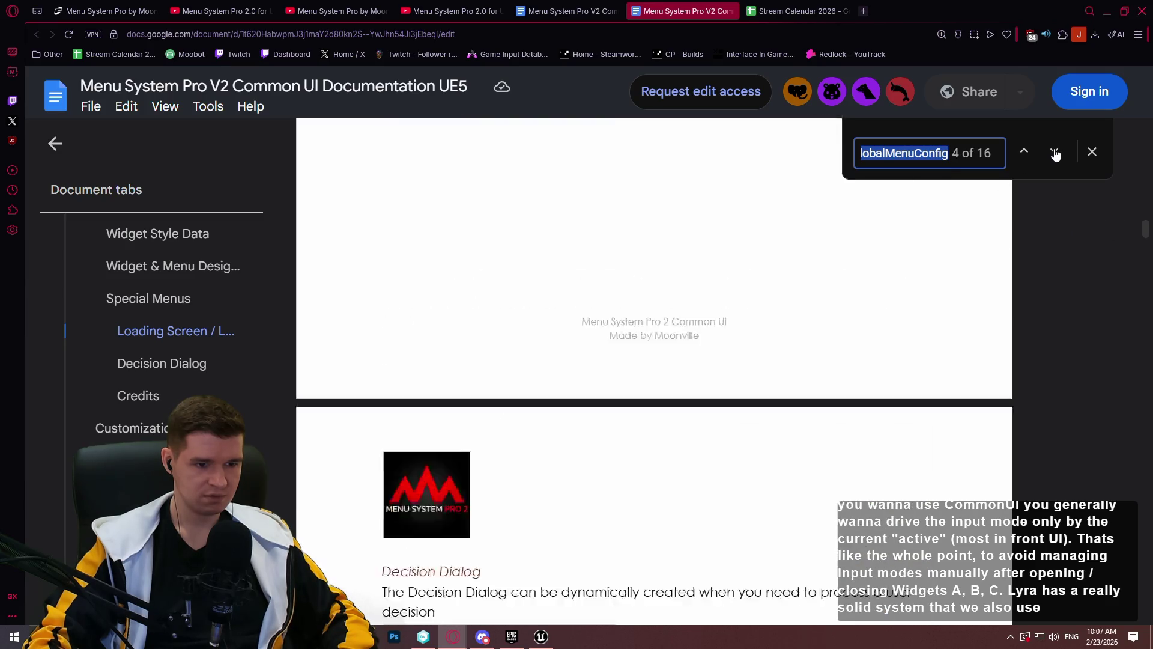
scroll(899, 260, "down", 4)
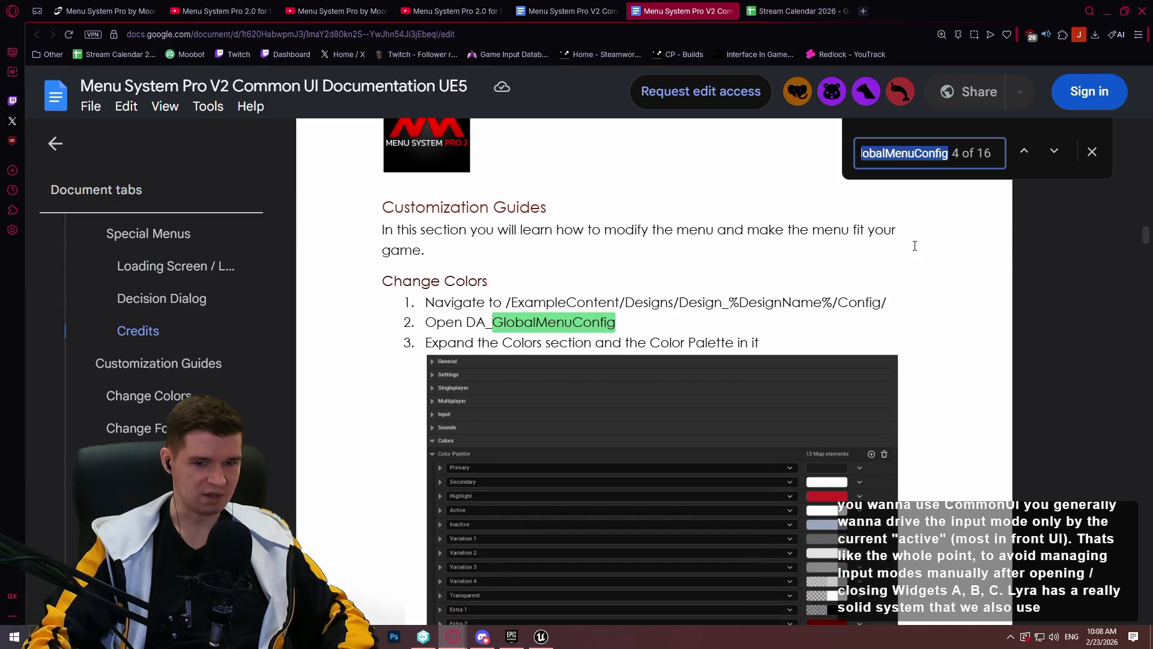
left_click(541, 637)
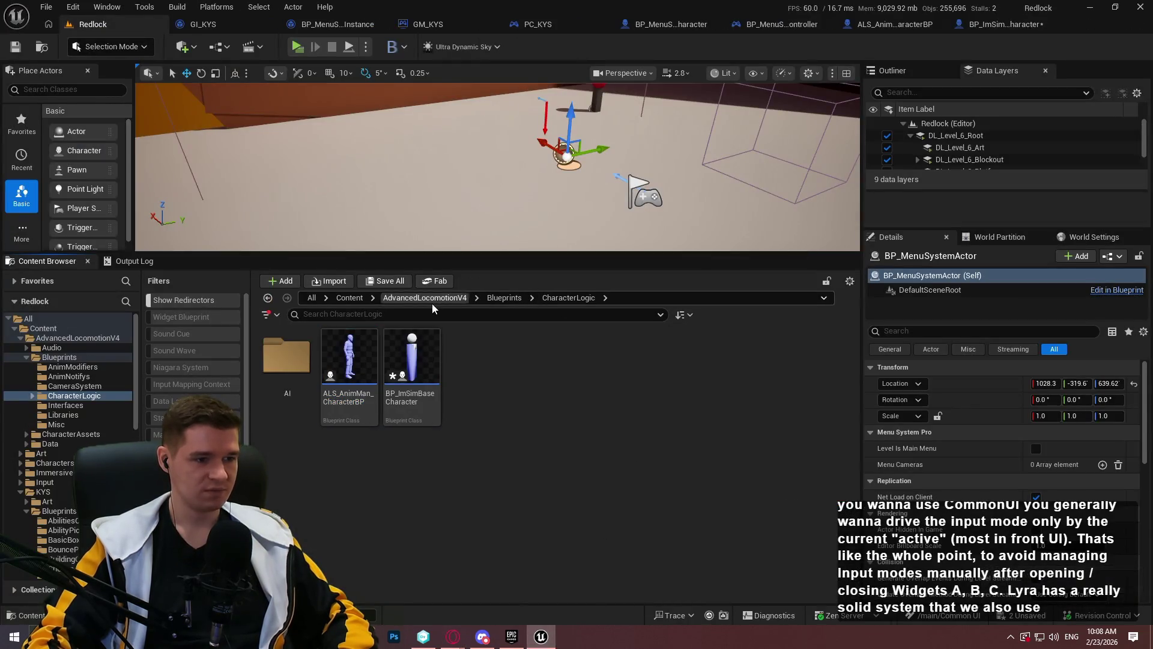
Go to Content > MenuSystemPro > Blueprints, search 'globalmen', and open DA_GlobalMenuConfigRedirector
left_click(428, 298)
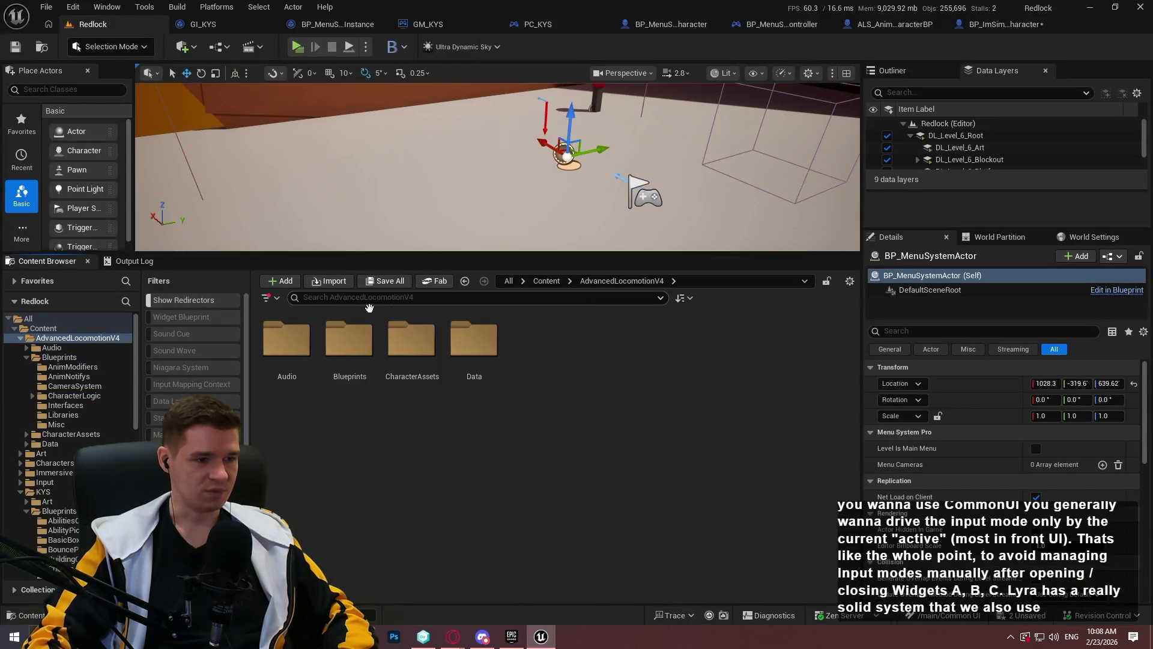
left_click(546, 281)
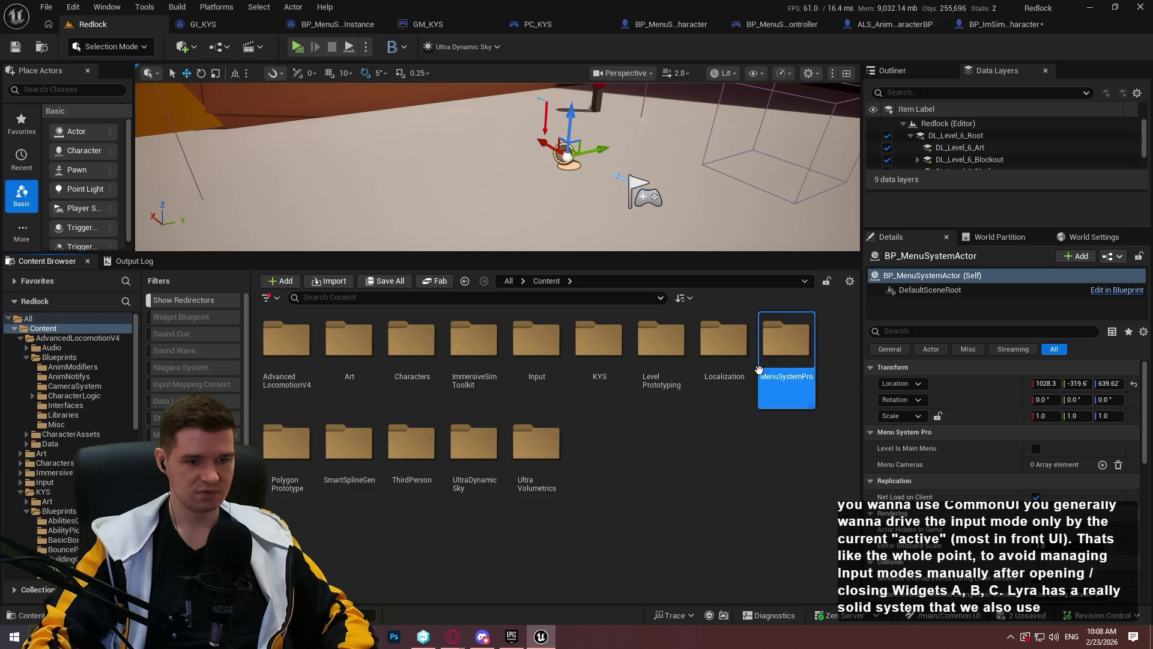
double_click(788, 346)
double_click(306, 378)
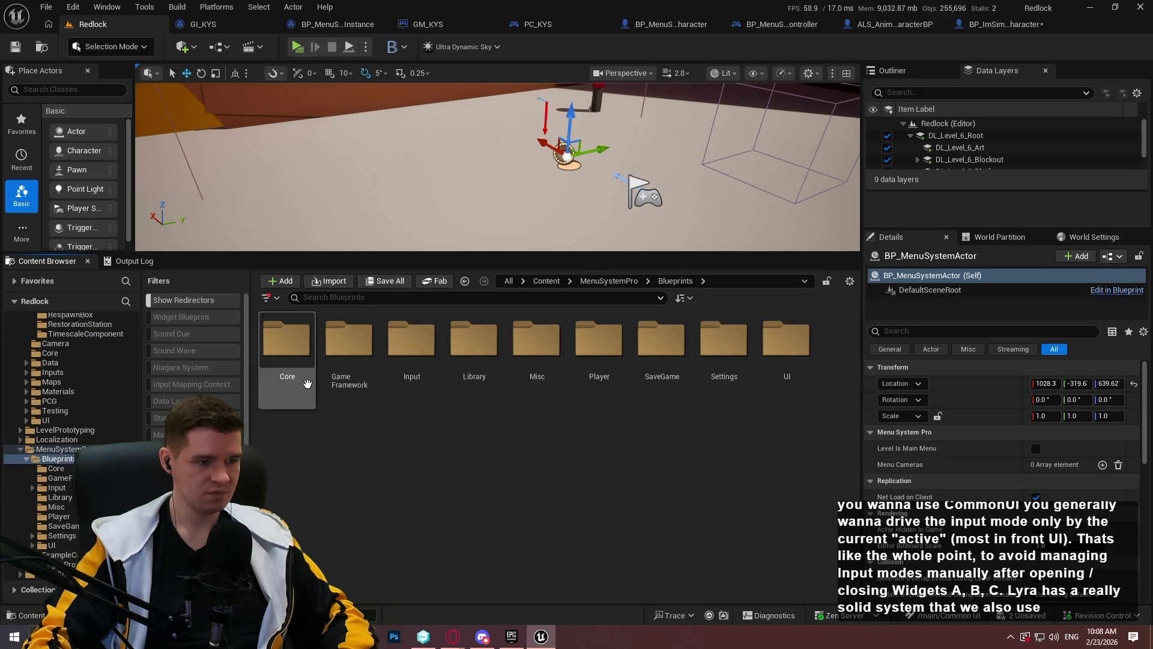
left_click(442, 298)
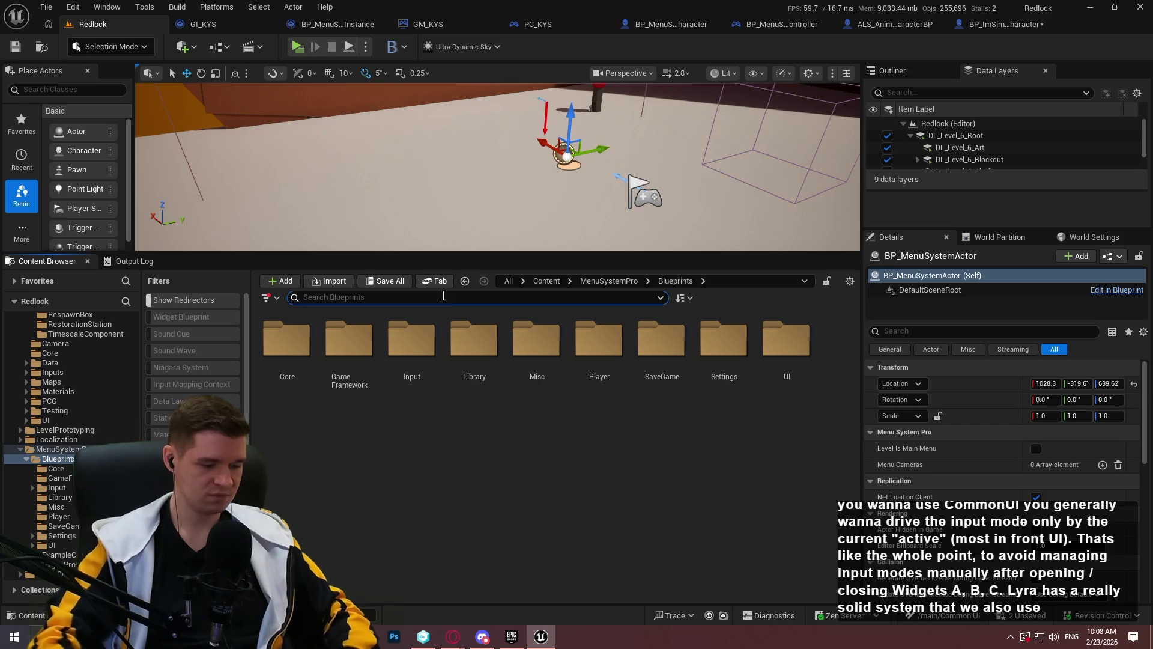
type("globalmen")
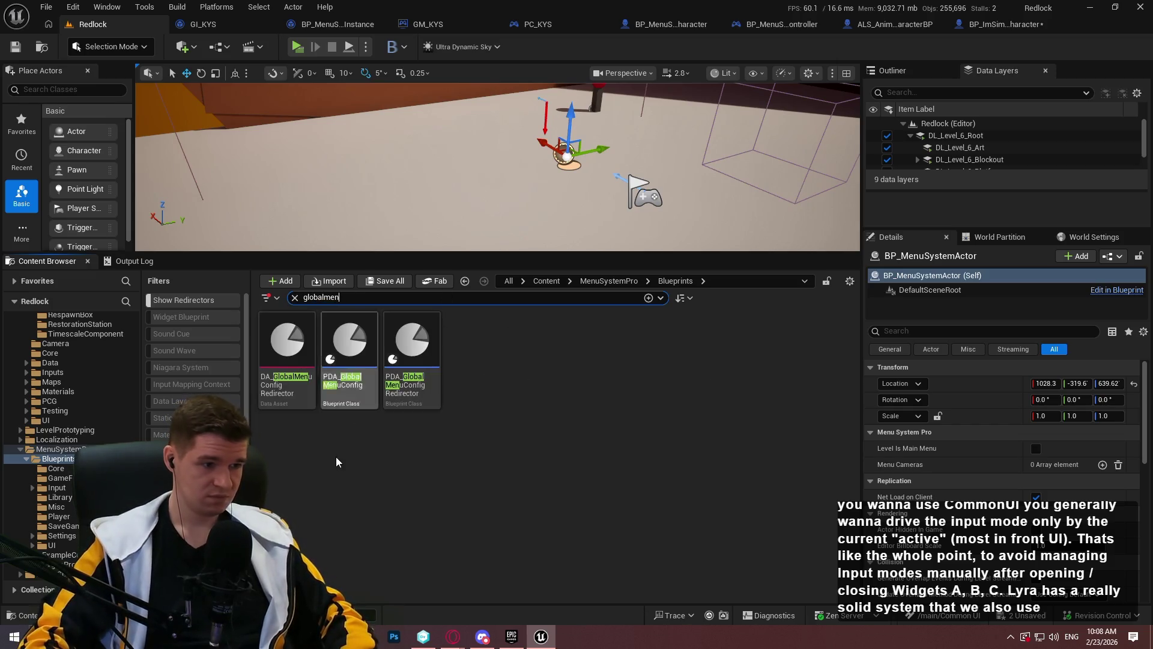
double_click(313, 408)
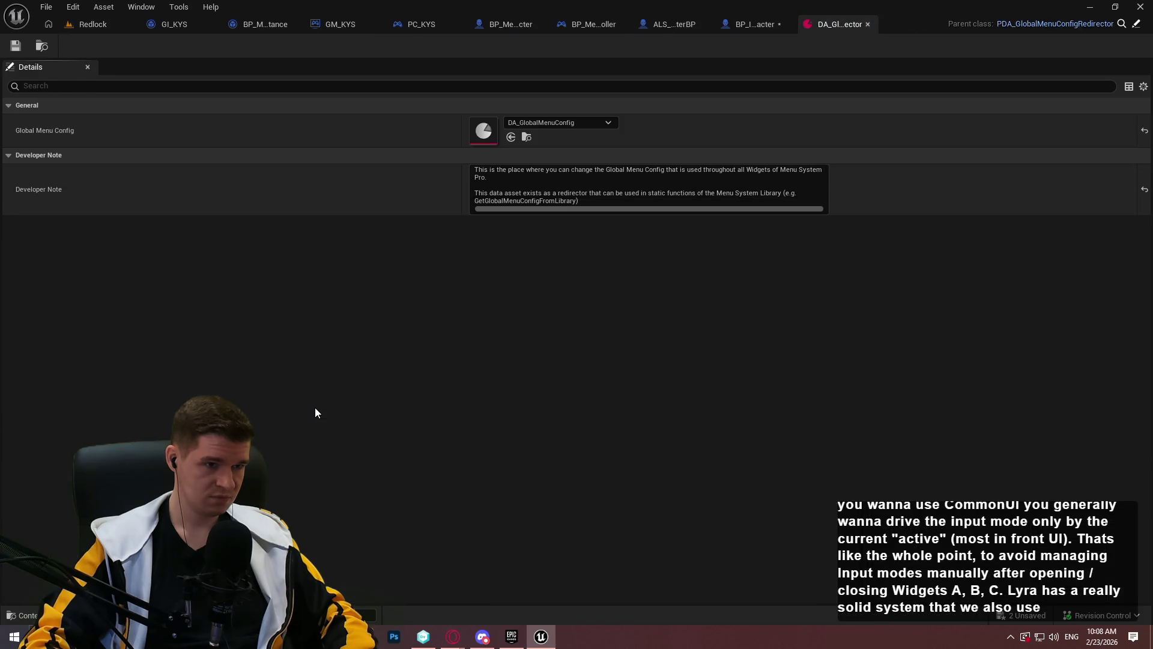
Open DA_GlobalMenuConfig from the redirector, close the redirector, and browse the config's settings
double_click(492, 130)
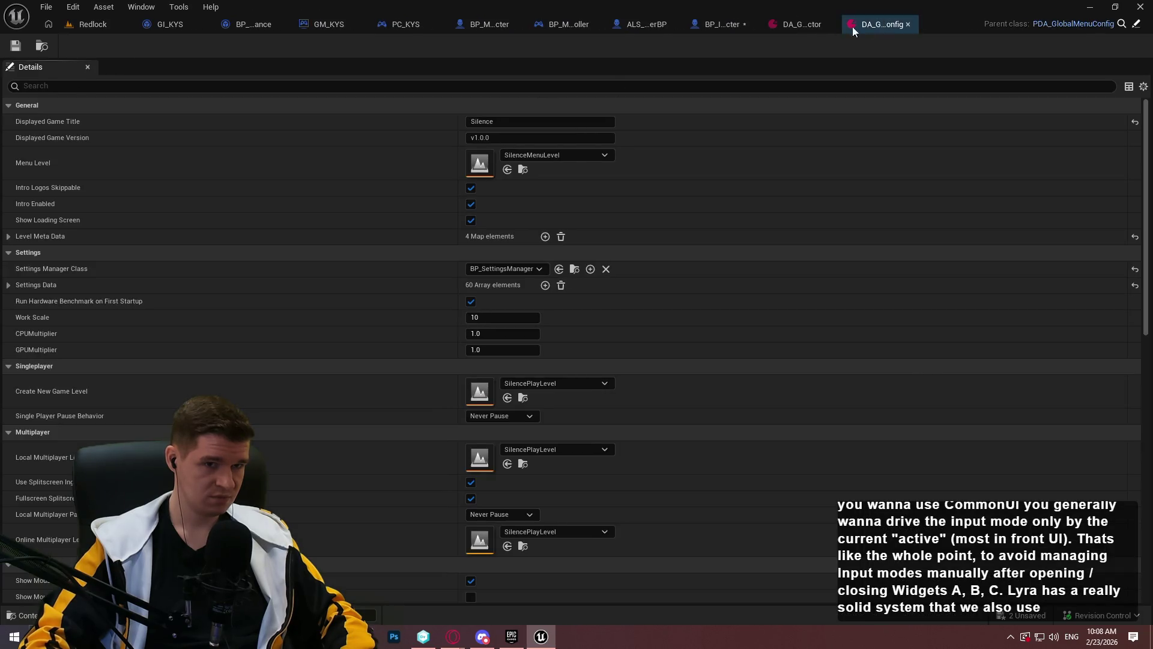
left_click(830, 24)
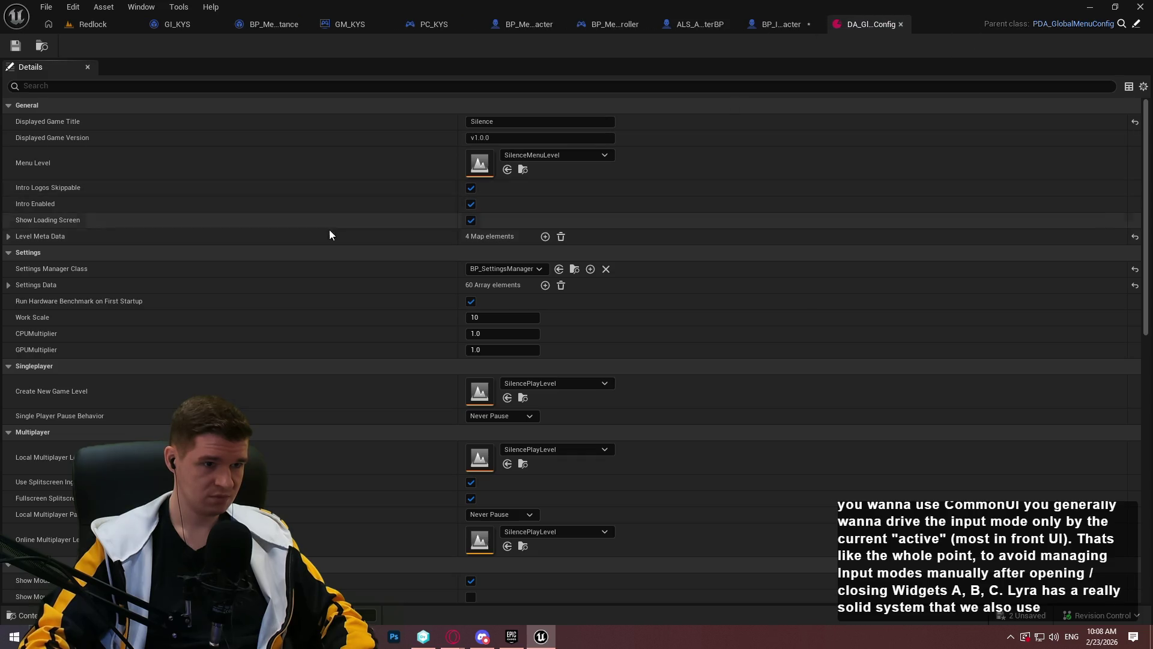
scroll(287, 197, "down", 3)
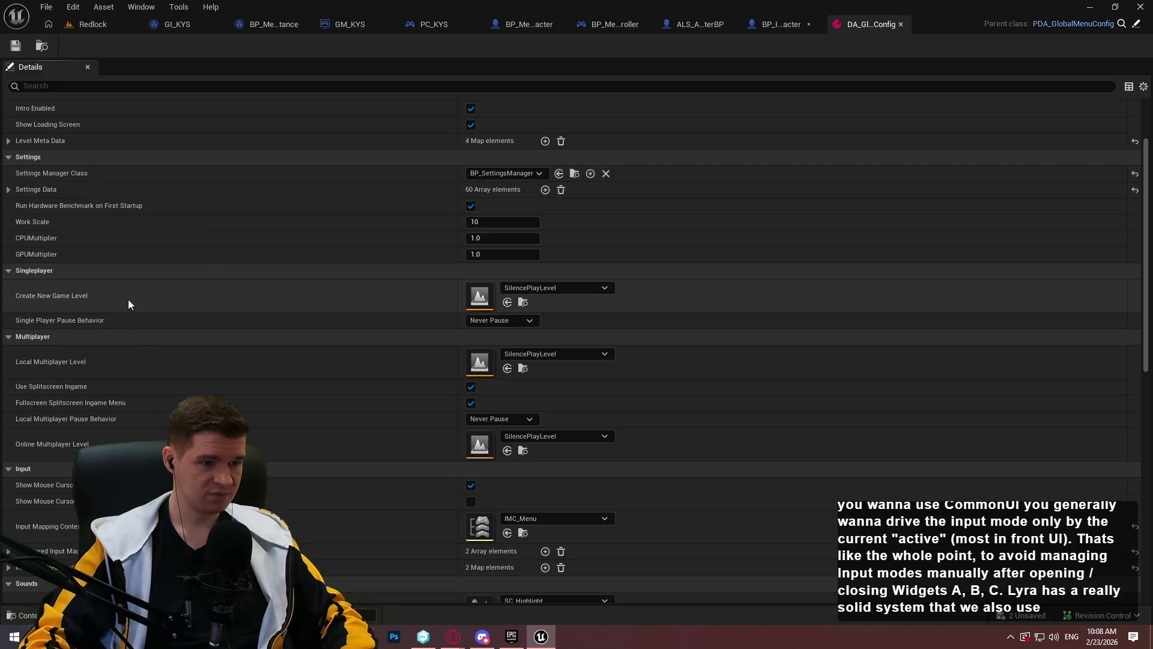
scroll(180, 288, "up", 3)
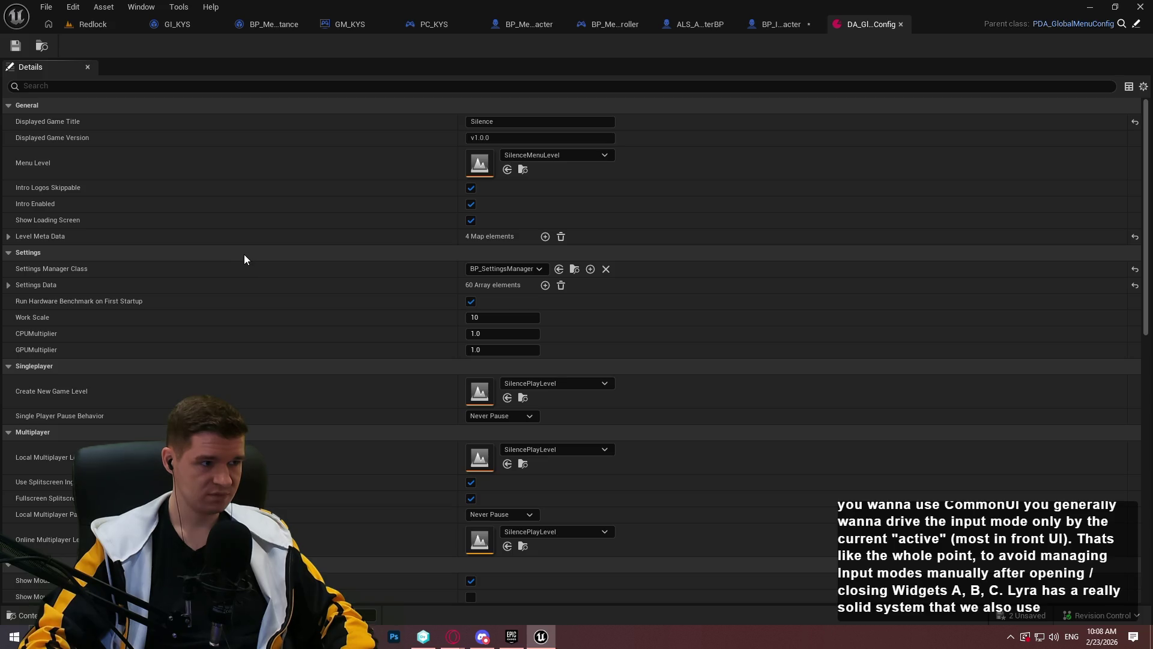
scroll(240, 267, "down", 2)
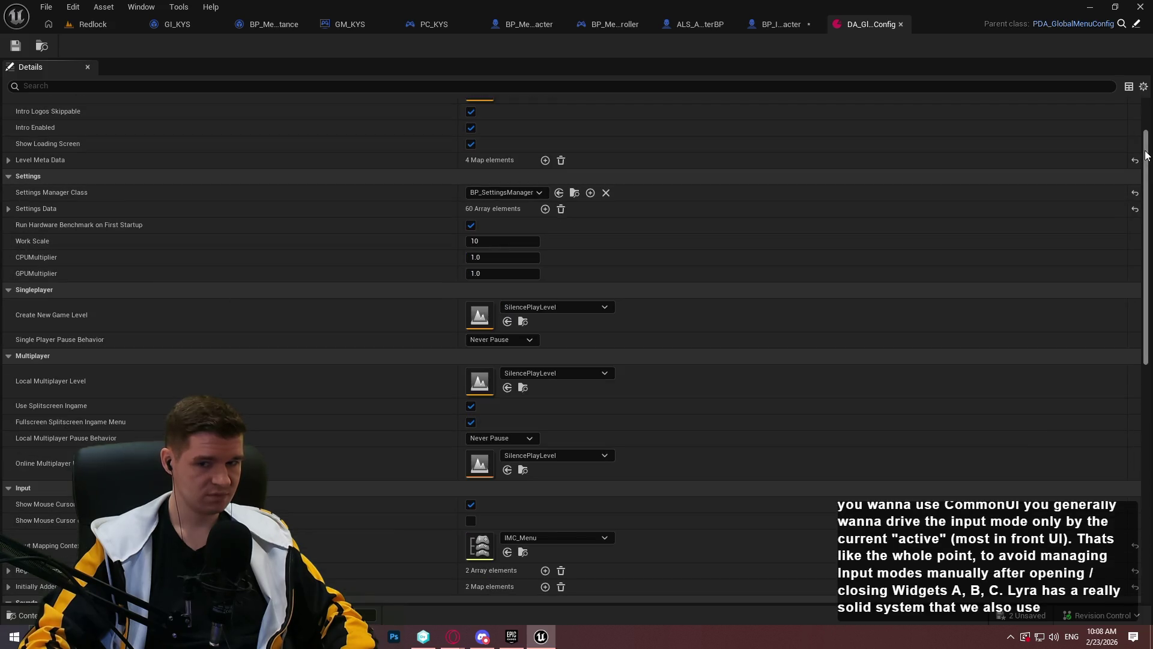
scroll(244, 272, "up", 2)
scroll(1117, 462, "down", 15)
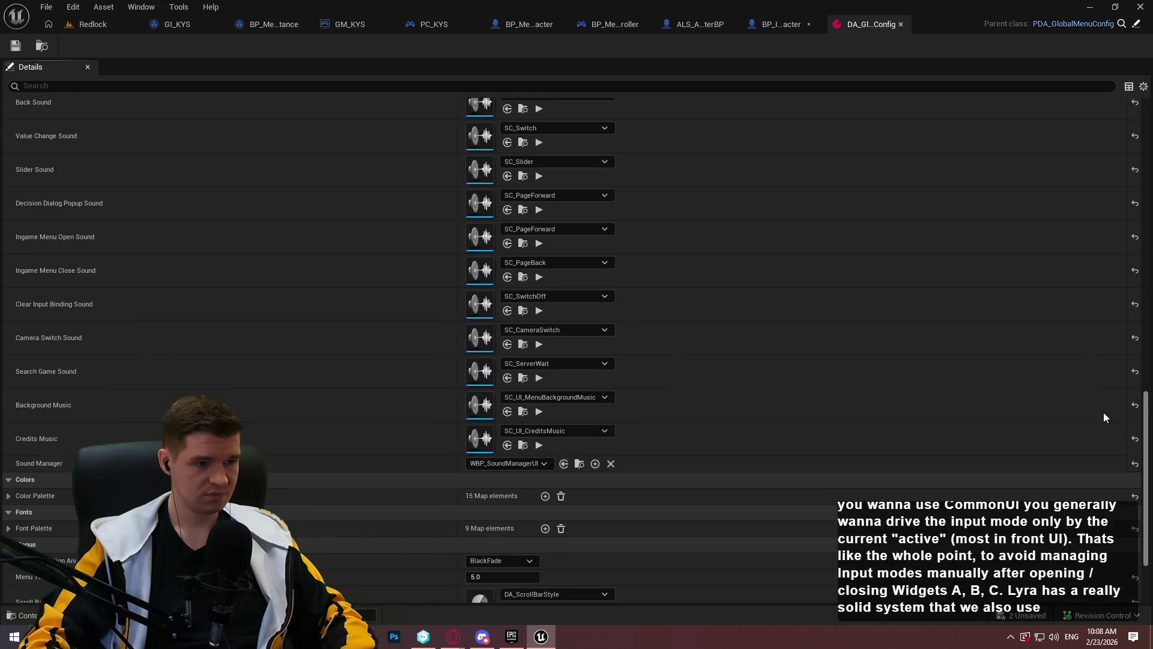
scroll(1118, 462, "down", 3)
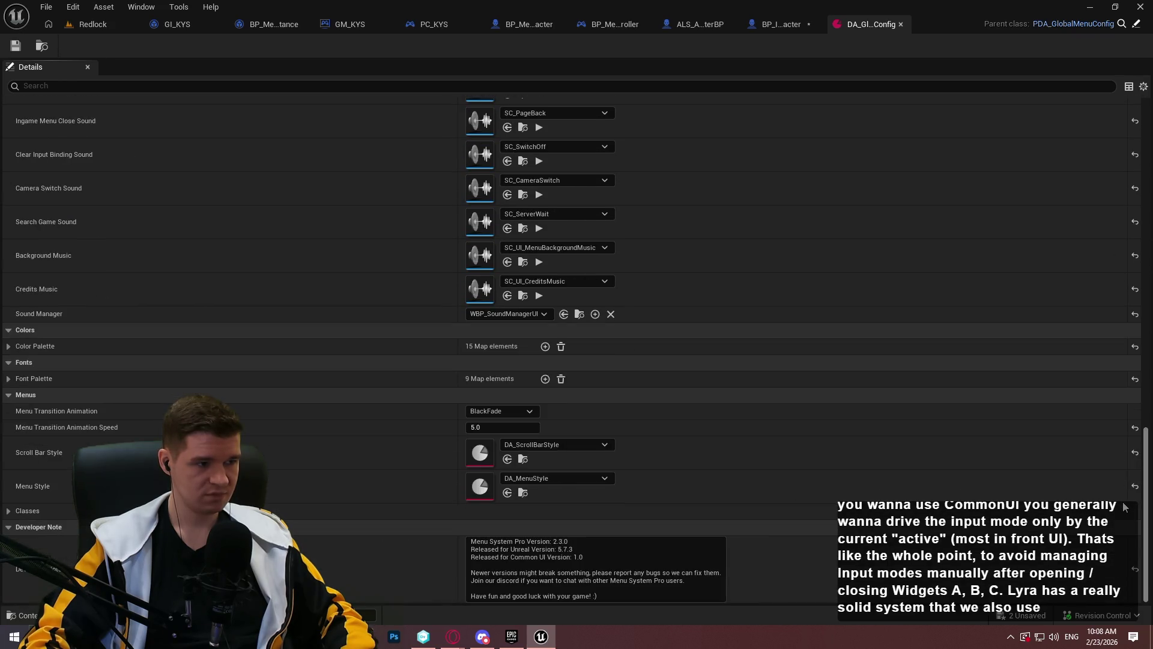
left_click_drag(1146, 459, 1136, 269)
Expand the Registered and Initially Added Input Mapping Contexts and open IMC_AlwaysAllowed
left_click(575, 283)
left_click(712, 290)
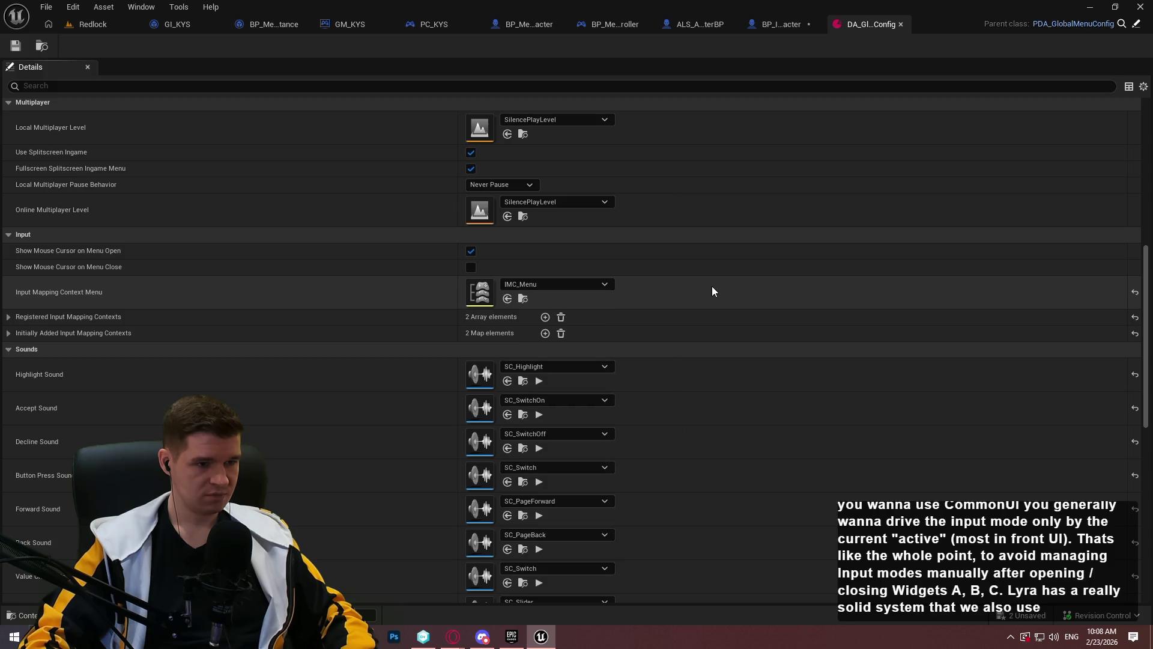
left_click(9, 333)
left_click(9, 317)
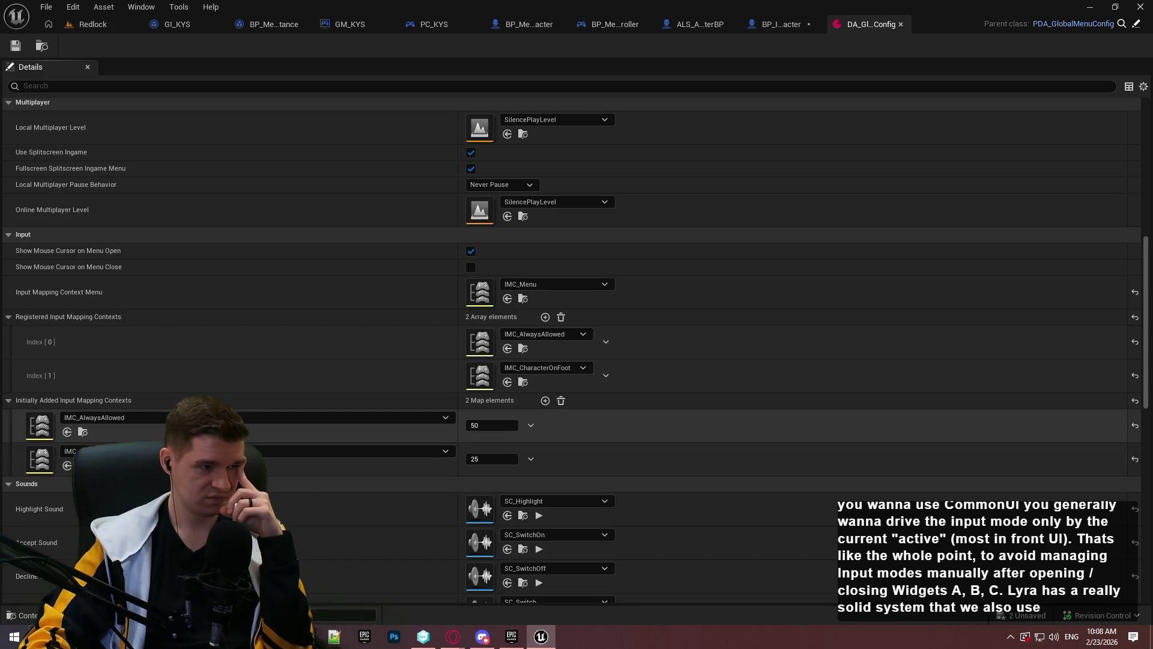
double_click(478, 348)
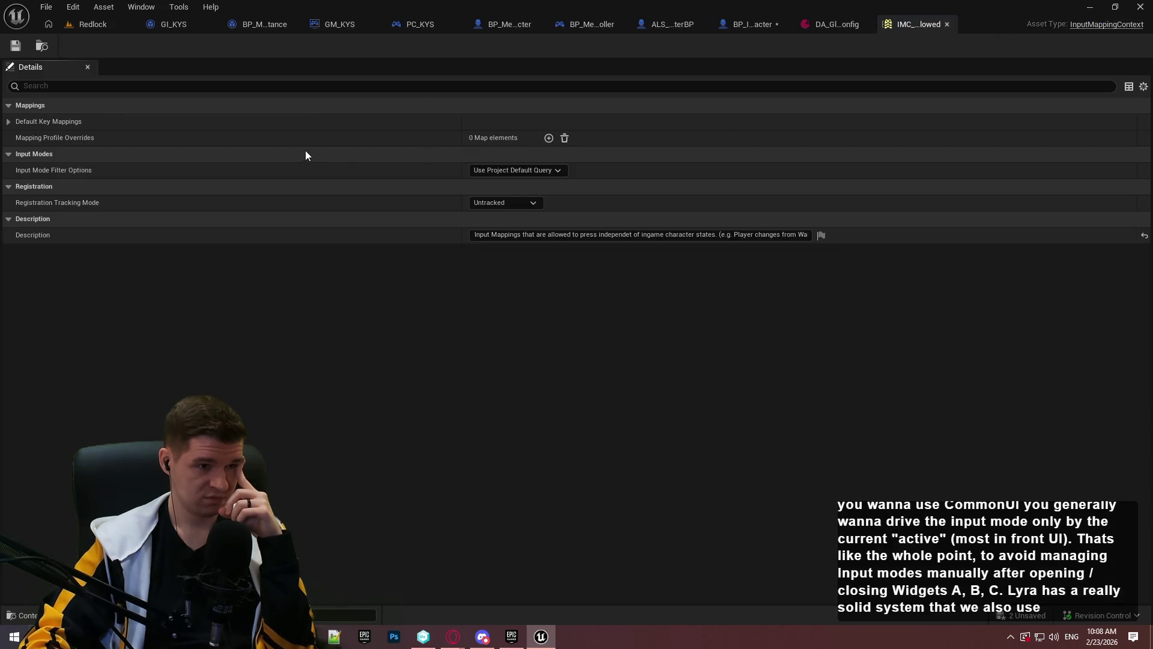
Check IA_Pause's P, Escape and Gamepad Special Right keys, close IMC_AlwaysAllowed, and open IMC_CharacterOnFoot
left_click(7, 121)
left_click(17, 137)
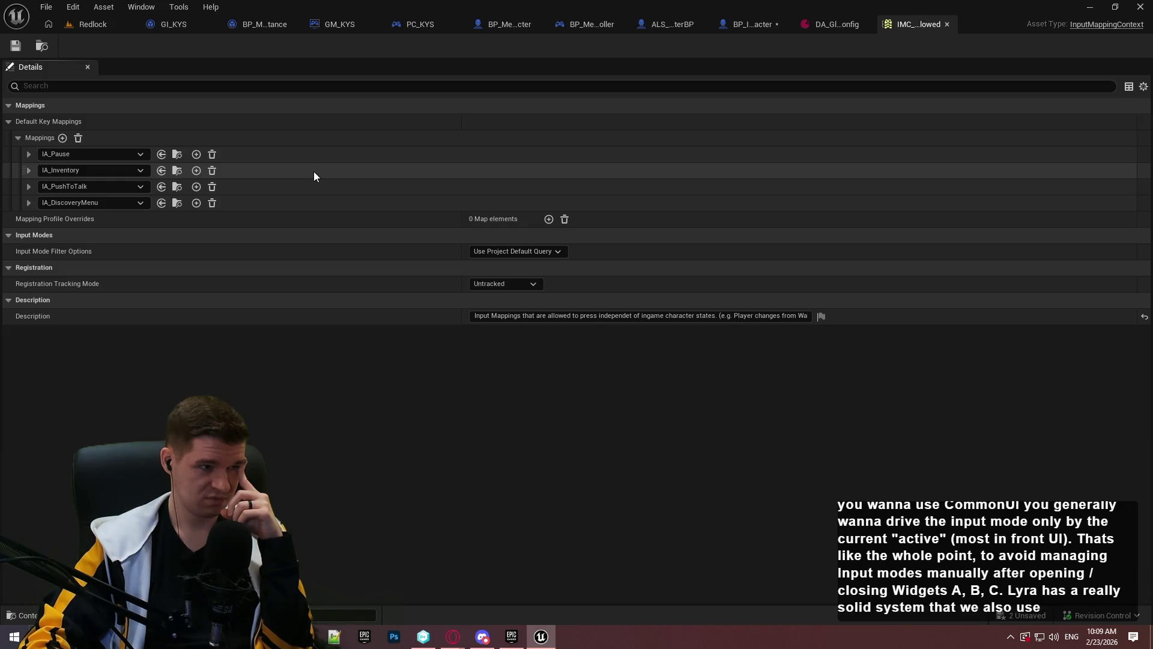
left_click(26, 156)
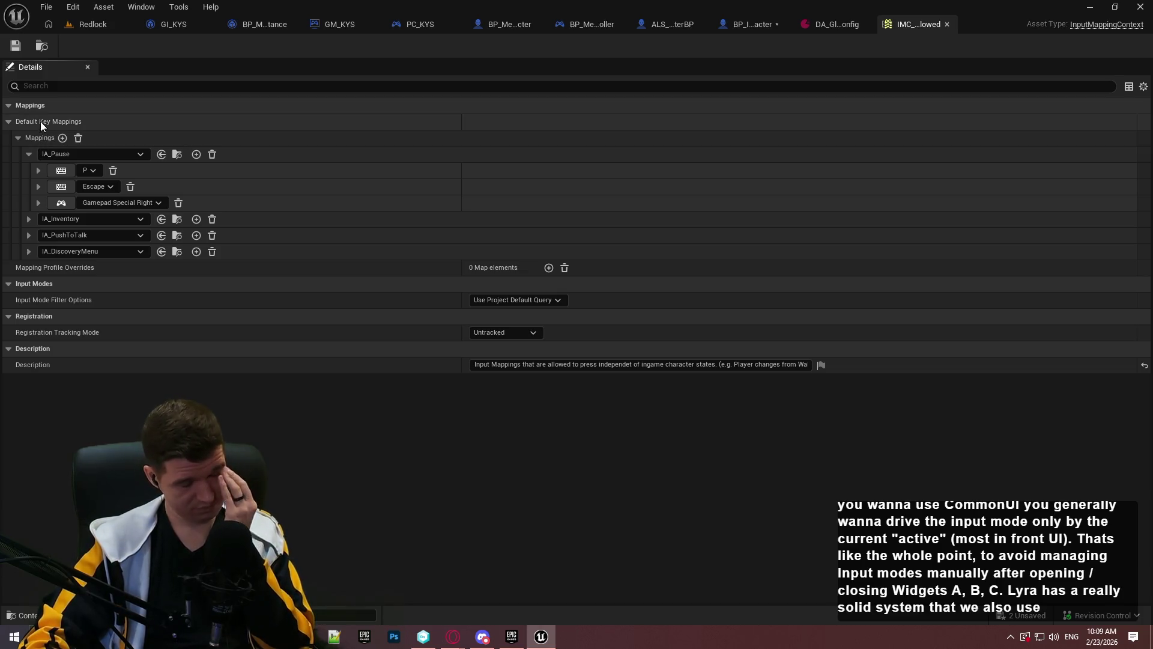
mouse_move(40, 121)
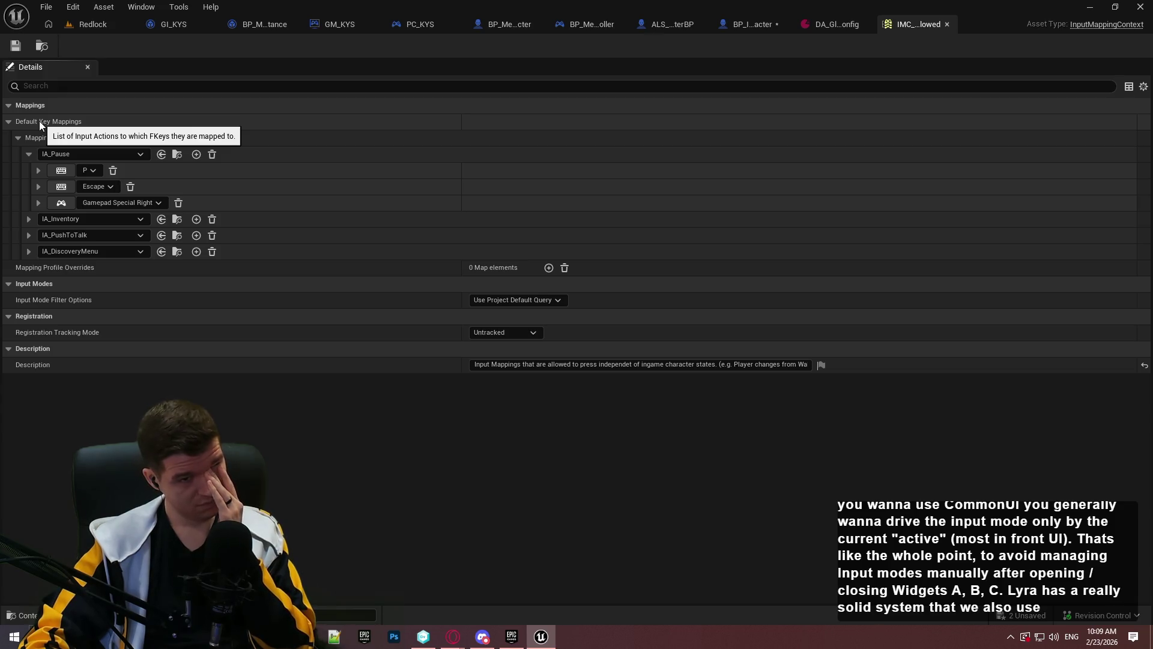
left_click(946, 24)
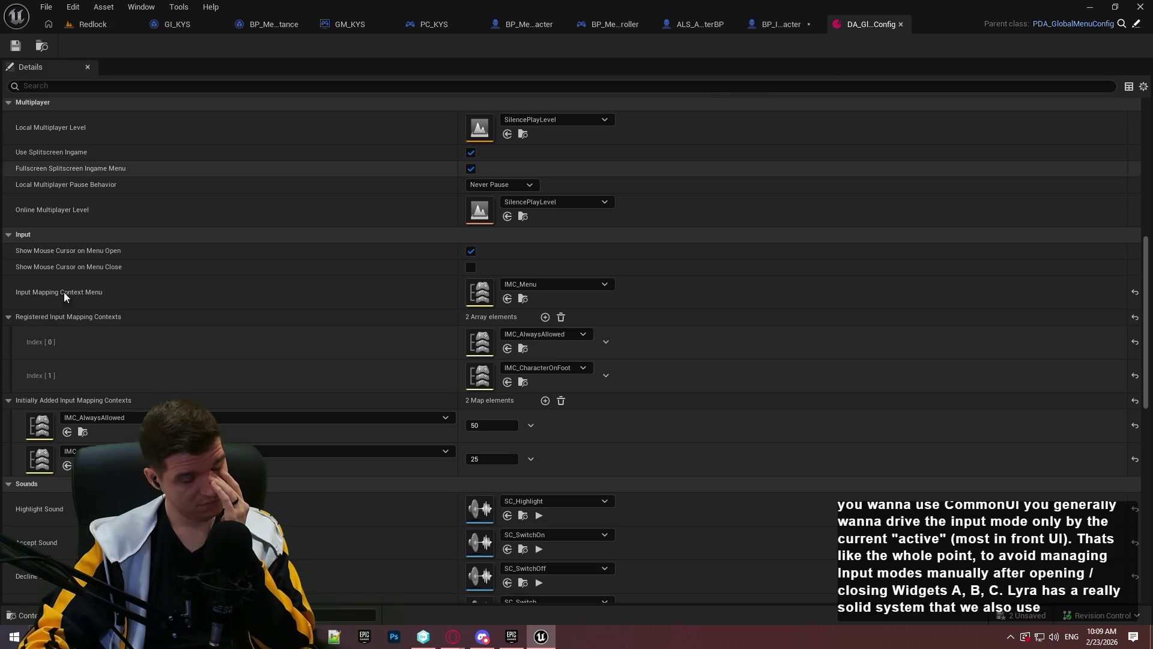
double_click(45, 450)
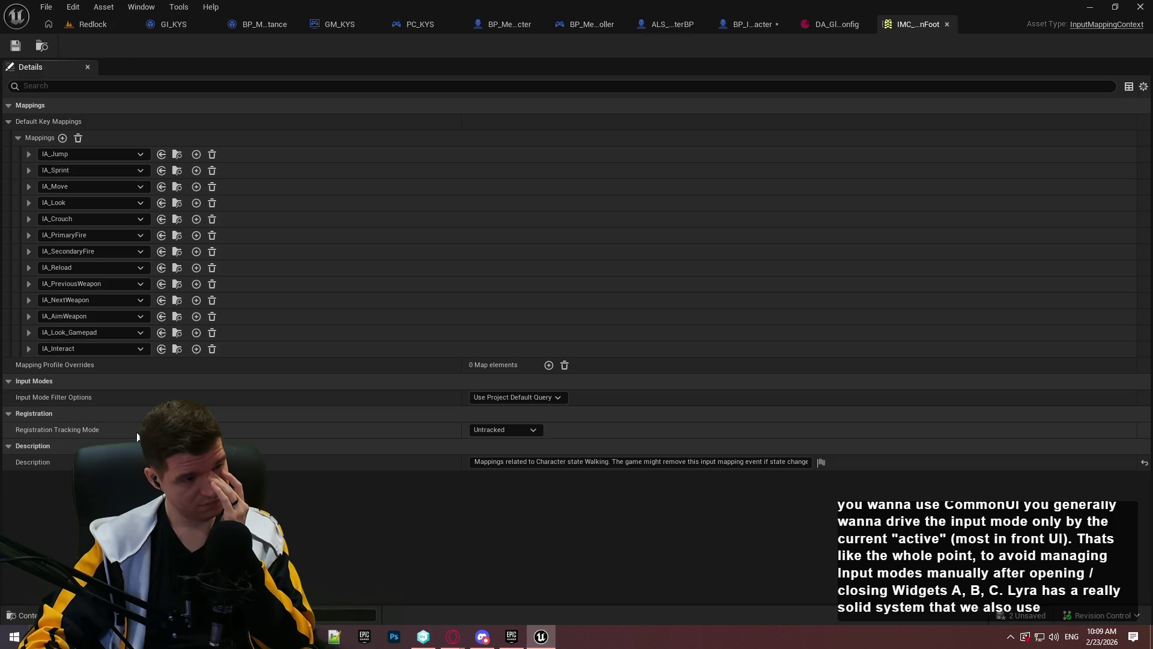
Close IMC_CharacterOnFoot, empty the Registered Input Mapping Contexts array, and open IMC_Menu
left_click(947, 24)
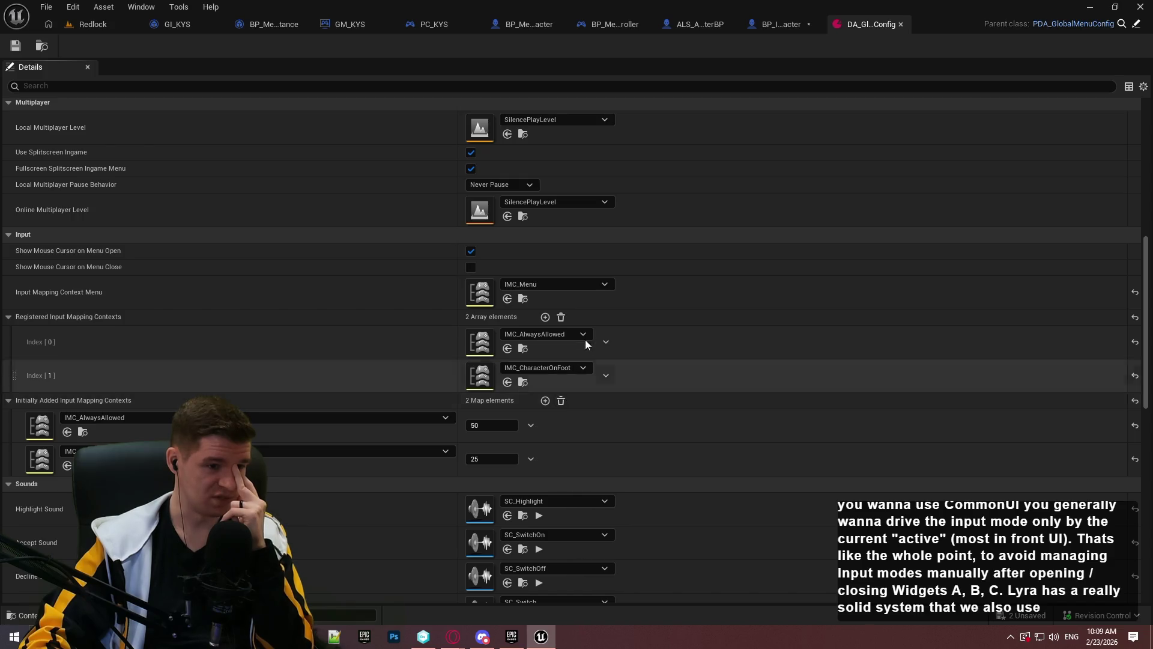
left_click(562, 316)
double_click(472, 294)
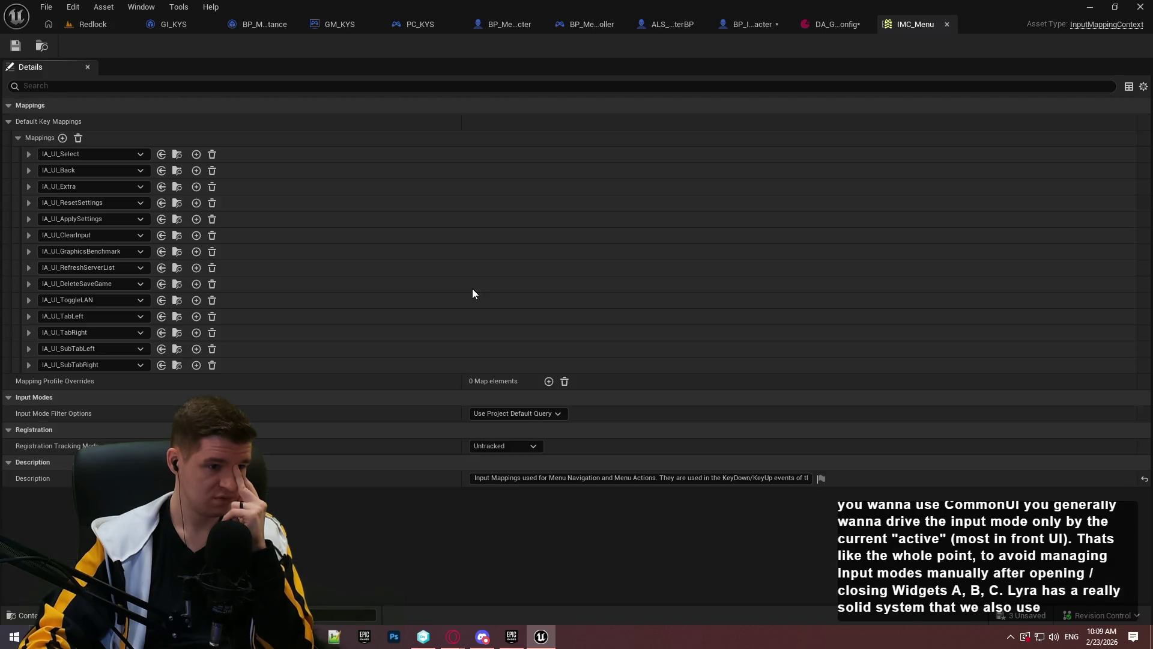
Review IA_UI_Select's keys, save and check out IMC_Menu, then return to the Redlock level
left_click(30, 156)
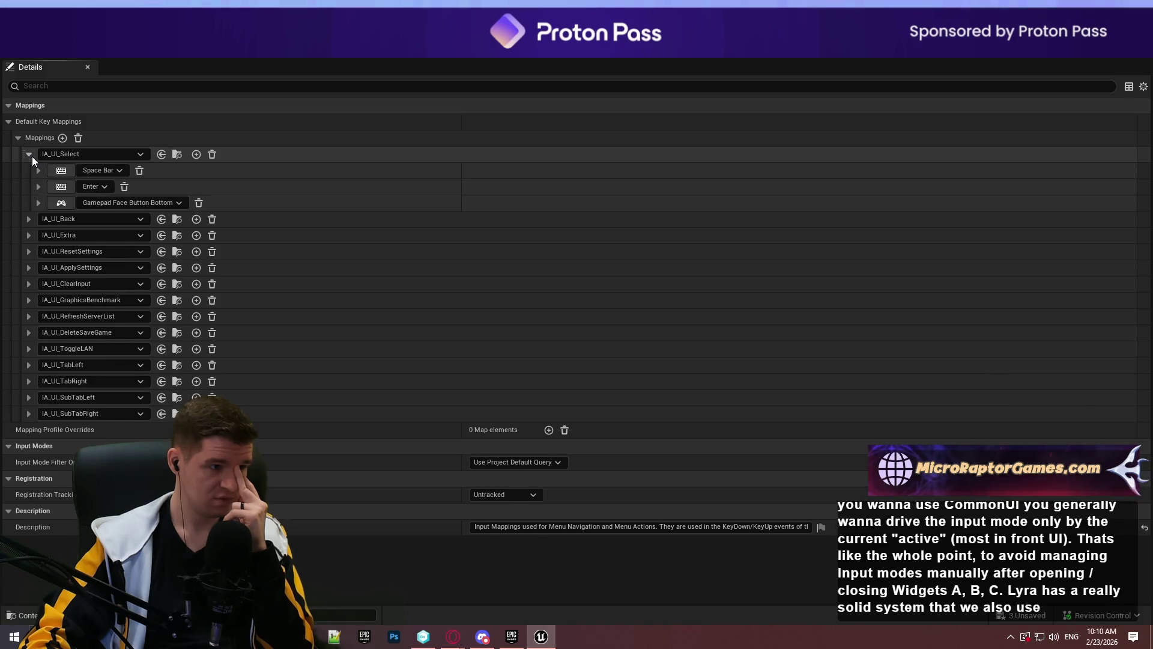
left_click(31, 154)
left_click(17, 46)
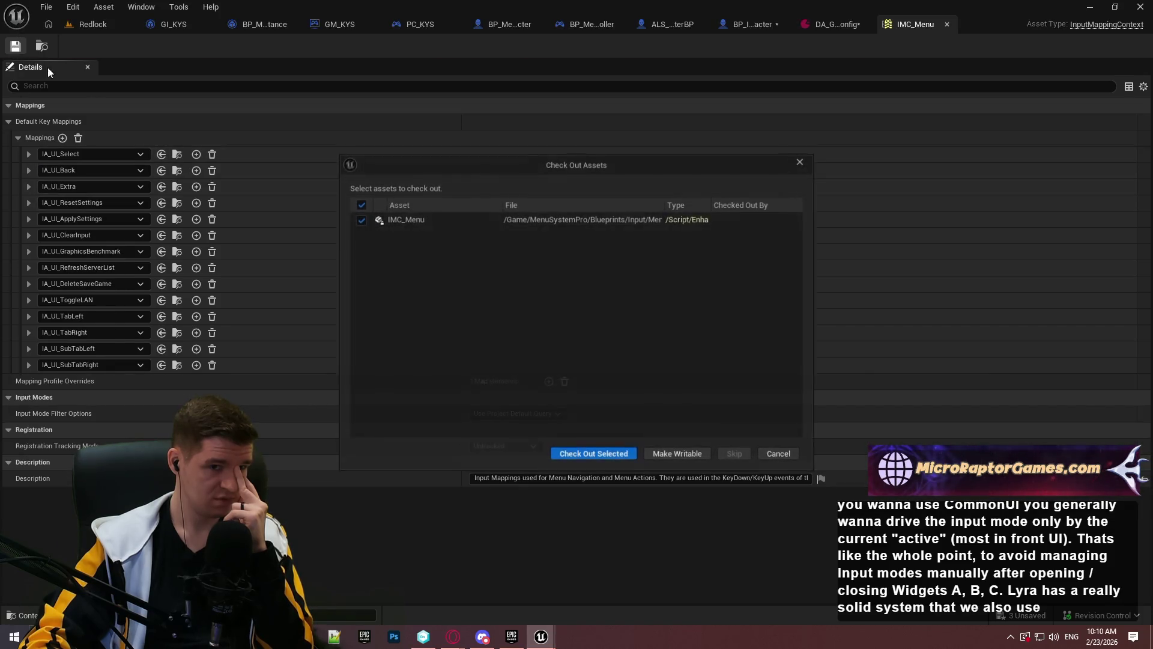
left_click(624, 455)
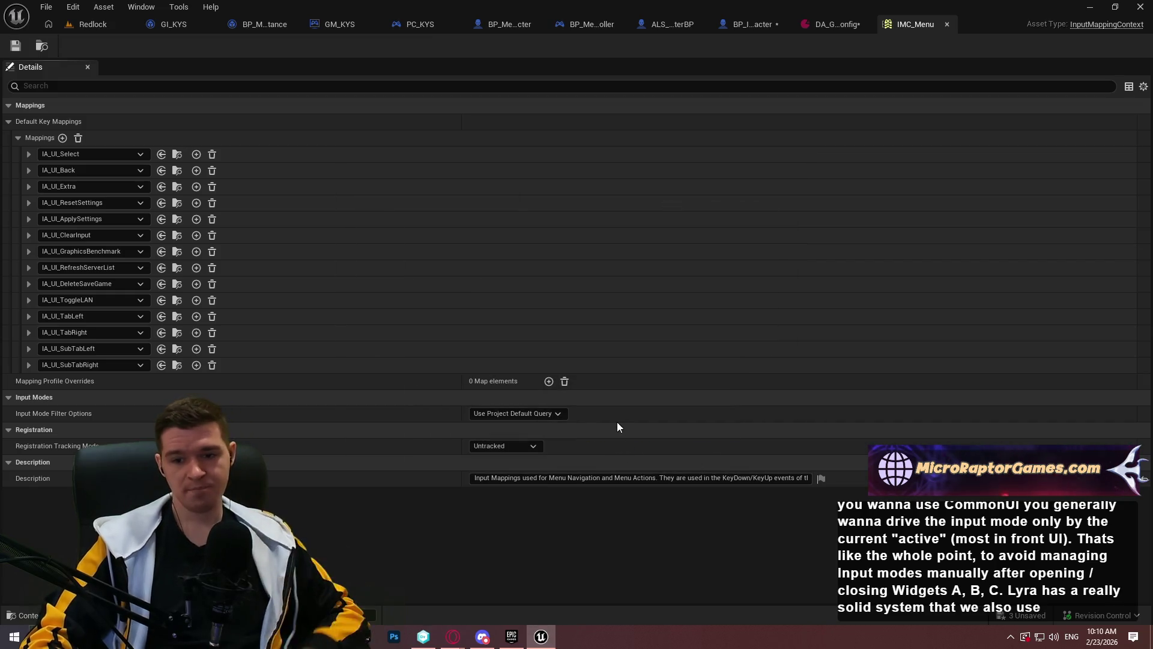
left_click(99, 27)
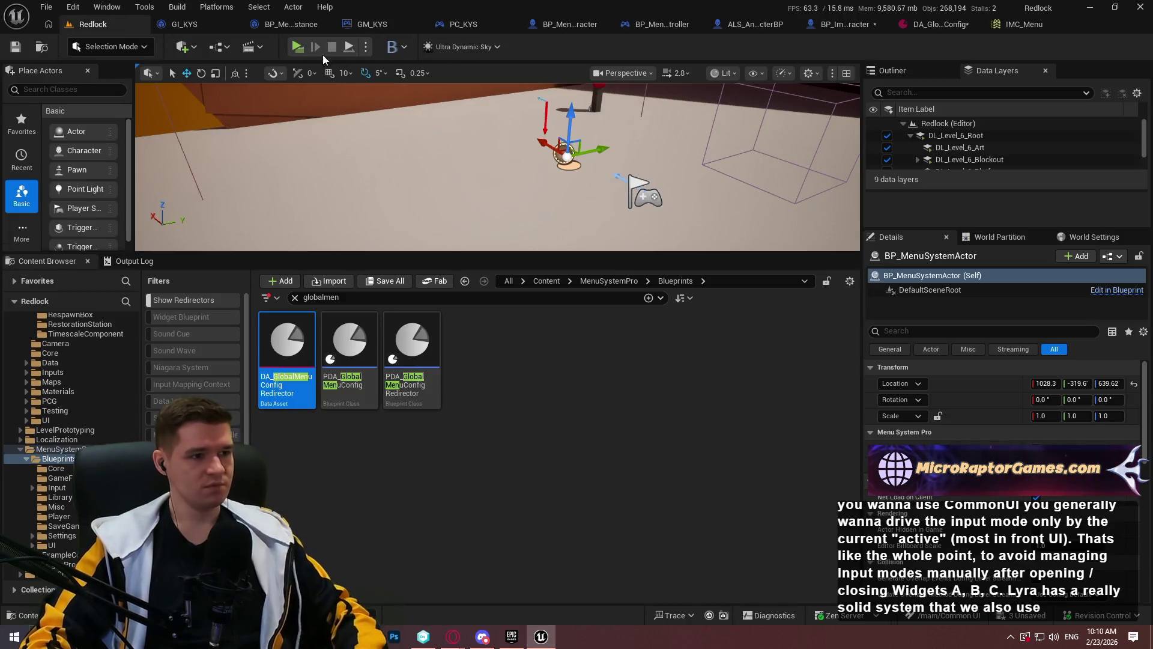
Play-test Redlock: open the Game Paused menu with Escape, resume, exit, then return to IMC_Menu
key("alt+p")
left_click(553, 516)
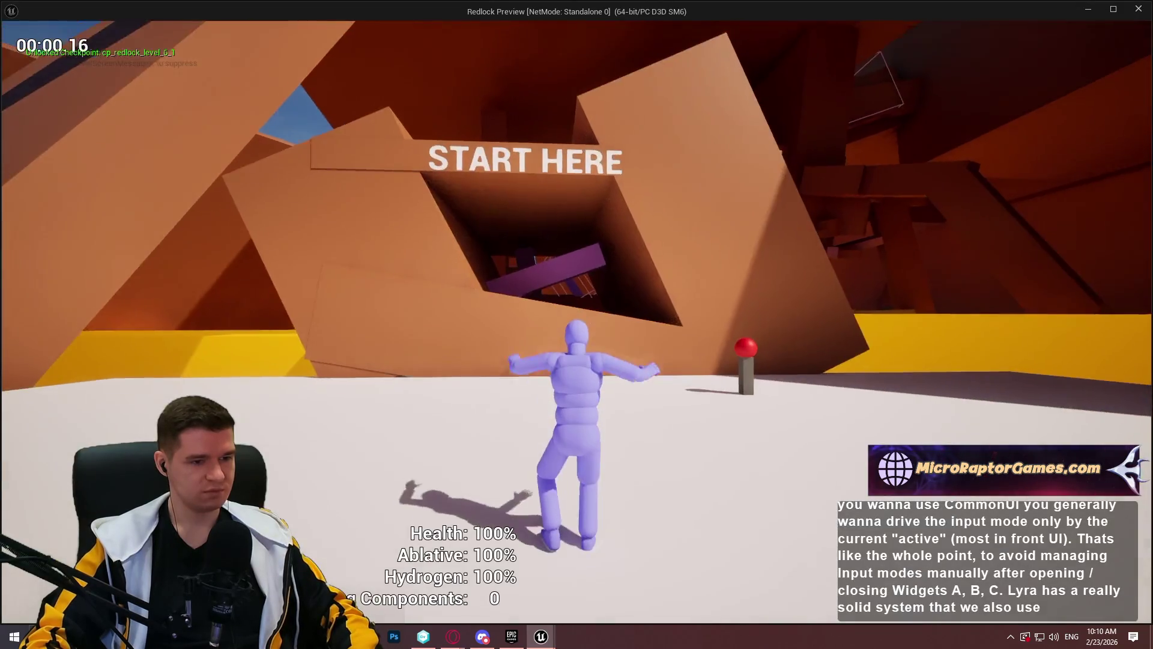
key("w")
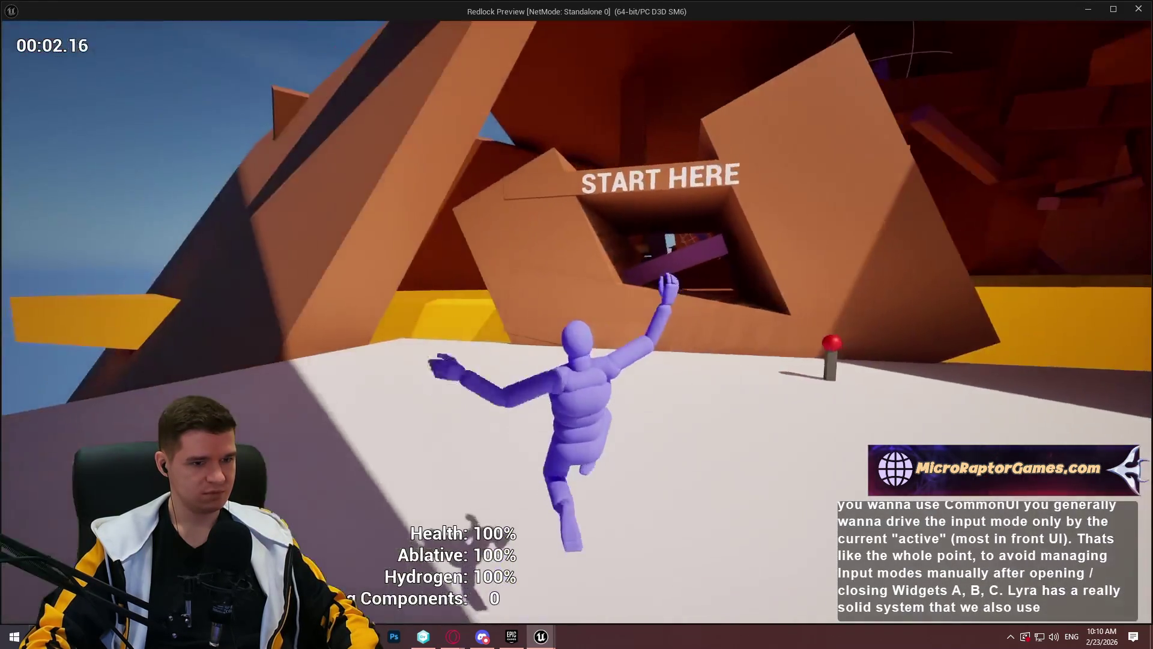
key("Escape")
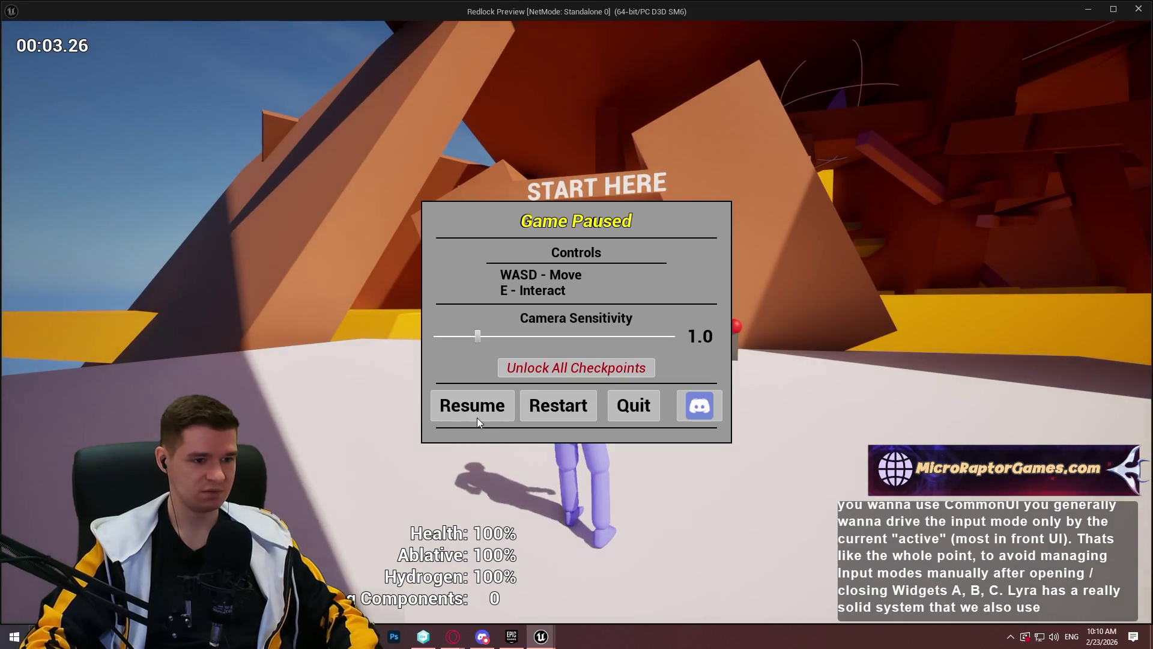
left_click(477, 414)
key("w")
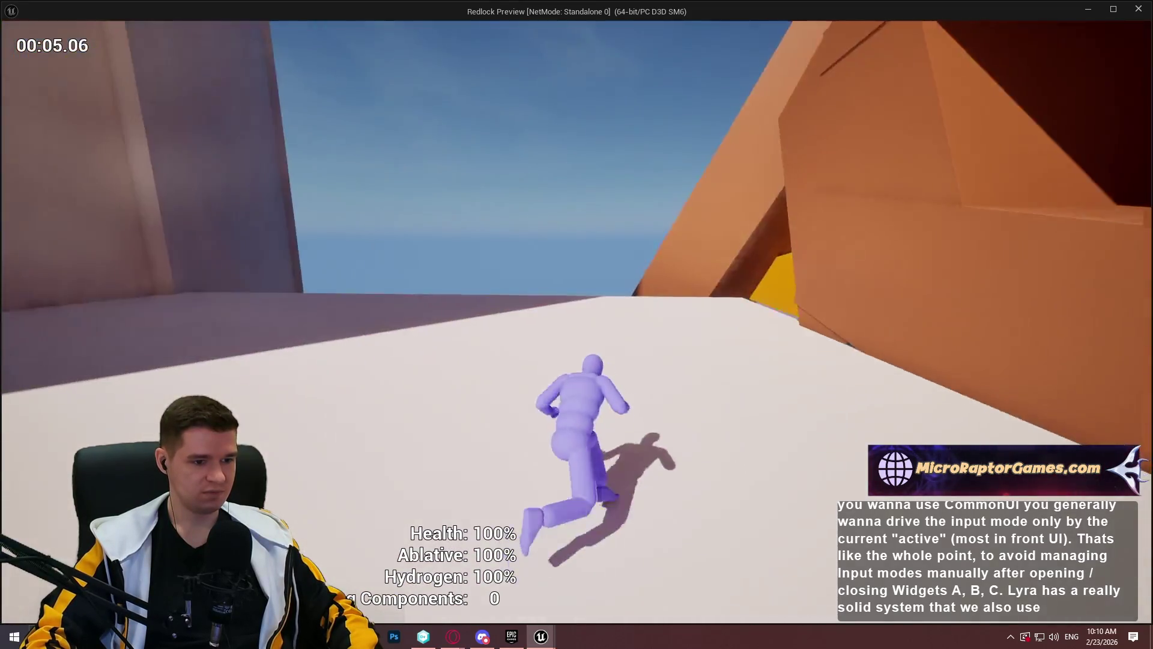
key("Escape")
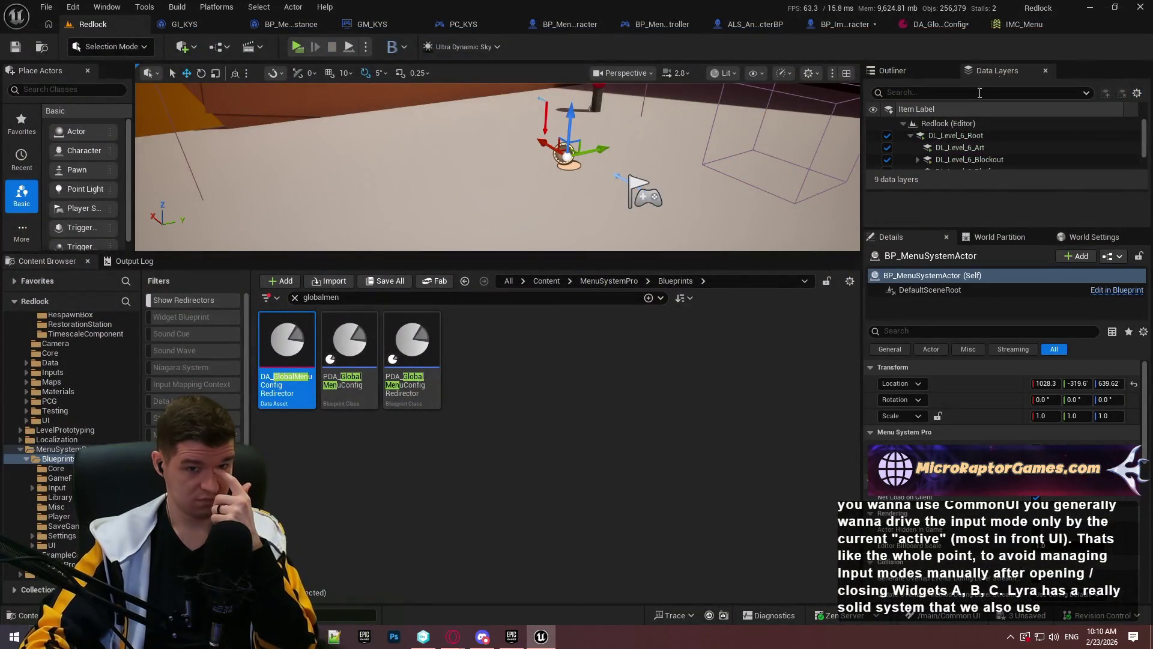
left_click(1027, 27)
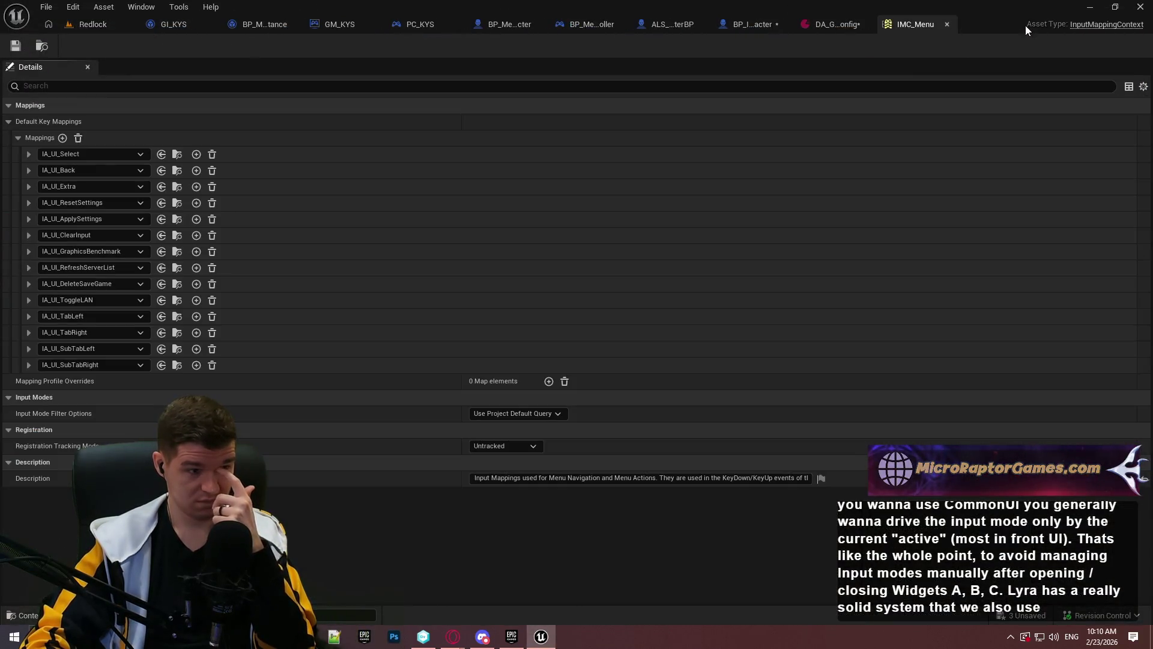
Close IMC_Menu, save and check out DA_GlobalMenuConfig, then switch to the documentation browser
left_click(948, 23)
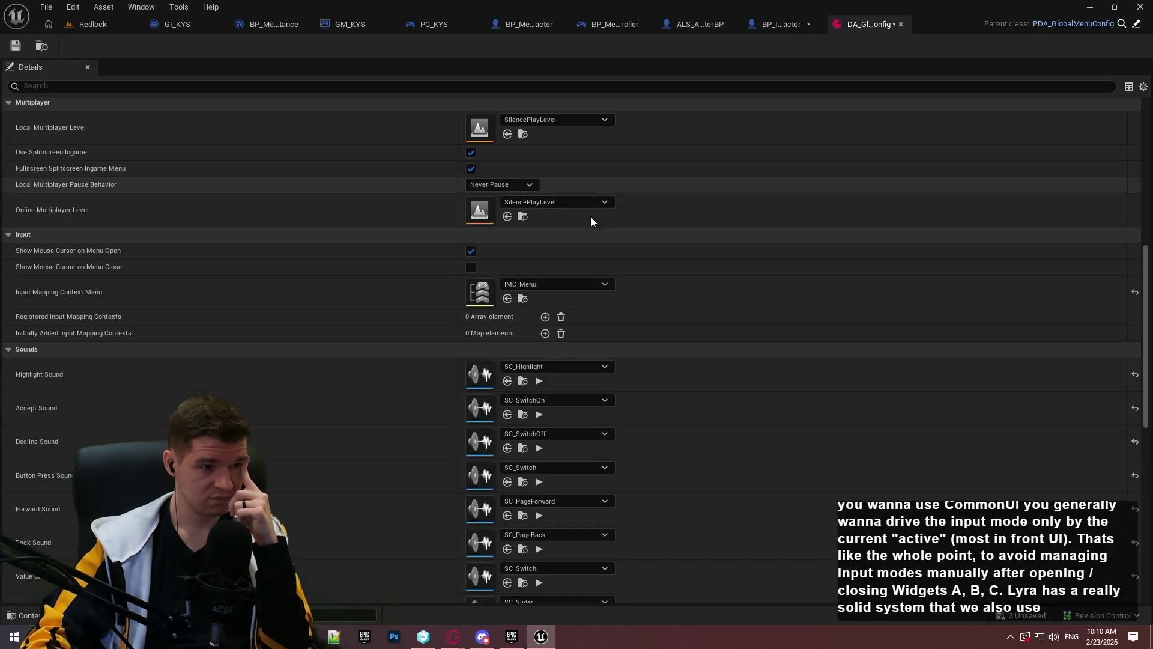
scroll(625, 240, "up", 2)
scroll(736, 262, "up", 2)
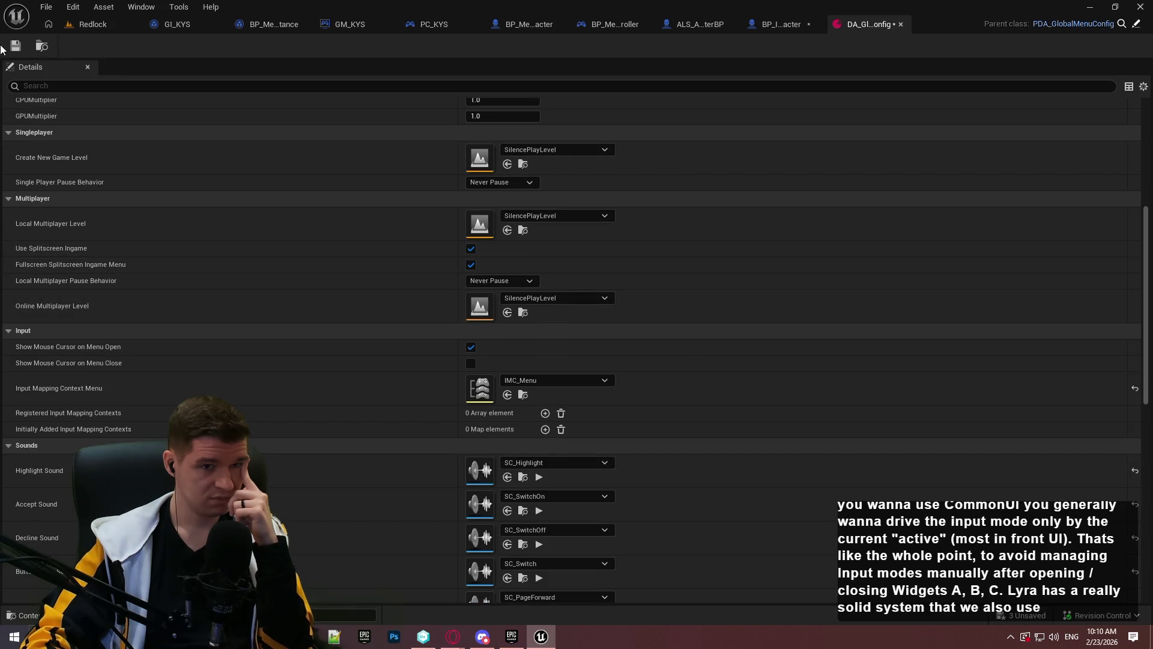
left_click(9, 48)
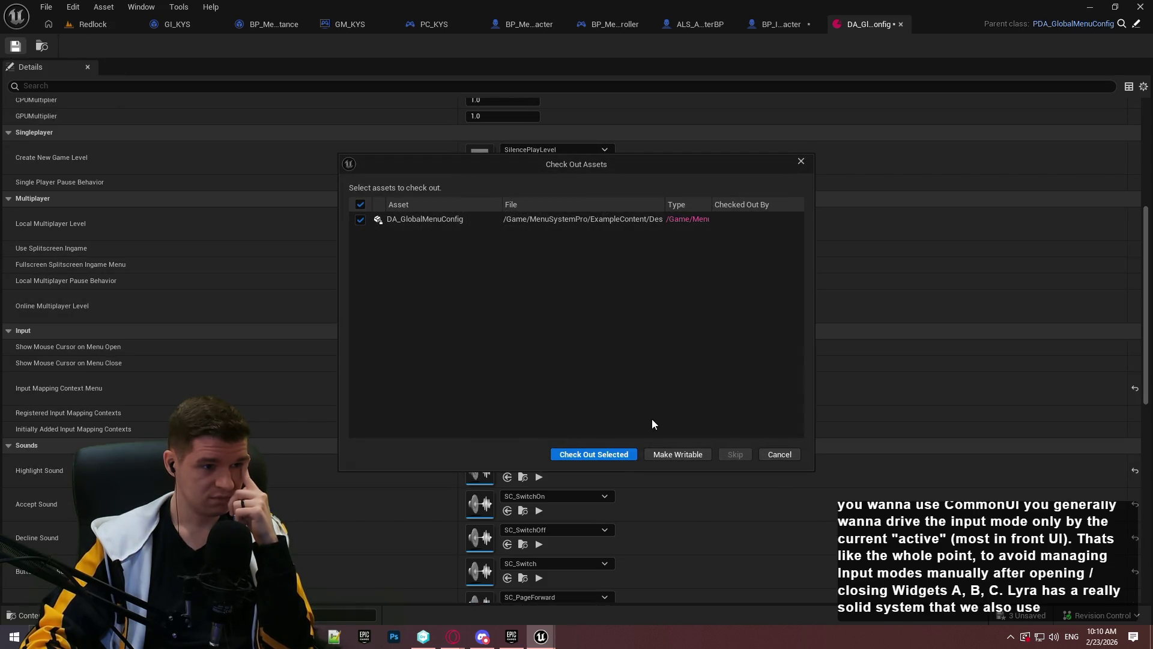
left_click(613, 456)
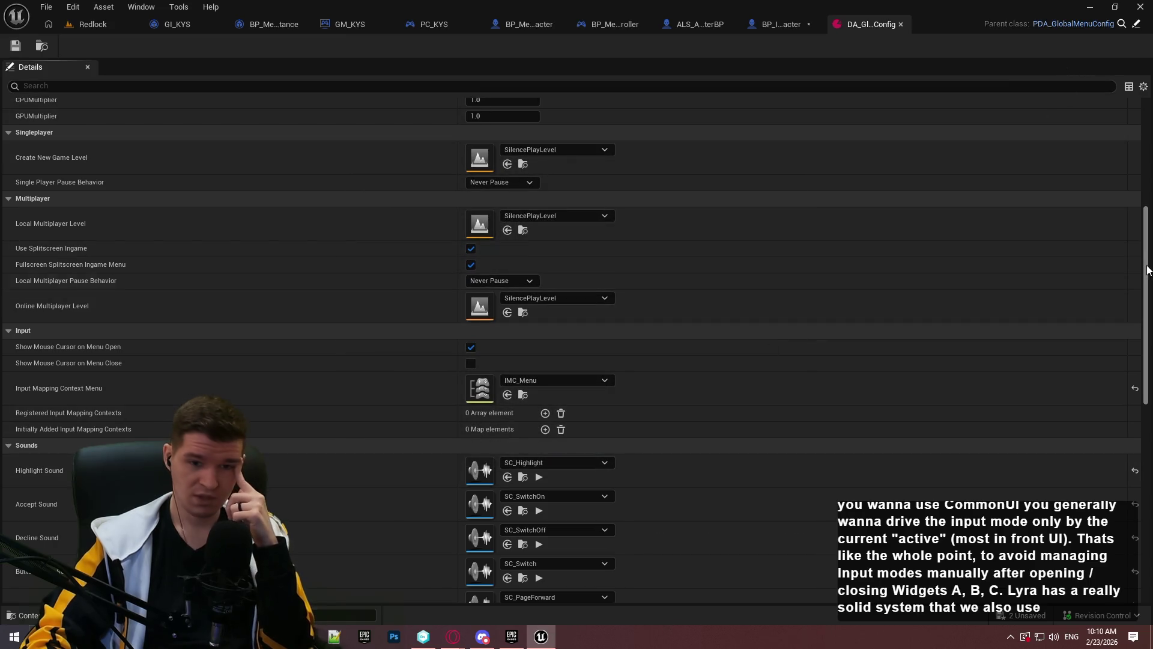
scroll(1138, 288, "down", 2)
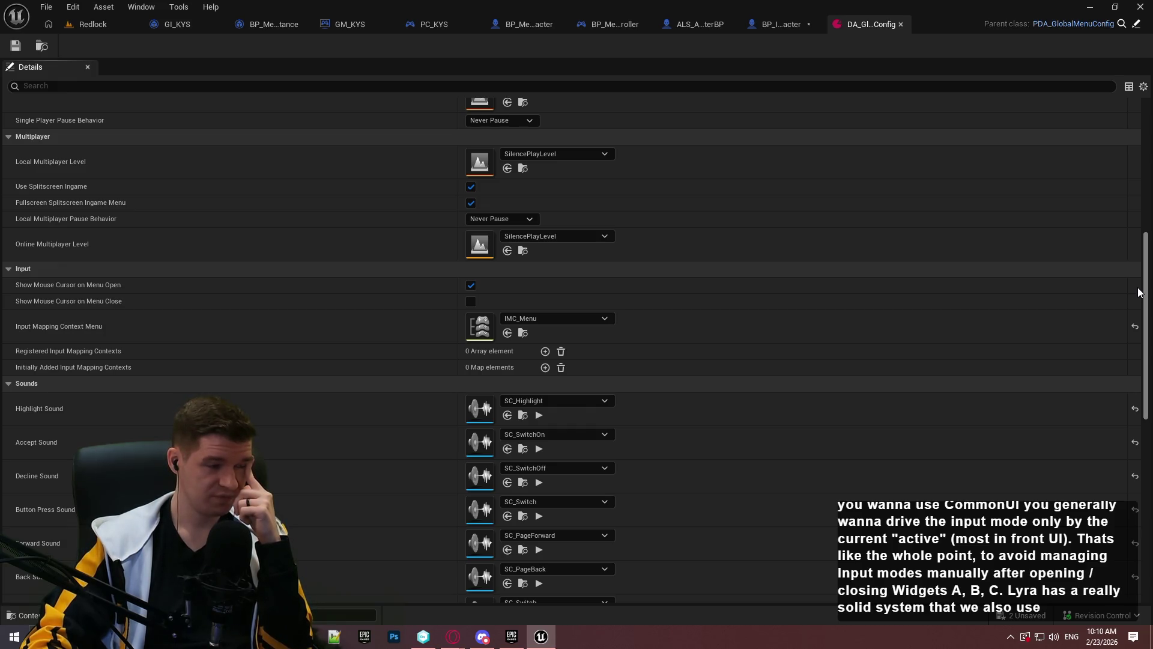
scroll(1135, 271, "up", 10)
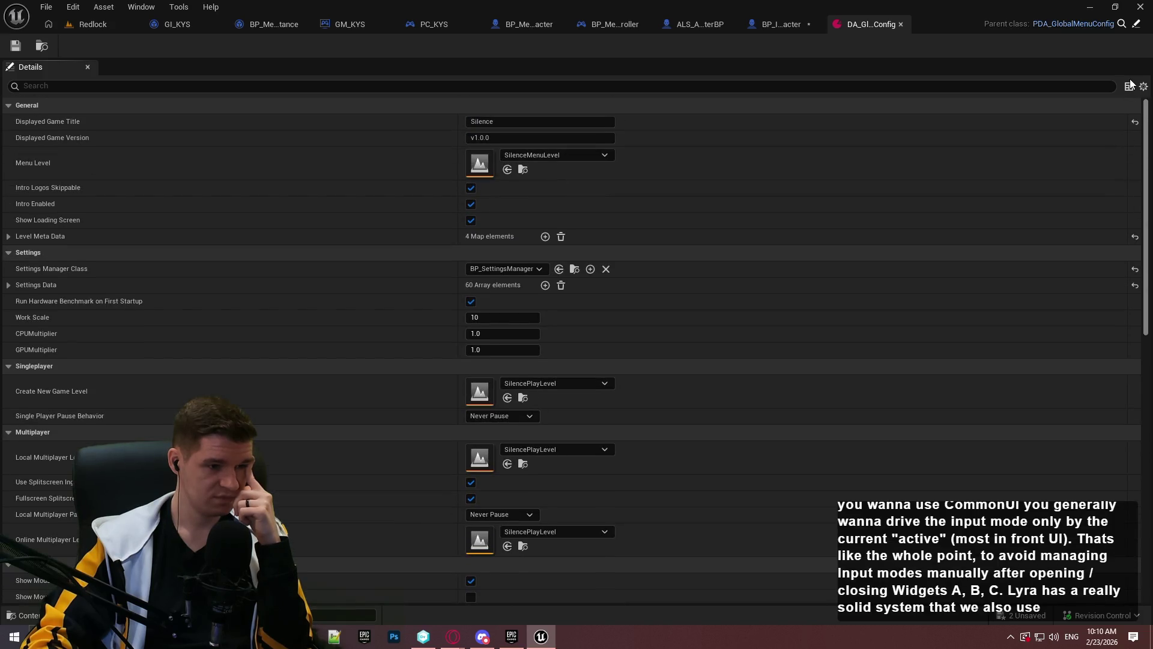
mouse_move(453, 636)
left_click(532, 600)
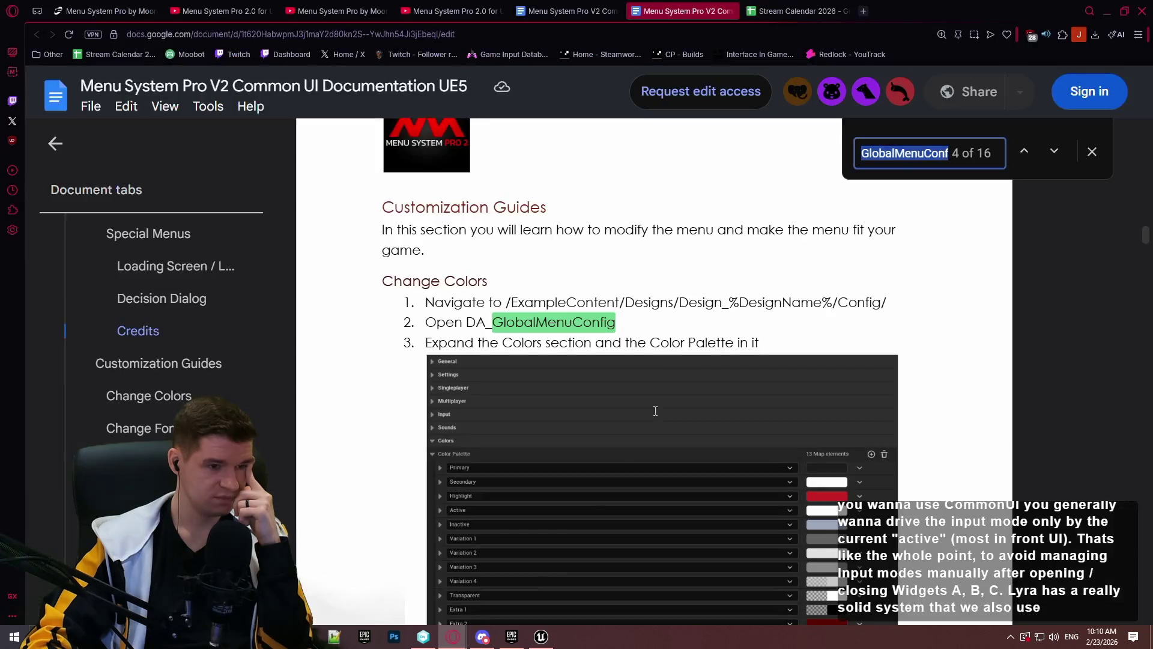
Close the find box and duplicate docs tab, read Player classes step 3, and return to Unreal
left_click(1092, 154)
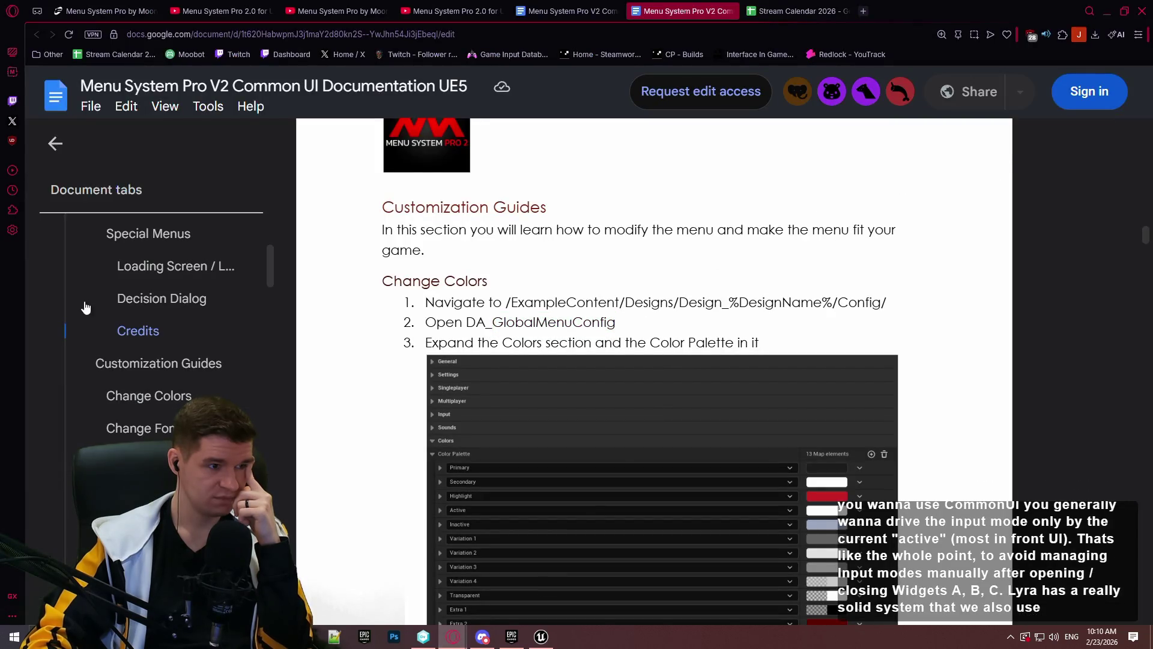
left_click(730, 11)
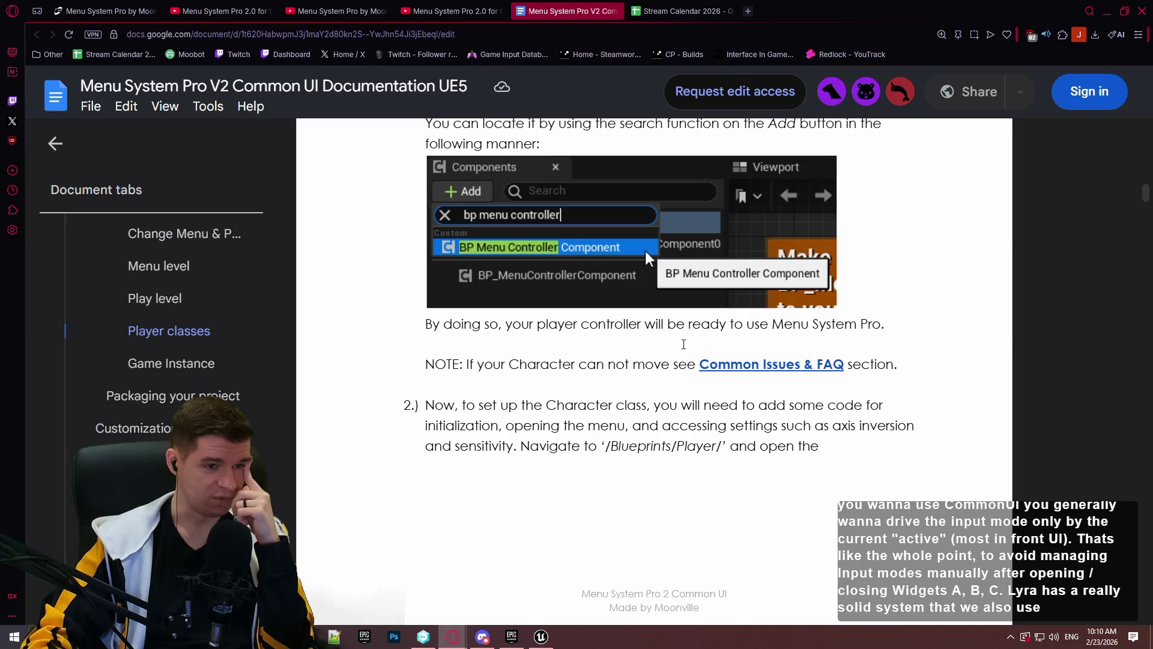
scroll(517, 249, "down", 3)
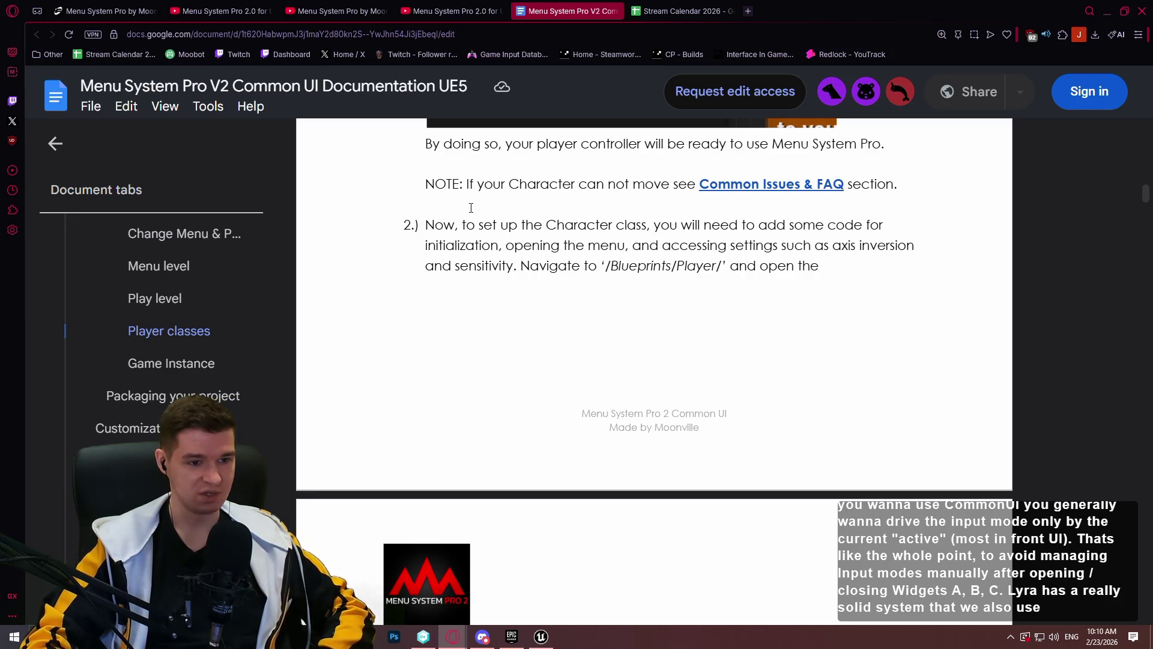
scroll(484, 262, "down", 2)
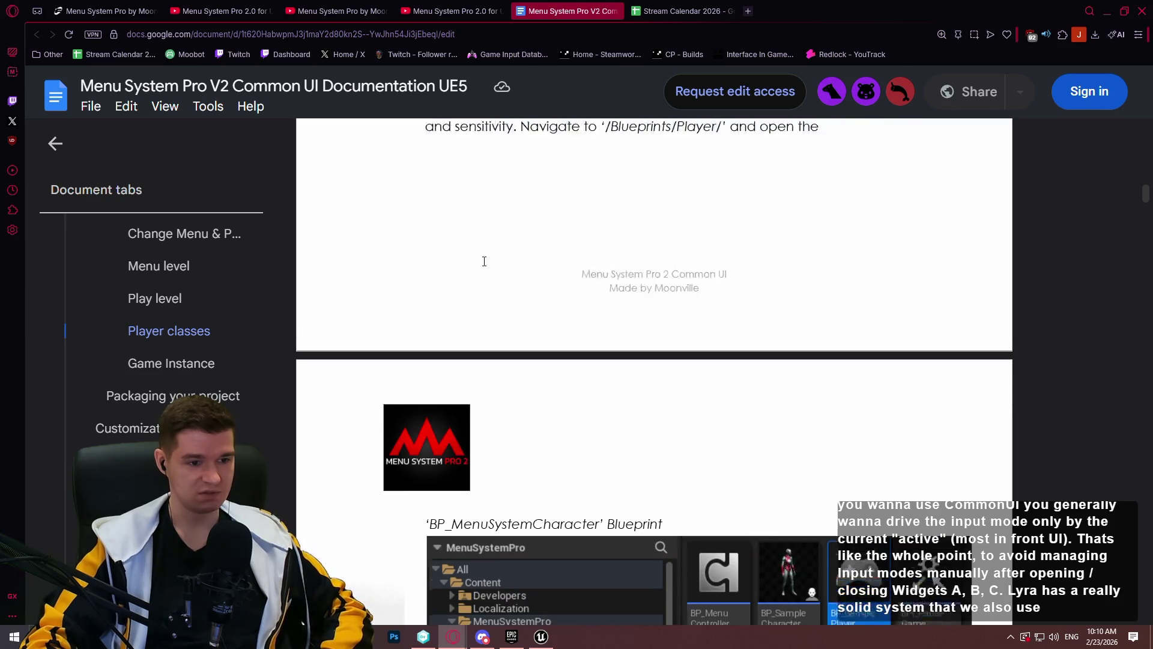
scroll(484, 261, "down", 7)
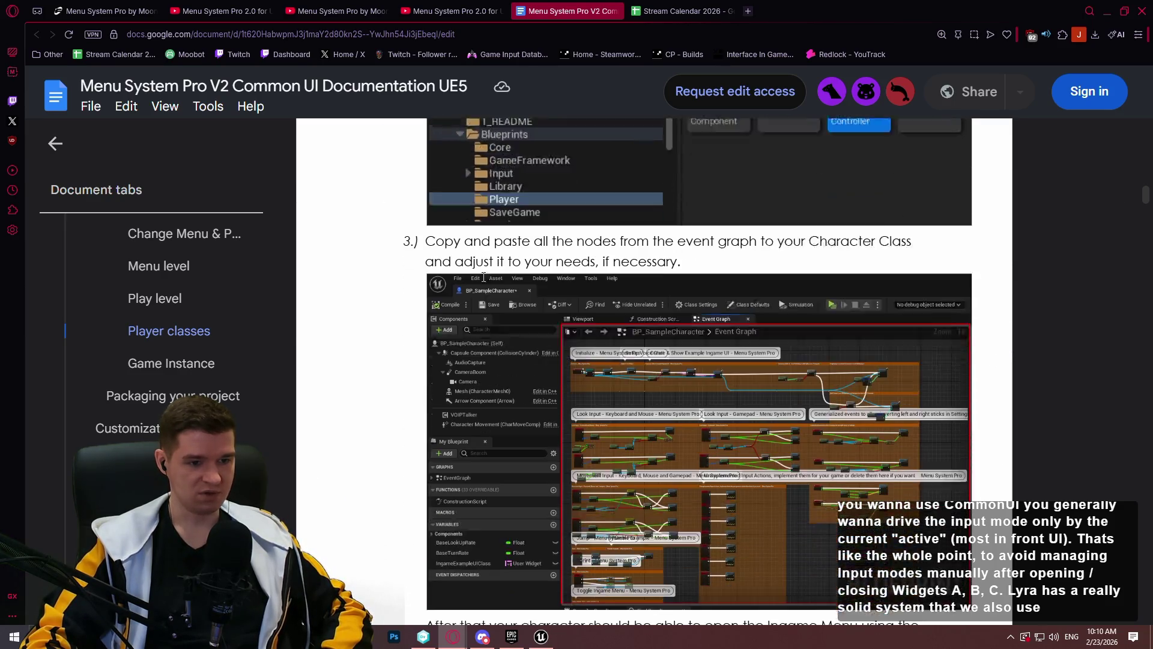
scroll(484, 276, "down", 1)
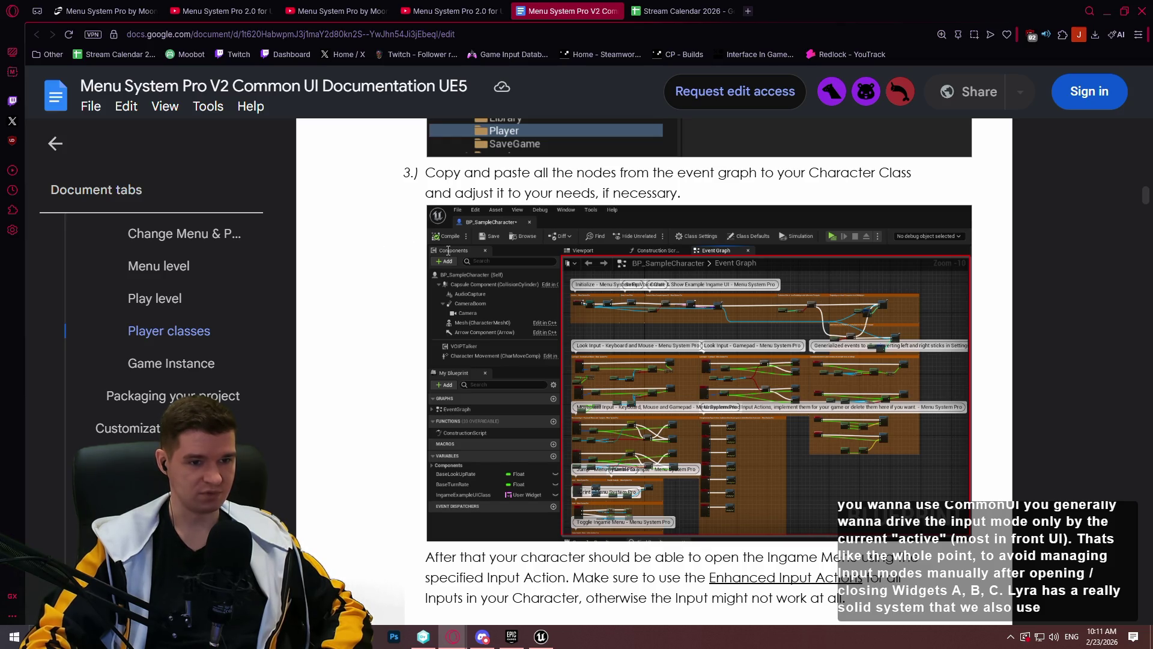
scroll(426, 261, "up", 4)
scroll(426, 257, "down", 5)
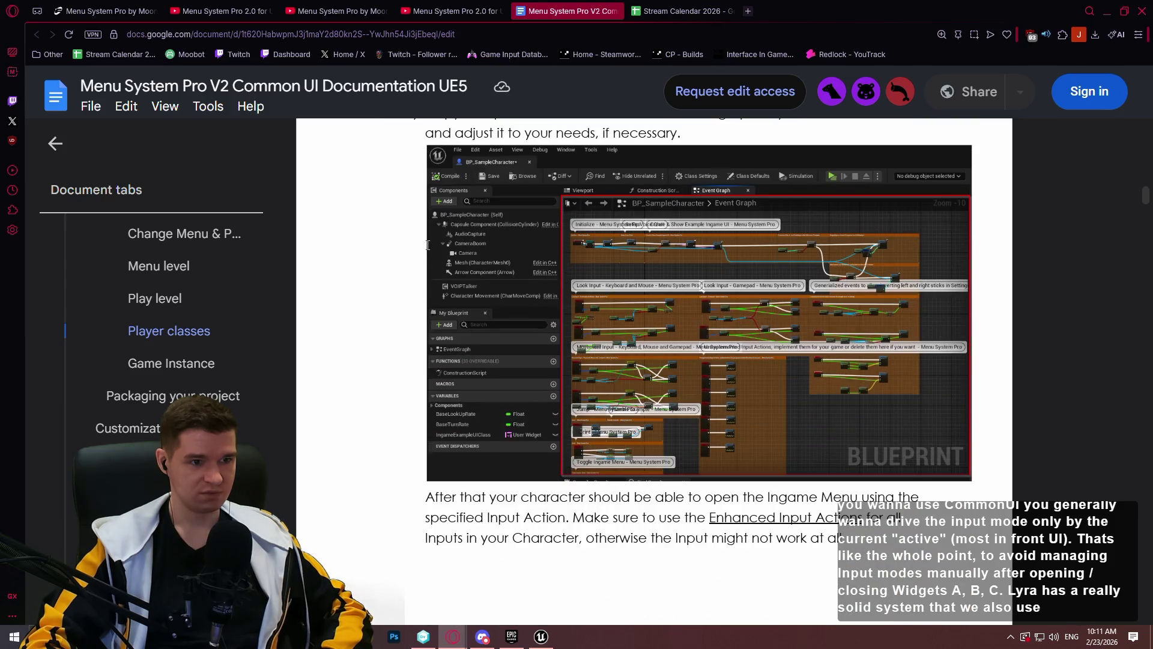
scroll(430, 239, "down", 1)
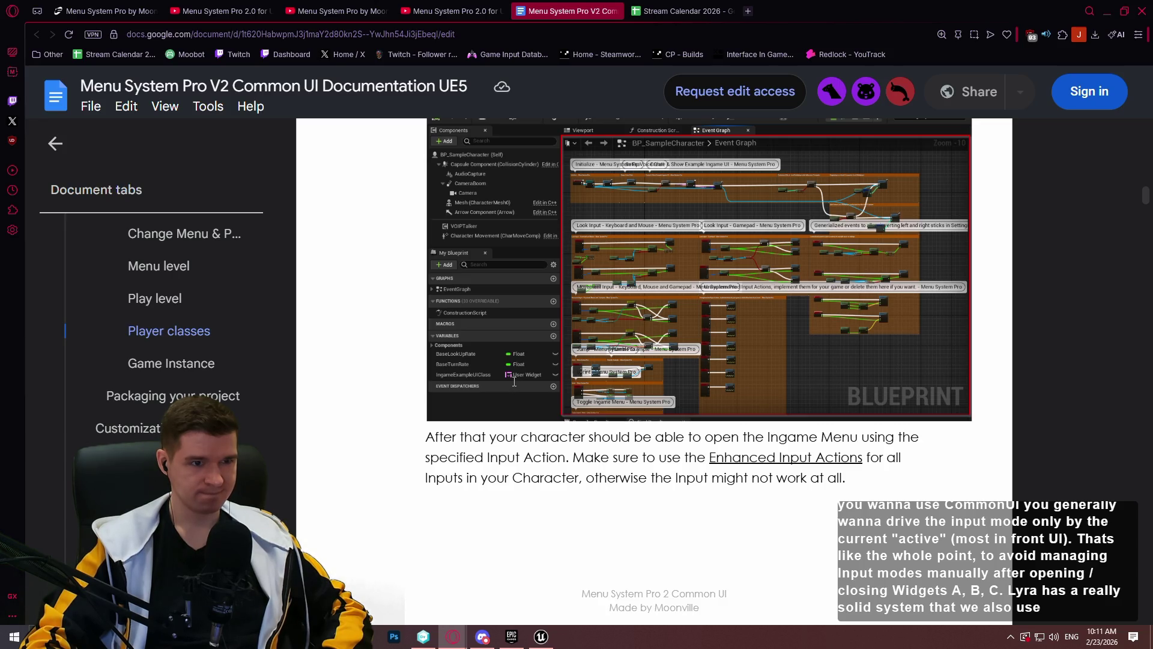
key("alt+Tab")
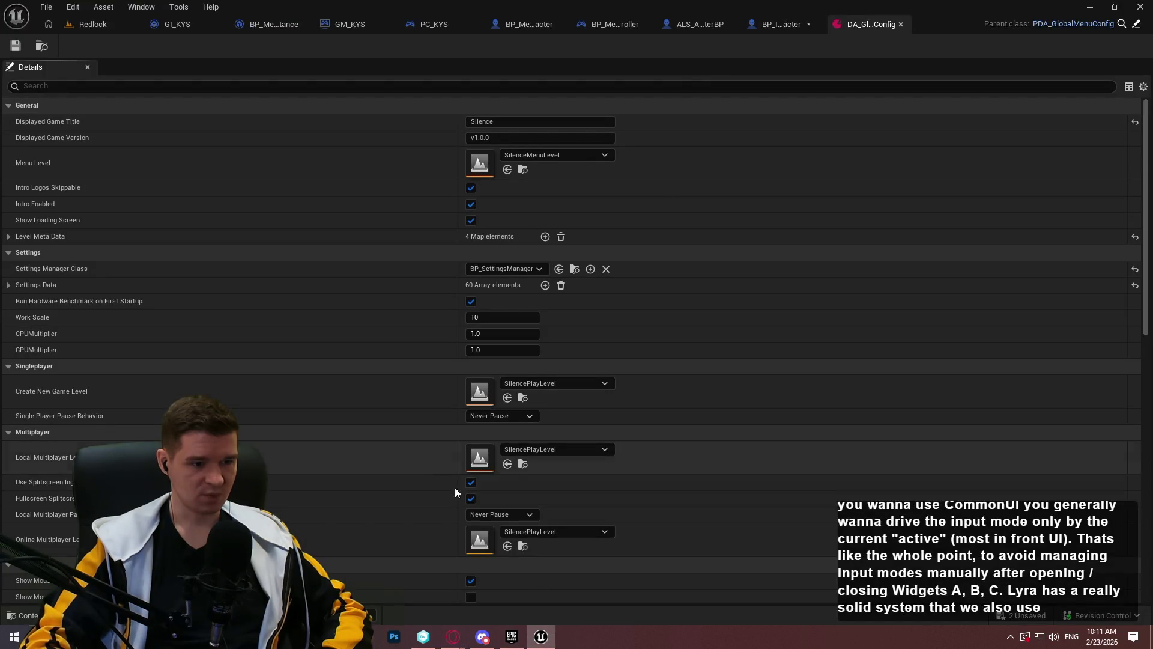
Open IMC_Menu from DA_GlobalMenuConfig to check it, then return to the config
scroll(391, 427, "down", 3)
double_click(480, 526)
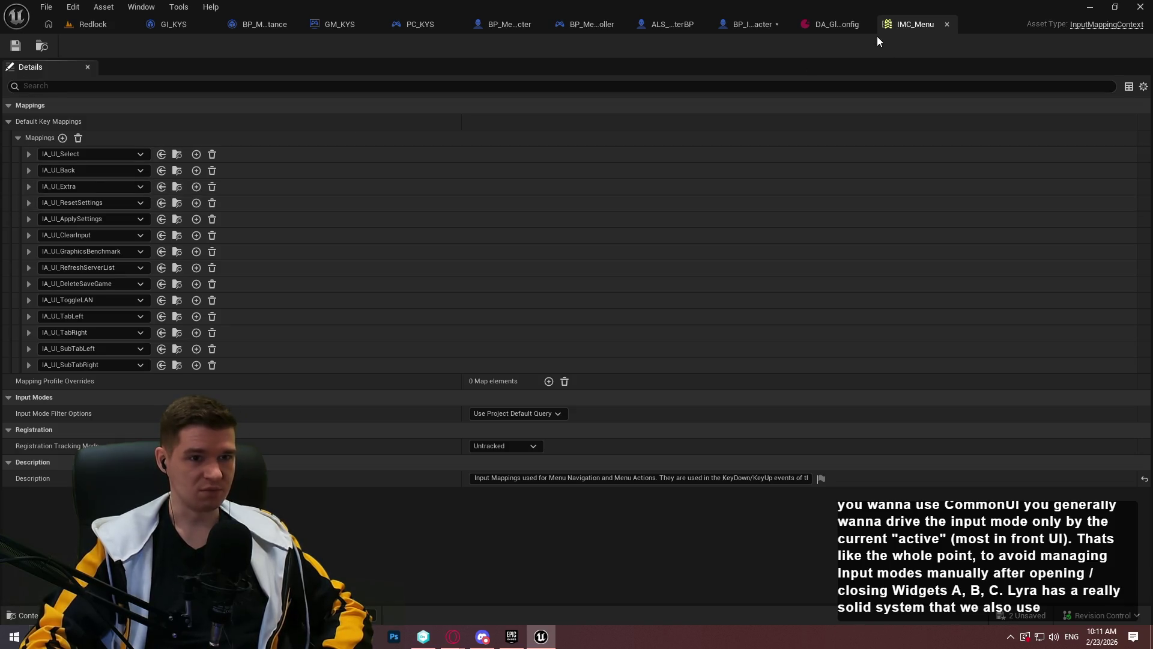
left_click(841, 24)
scroll(829, 334, "down", 3)
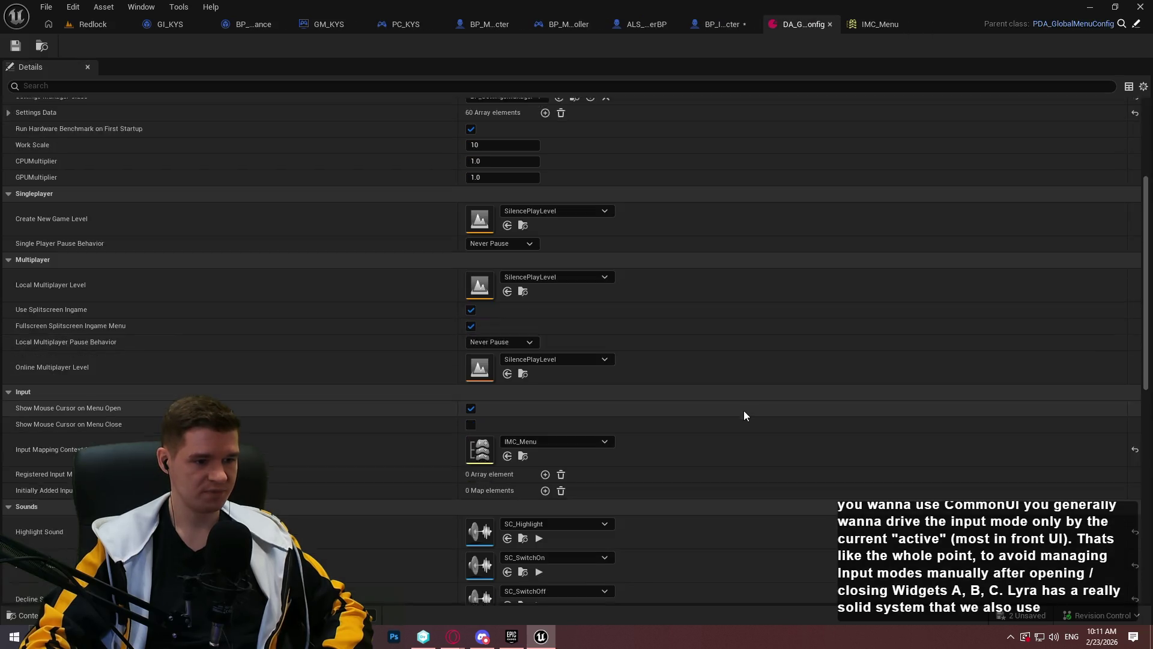
Add IMC_AlwaysAllowed to Registered Input Mappings and open it to confirm IA_Pause's key bindings
left_click(544, 454)
left_click(510, 468)
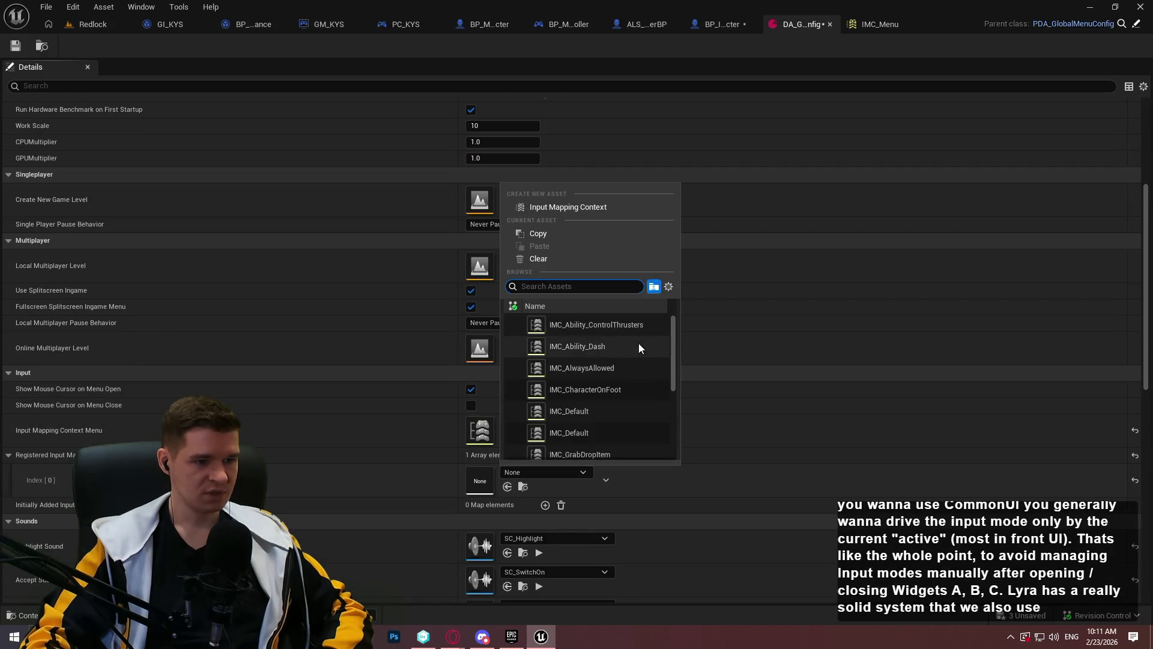
mouse_move(673, 324)
left_mouse_down()
mouse_move(673, 305)
mouse_move(671, 426)
mouse_move(685, 314)
left_mouse_up()
left_click(632, 373)
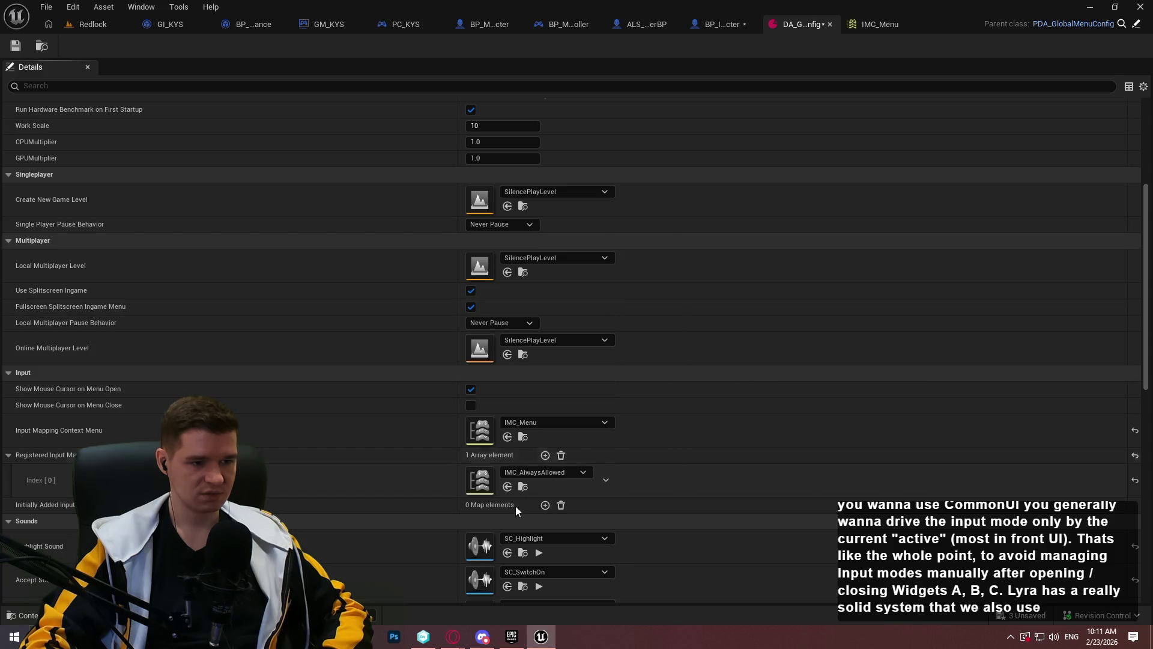
double_click(469, 486)
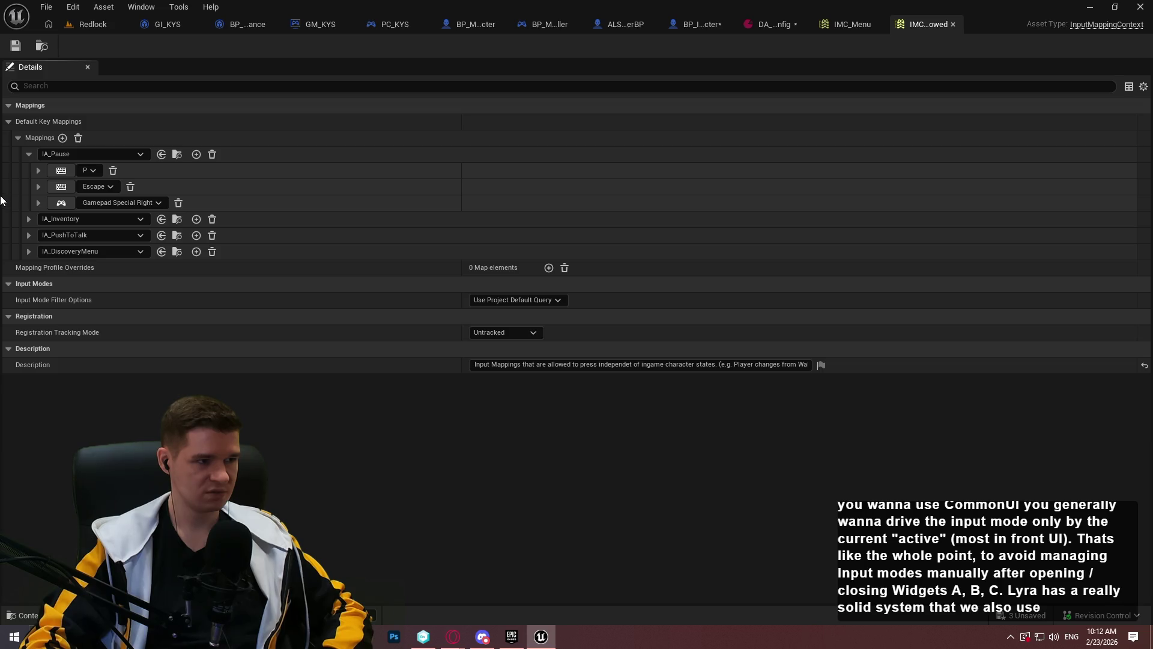
left_click(703, 24)
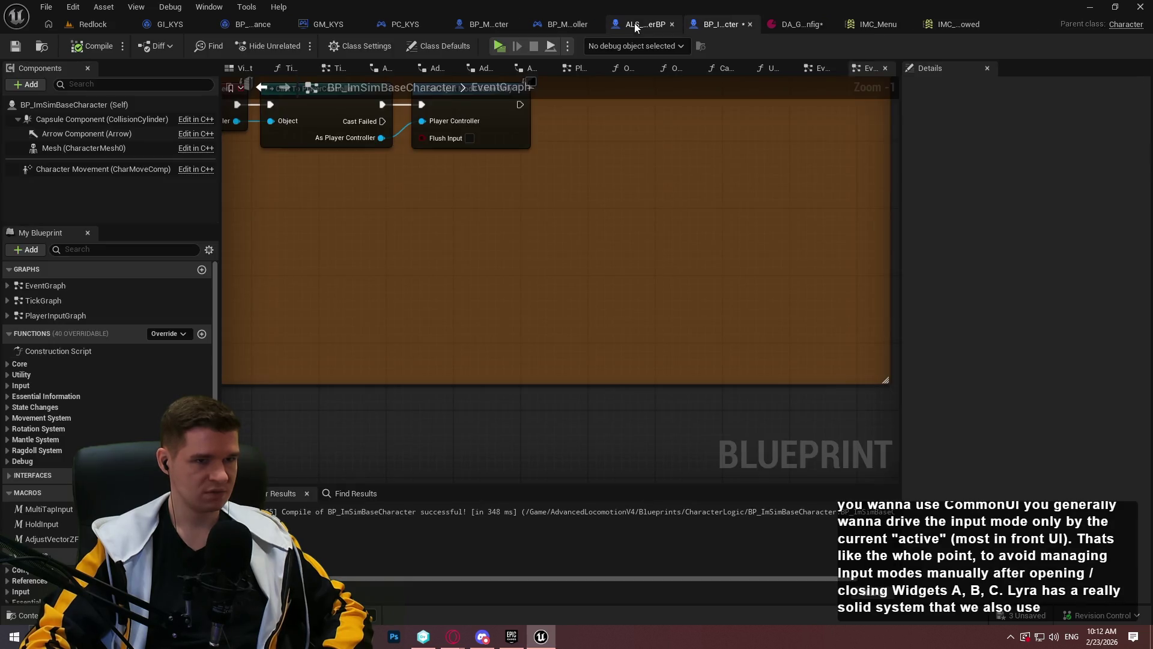
left_click(638, 26)
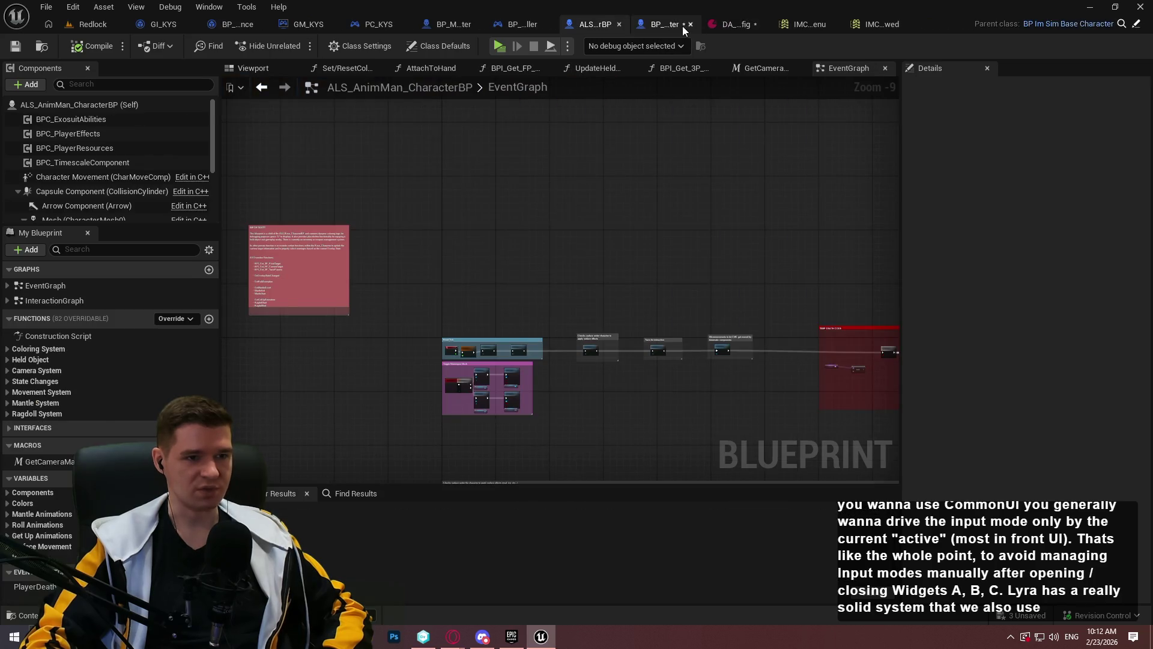
left_click(696, 25)
scroll(570, 178, "down", 5)
left_click(488, 24)
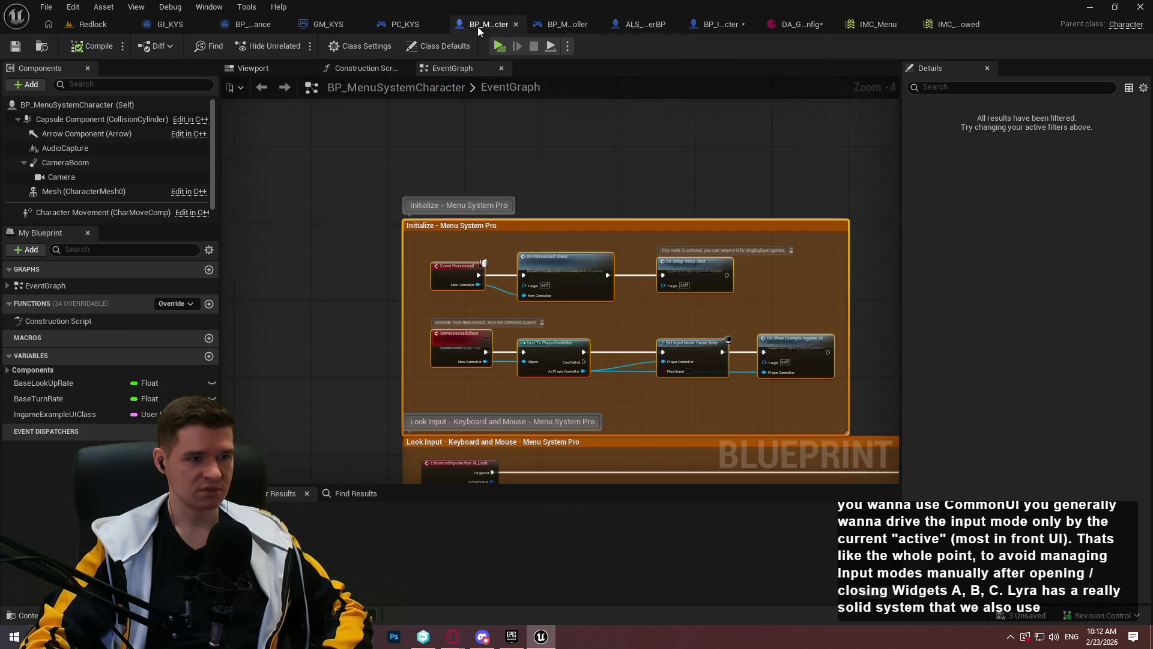
scroll(553, 270, "down", 2)
mouse_move(630, 306)
left_mouse_down()
mouse_move(823, 376)
mouse_move(561, 353)
mouse_move(554, 343)
mouse_move(638, 291)
mouse_move(511, 205)
mouse_move(482, 264)
left_mouse_up()
scroll(510, 205, "up", 2)
scroll(481, 265, "down", 3)
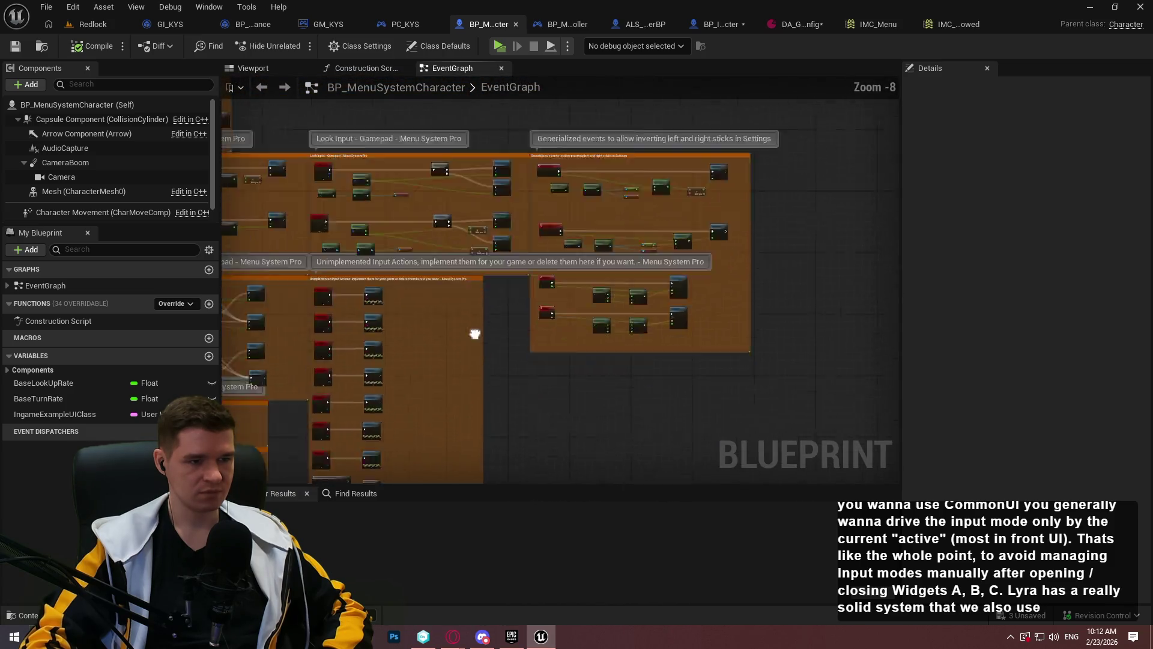
left_click_drag(474, 329, 668, 239)
scroll(648, 309, "up", 2)
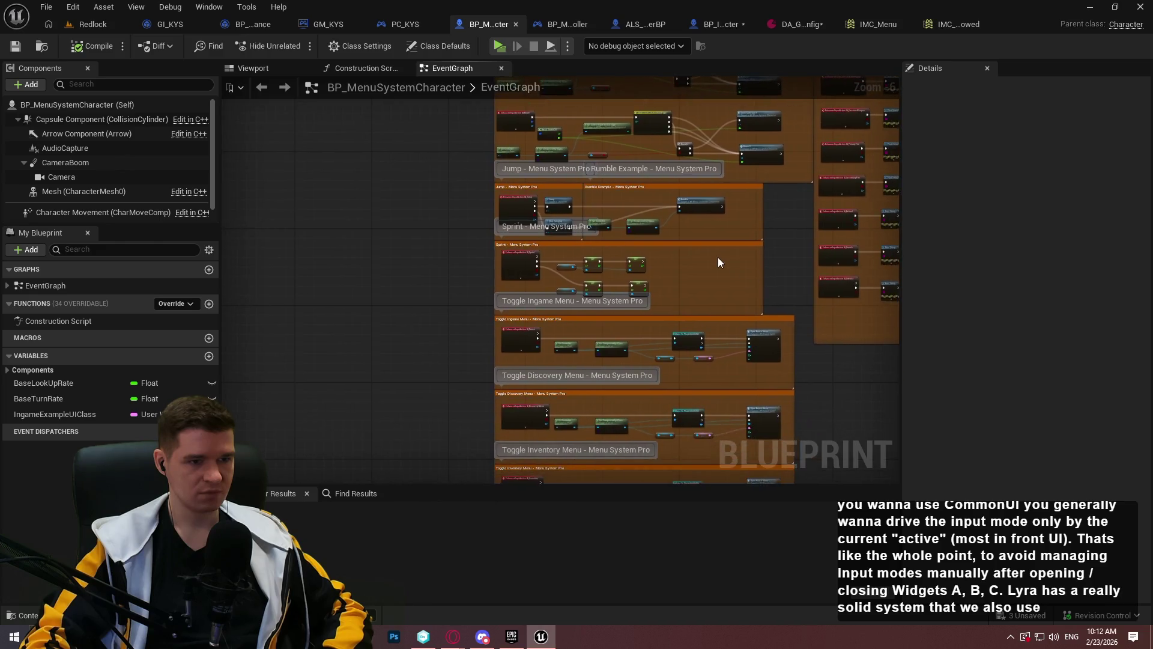
scroll(715, 281, "up", 1)
mouse_move(695, 353)
left_mouse_down()
mouse_move(682, 121)
mouse_move(672, 146)
left_mouse_up()
scroll(661, 150, "up", 3)
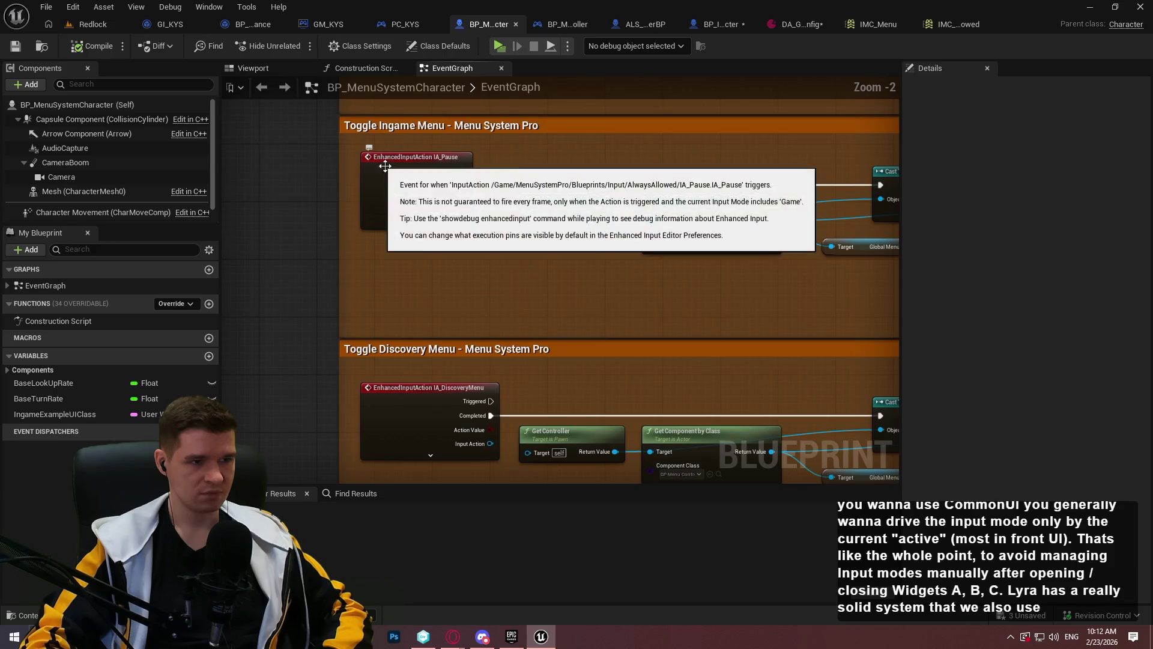
mouse_move(460, 298)
left_mouse_down()
mouse_move(343, 318)
mouse_move(512, 340)
left_mouse_up()
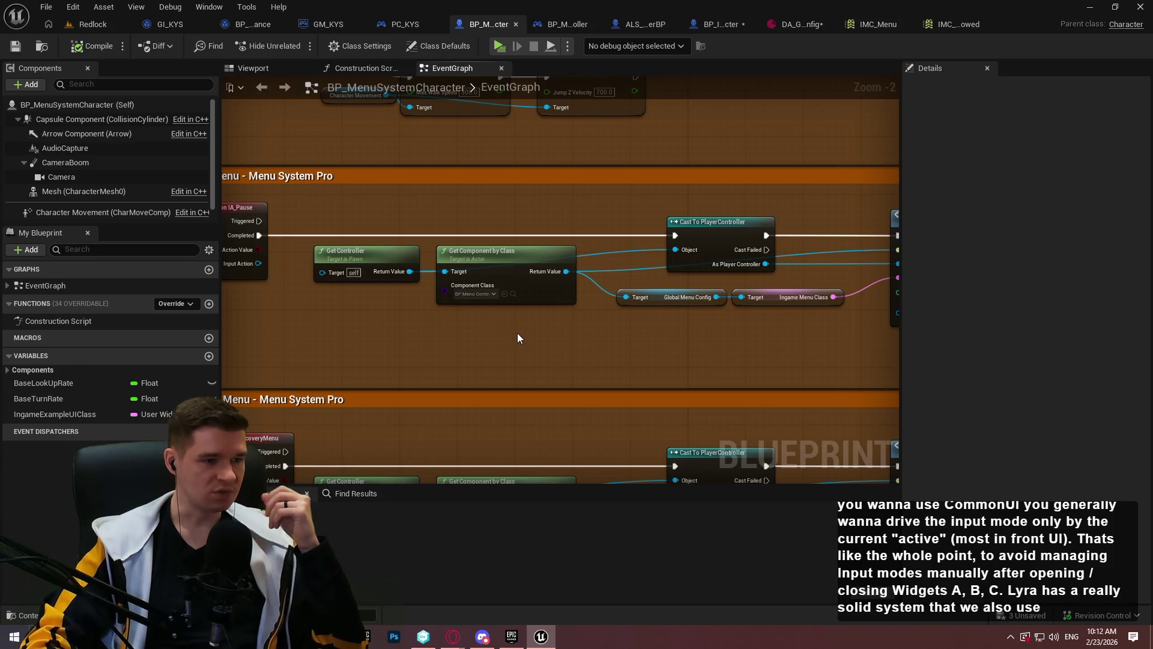
scroll(523, 309, "up", 2)
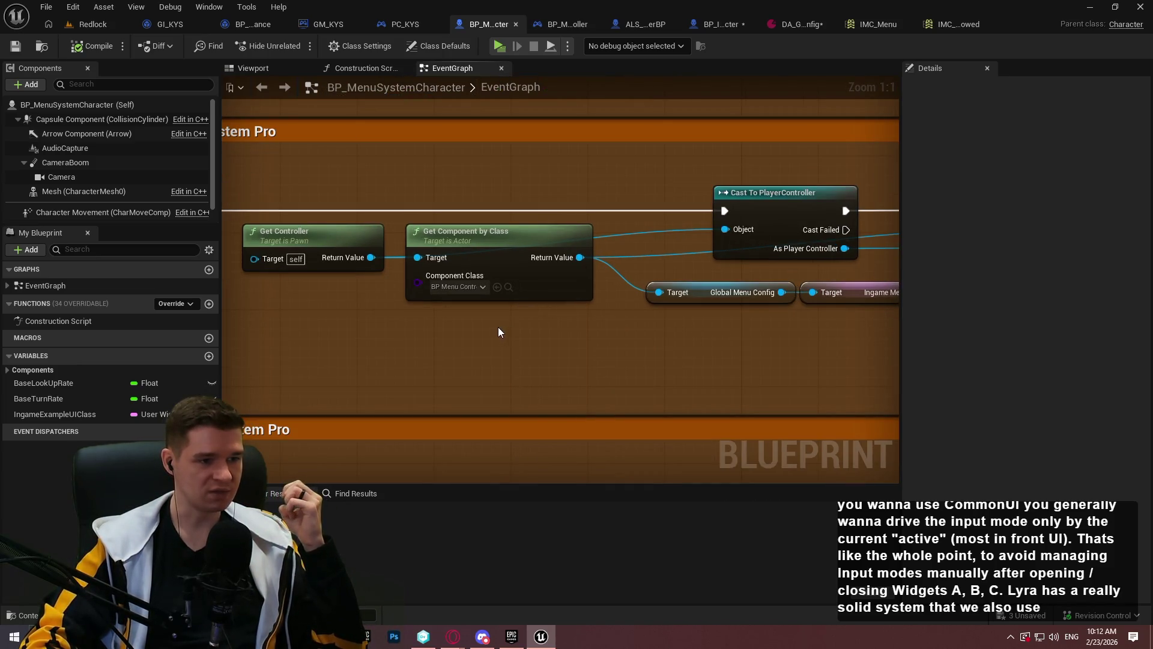
left_click_drag(760, 351, 541, 365)
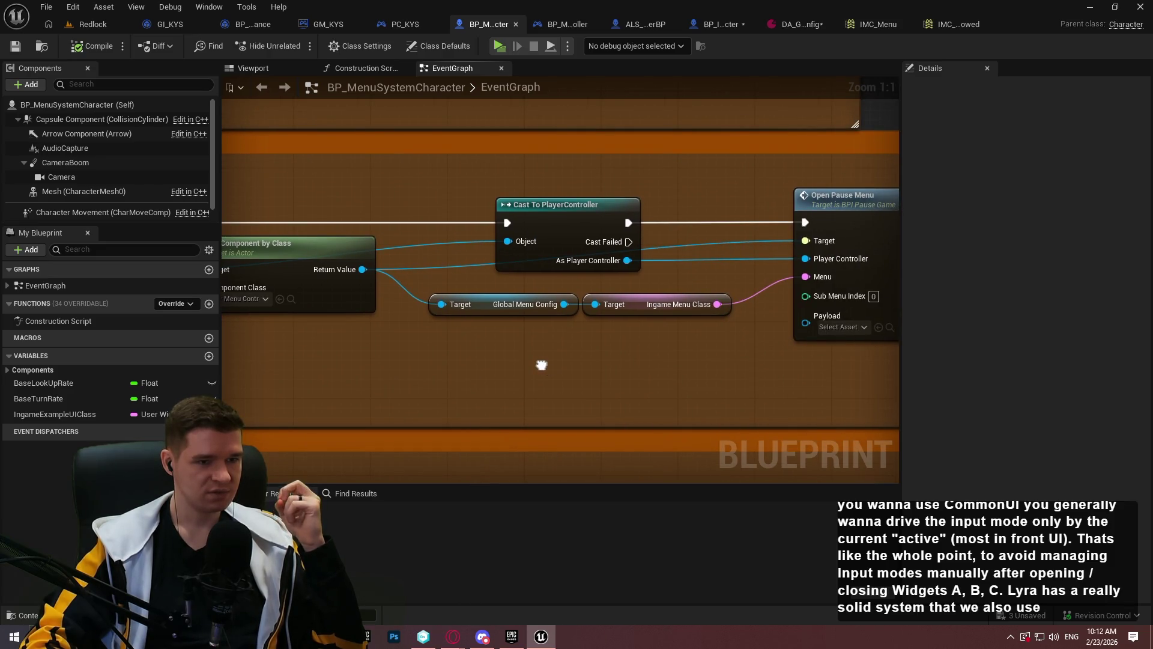
mouse_move(901, 110)
left_mouse_down()
mouse_move(1066, 114)
mouse_move(1007, 120)
left_mouse_up()
scroll(624, 265, "down", 2)
scroll(623, 265, "down", 3)
mouse_move(623, 265)
left_mouse_down()
mouse_move(459, 173)
mouse_move(691, 182)
left_mouse_up()
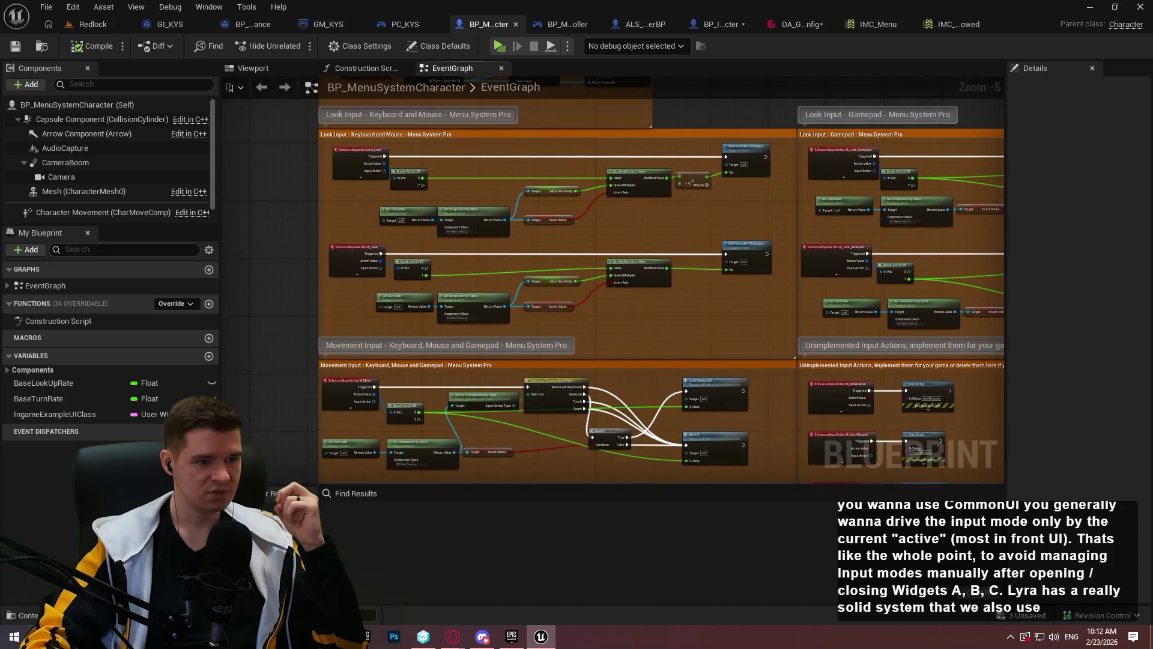
scroll(474, 256, "up", 5)
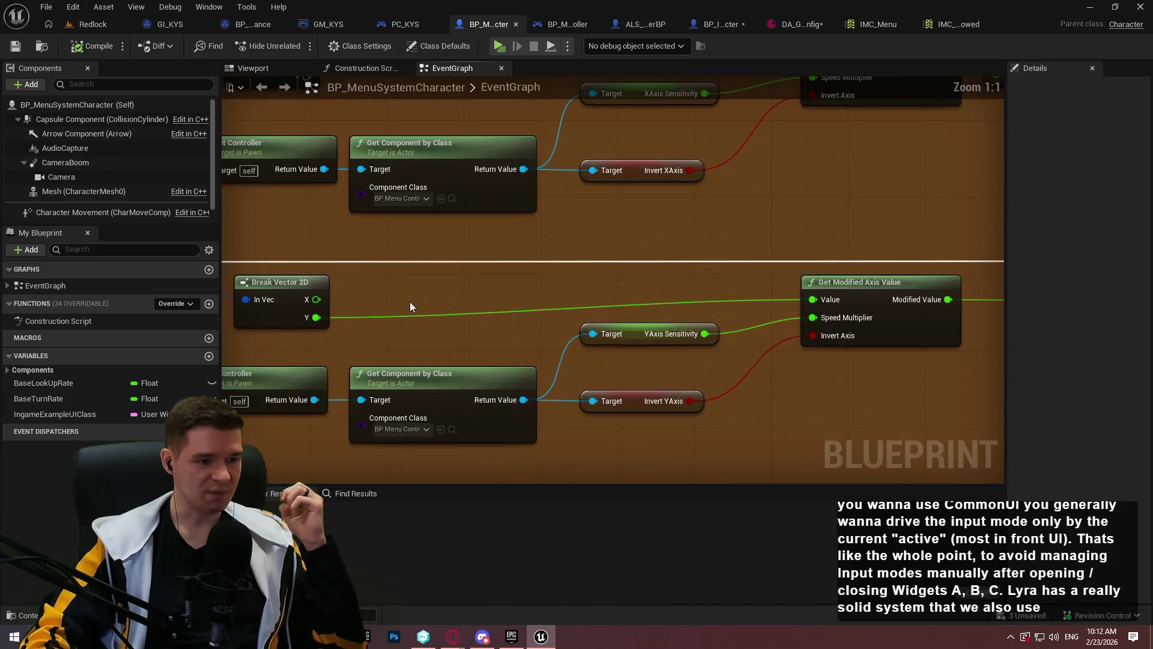
left_click_drag(413, 262, 596, 291)
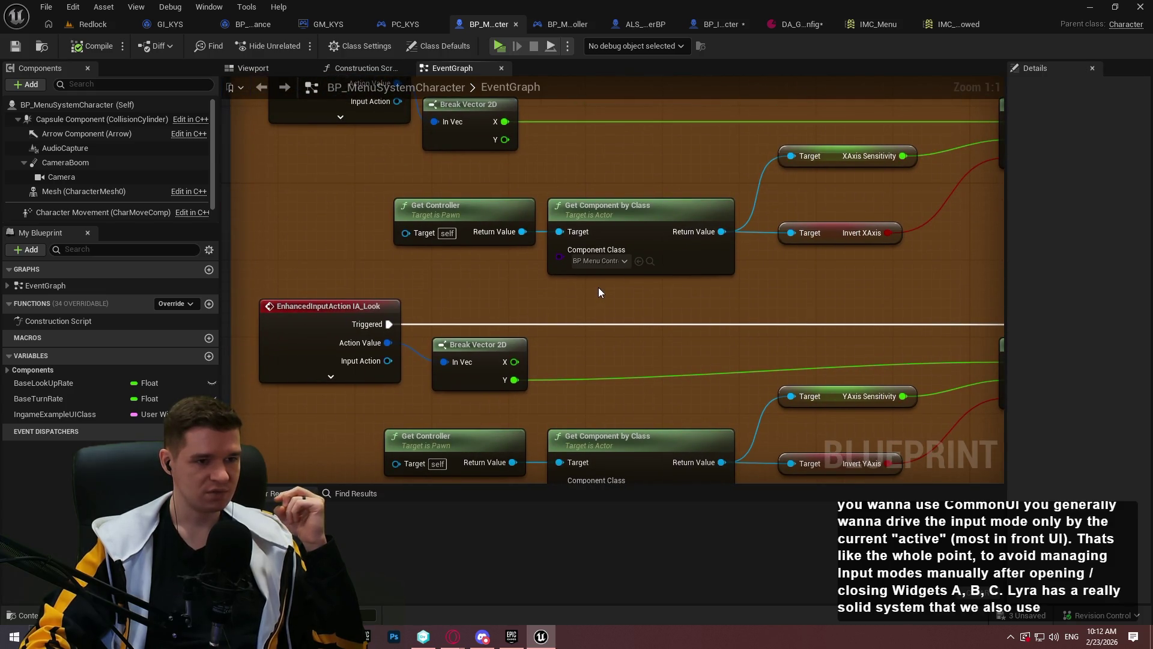
left_click_drag(599, 293, 594, 353)
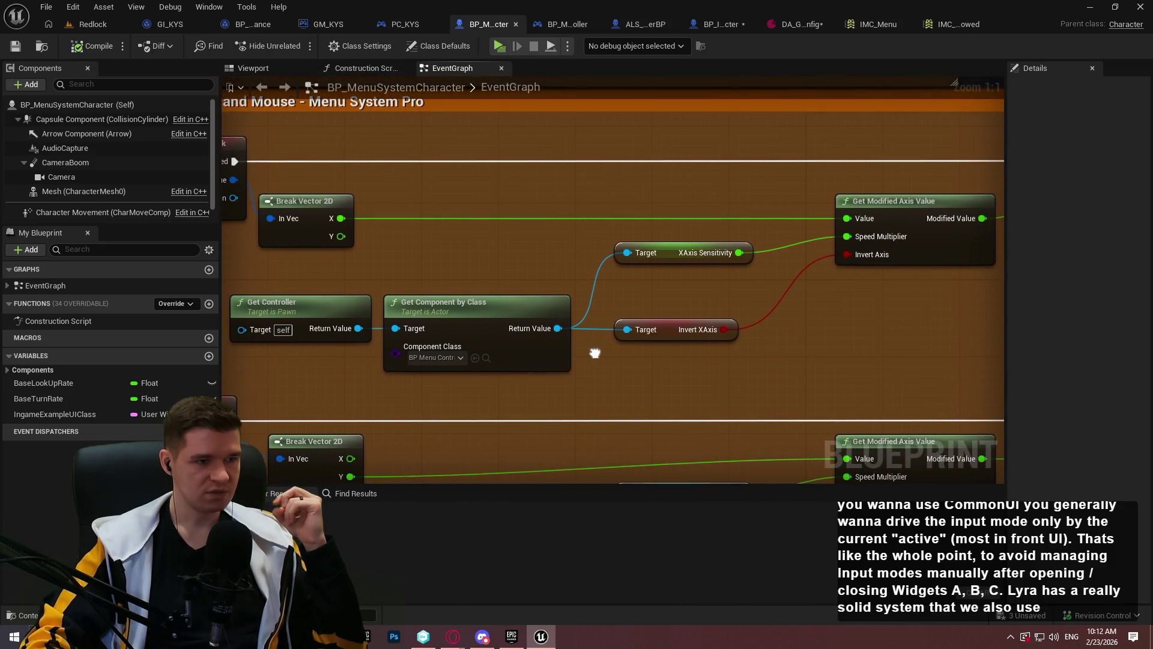
left_click_drag(595, 353, 674, 343)
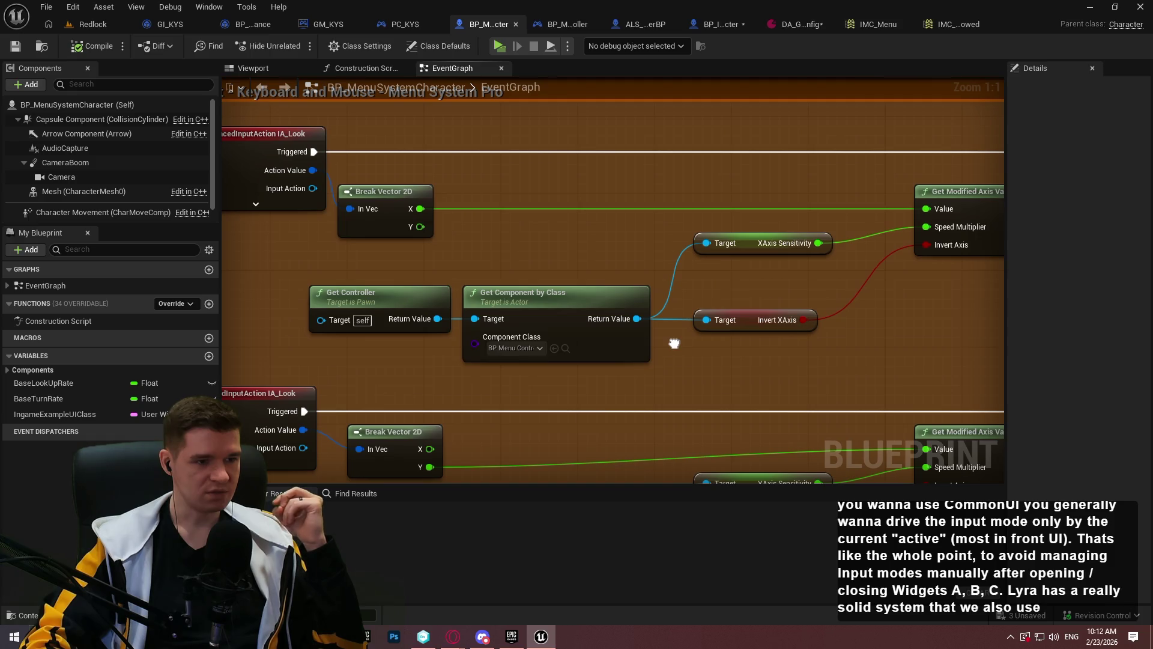
left_click_drag(673, 343, 672, 349)
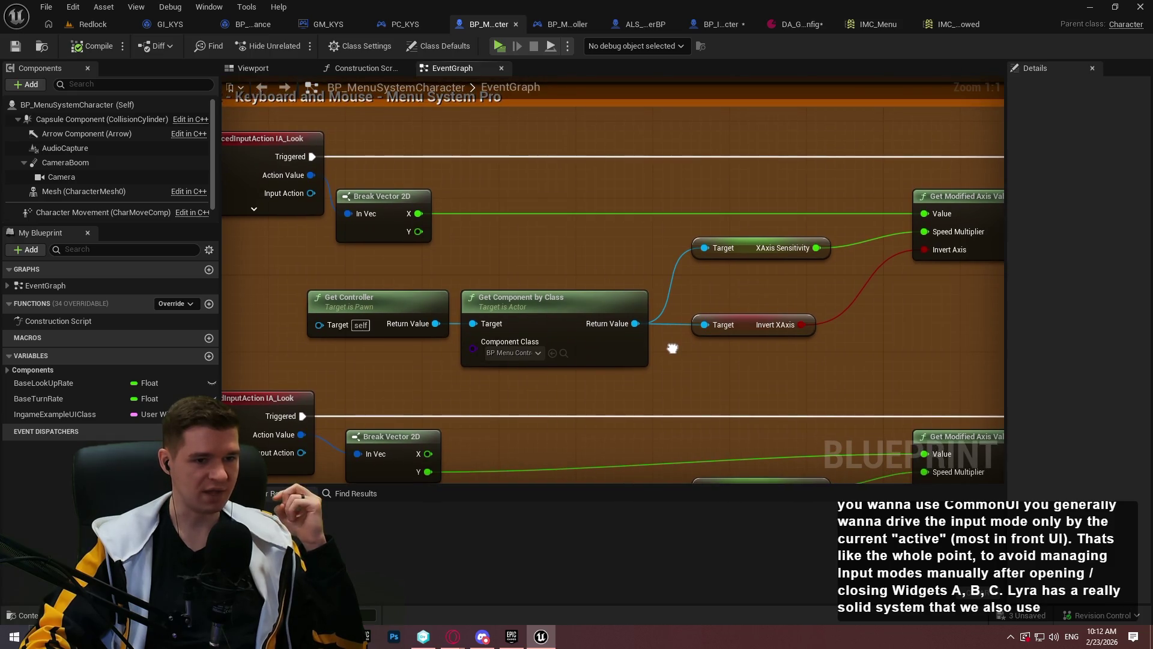
left_click_drag(789, 228, 720, 213)
left_click(864, 331)
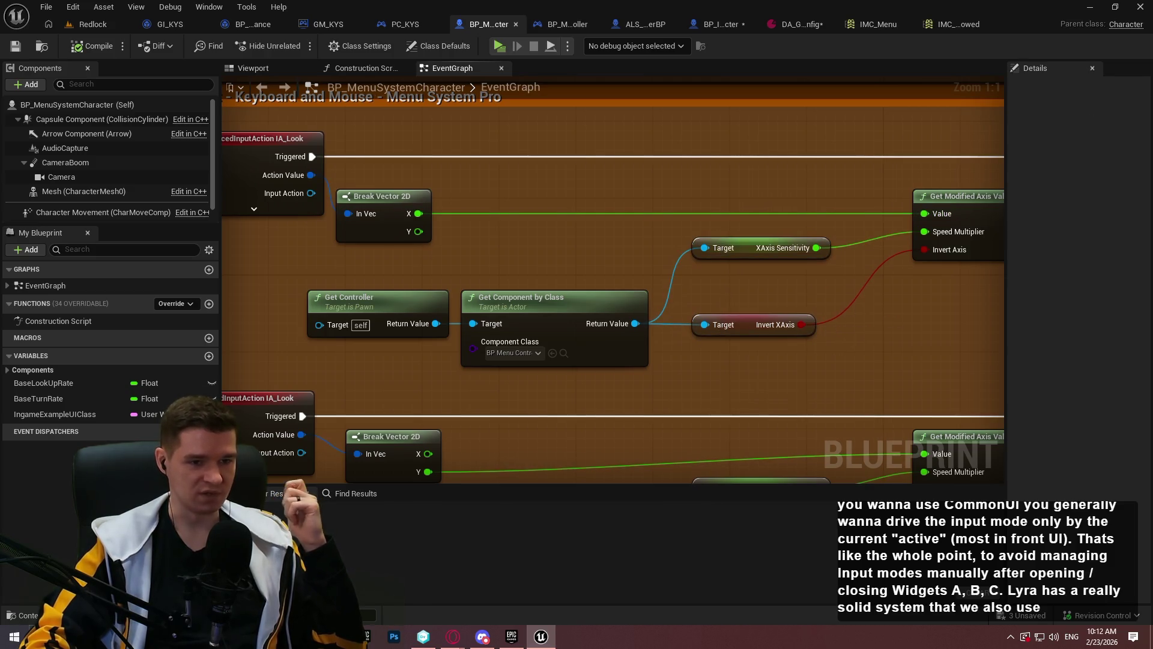
left_click_drag(913, 309, 511, 355)
scroll(676, 170, "down", 4)
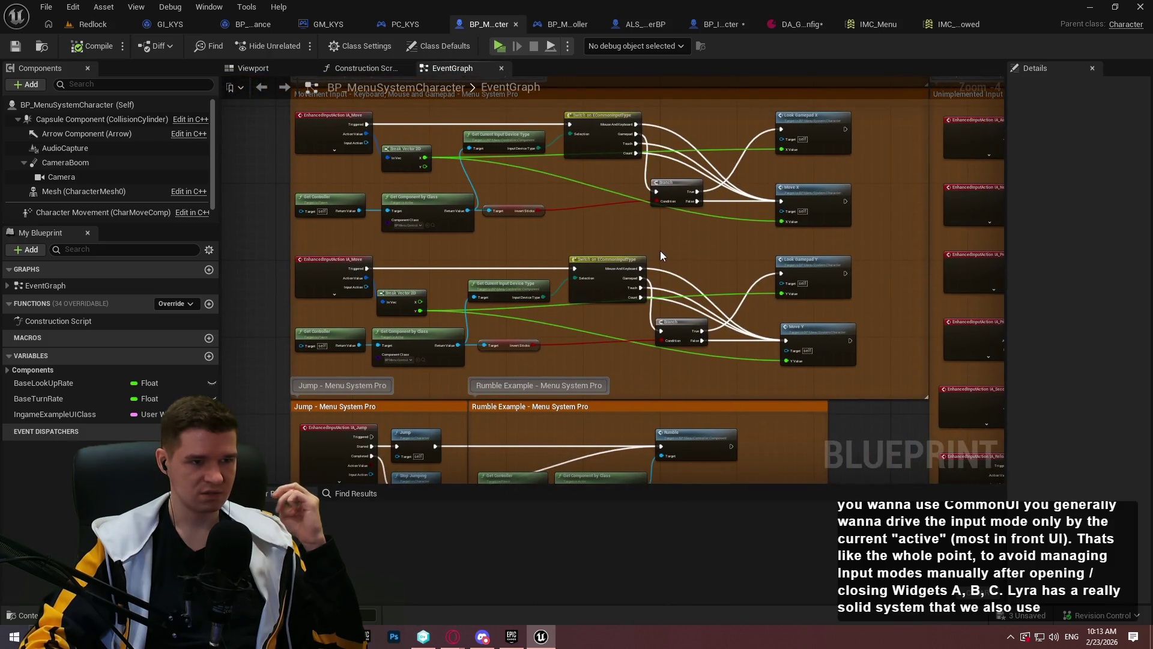
Zoom into the Toggle Ingame Menu block and inspect the IA_Pause event and Cast To PlayerController node
left_click_drag(618, 347, 572, 369)
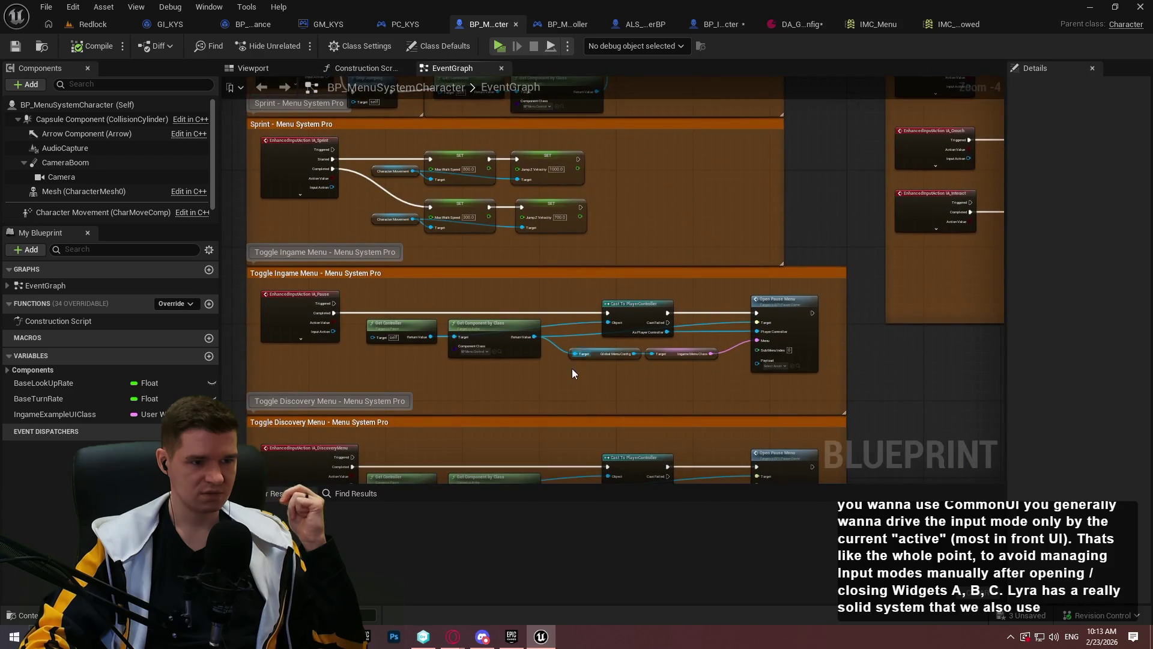
scroll(570, 369, "up", 2)
scroll(567, 329, "up", 1)
mouse_move(734, 201)
left_mouse_down()
mouse_move(855, 272)
mouse_move(866, 302)
left_mouse_up()
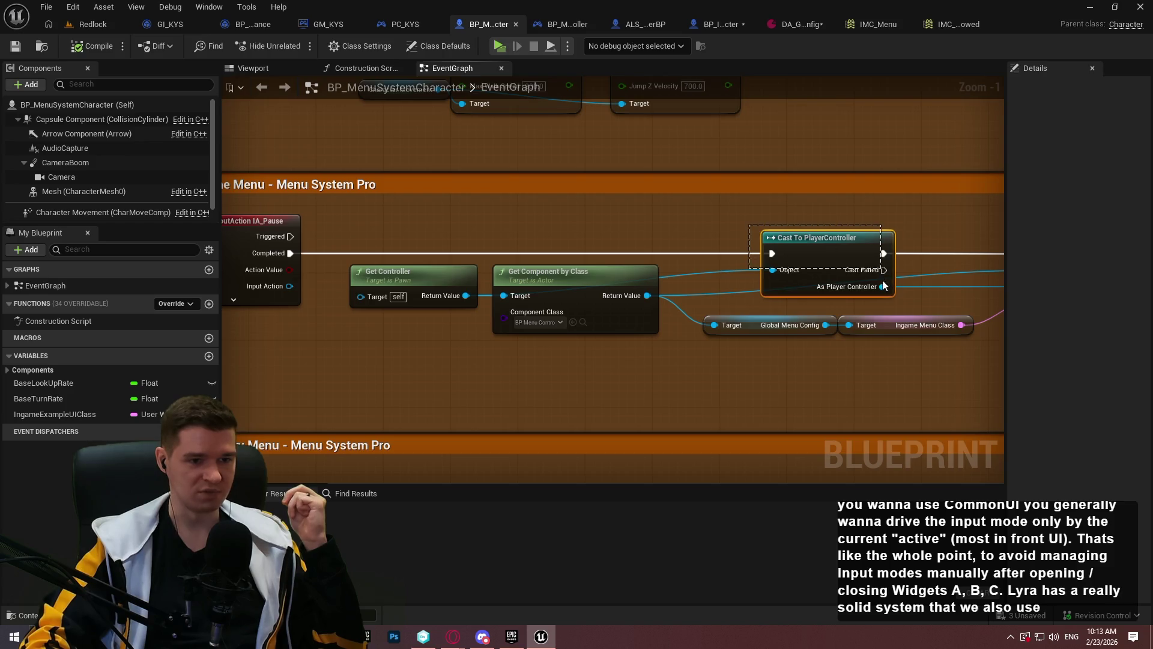
left_click(908, 261)
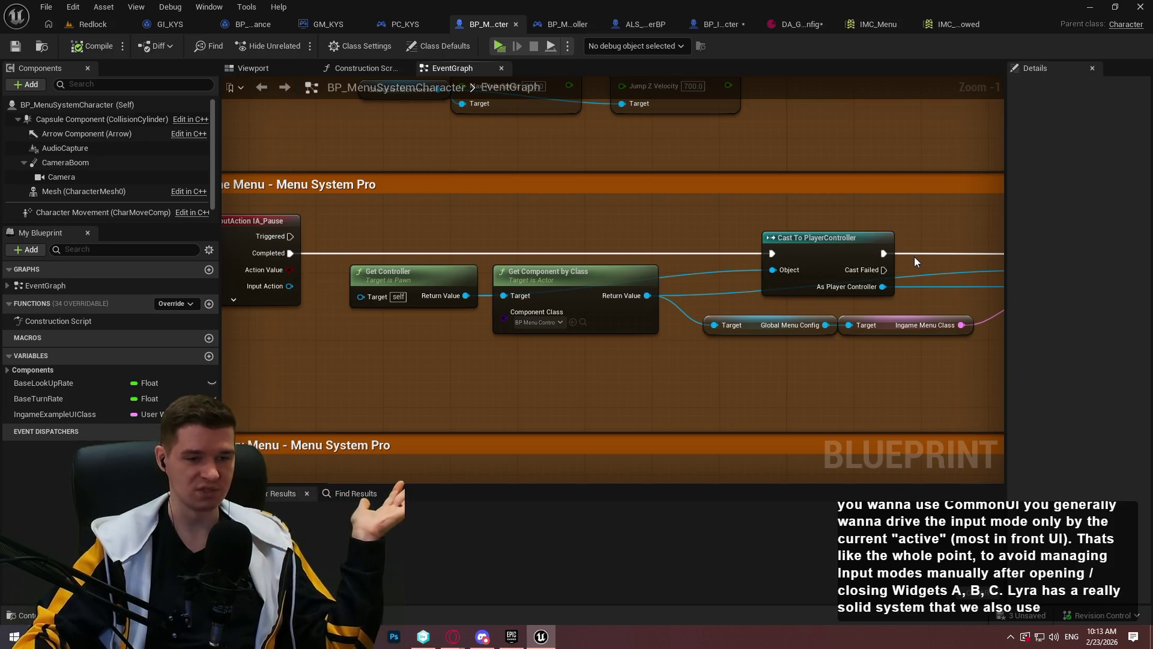
left_click_drag(792, 269, 648, 262)
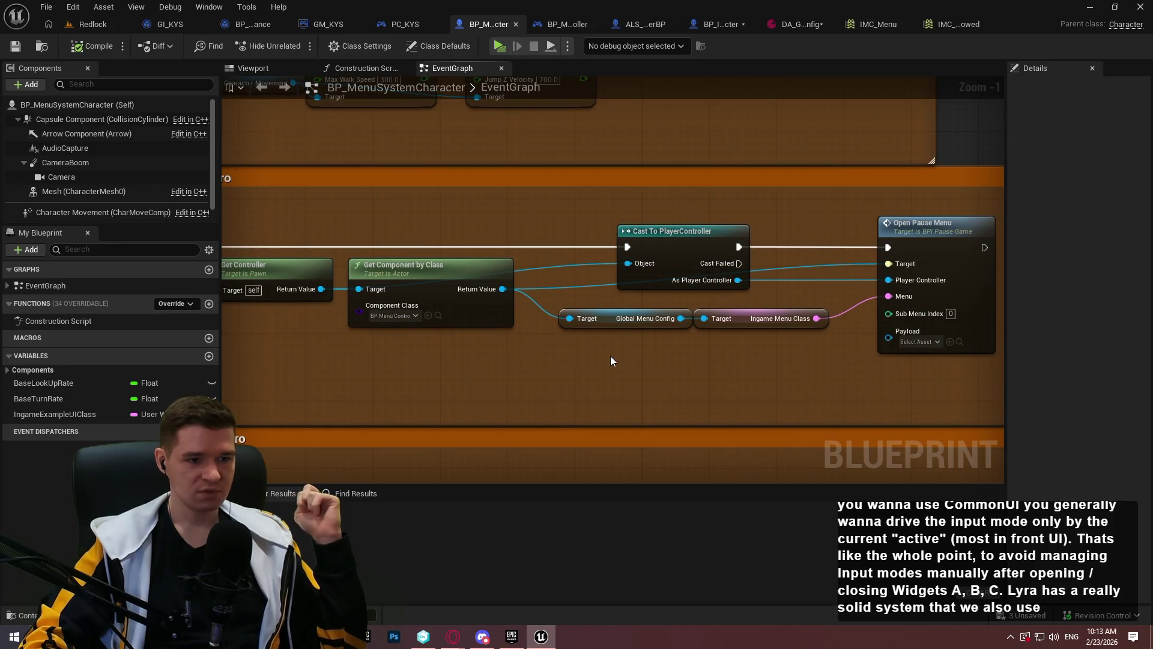
left_click_drag(599, 354, 705, 340)
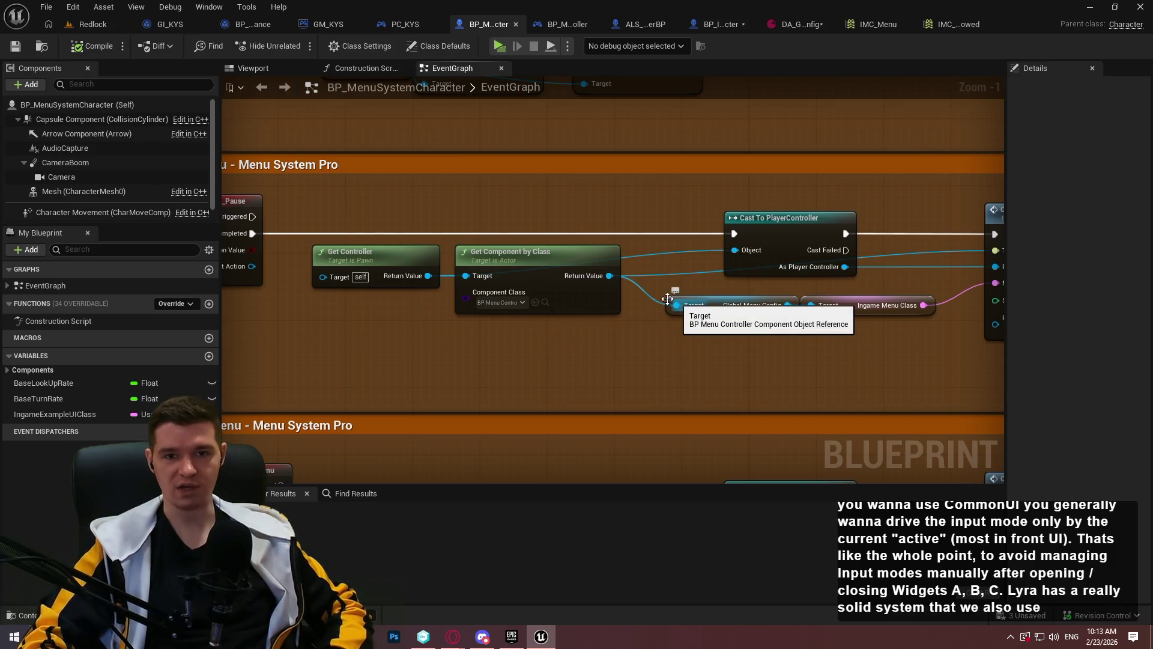
mouse_move(809, 351)
left_mouse_down()
mouse_move(776, 348)
mouse_move(803, 337)
left_mouse_up()
Examine Open Pause Menu's Ingame Menu Class and Player Controller inputs, then bring up PC_KYS
left_click(601, 303)
left_click(608, 352)
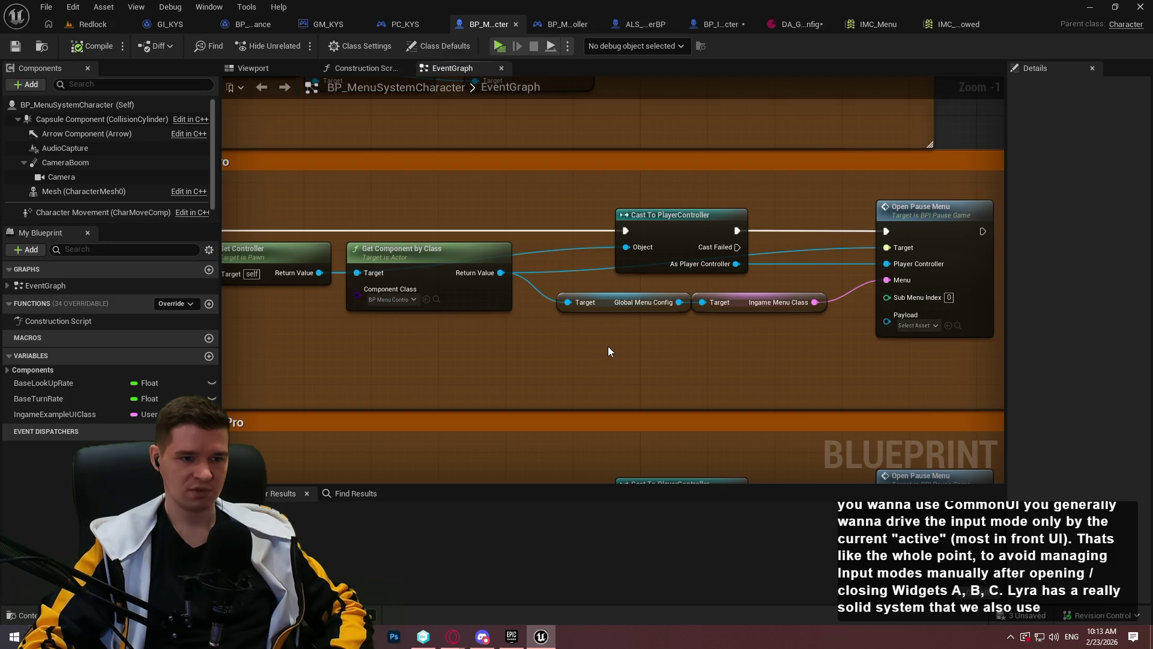
left_click_drag(816, 340, 568, 297)
left_click(701, 342)
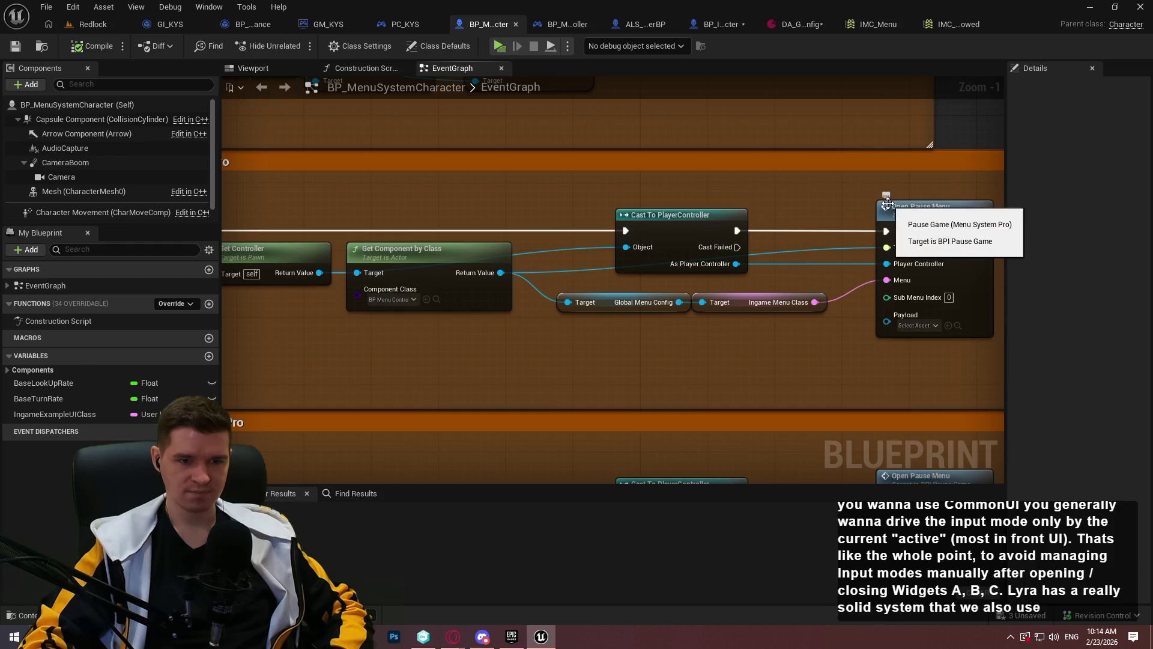
scroll(884, 282, "down", 1)
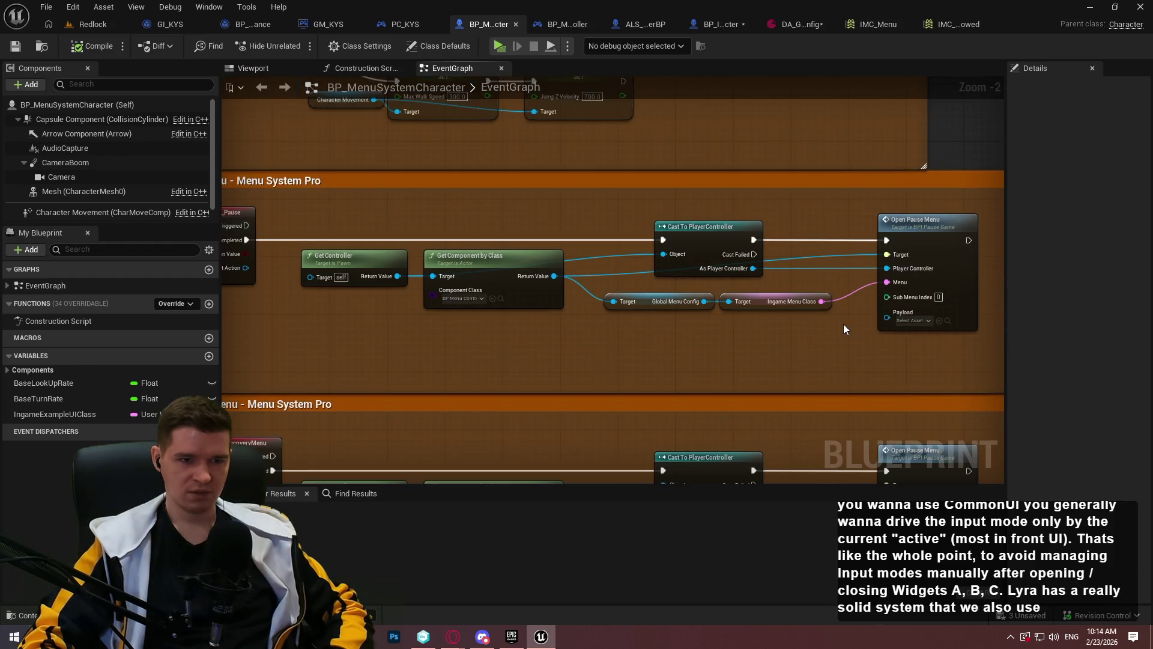
scroll(826, 316, "up", 2)
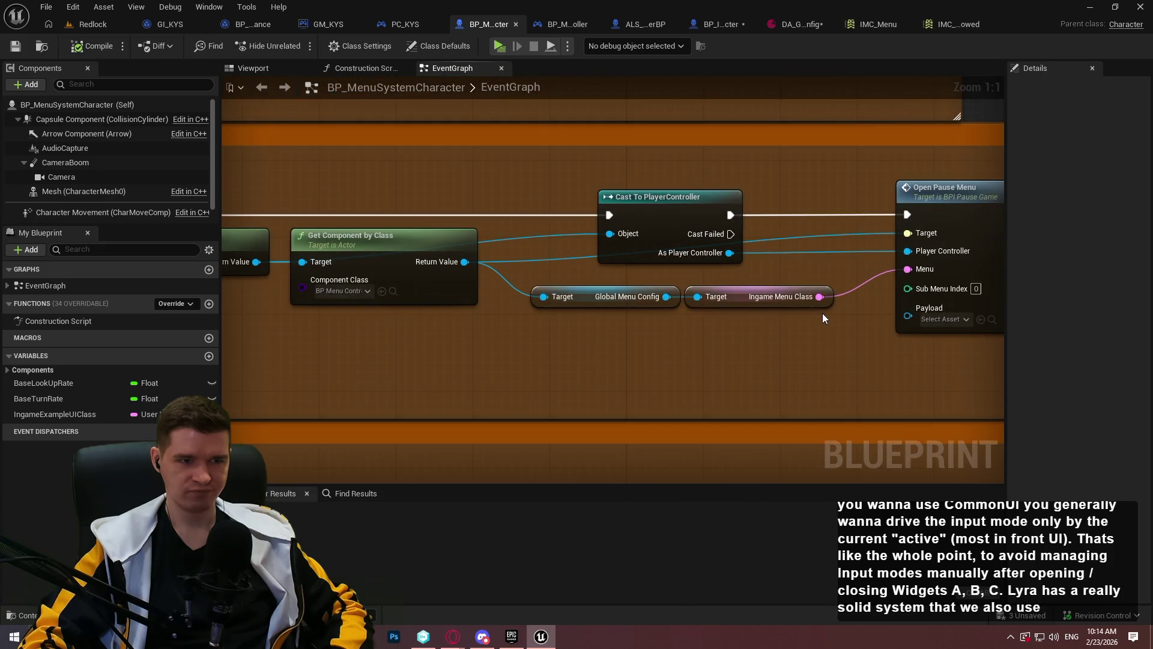
left_click_drag(886, 190, 834, 194)
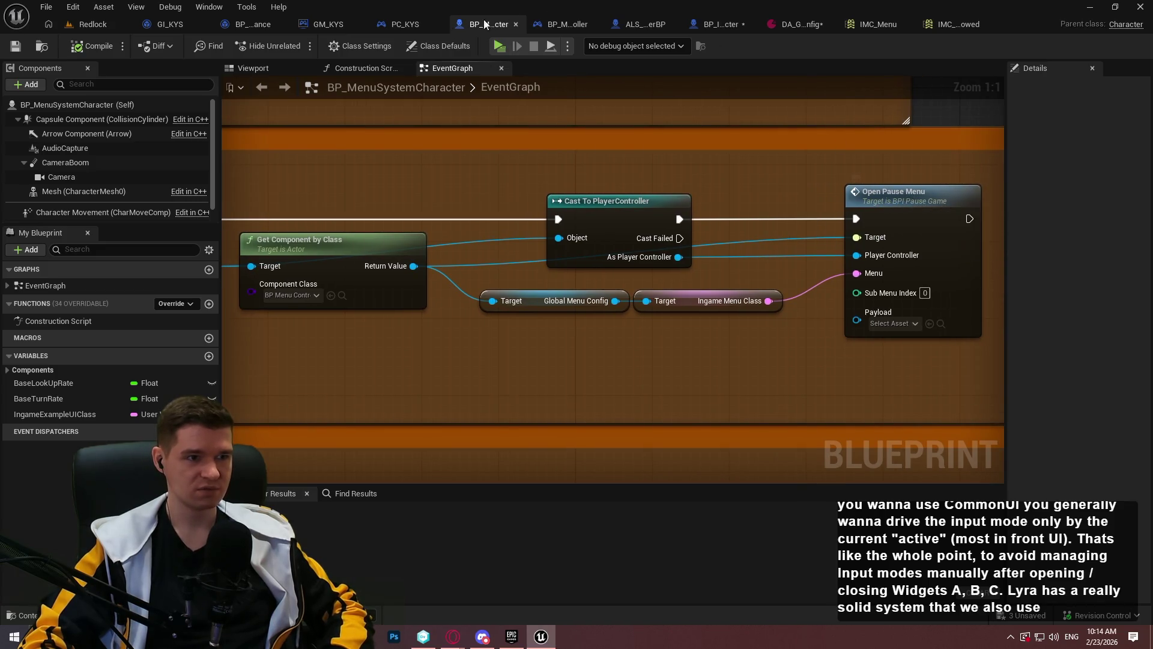
left_click(396, 24)
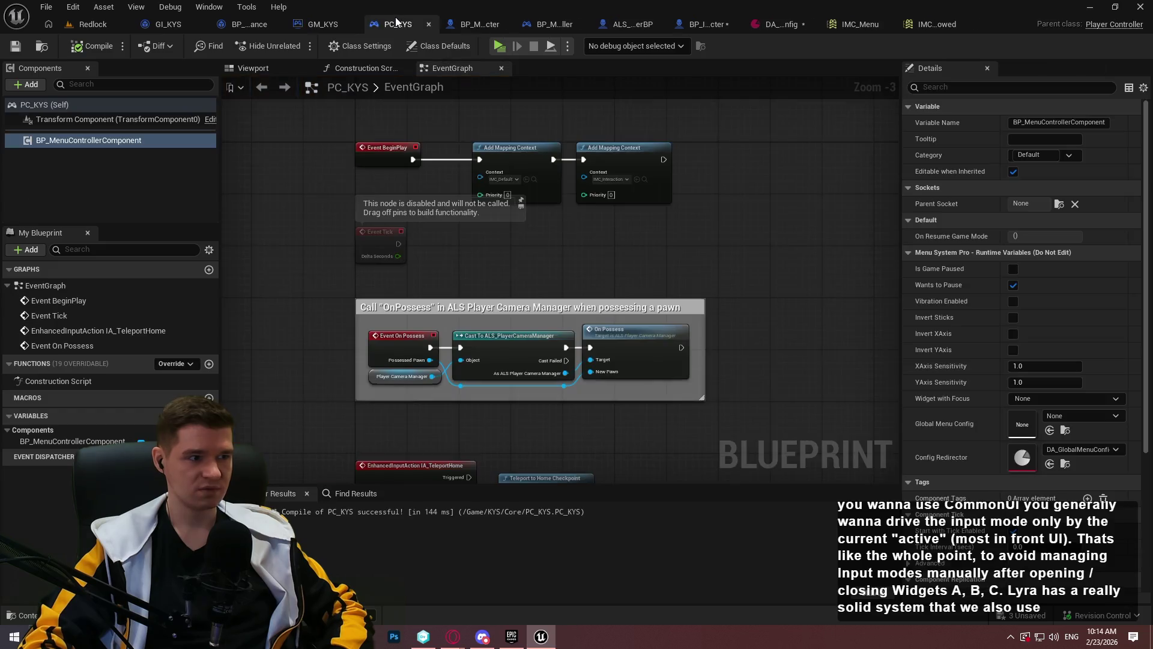
Open BP_MenuControllerComponent for editing from its context menu and switch to its EventGraph
right_click(124, 133)
right_click(106, 138)
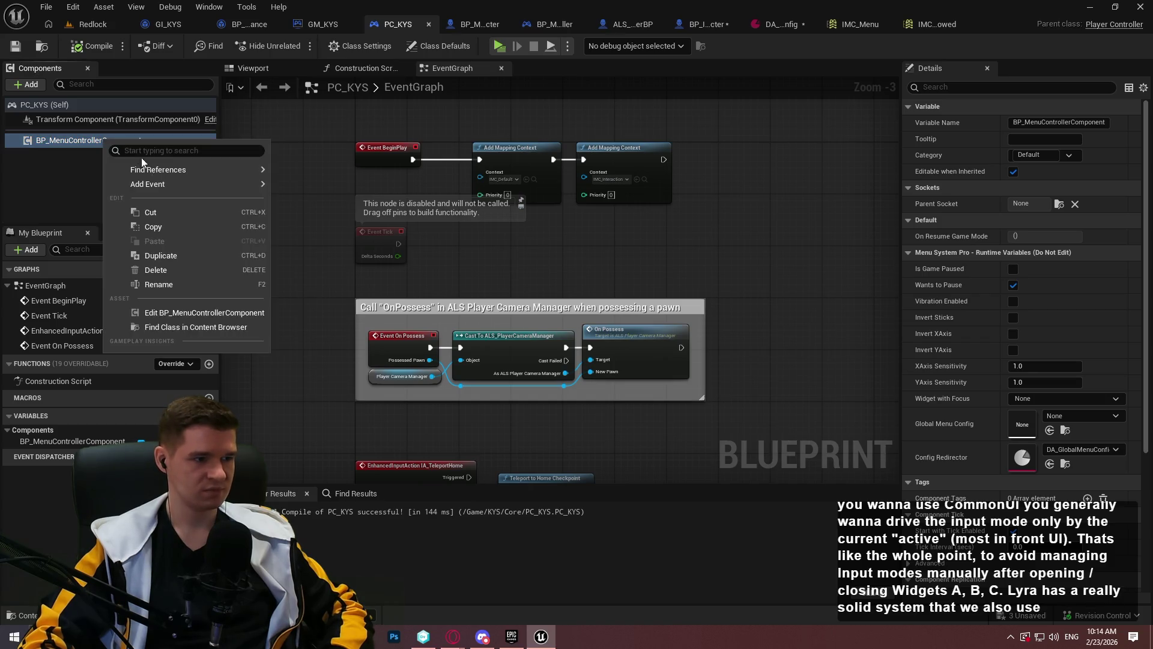
left_click(201, 313)
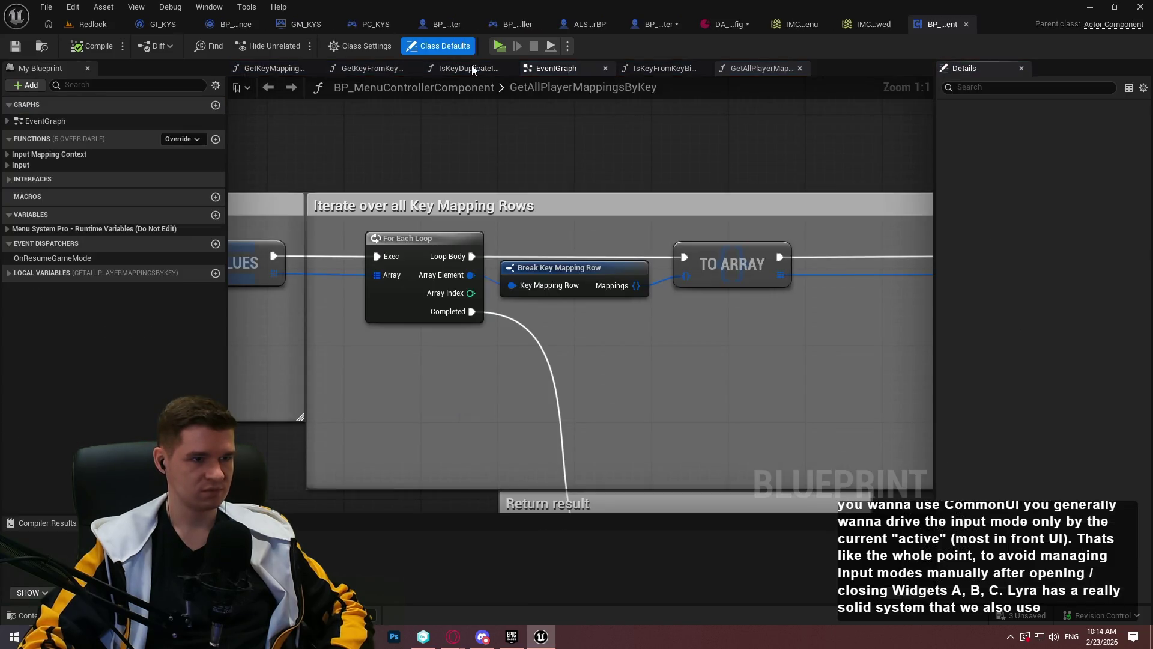
scroll(412, 163, "down", 4)
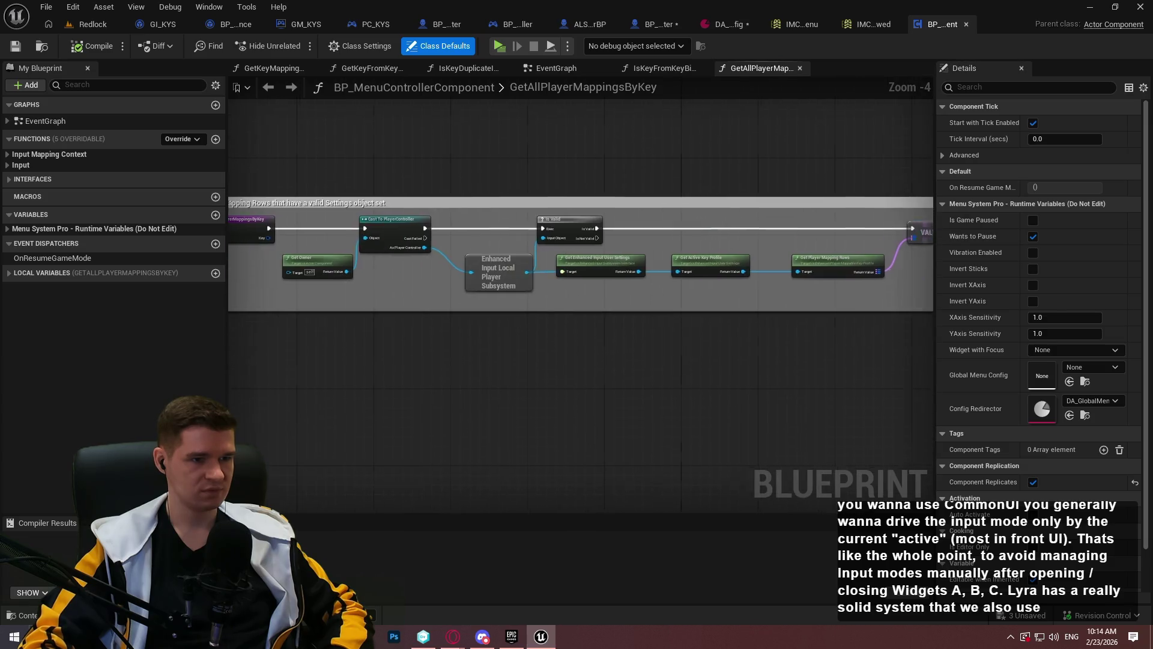
left_click(563, 71)
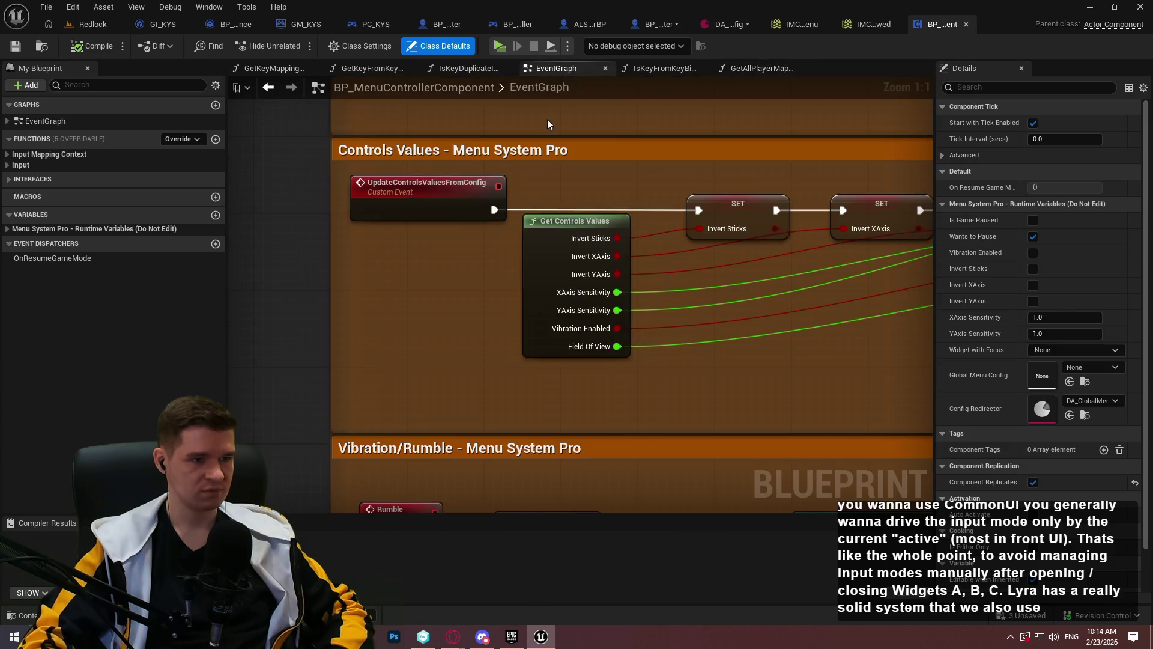
Navigate the EventGraph to the Pause Game Interface events, where OpenPauseMenu runs a 0.2 Retriggerable Delay
scroll(503, 225, "down", 3)
mouse_move(415, 159)
left_mouse_down()
mouse_move(291, 404)
mouse_move(301, 206)
mouse_move(237, 423)
left_mouse_up()
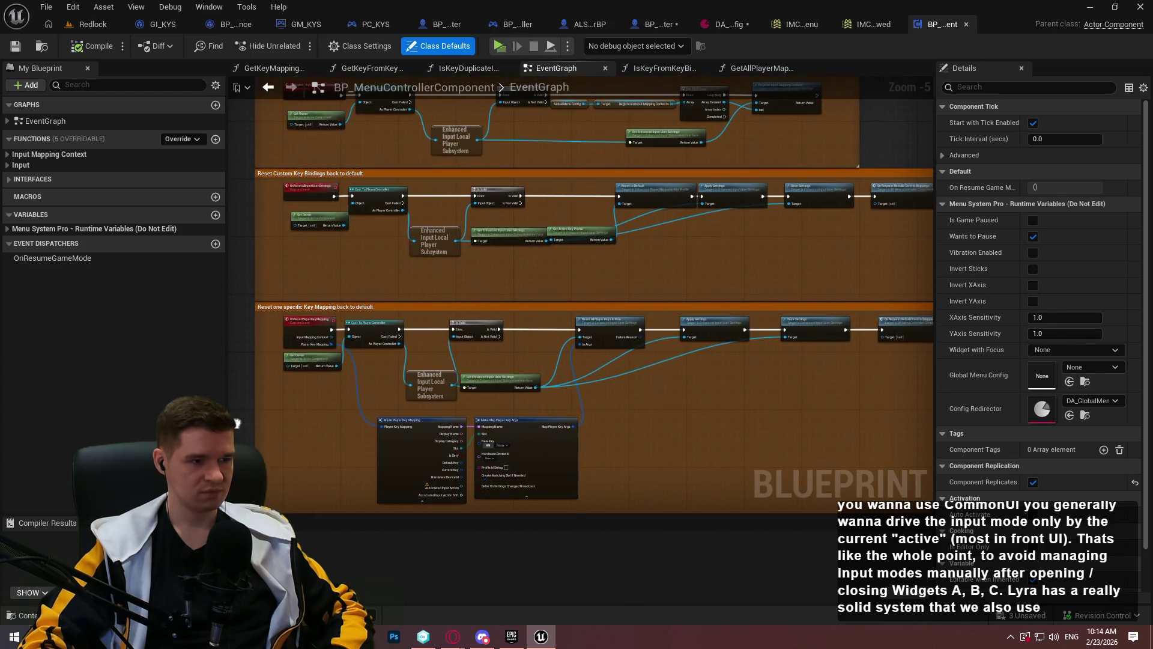
scroll(291, 402, "down", 4)
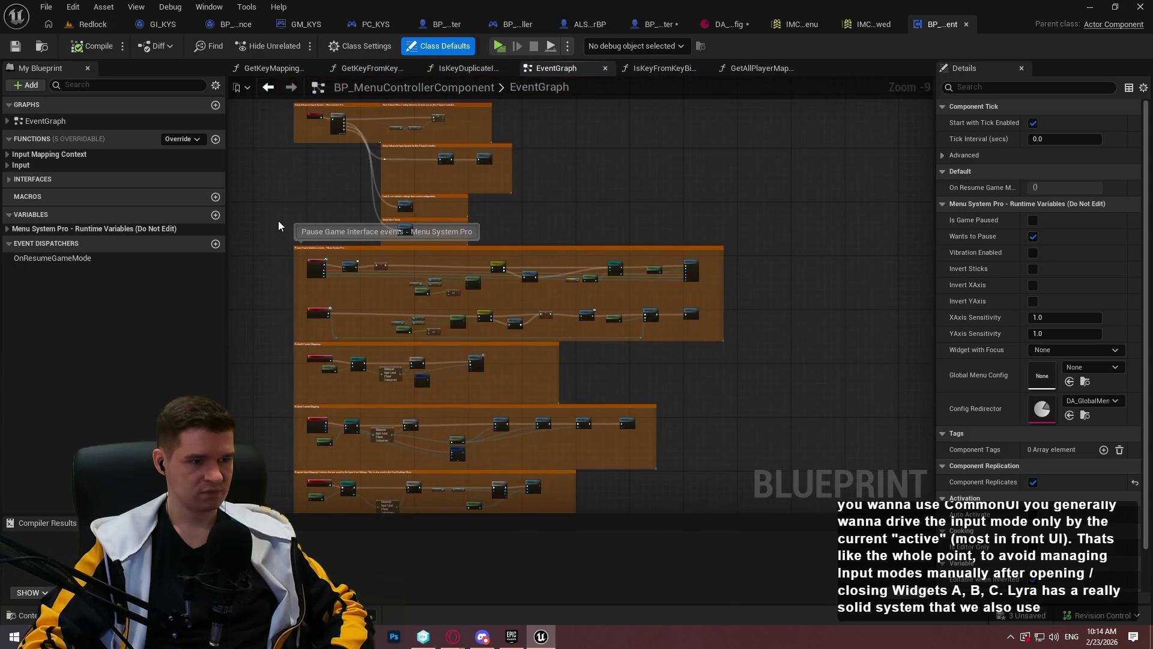
scroll(297, 240, "up", 6)
scroll(289, 273, "up", 3)
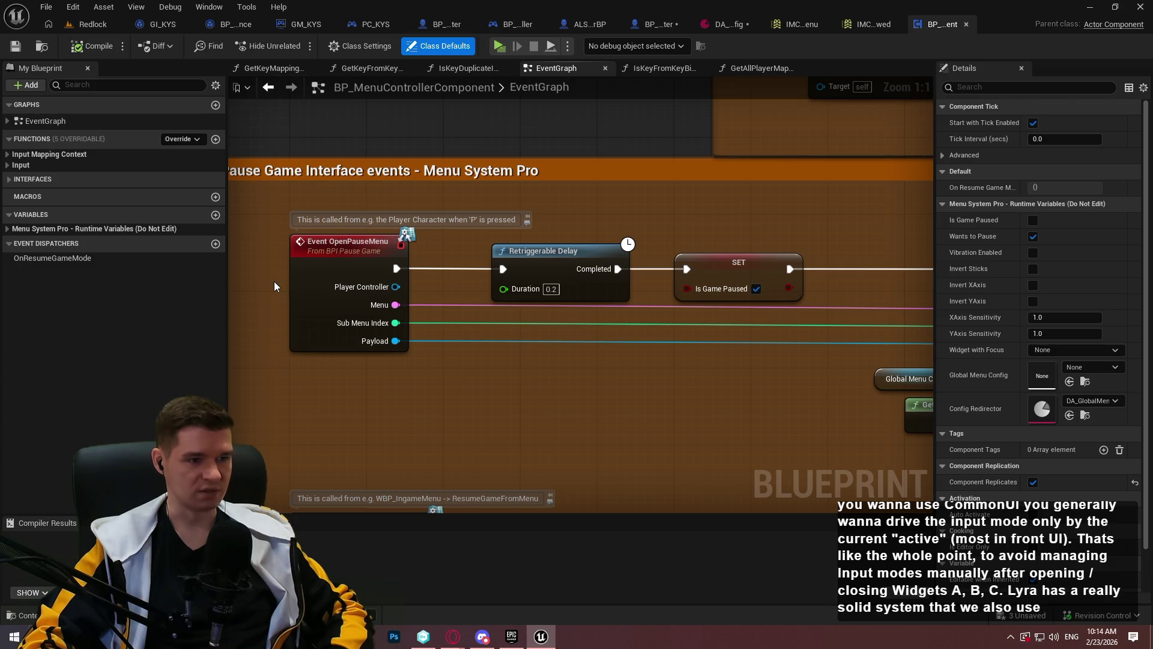
scroll(408, 333, "down", 1)
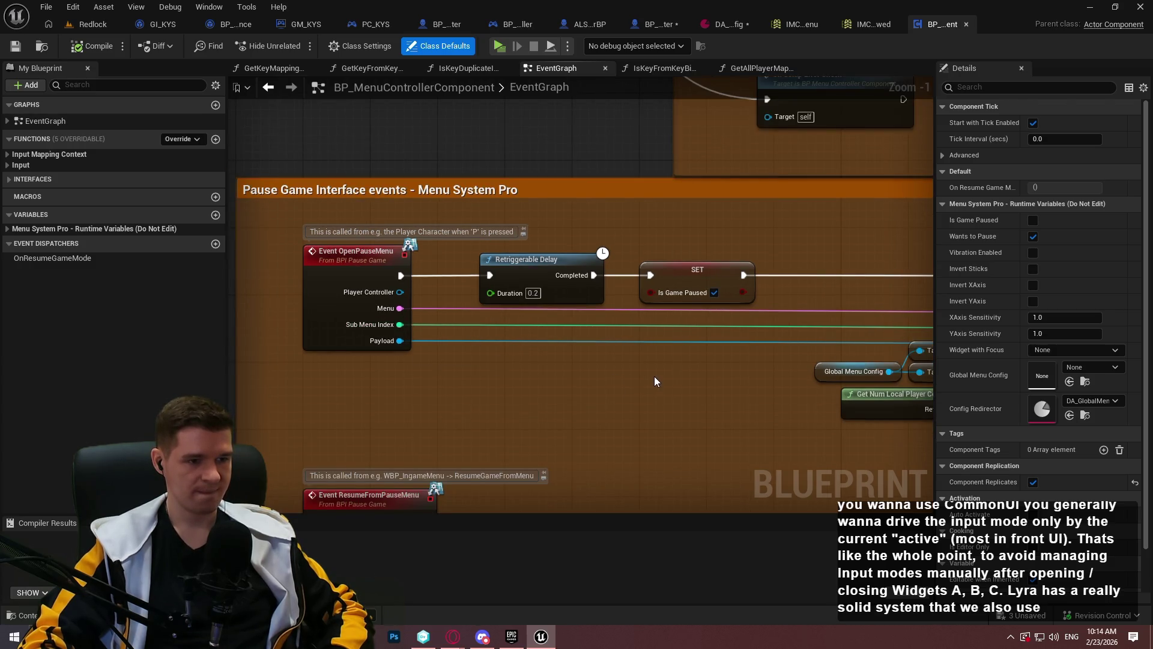
mouse_move(724, 377)
left_mouse_down()
mouse_move(369, 373)
mouse_move(734, 376)
mouse_move(549, 387)
mouse_move(643, 388)
mouse_move(443, 260)
left_mouse_up()
scroll(734, 376, "down", 4)
scroll(579, 252, "up", 3)
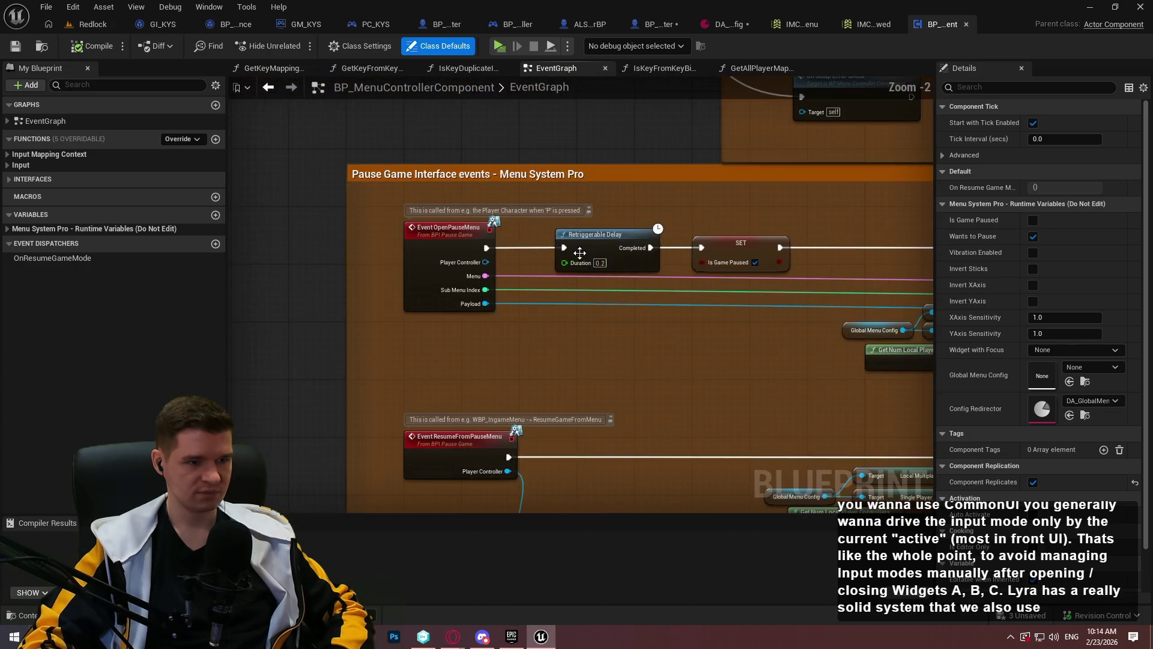
scroll(512, 290, "down", 4)
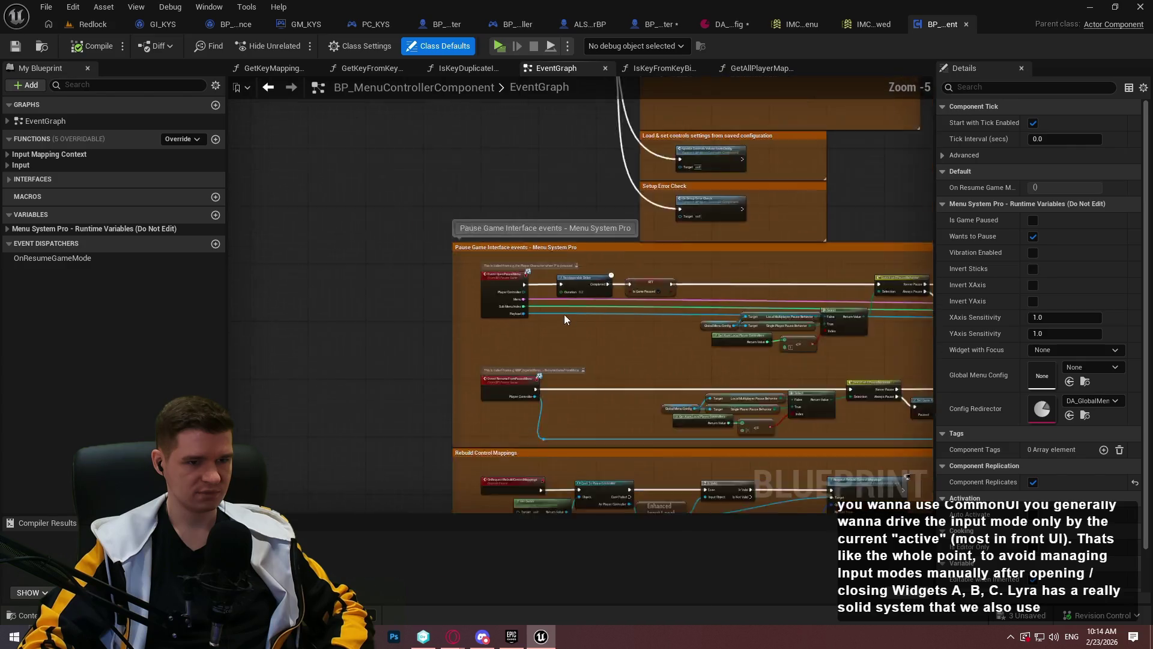
Review the Switch on EPauseBehavior pause logic, then close BP_MenuControllerComponent to reveal IMC_AlwaysAllowed
mouse_move(704, 308)
left_mouse_down()
mouse_move(493, 278)
mouse_move(531, 296)
left_mouse_up()
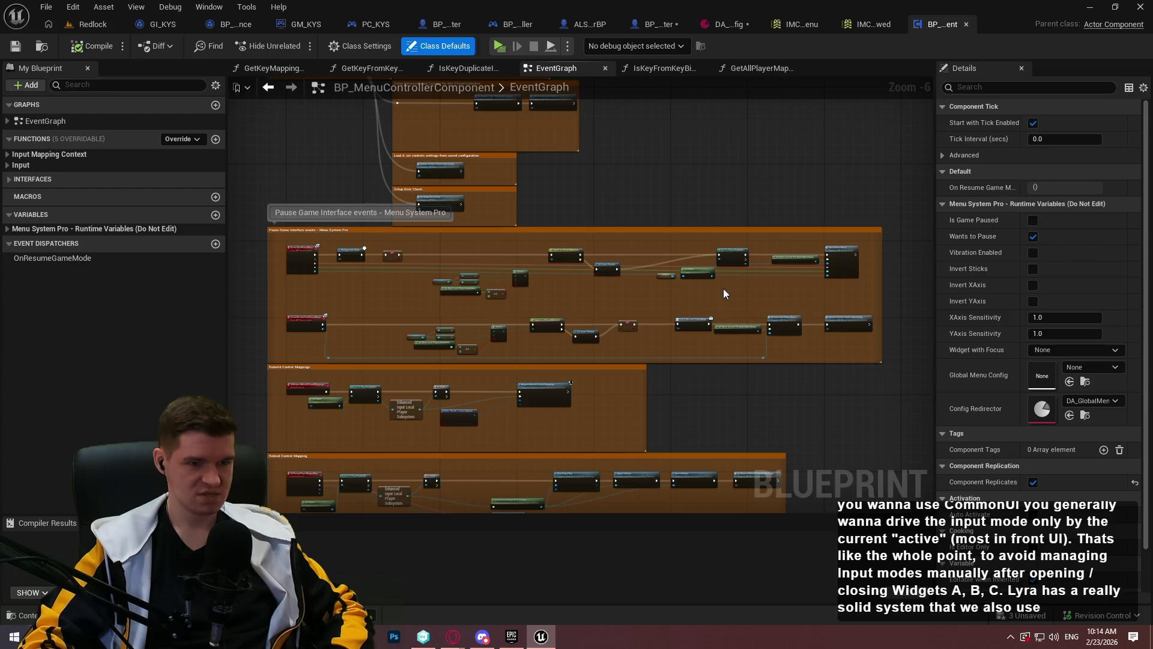
scroll(723, 289, "up", 4)
mouse_move(795, 260)
left_mouse_down()
mouse_move(448, 280)
mouse_move(699, 294)
mouse_move(1122, 289)
left_mouse_up()
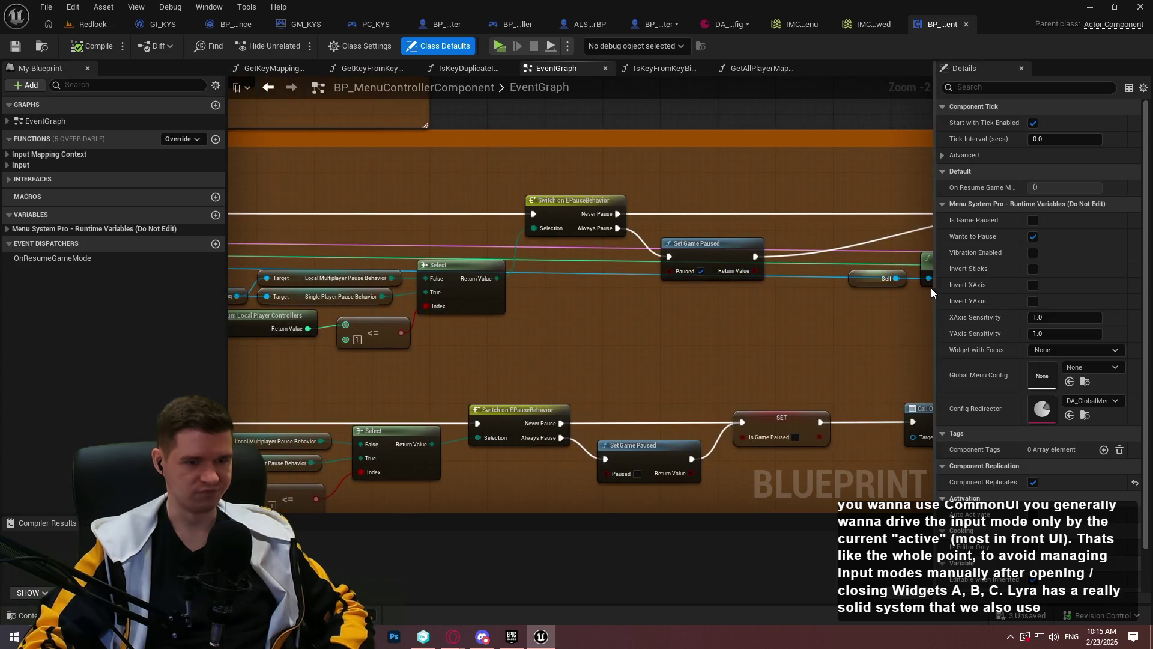
left_click_drag(716, 304, 1147, 293)
mouse_move(1052, 293)
left_mouse_down()
mouse_move(1132, 292)
mouse_move(869, 288)
mouse_move(1063, 265)
mouse_move(1034, 264)
left_mouse_up()
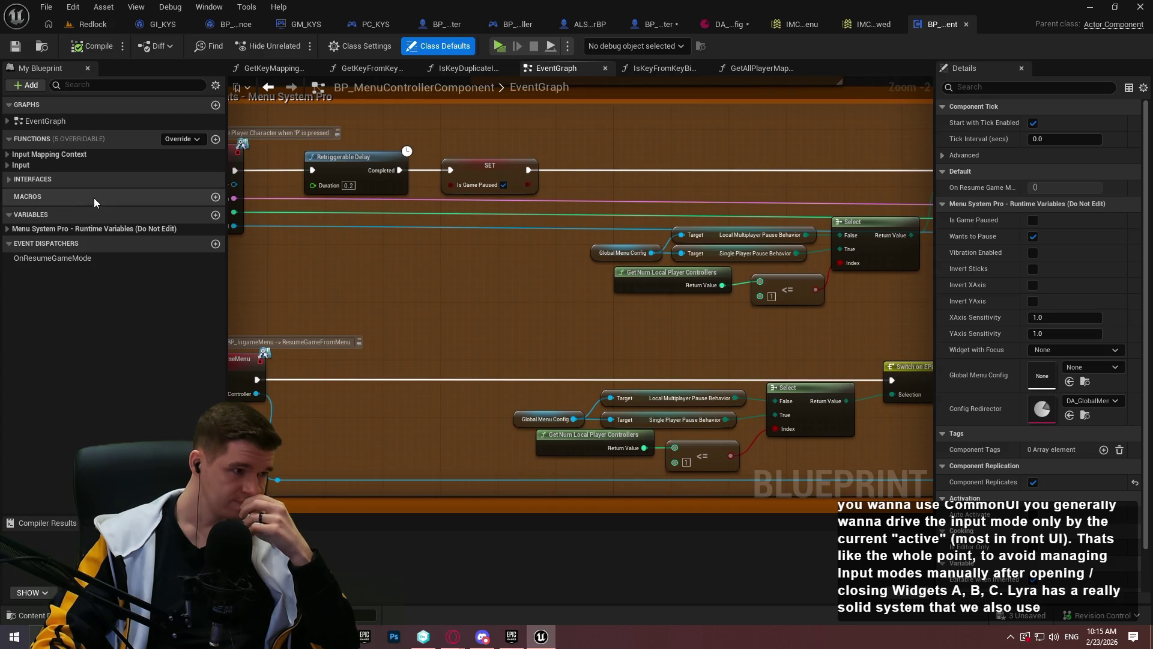
left_click(965, 24)
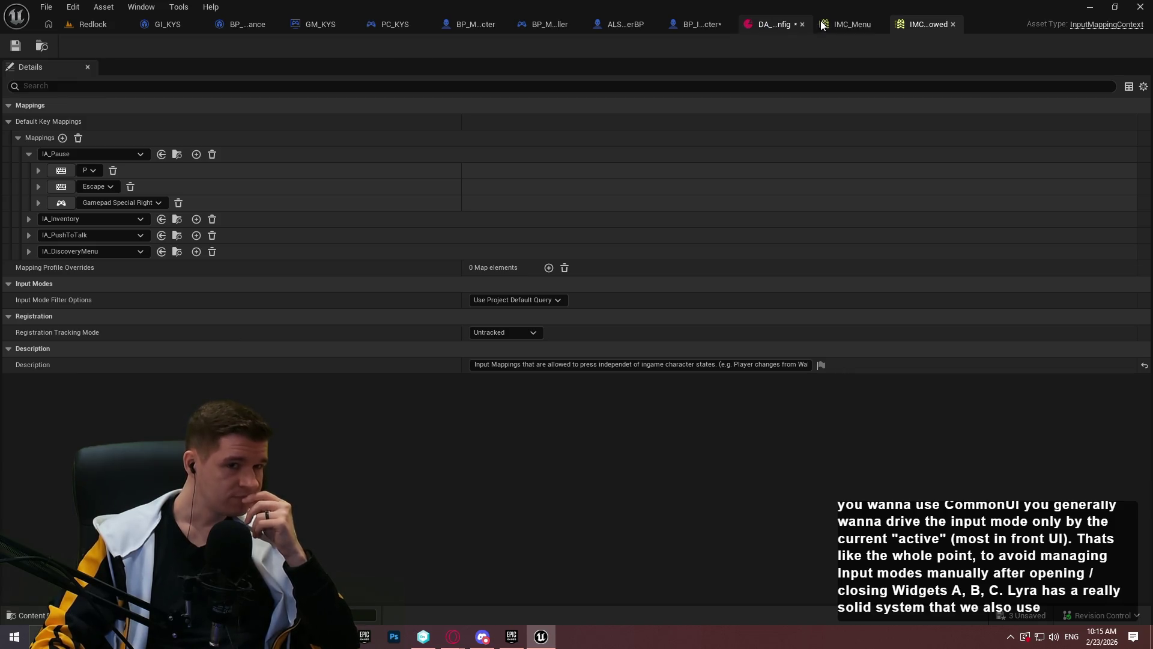
Delete IMC_AlwaysAllowed from DA_GlobalMenuConfig's Registered Input Mappings, save the asset, and go back to BP_ImSimBaseCharacter
left_click(776, 27)
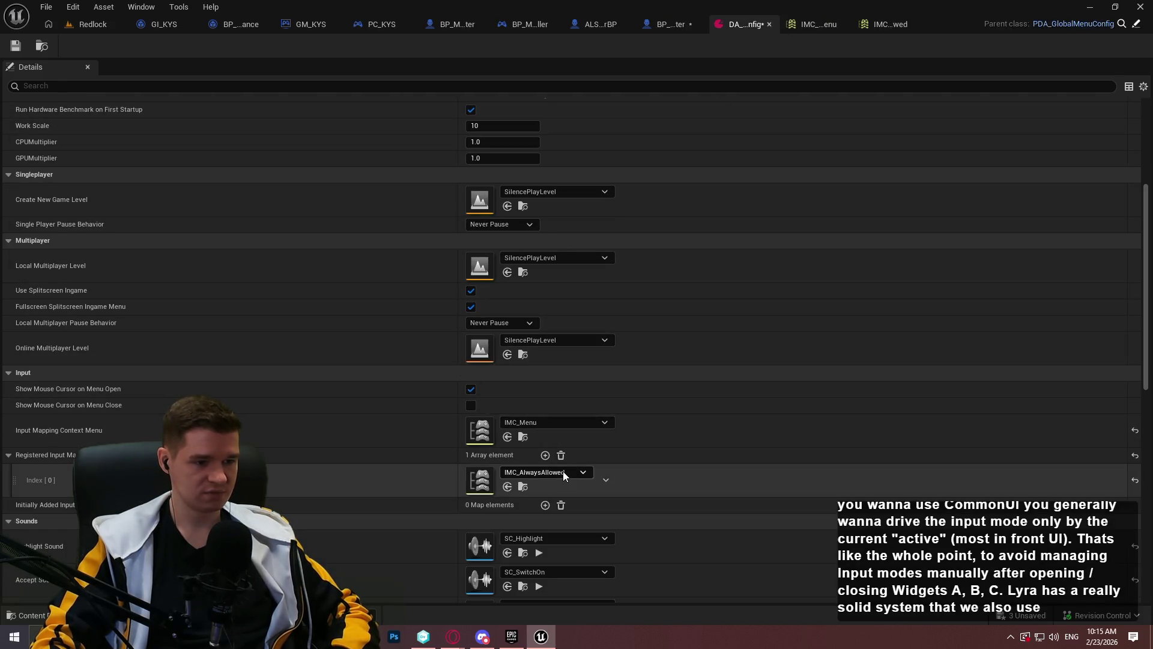
left_click(561, 455)
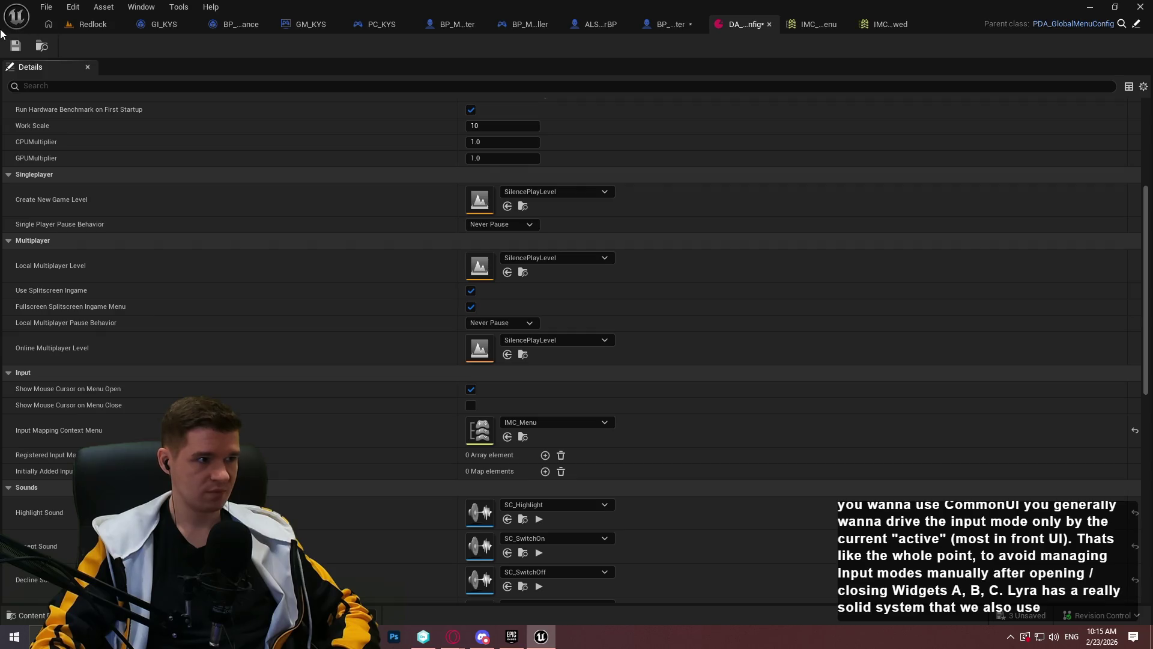
left_click(17, 46)
left_click(667, 24)
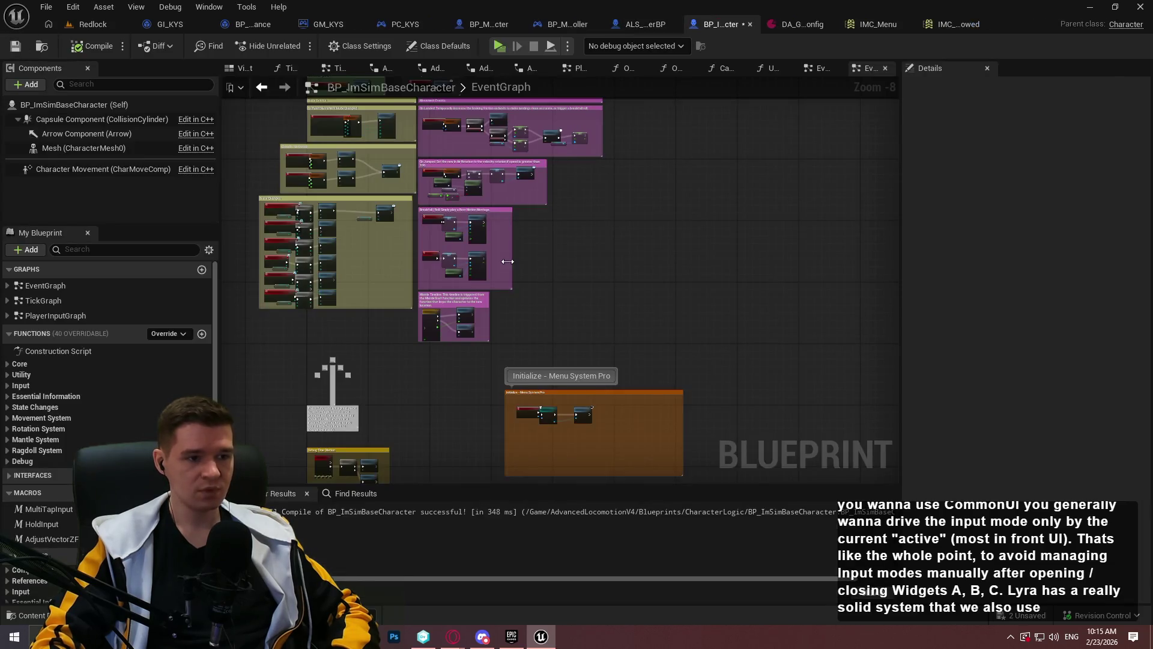
Select all nodes of the Toggle Ingame Menu group in BP_MenuSystemCharacter's event graph
left_click(557, 24)
left_click(484, 26)
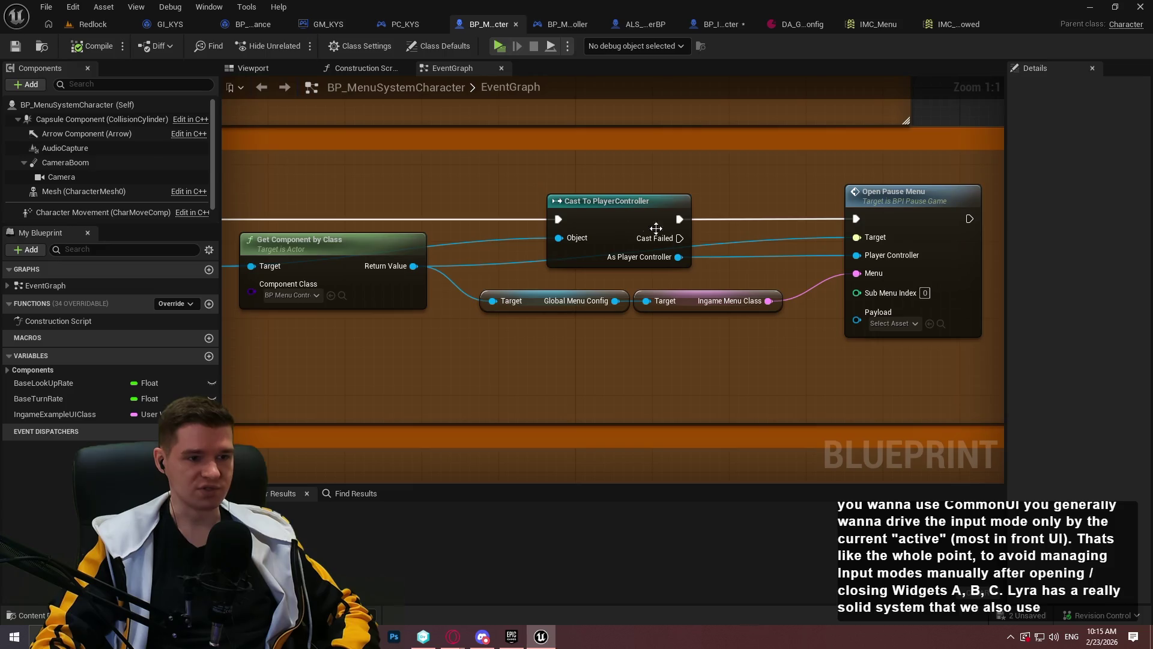
mouse_move(843, 294)
left_mouse_down()
mouse_move(421, 205)
mouse_move(268, 193)
left_mouse_up()
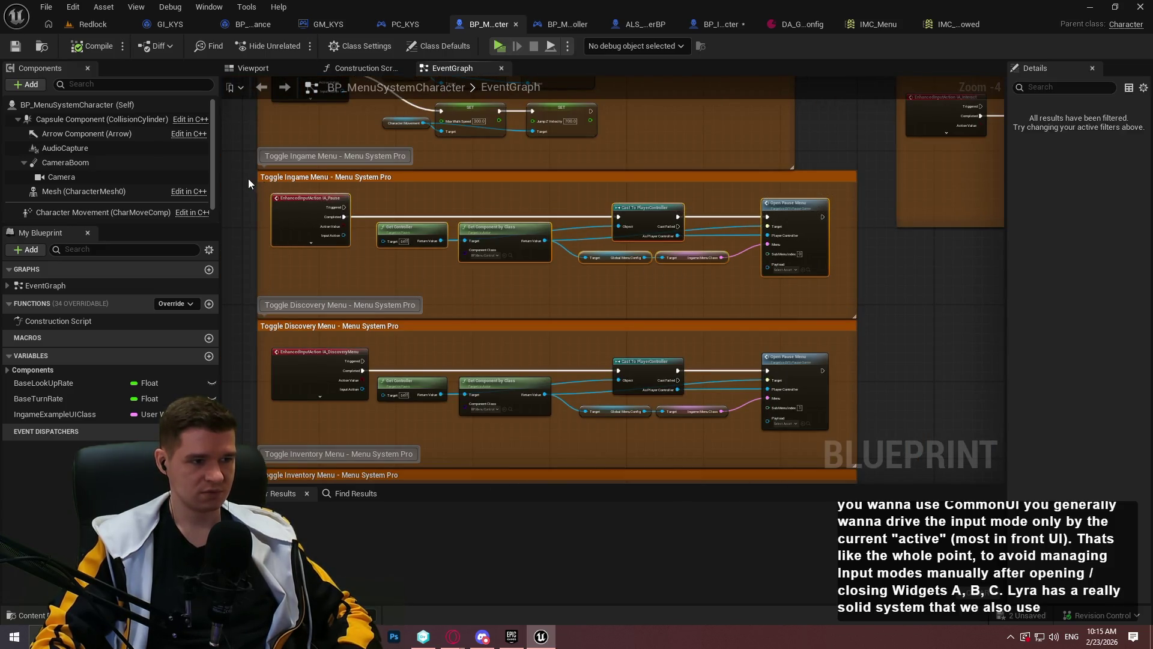
left_click(315, 177)
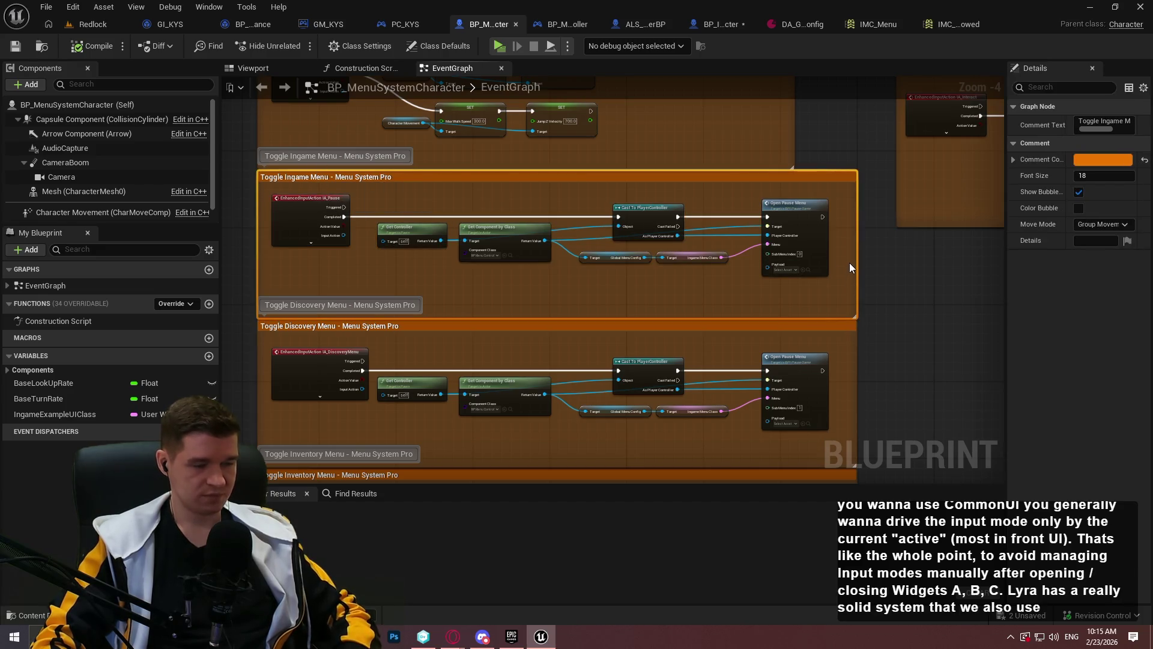
left_click_drag(895, 293, 276, 180)
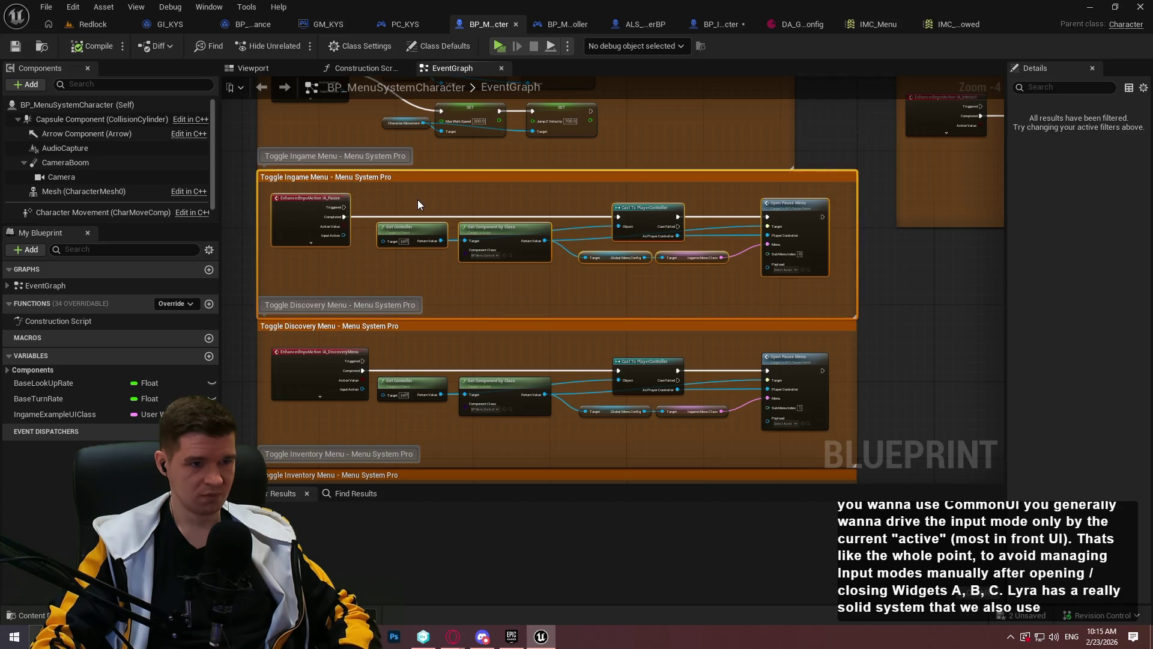
Place the Toggle Ingame Menu group in BP_ImSimBaseCharacter's PlayerInputGraph, moved up and left
left_click(634, 27)
left_click(682, 27)
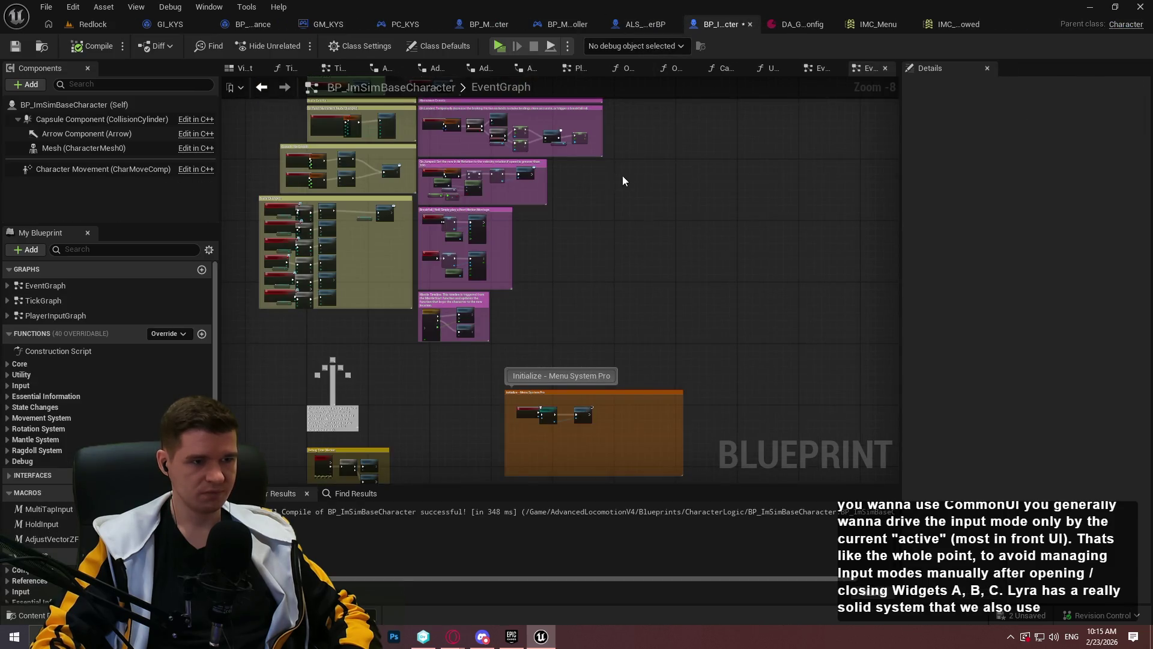
scroll(649, 204, "down", 1)
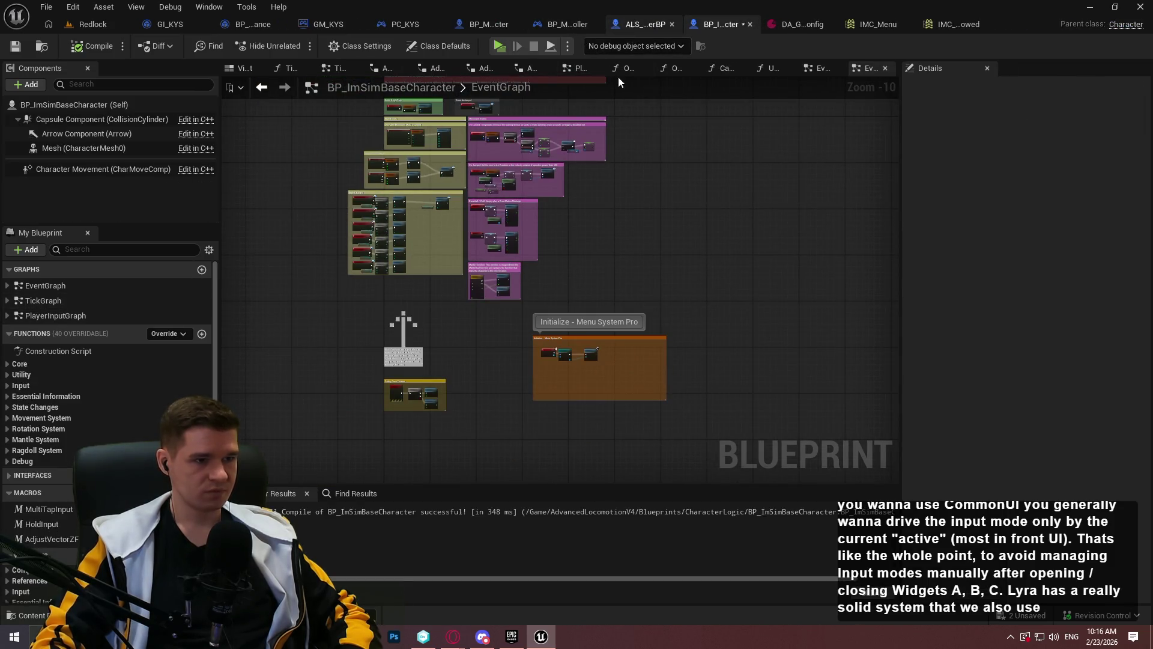
double_click(120, 316)
mouse_move(462, 317)
left_mouse_down()
mouse_move(549, 322)
mouse_move(555, 141)
left_mouse_up()
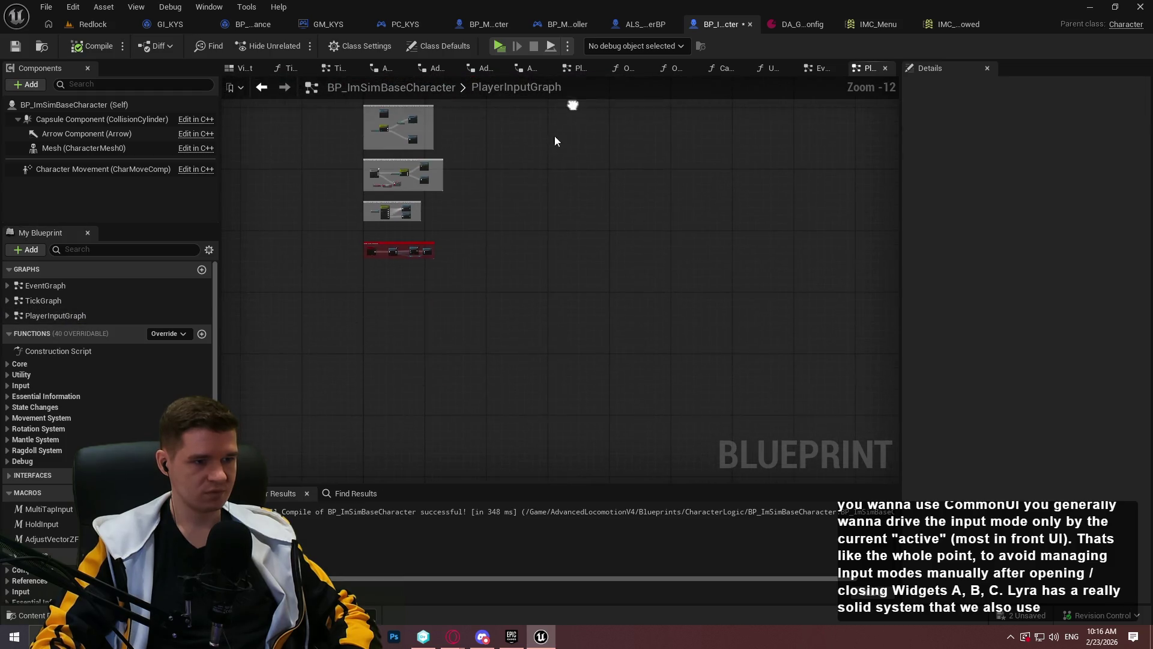
scroll(428, 269, "up", 8)
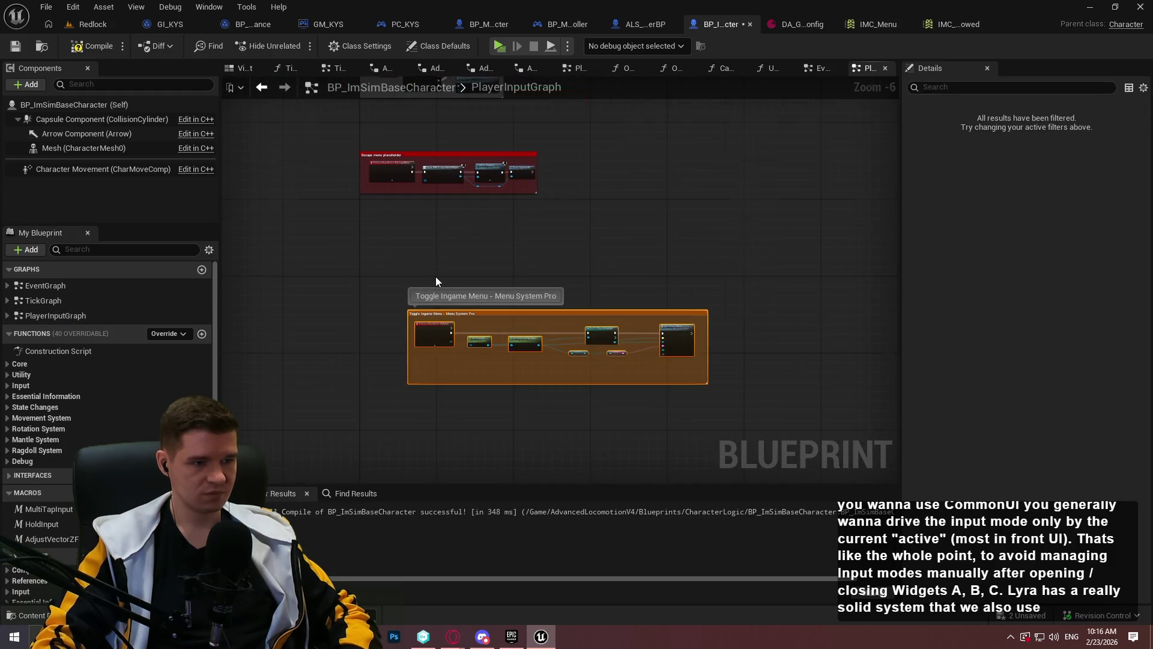
mouse_move(541, 343)
left_mouse_down()
mouse_move(463, 264)
mouse_move(473, 346)
left_mouse_up()
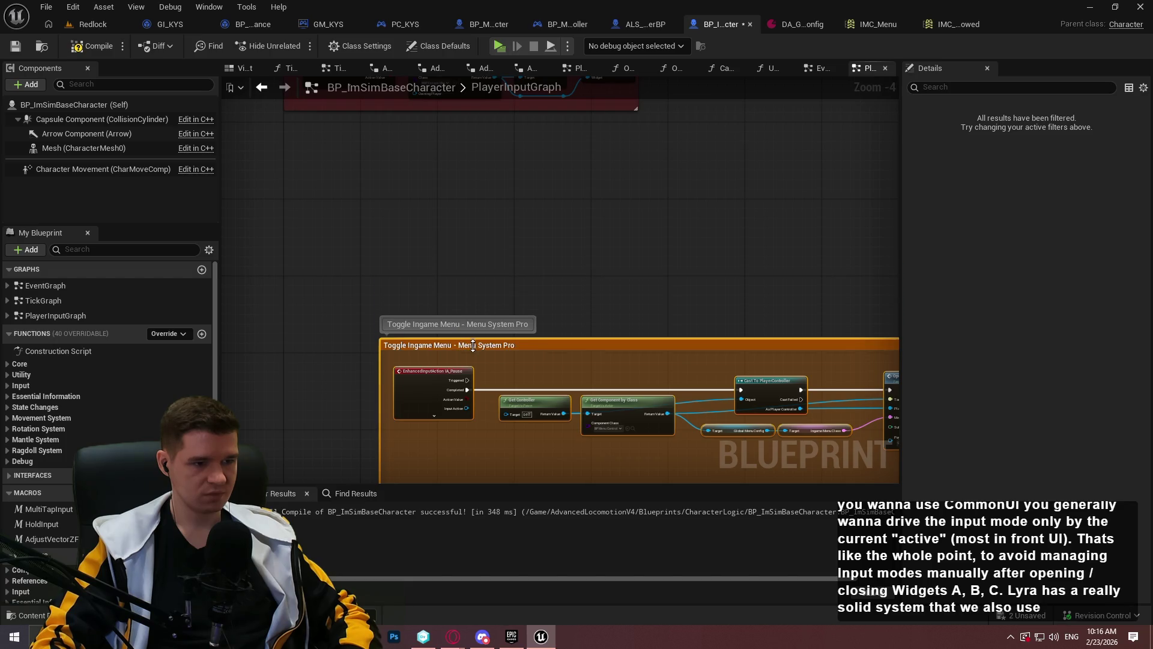
left_click_drag(547, 347, 452, 215)
left_click(492, 327)
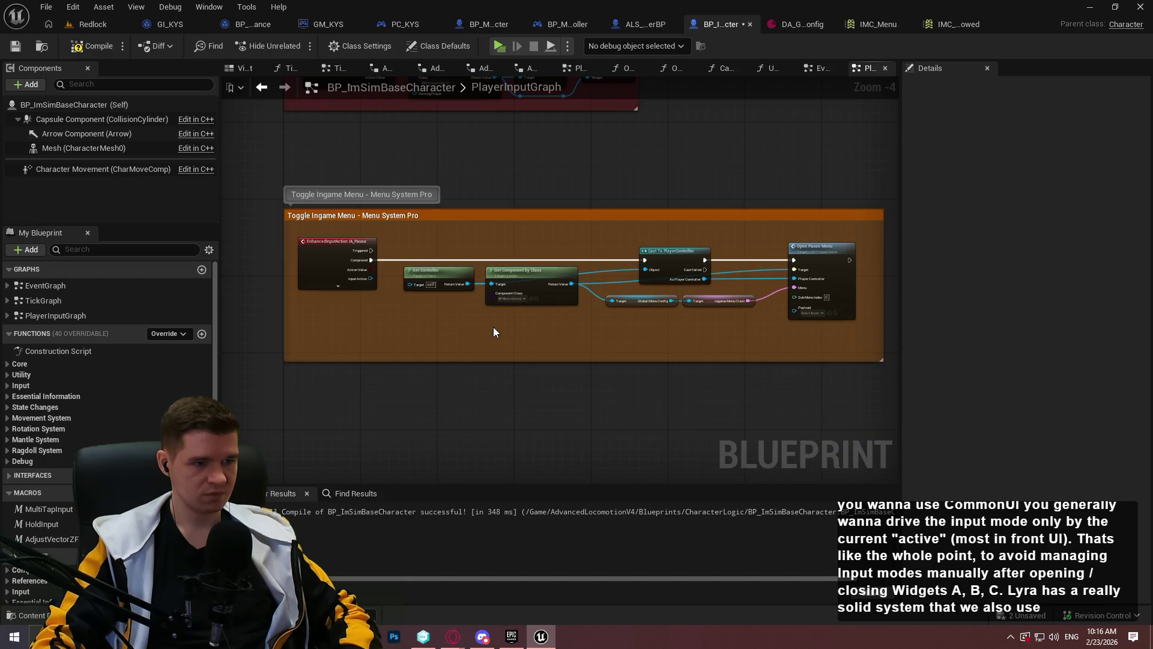
Compile BP_ImSimBaseCharacter, then check out and save it
scroll(321, 302, "up", 1)
scroll(321, 302, "up", 1)
left_click(93, 46)
left_click(15, 47)
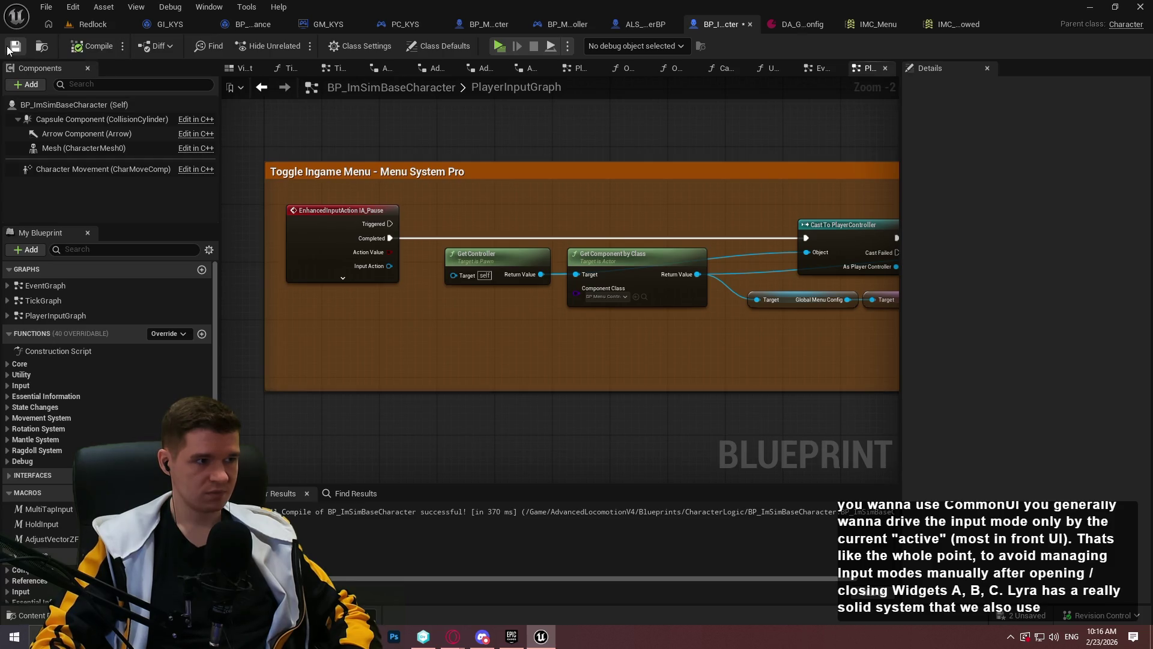
left_click(602, 455)
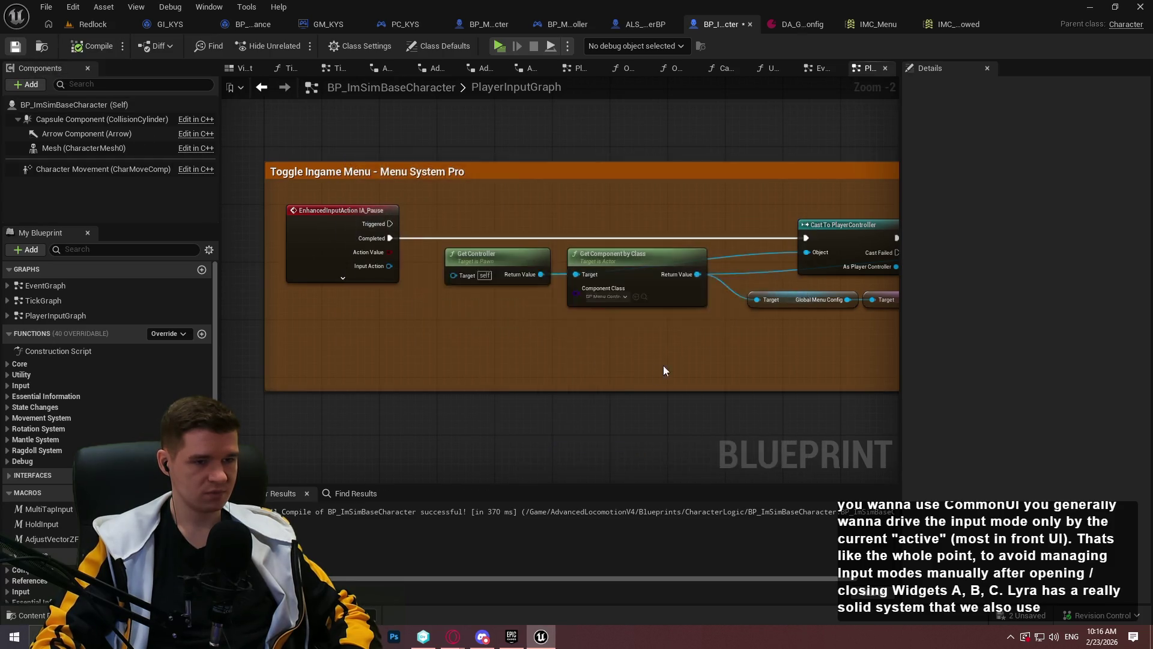
Widen the graph area and check the controller and menu config nodes
left_click_drag(902, 213, 1070, 206)
right_click(788, 344)
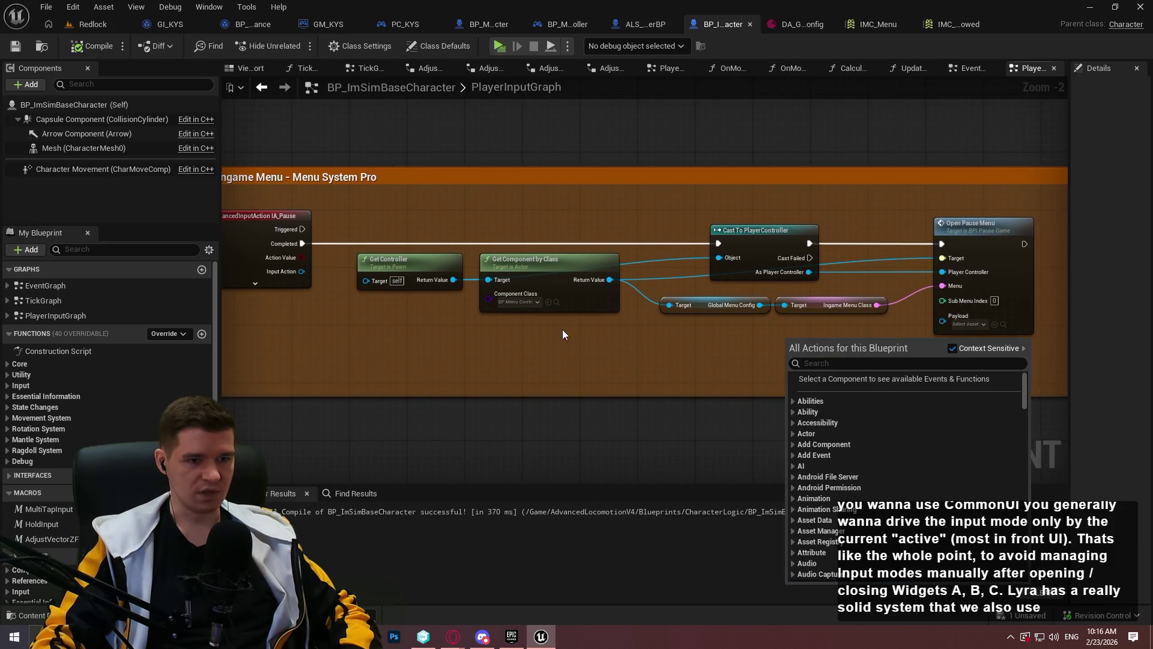
key("Escape")
left_click_drag(871, 337, 380, 237)
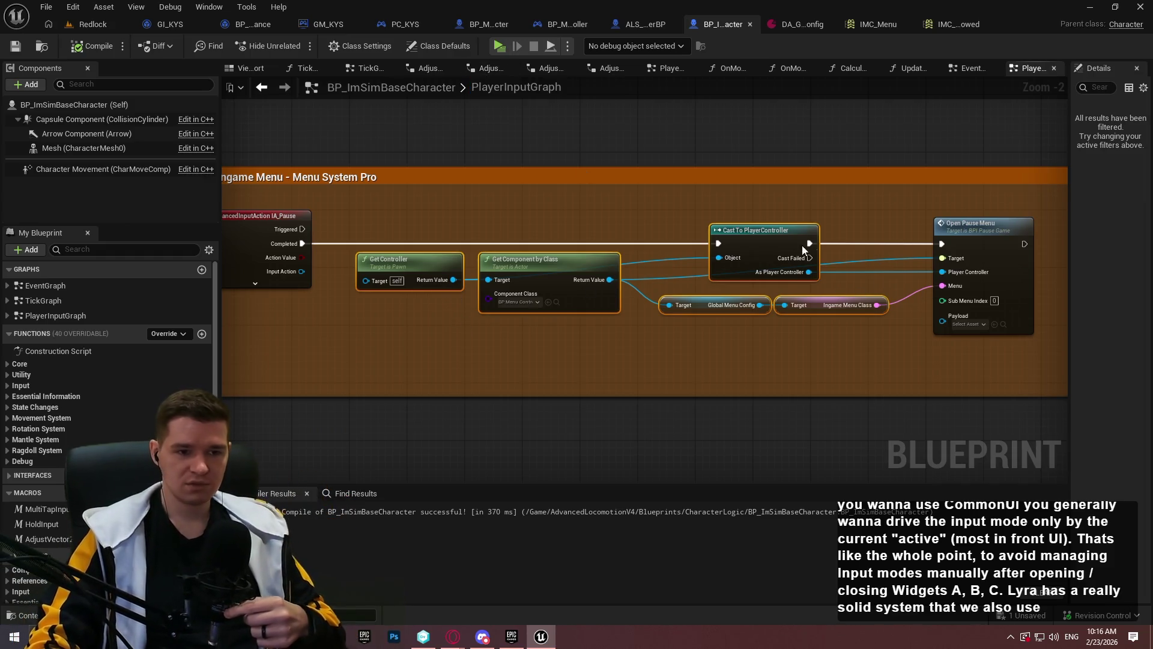
scroll(794, 341, "up", 2)
scroll(766, 298, "down", 1)
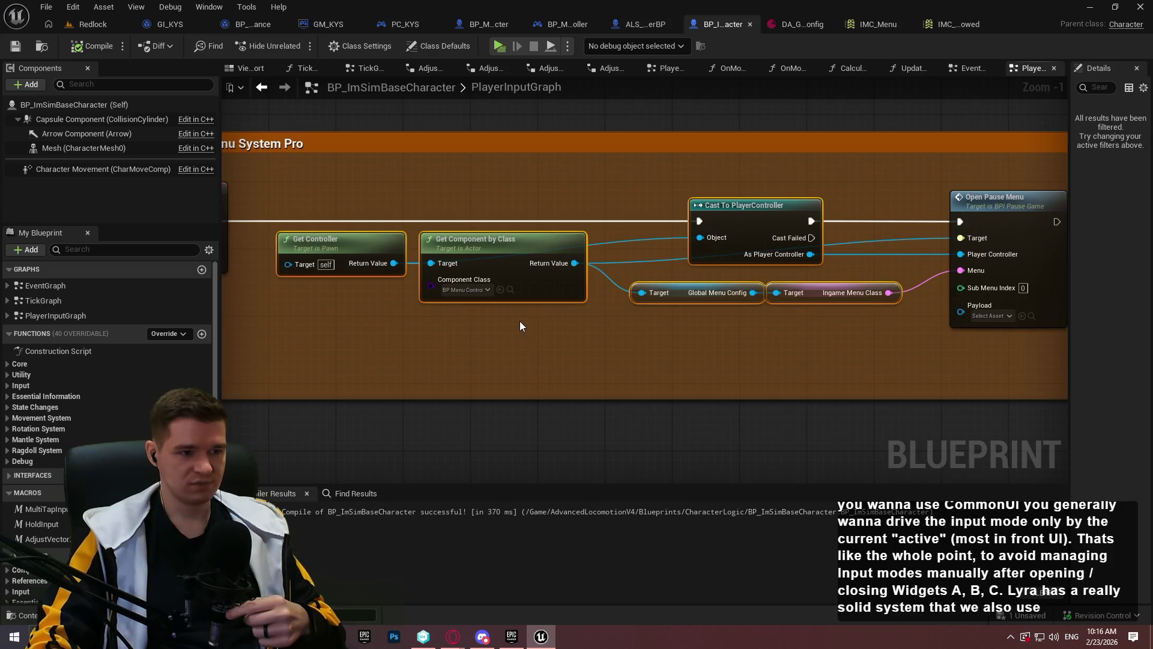
left_click(394, 324)
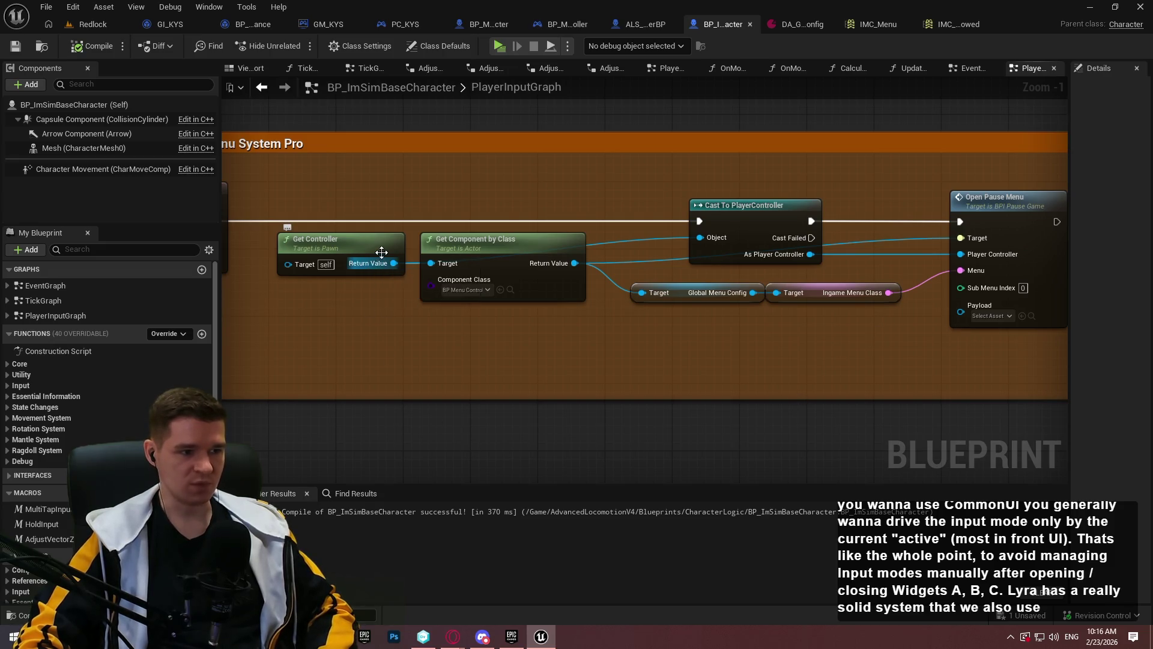
Review the Toggle Ingame Menu wiring from IA_Pause through Cast to Open Pause Menu
mouse_move(292, 339)
left_mouse_down()
mouse_move(489, 349)
mouse_move(412, 340)
left_mouse_up()
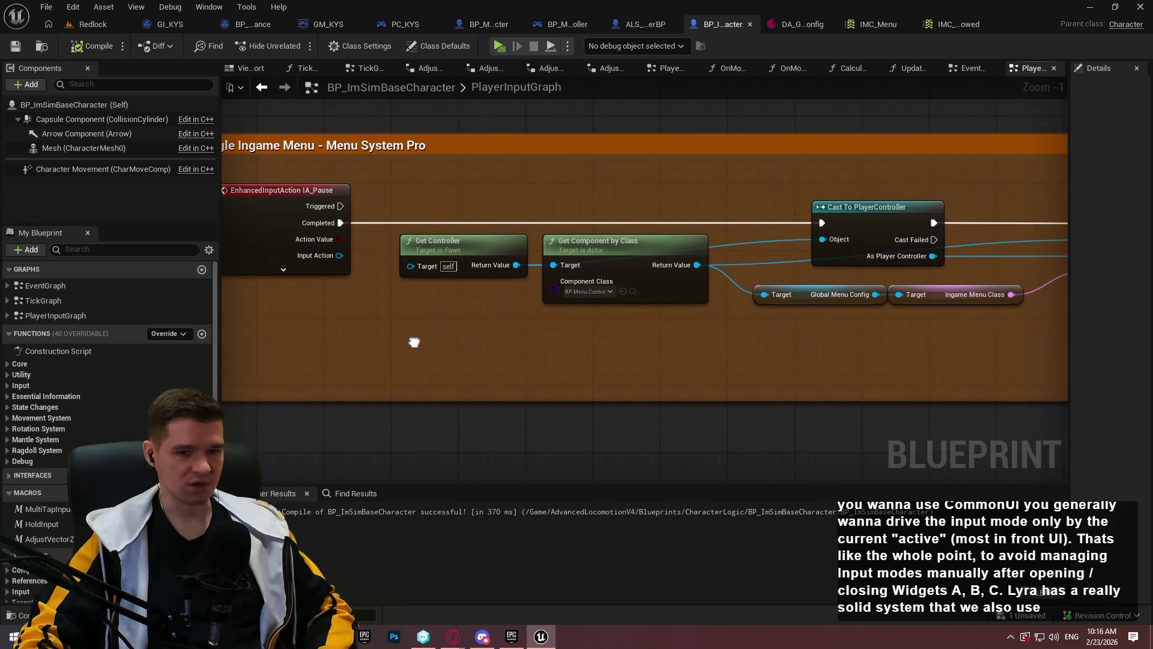
left_click_drag(618, 355, 479, 366)
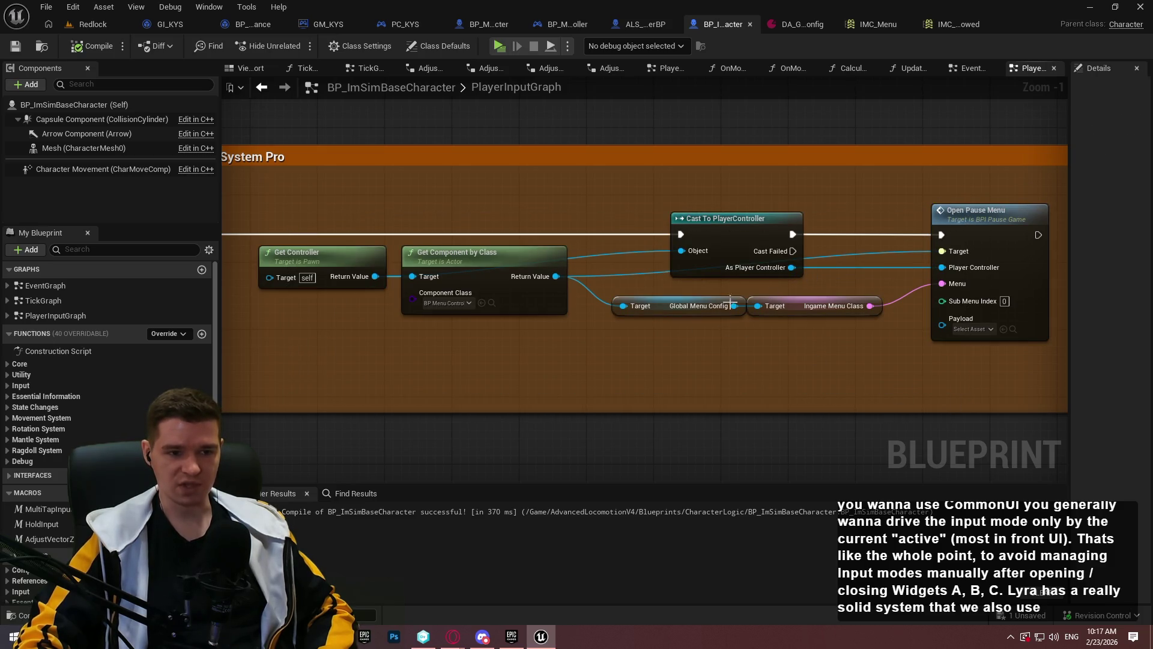
left_click_drag(464, 294, 718, 326)
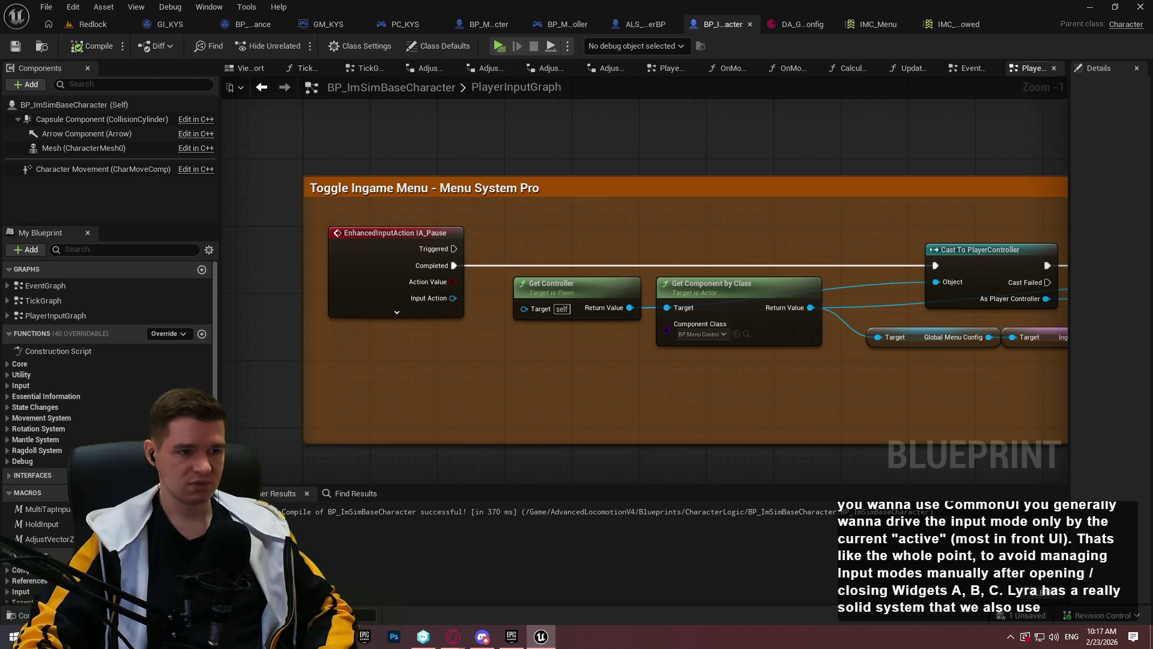
left_click_drag(653, 347, 480, 337)
left_click_drag(296, 209, 421, 168)
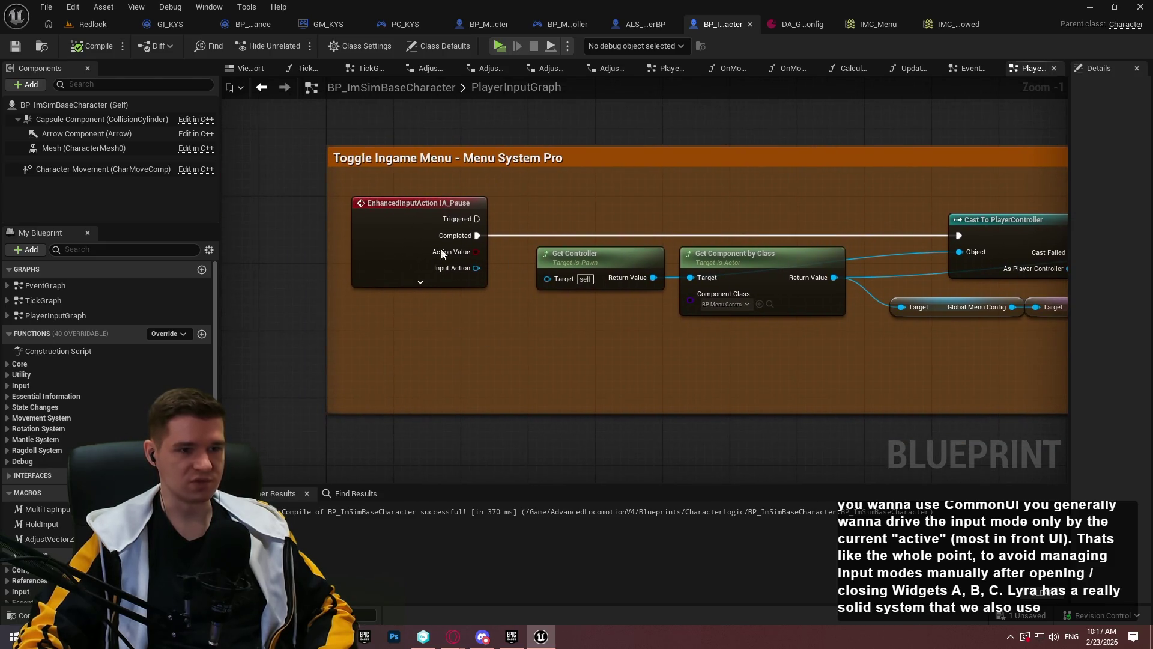
In the Redlock level editor, show the Content root with the asset search filter cleared
left_click(90, 24)
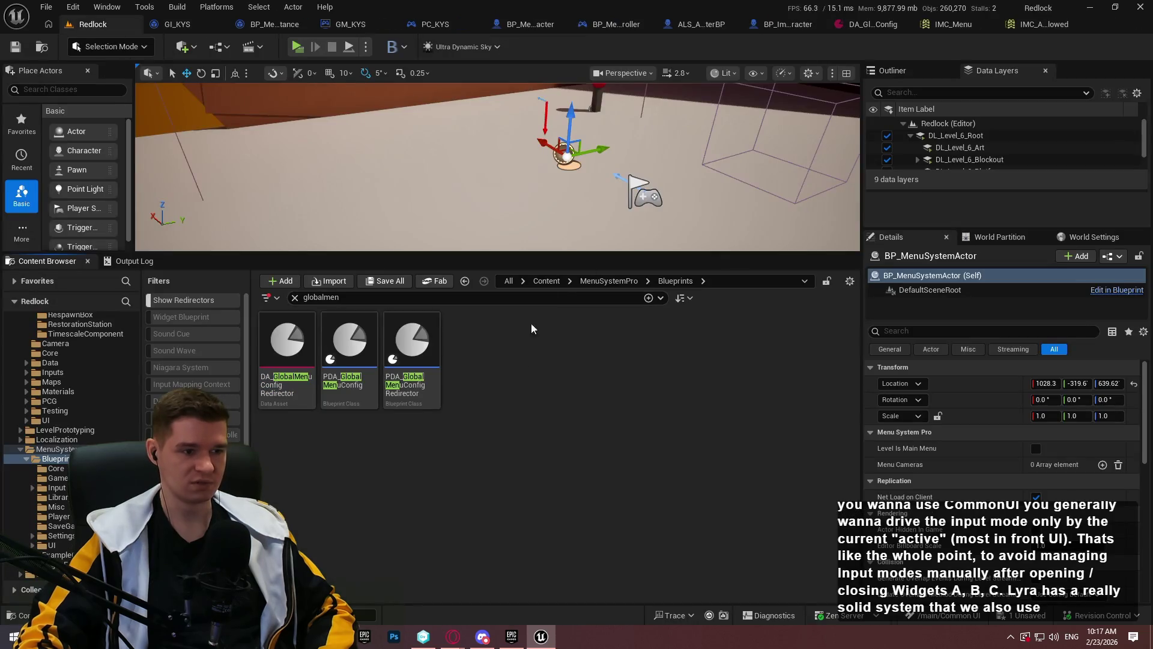
left_click(547, 281)
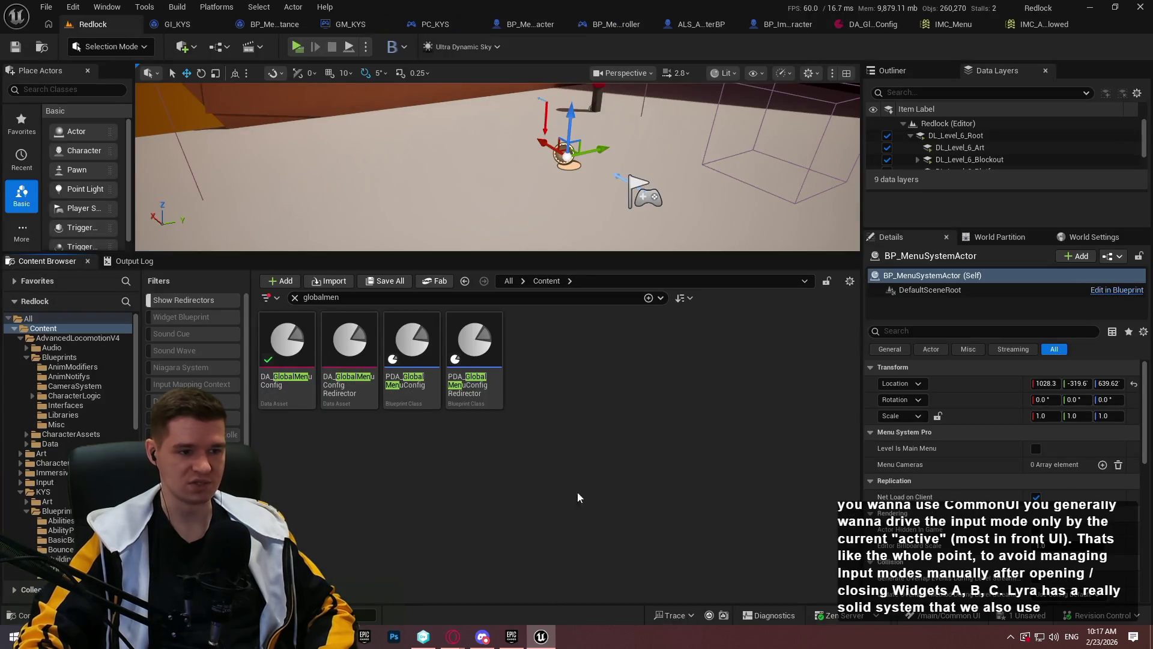
left_click(294, 298)
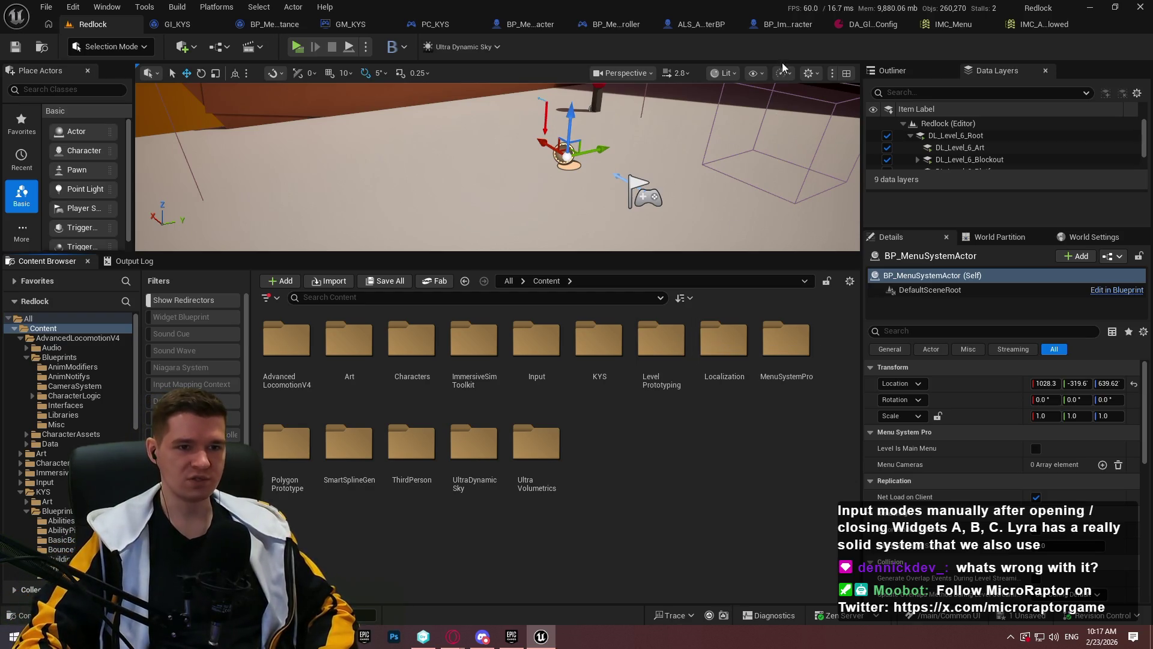
Recheck the Cast and Open Pause Menu nodes in BP_ImSimBaseCharacter's graph
left_click(785, 24)
left_click_drag(870, 411, 706, 388)
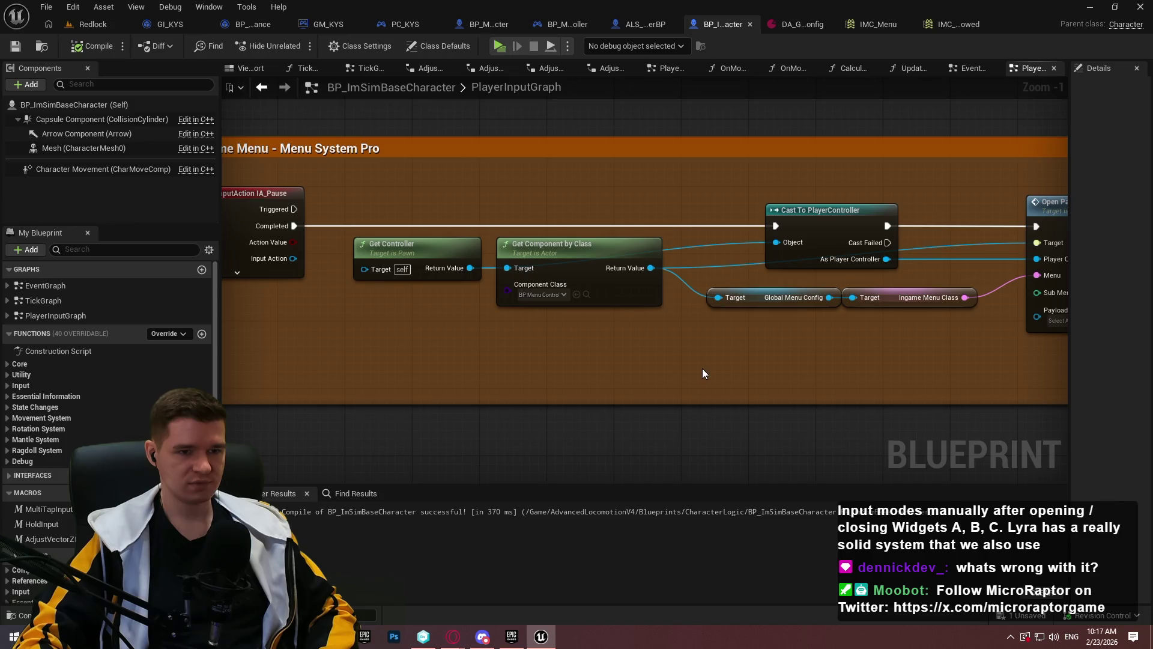
left_click_drag(703, 369, 635, 360)
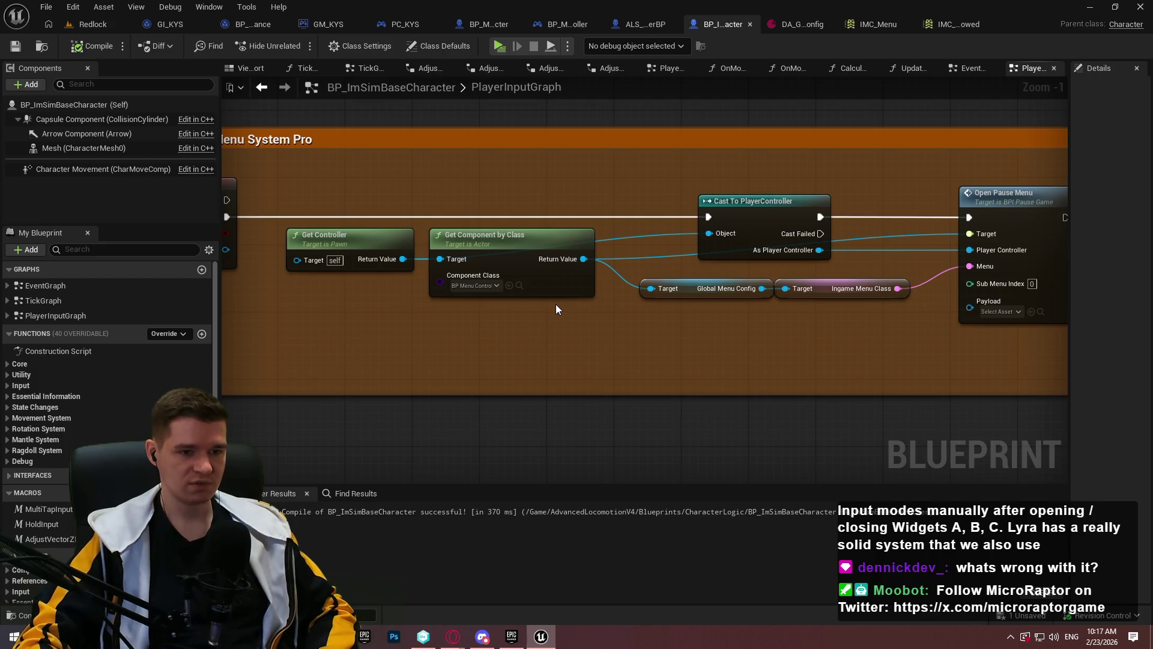
scroll(594, 296, "down", 3)
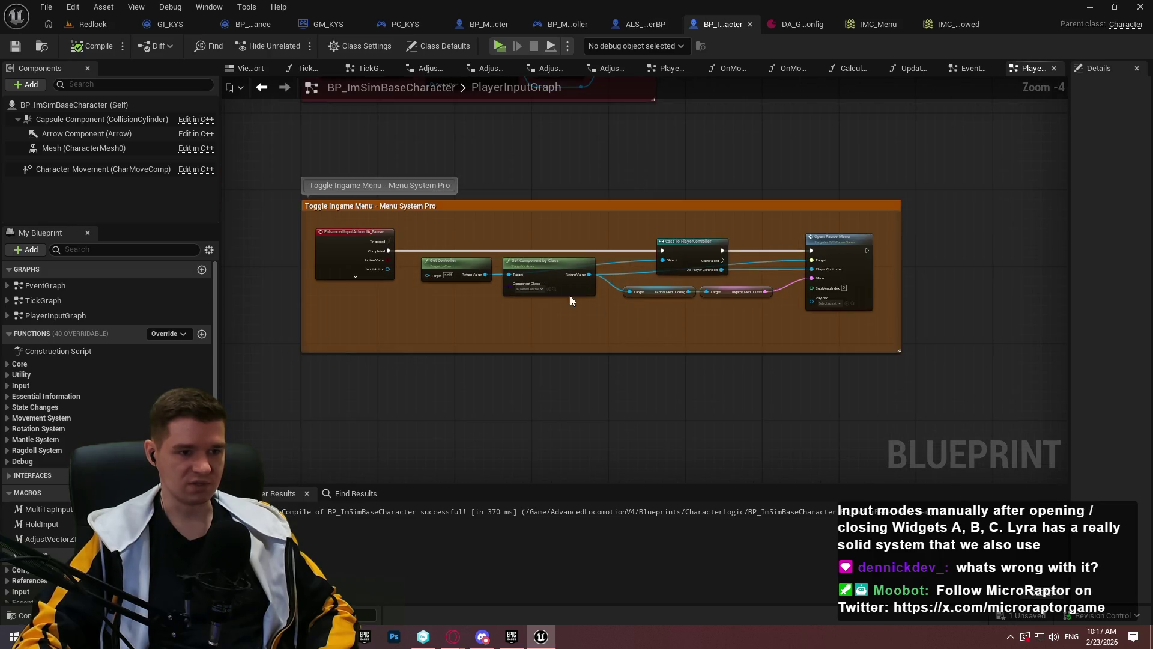
left_click(486, 24)
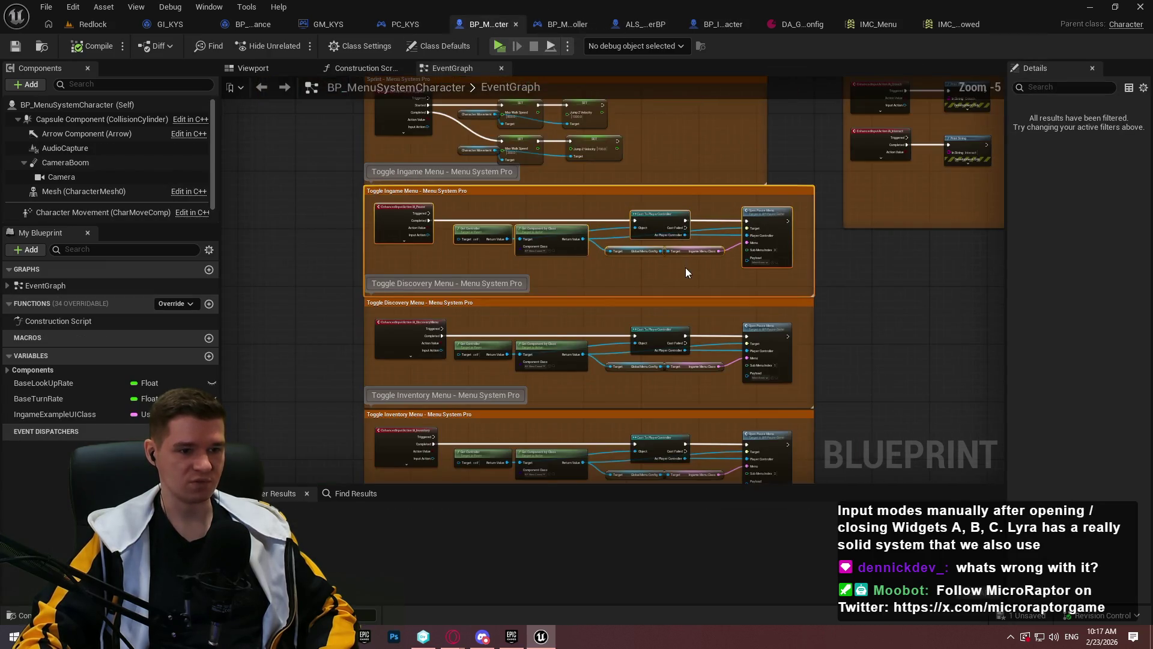
Browse BP_MenuSystemCharacter's event graph groups and select its Get Controller and Get Component nodes
left_click_drag(686, 272, 650, 195)
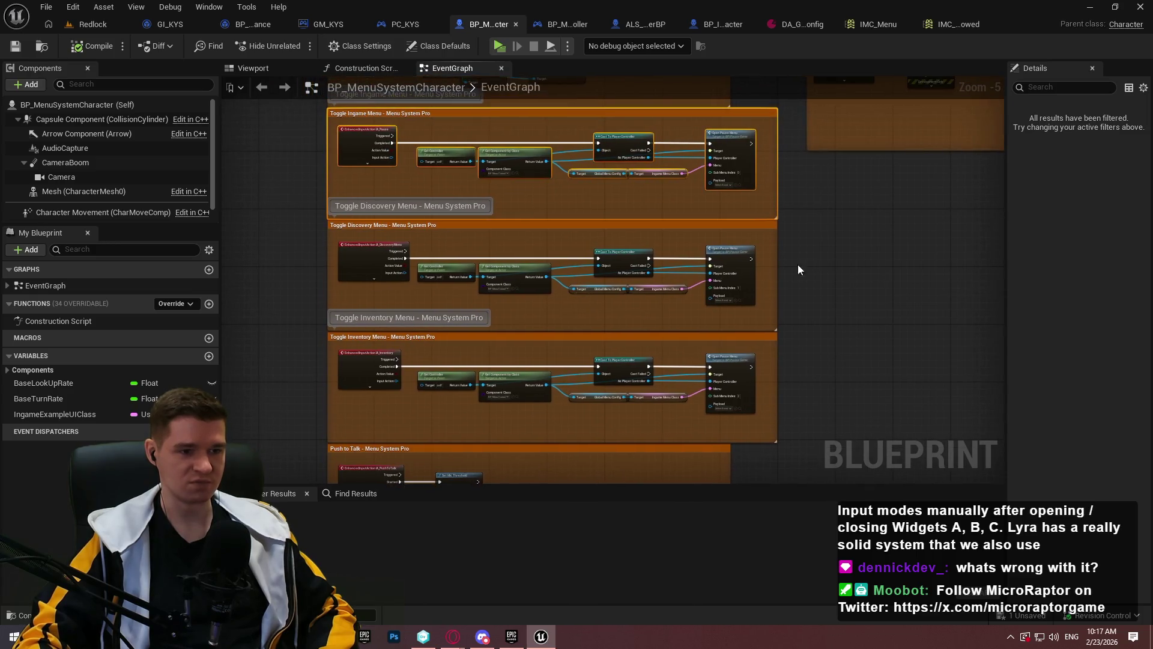
left_click(610, 198)
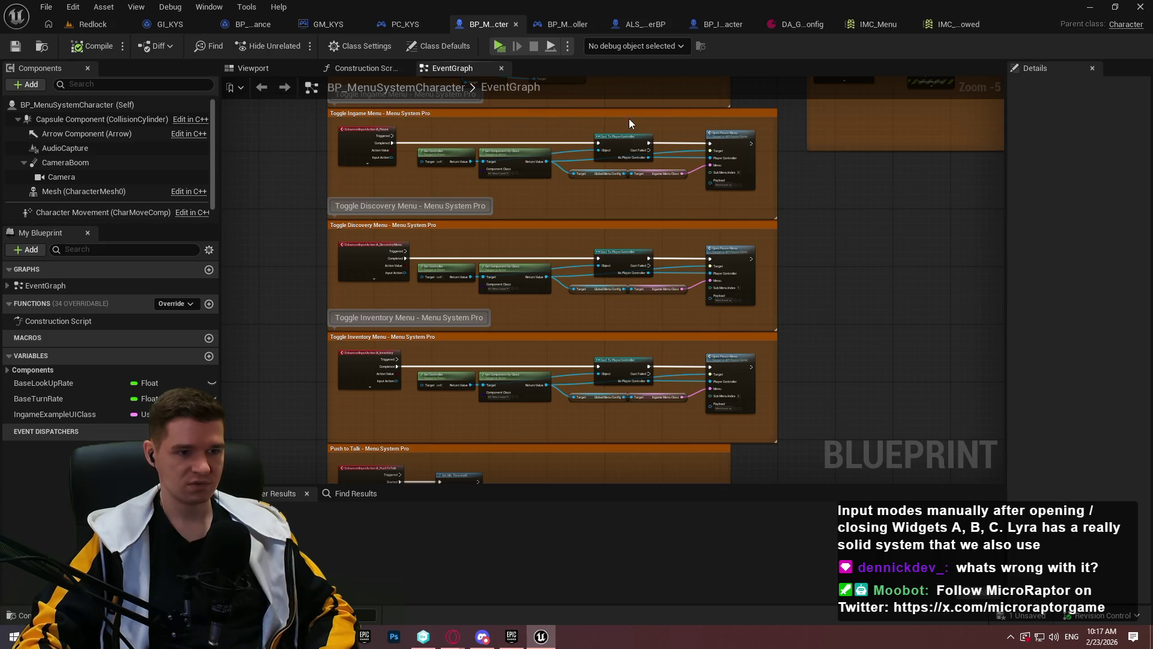
left_click_drag(857, 221, 553, 102)
left_click_drag(276, 288, 997, 198)
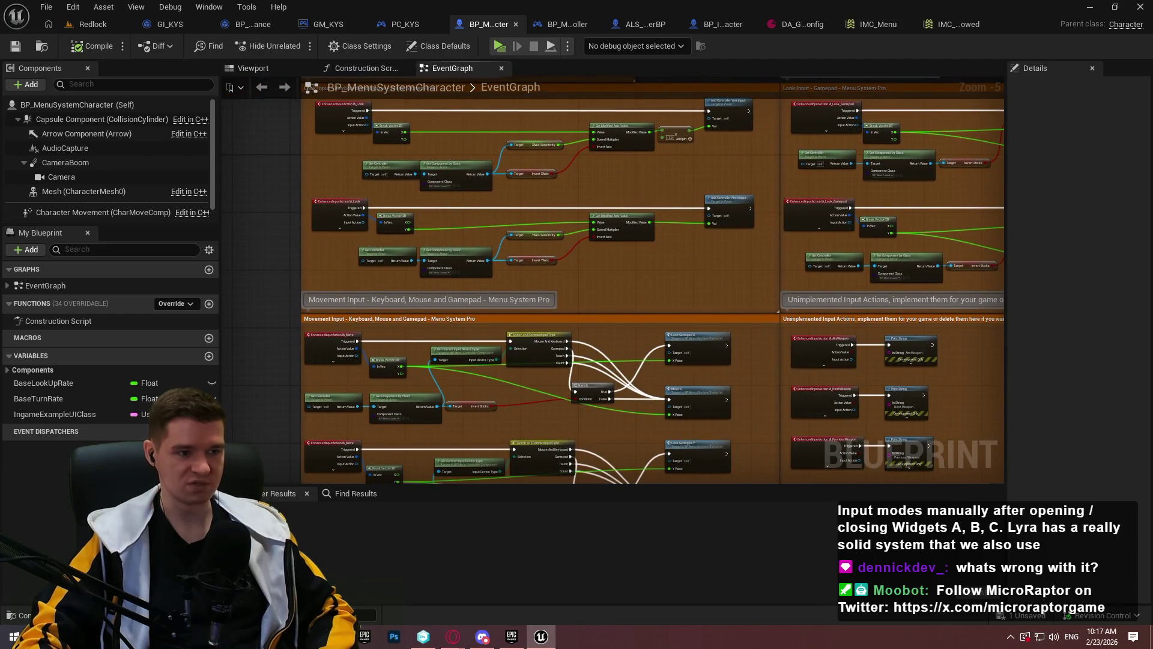
scroll(432, 241, "up", 4)
left_click_drag(415, 336, 673, 245)
left_click_drag(679, 330, 355, 252)
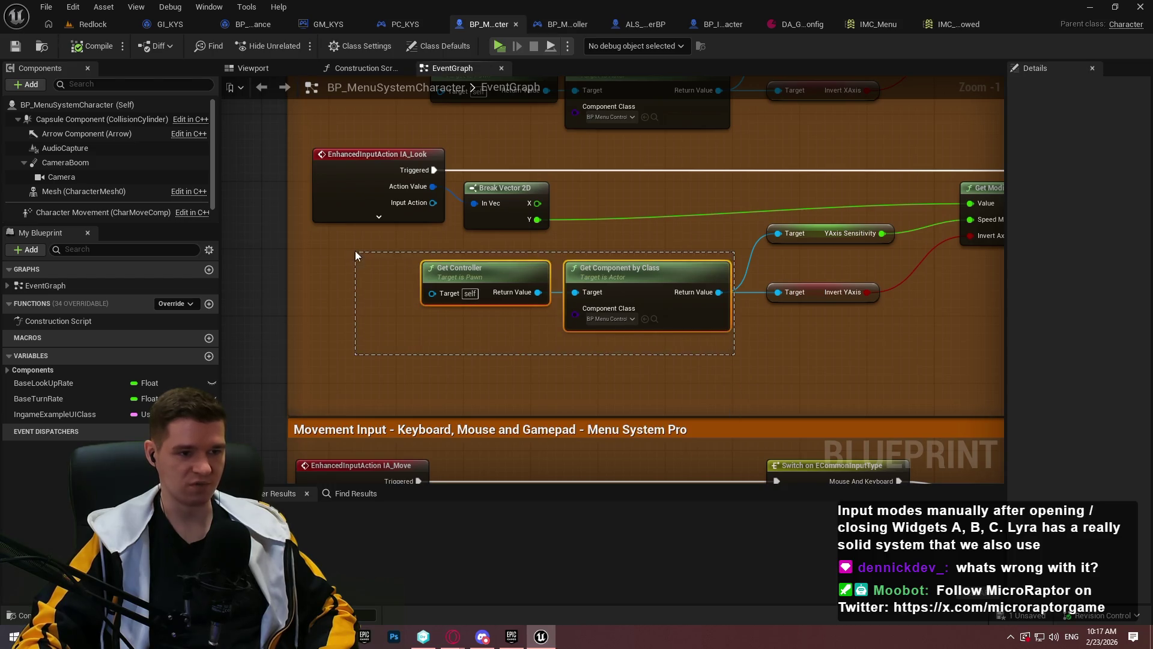
left_click_drag(735, 352, 414, 259)
scroll(579, 357, "down", 2)
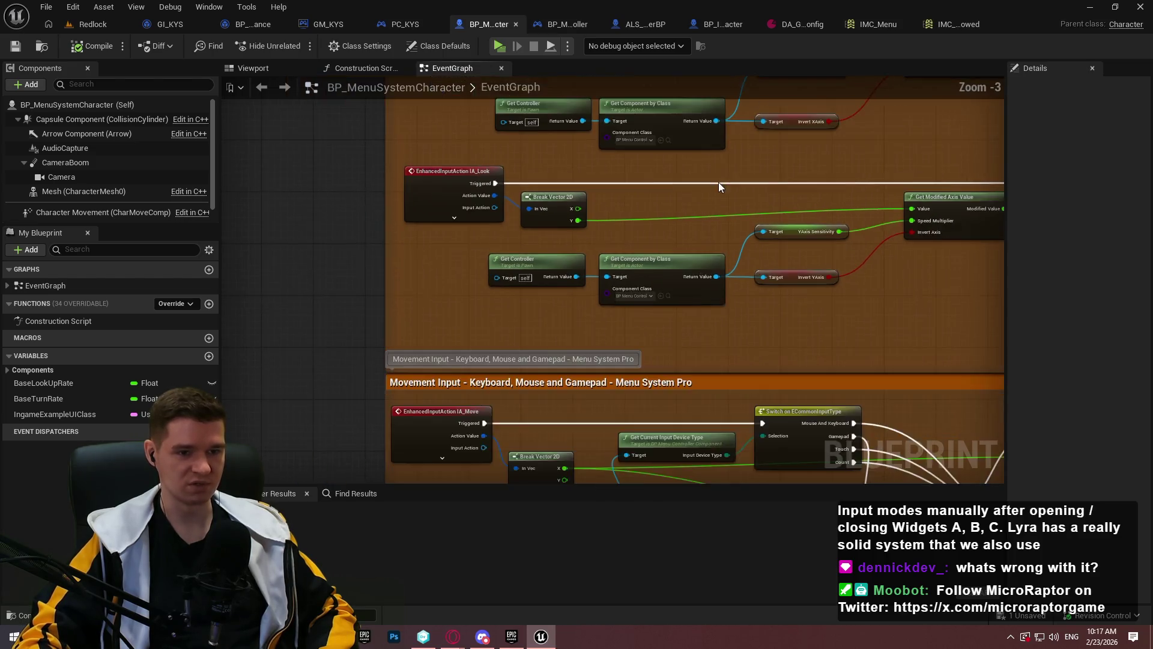
Pan around BP_MenuSystemCharacter's graph until the Ingame Menu logic is fully visible
mouse_move(600, 207)
left_mouse_down()
mouse_move(615, 444)
mouse_move(524, 247)
mouse_move(631, 116)
mouse_move(747, 167)
left_mouse_up()
scroll(612, 410, "down", 3)
scroll(525, 247, "up", 3)
scroll(746, 168, "up", 1)
mouse_move(867, 295)
left_mouse_down()
mouse_move(260, 280)
mouse_move(532, 242)
mouse_move(722, 370)
left_mouse_up()
scroll(515, 225, "down", 2)
scroll(736, 243, "up", 2)
left_click_drag(737, 244, 600, 208)
scroll(600, 208, "up", 1)
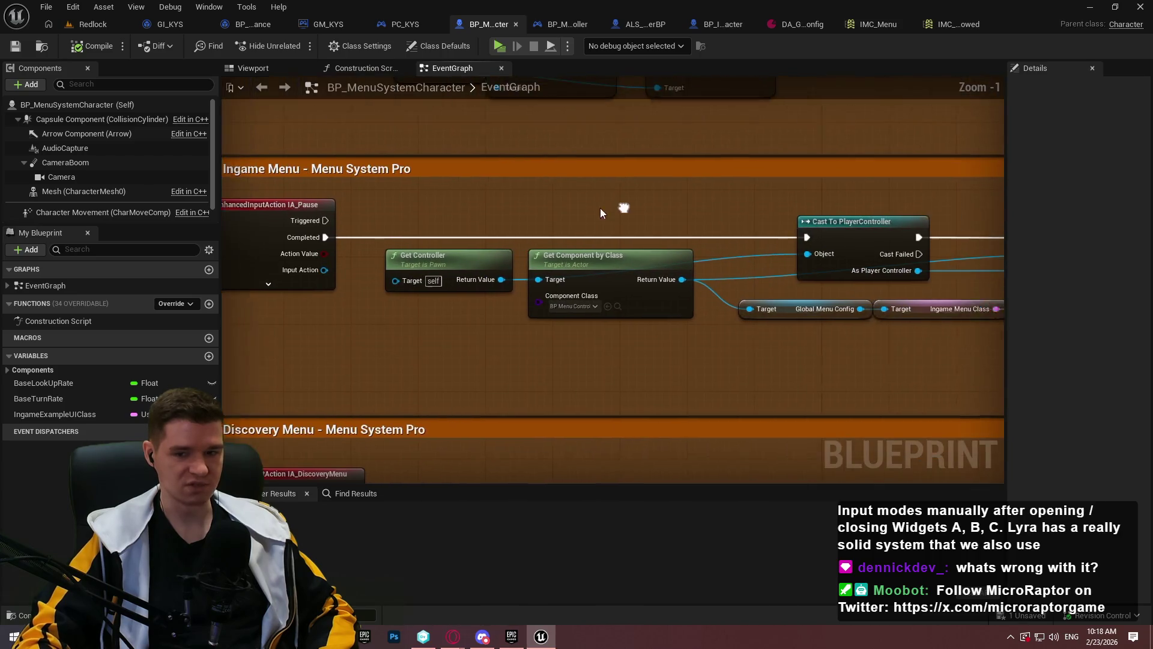
Compare against BP_ImSimBaseCharacter's PlayerInputGraph, then select the KYS folder in Redlock's Content Browser
left_click(713, 21)
scroll(649, 344, "up", 4)
scroll(647, 348, "down", 1)
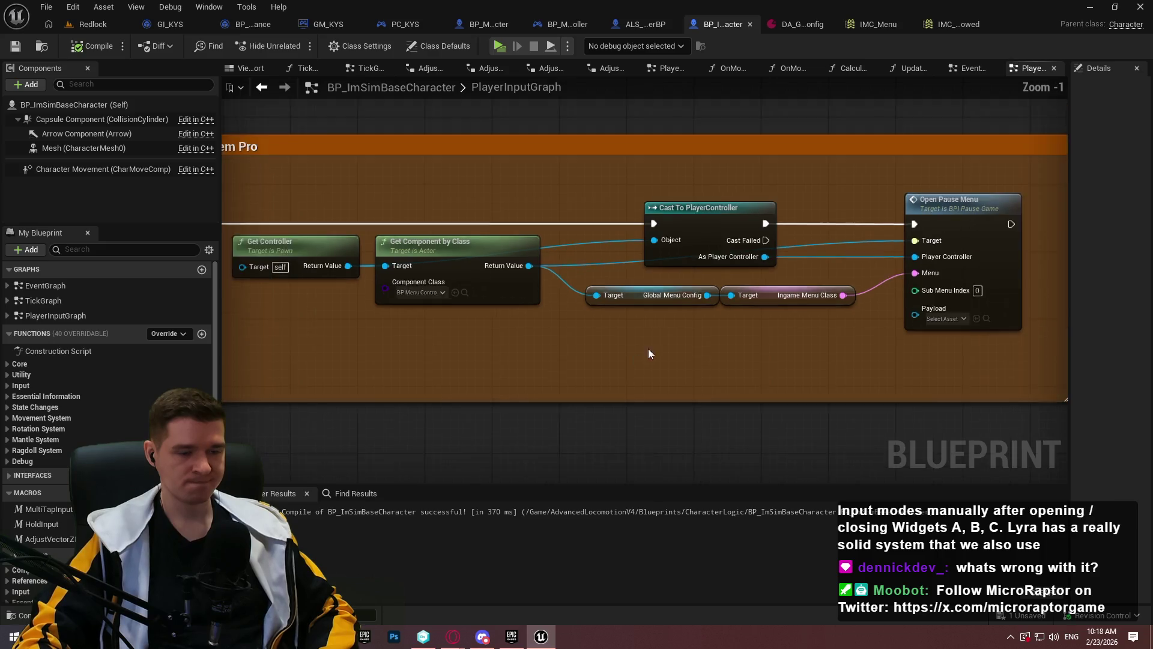
scroll(648, 349, "down", 2)
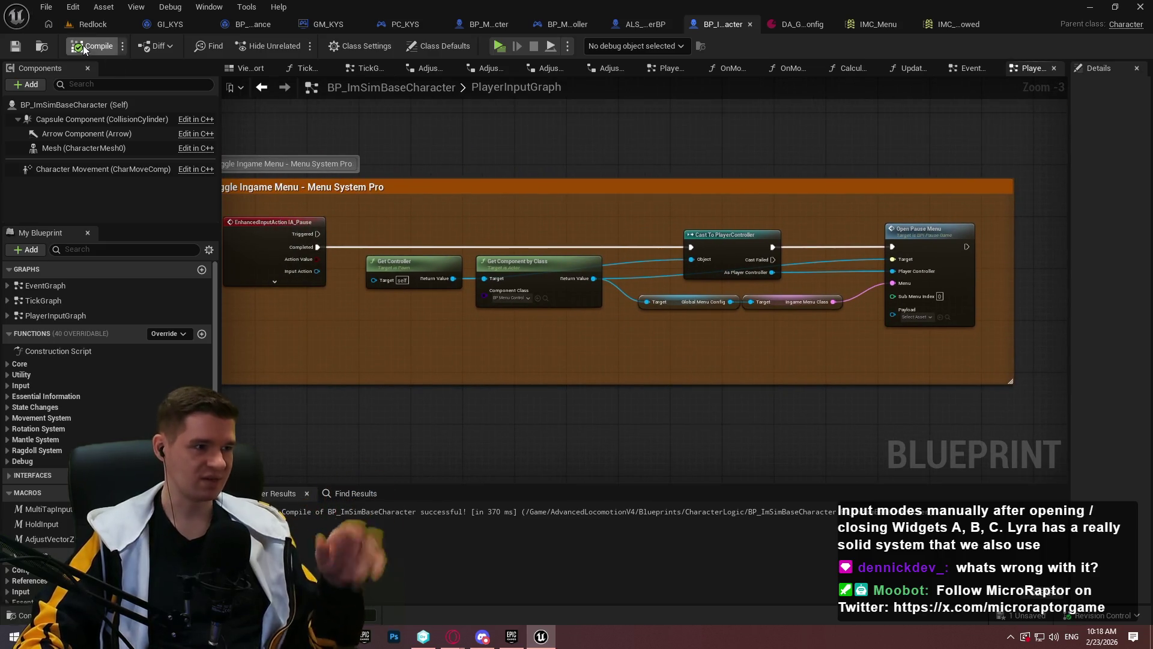
left_click(93, 24)
left_click(600, 355)
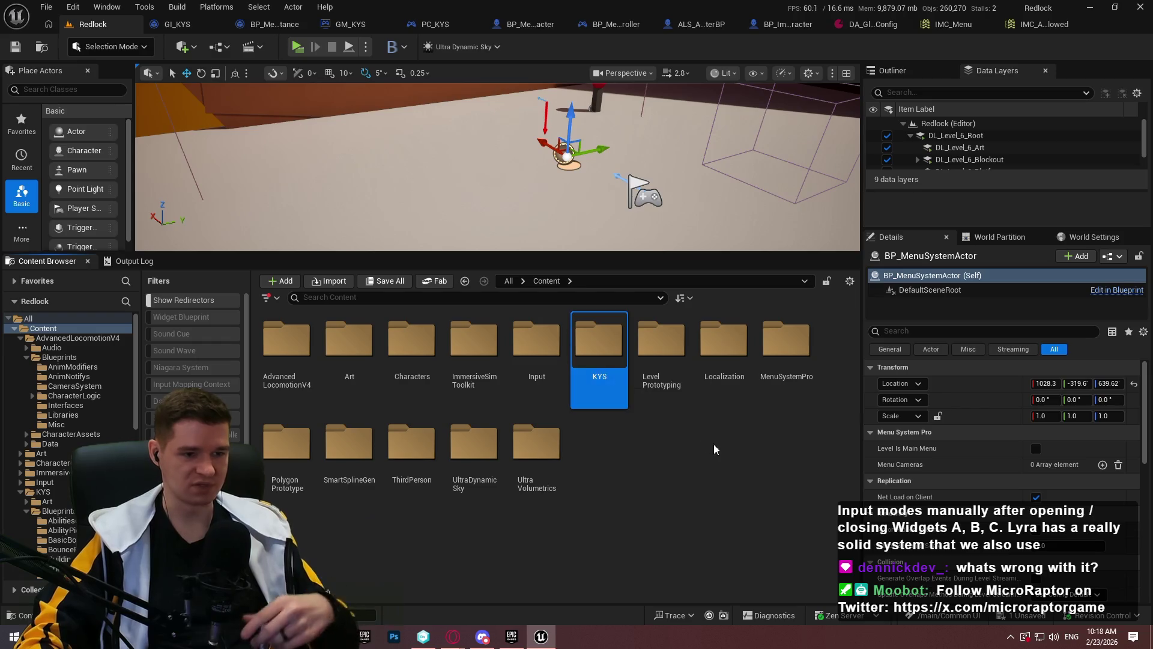
Look through the KYS and AdvancedLocomotionV4 folders for the input assets
double_click(599, 346)
double_click(600, 345)
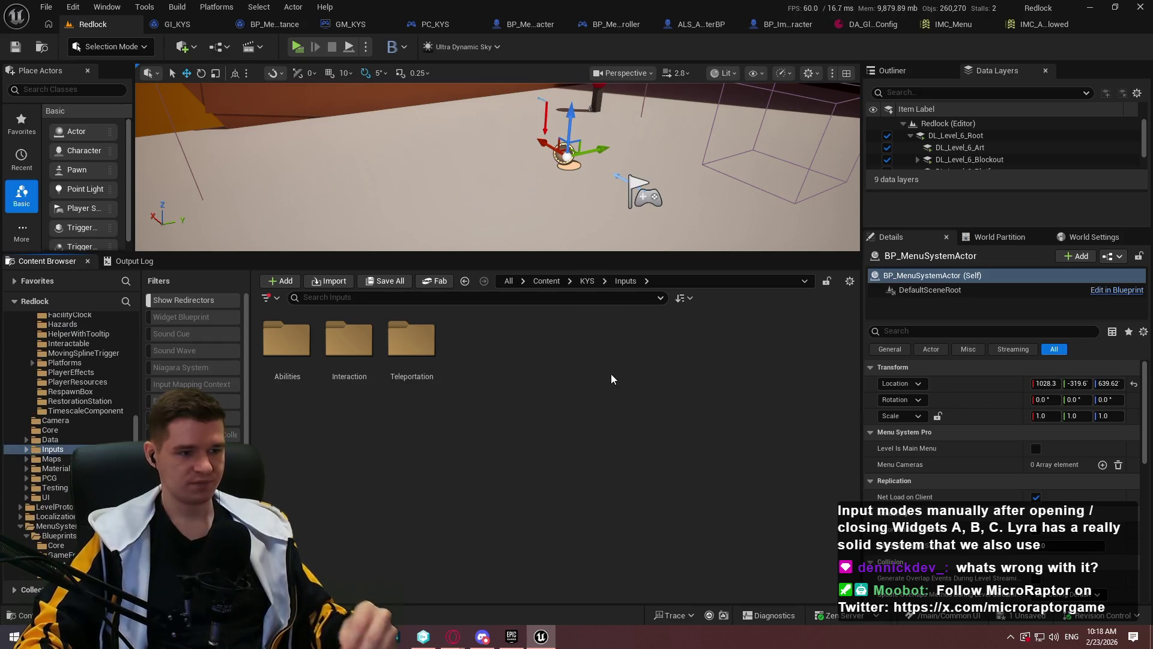
left_click(544, 282)
left_click(285, 357)
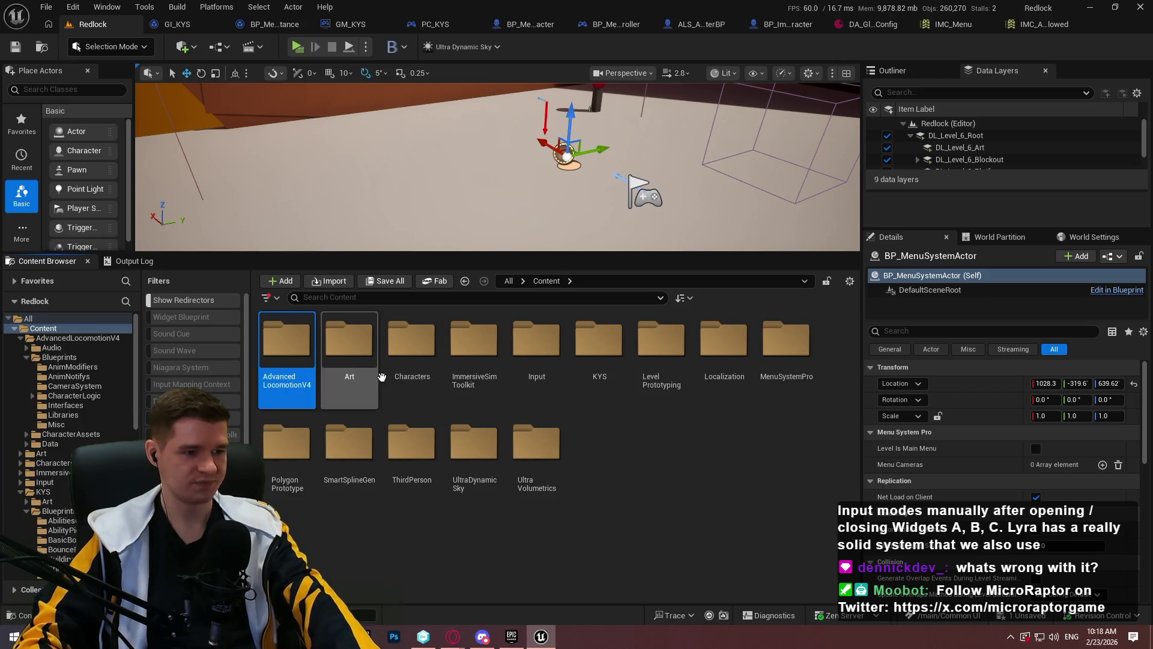
double_click(287, 345)
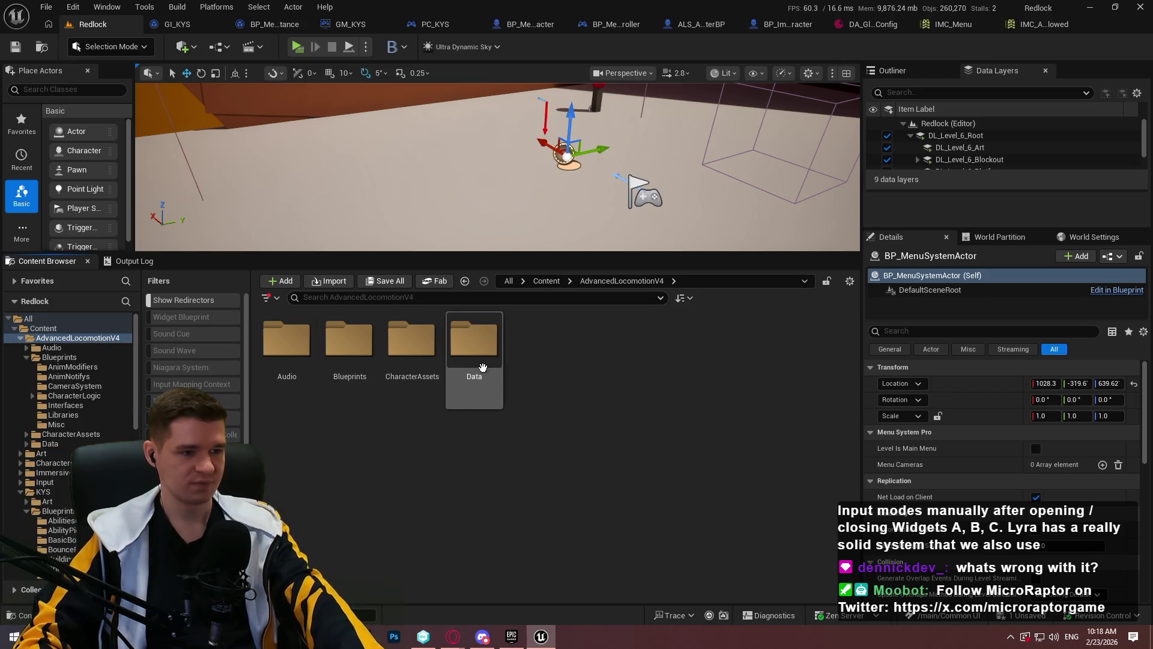
left_click(556, 282)
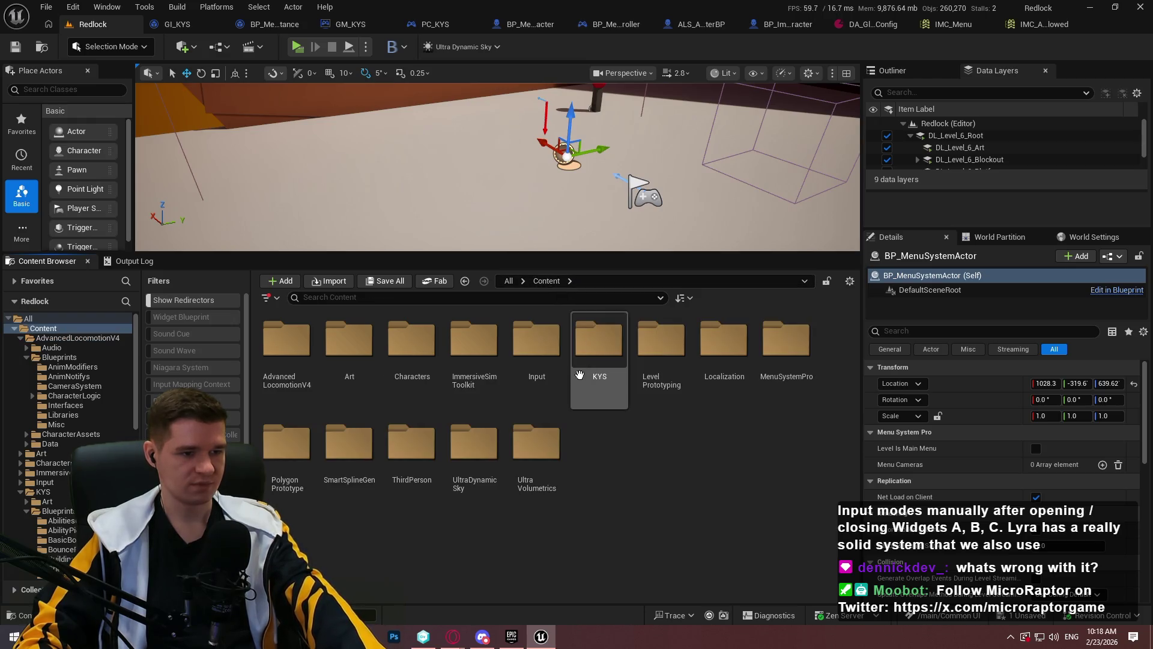
Open IMC_Default from ImmersiveSimToolkit > Inputs > CharacterMovement
double_click(474, 342)
left_click(299, 345)
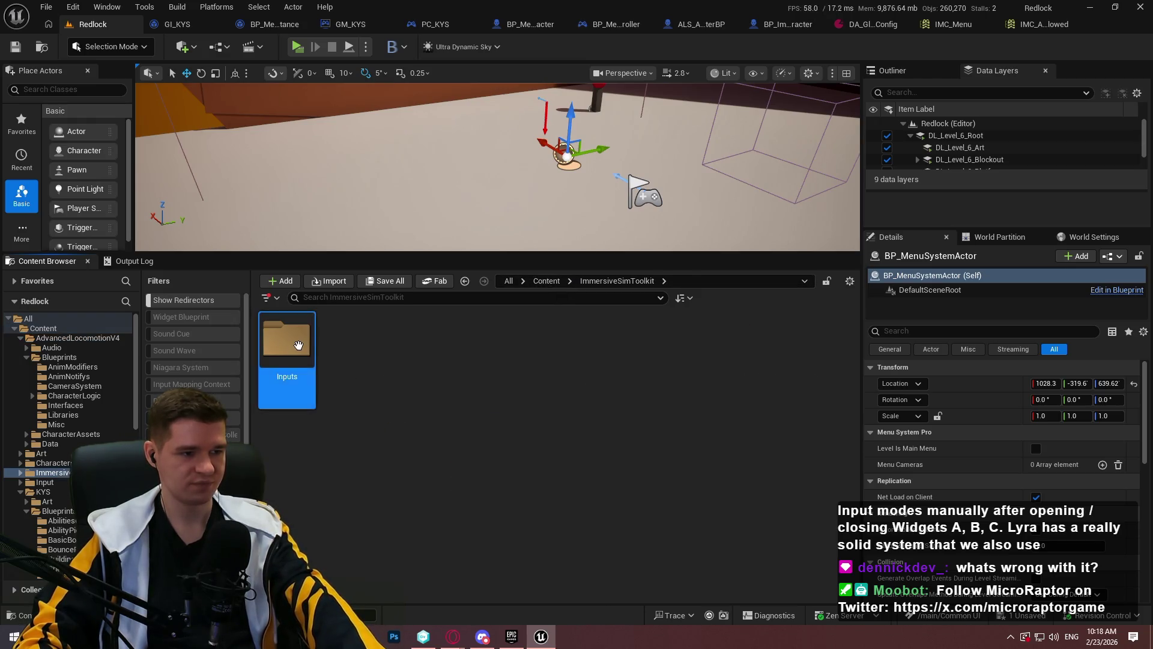
double_click(298, 345)
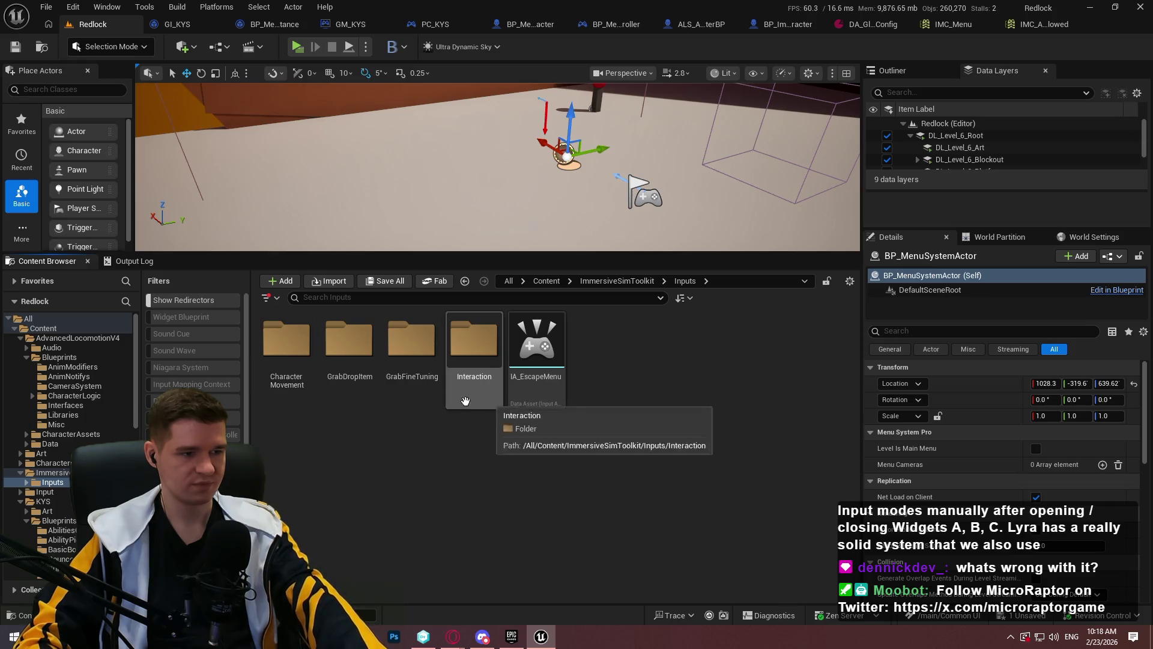
double_click(311, 400)
left_click(352, 418)
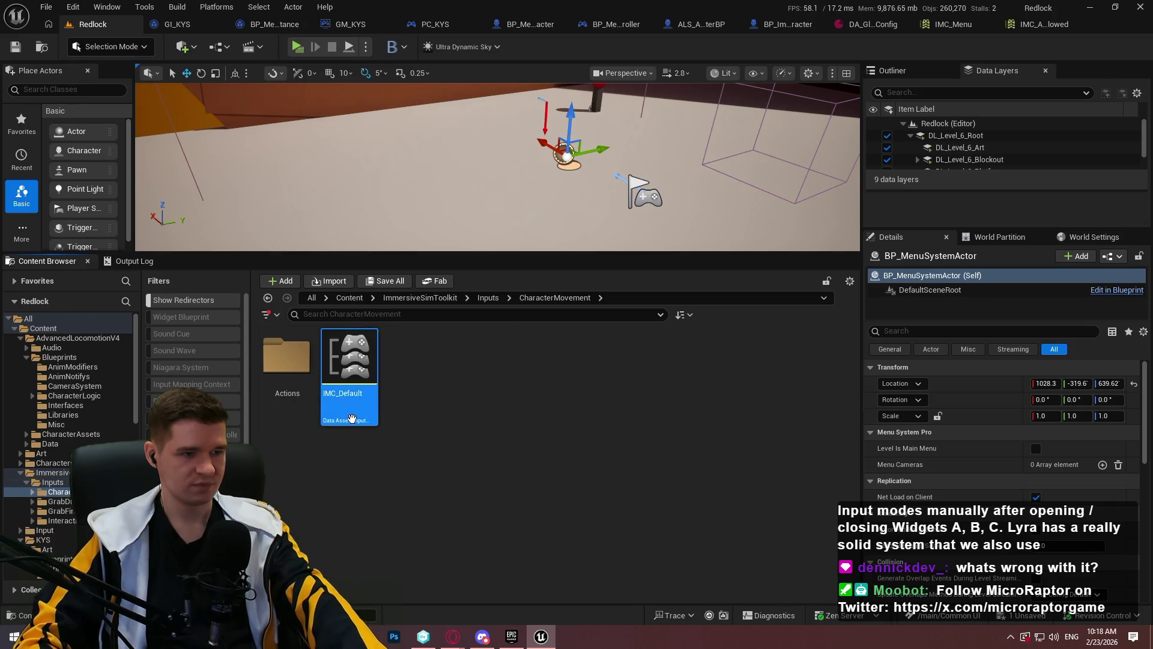
double_click(352, 418)
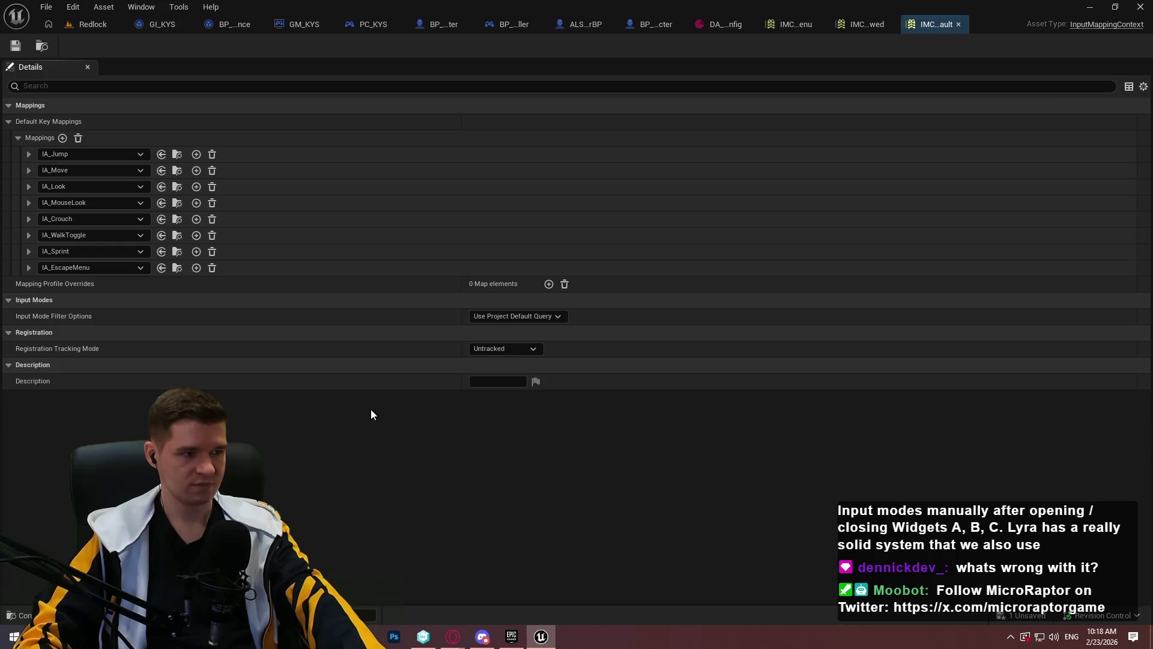
Expand IA_EscapeMenu's key bindings in IMC_Default and compare with BP_ImSimBaseCharacter
left_click(28, 268)
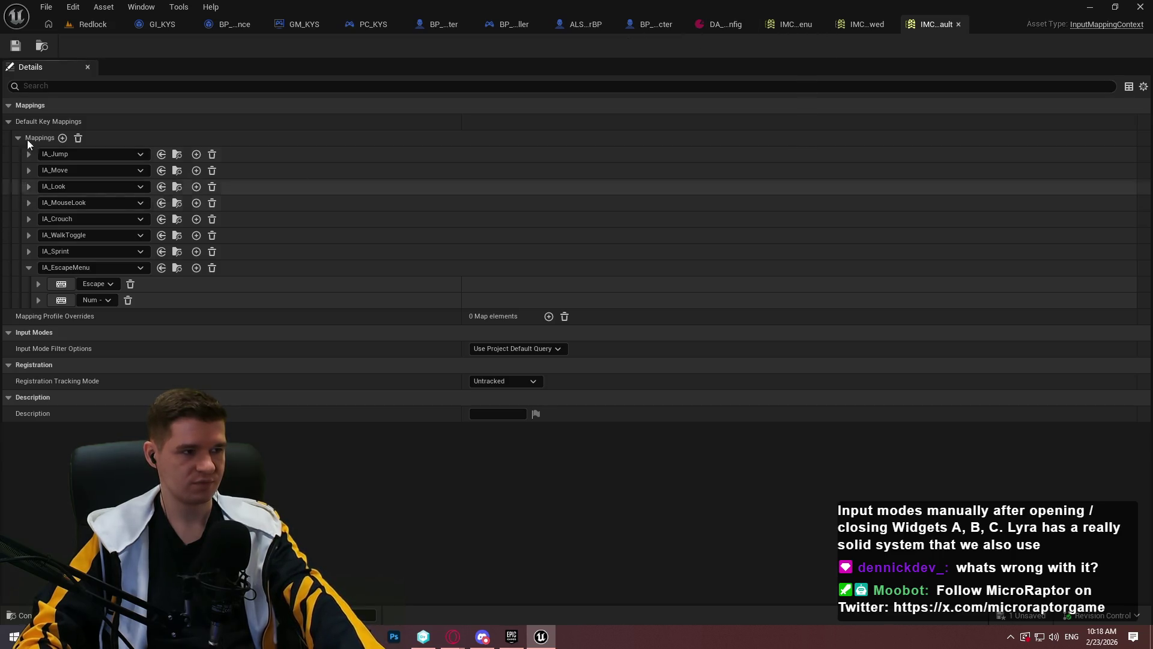
left_click(642, 24)
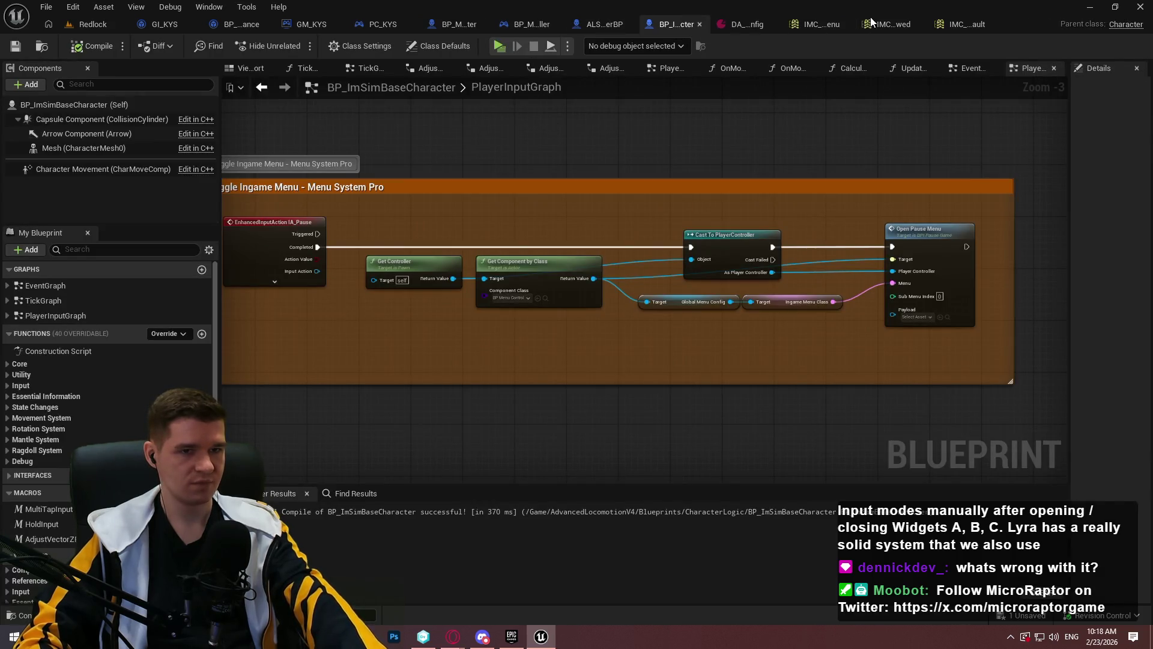
left_click(961, 24)
Add an IA_Pause mapping bound to Num 7, then launch Redlock in a standalone window
left_click(62, 137)
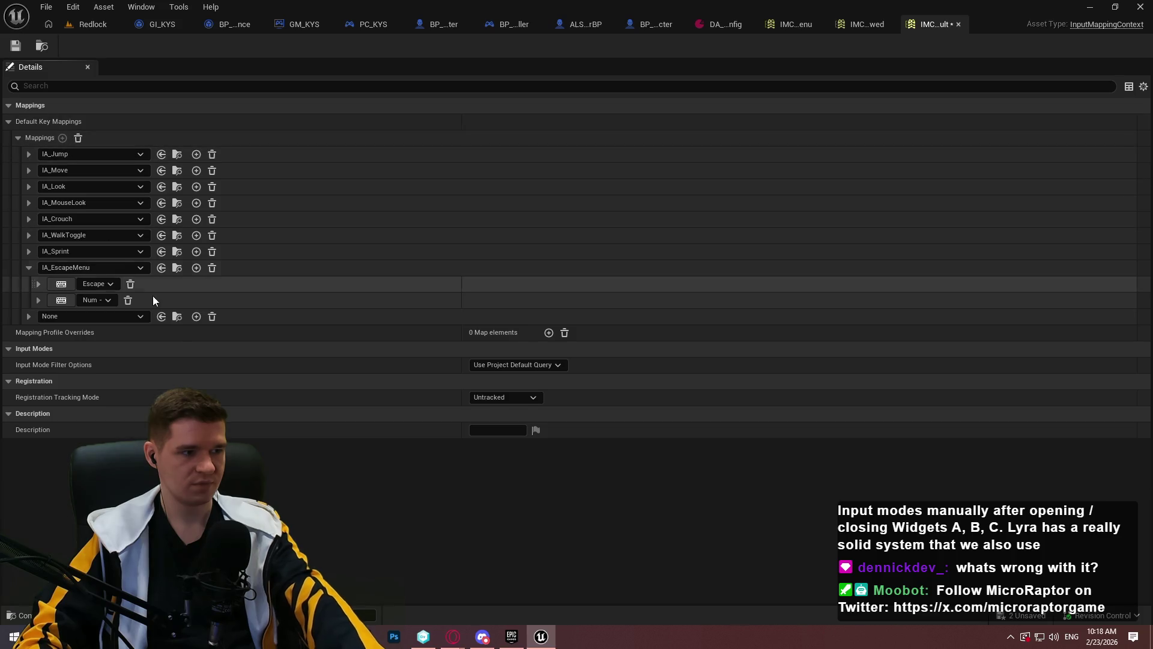
left_click(124, 311)
type("pause")
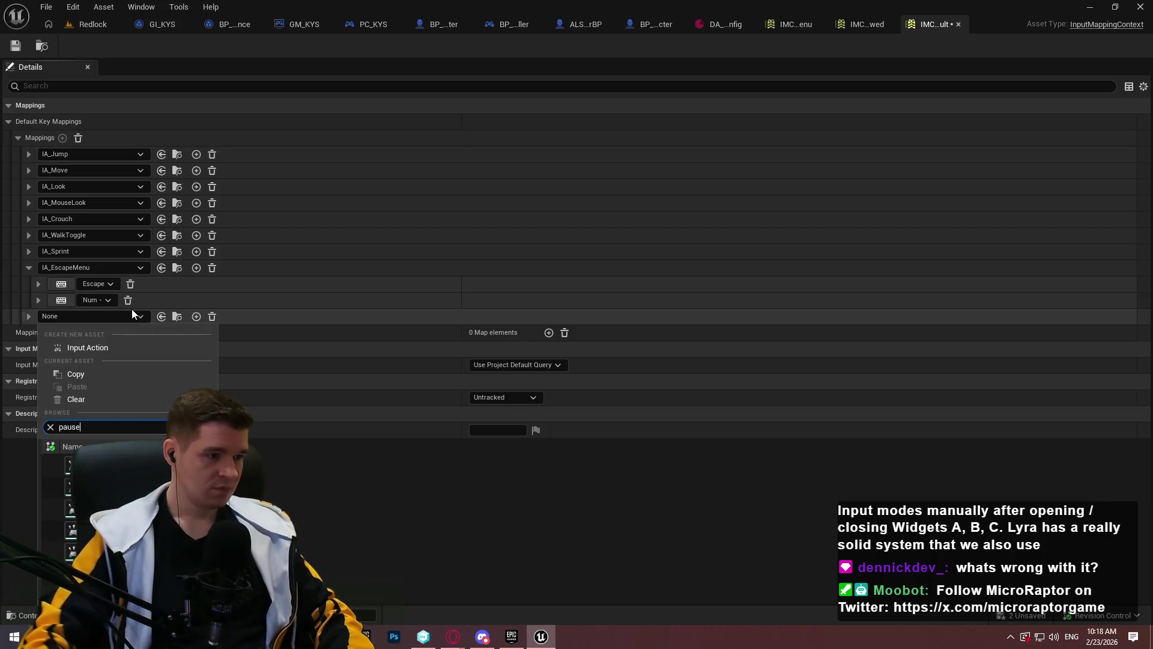
left_click(45, 452)
left_click(63, 332)
key("KP_7")
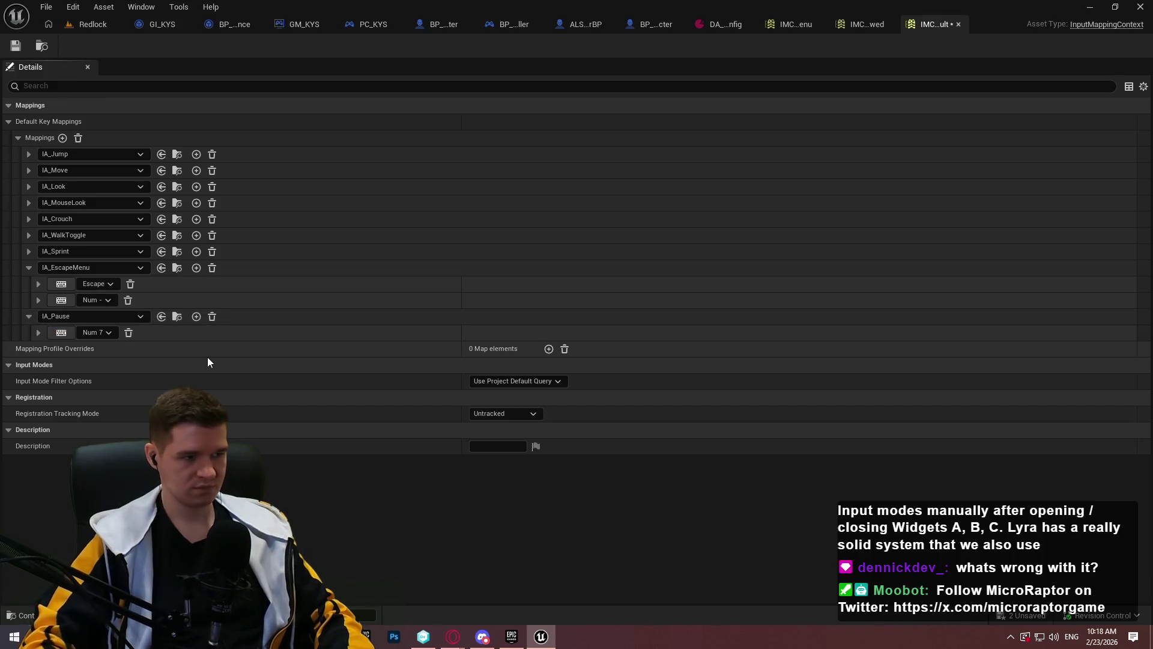
left_click(78, 24)
key("alt+p")
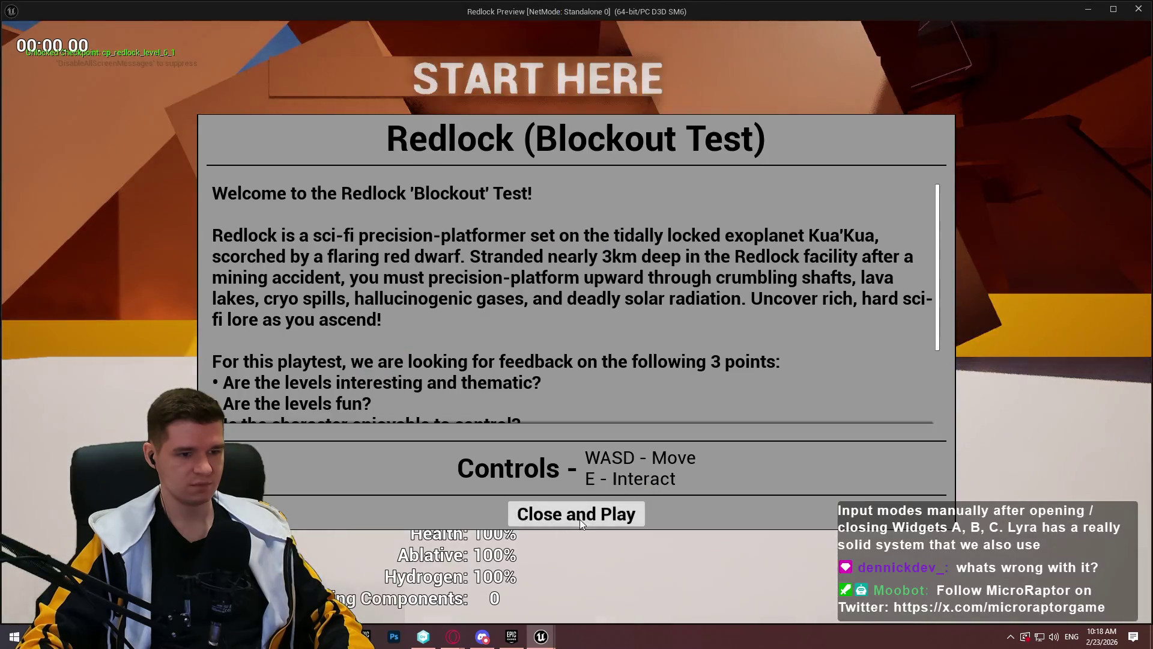
Start playing and open the in-game pause menu, moving through its entries
left_click(578, 515)
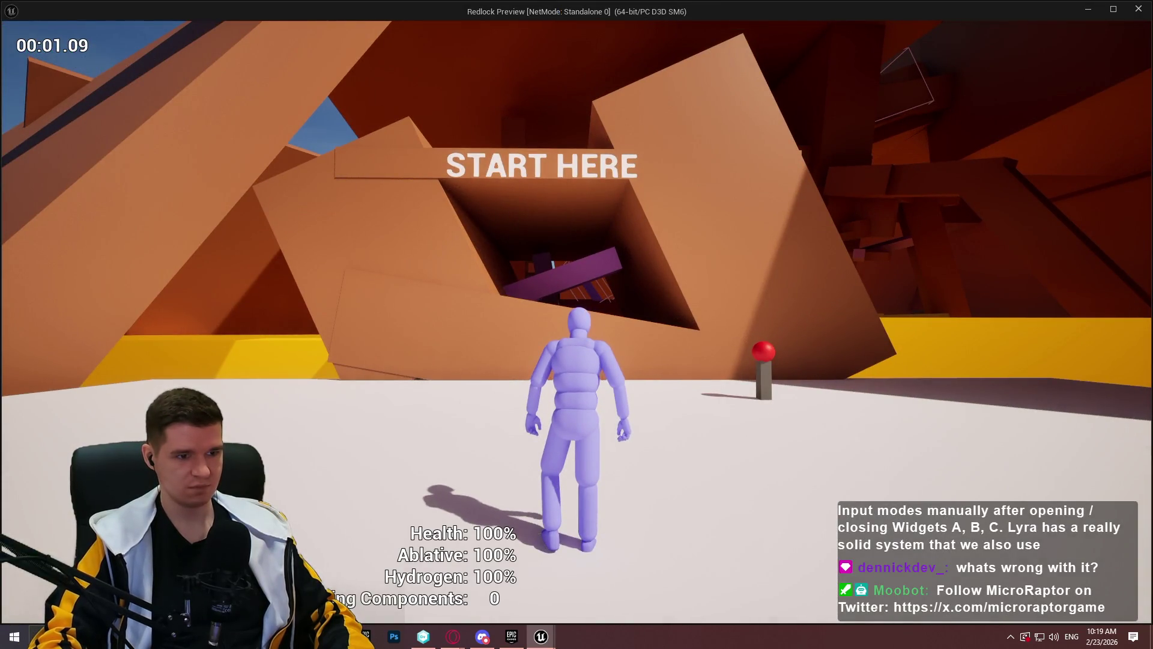
key("Escape")
key("Up")
key("Up")
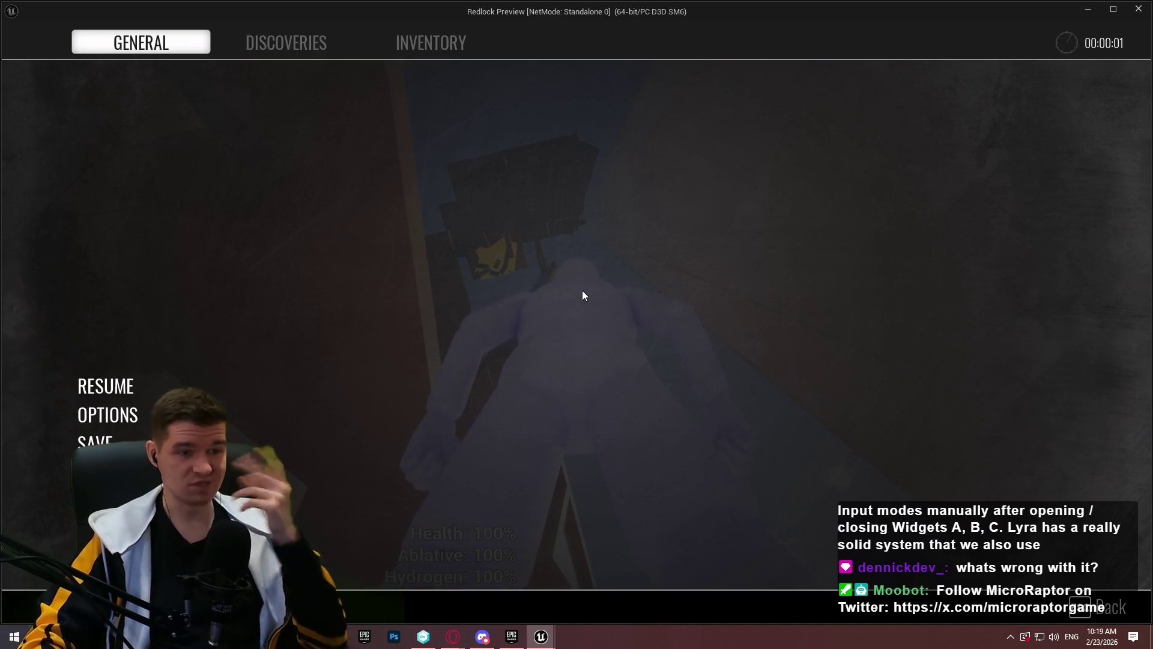
key("Down")
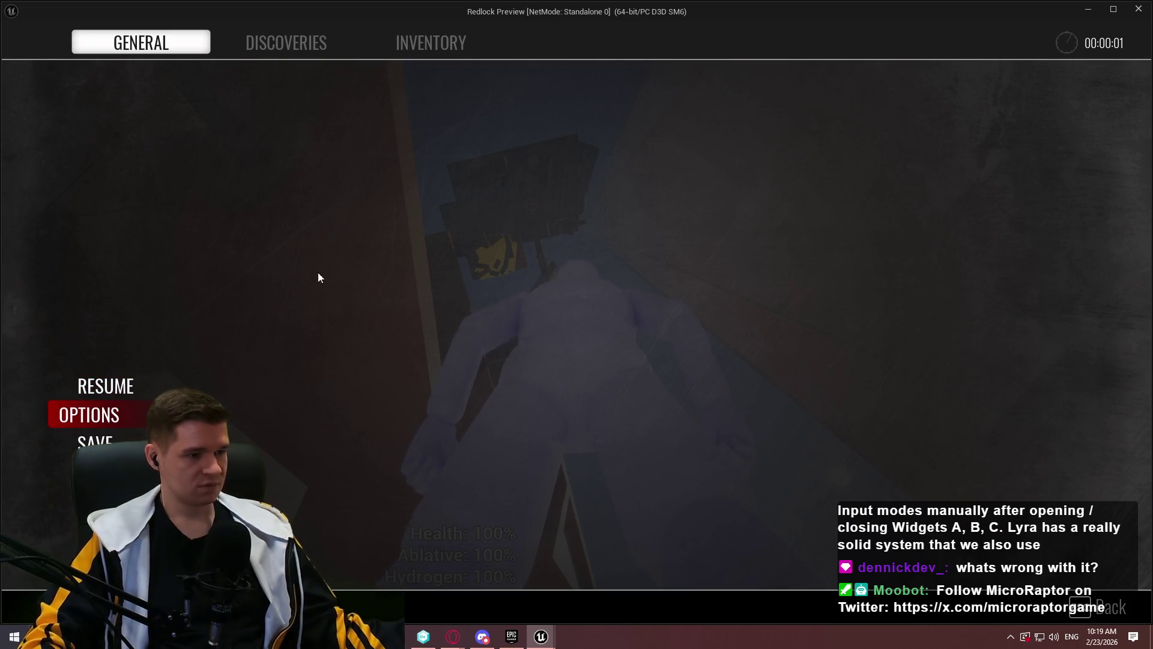
Switch between the DISCOVERIES, INVENTORY and GENERAL pause menu pages, ending on GENERAL
left_click(279, 43)
left_click(453, 43)
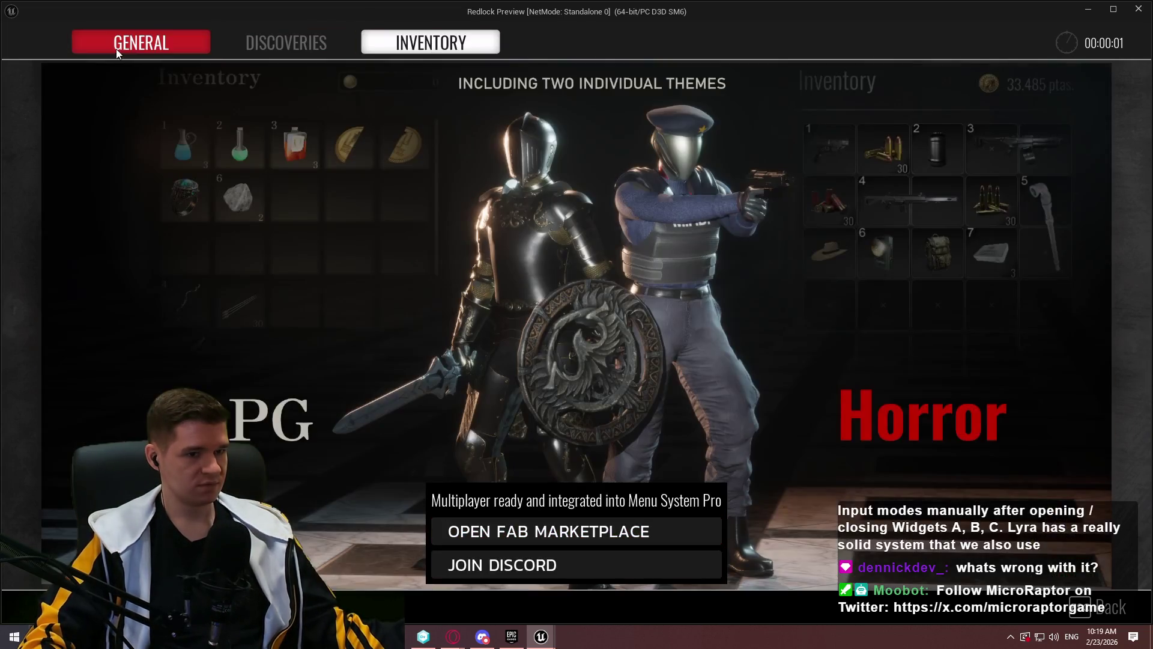
left_click(193, 52)
left_click(444, 43)
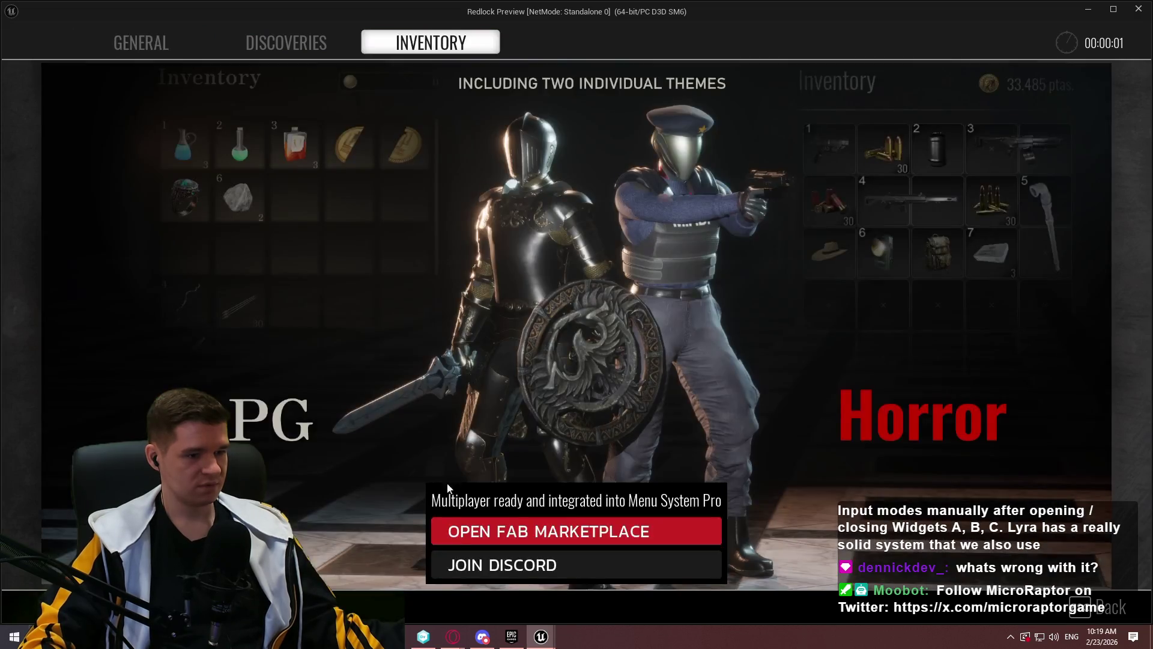
left_click(160, 43)
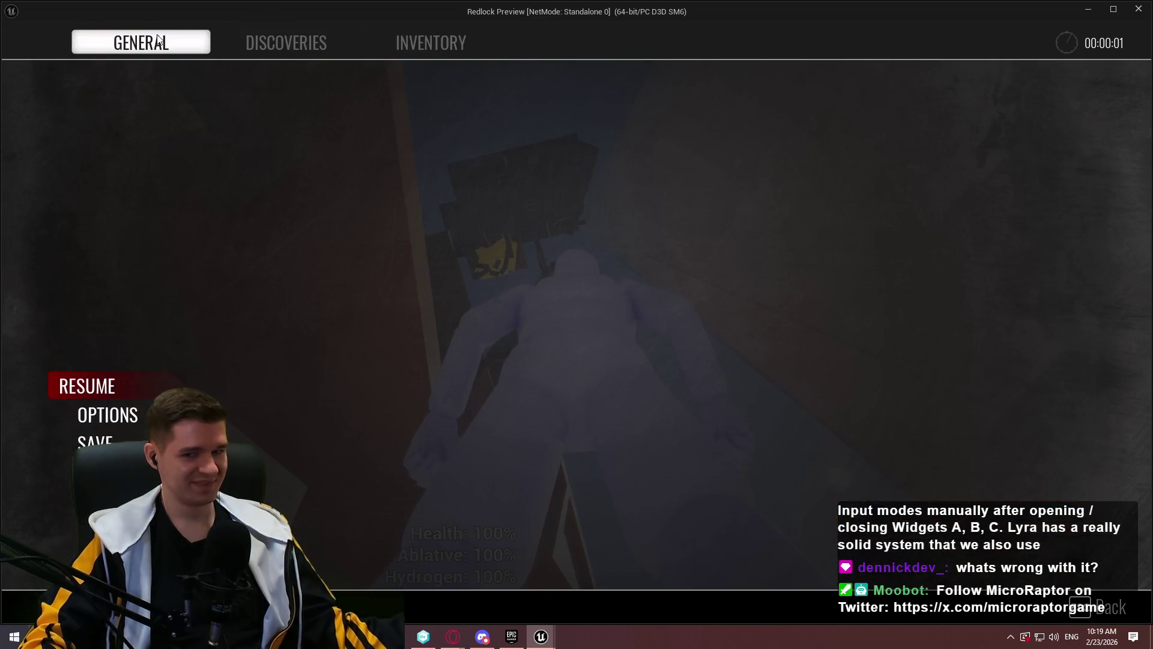
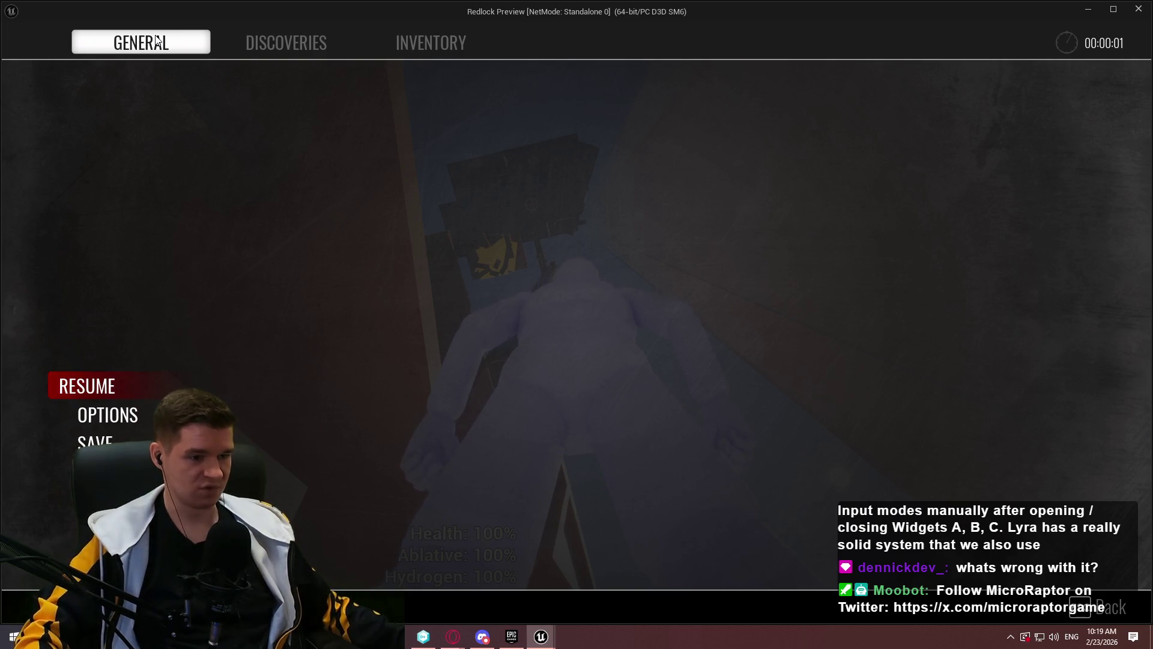
Select the pause menu's General tab, then close the standalone Redlock preview window
left_click(154, 44)
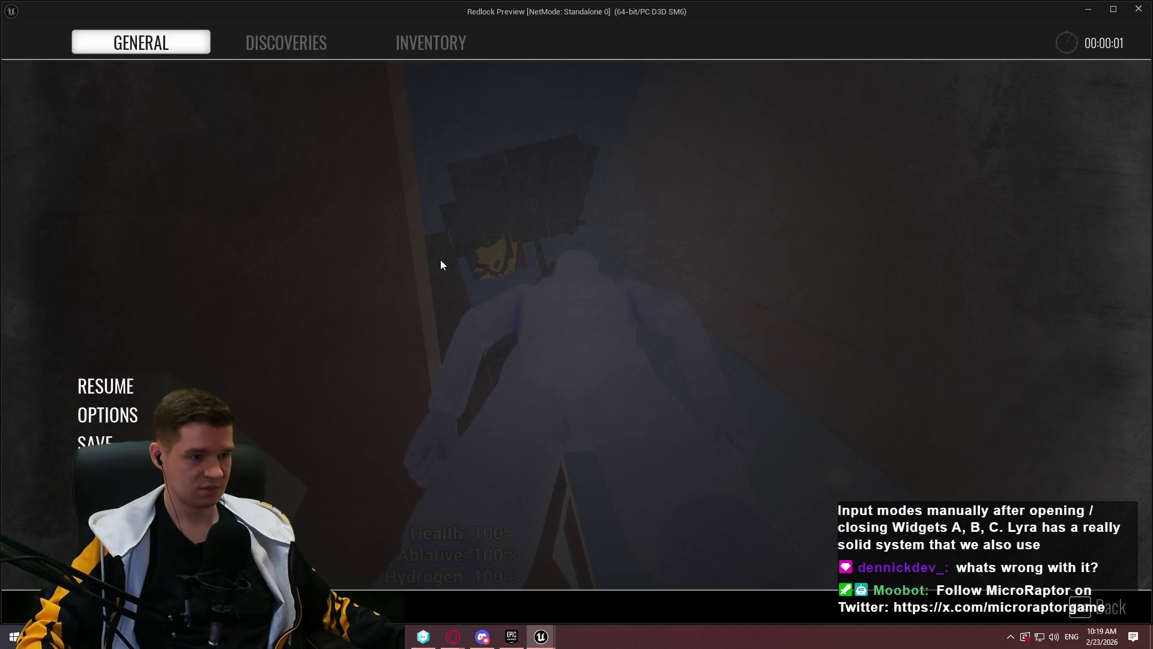
left_click(1144, 14)
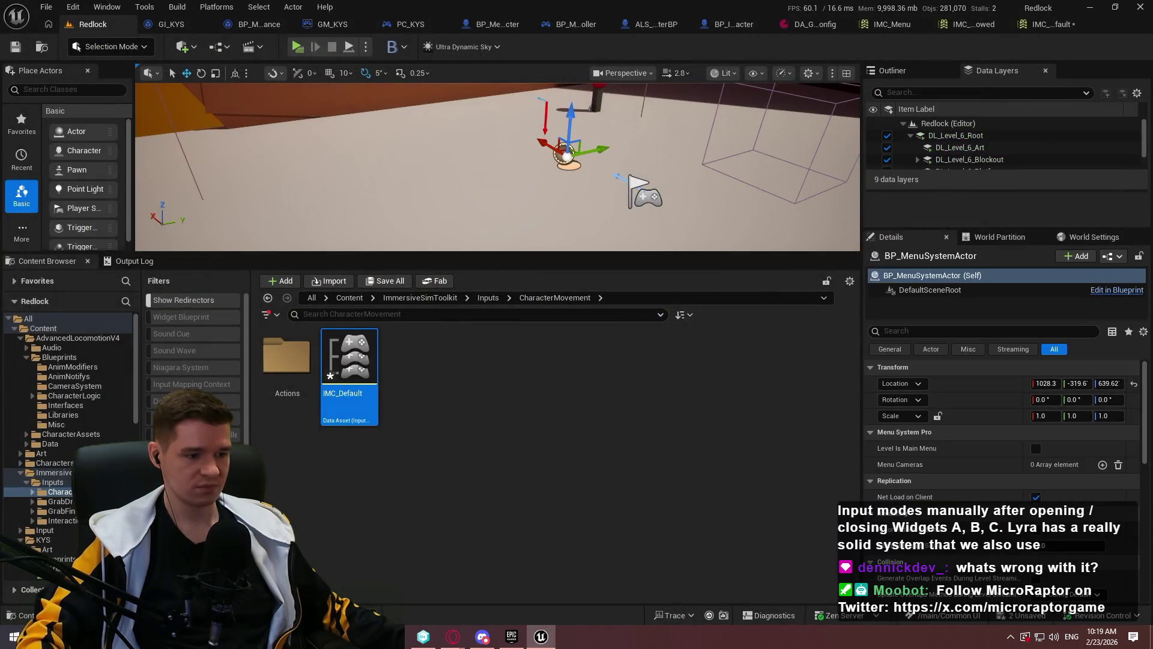
Launch DS4Windows.exe from Desktop > Appies > DS4Windows to connect the gamepad
key("super+e")
double_click(445, 194)
double_click(427, 169)
double_click(436, 179)
double_click(433, 270)
key("alt+Tab")
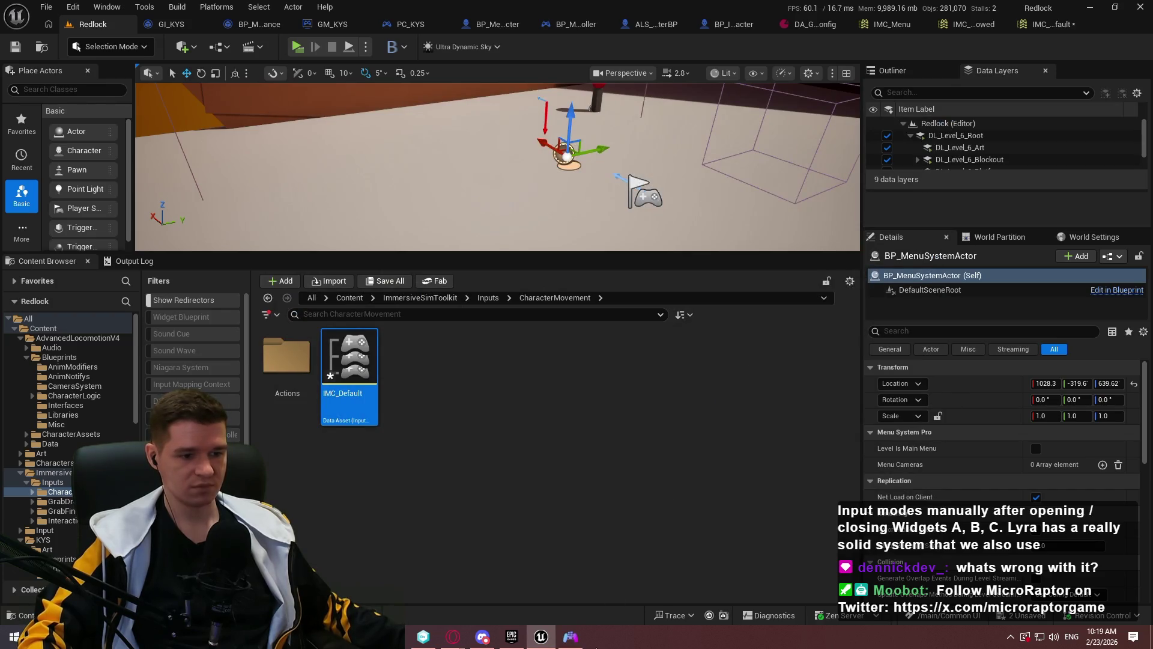
left_click(581, 641)
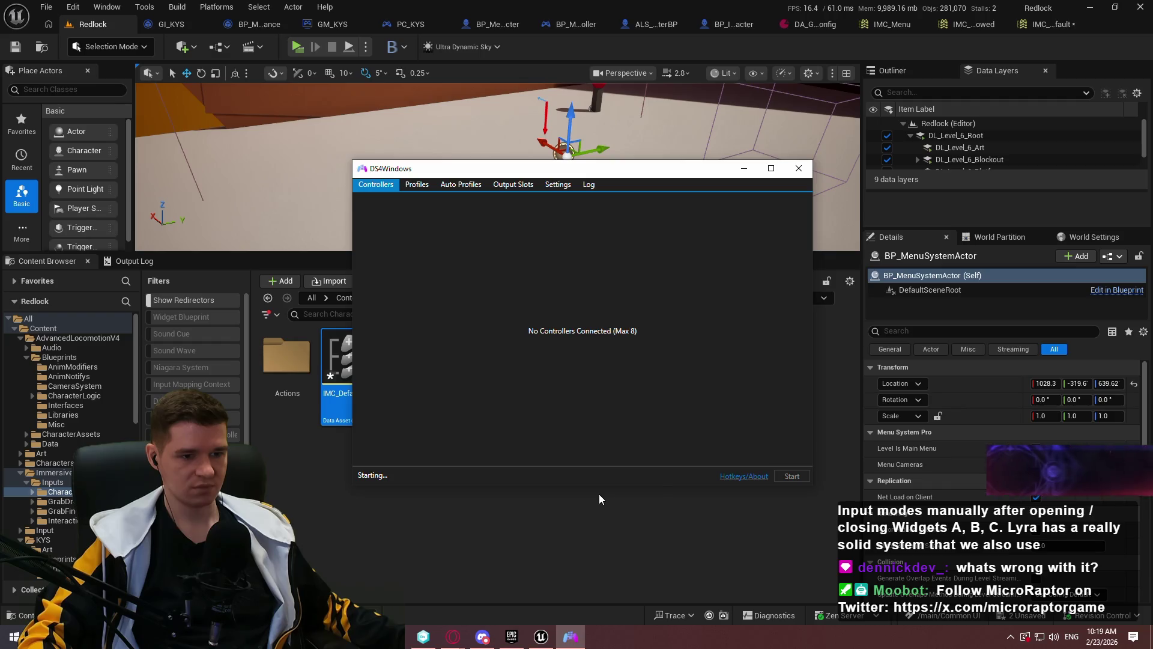
left_click(592, 512)
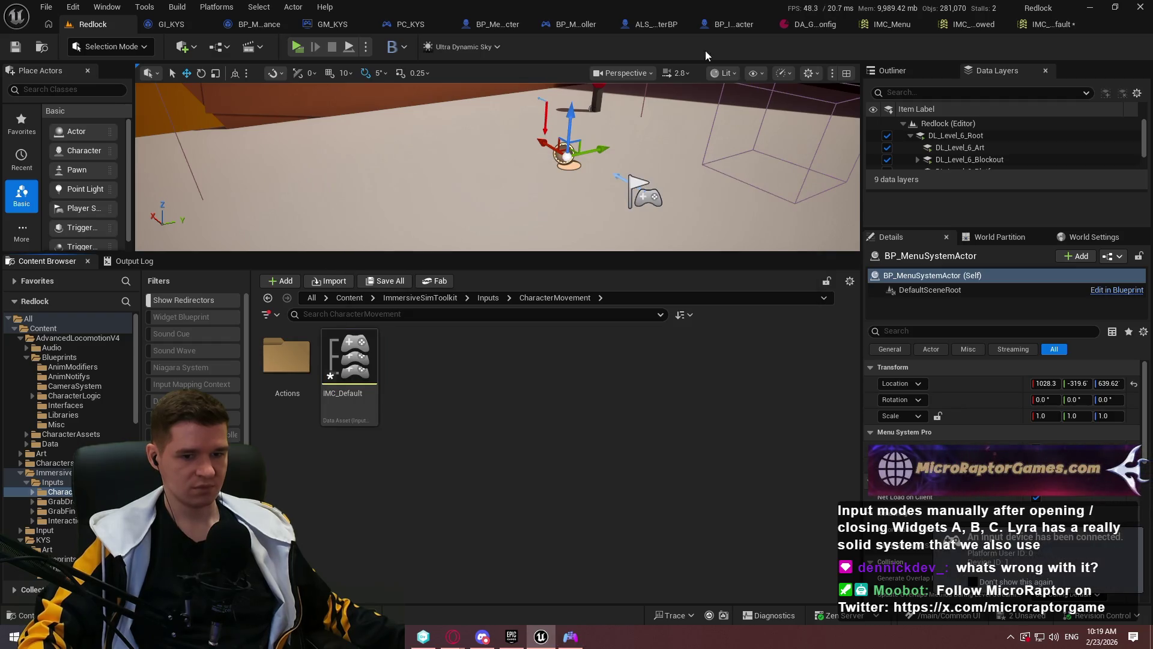
Start a standalone Play session, dismiss the intro dialog and bring up the pause menu
left_click(298, 46)
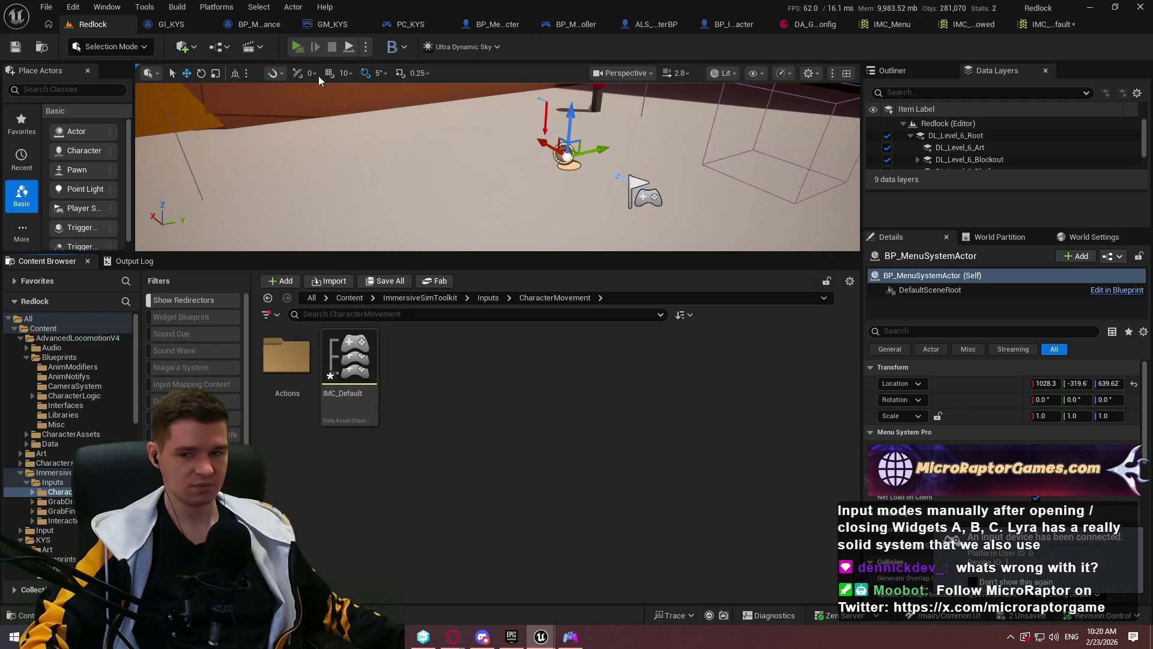
left_click(576, 478)
key("Escape")
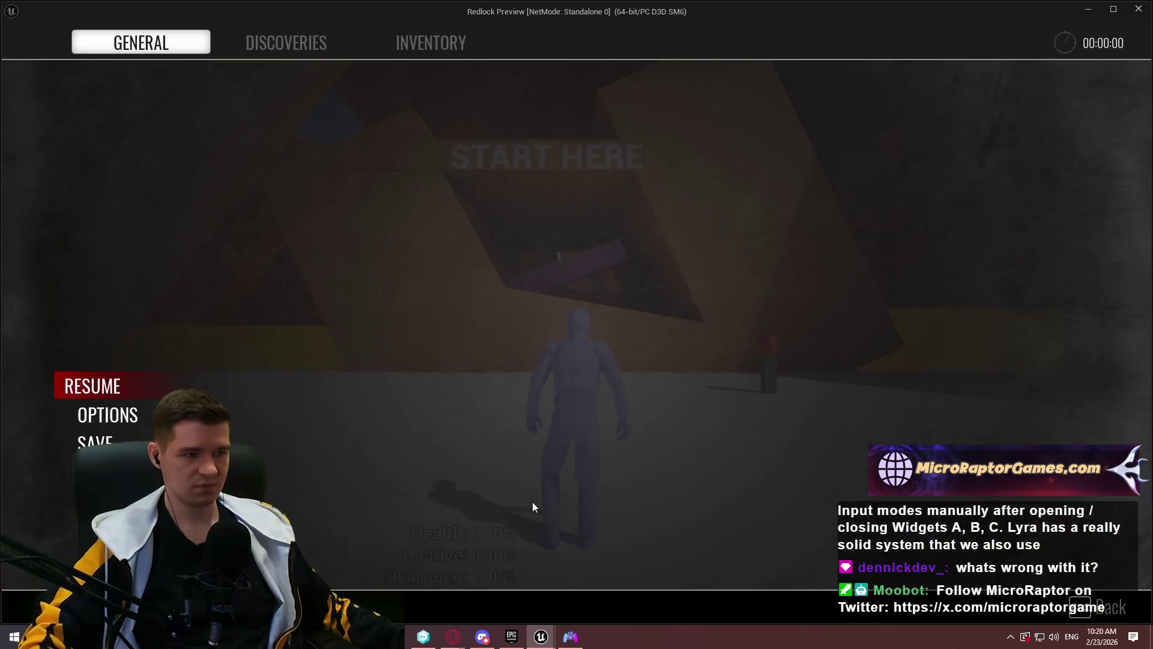
Step up and down through the RESUME, OPTIONS, SAVE, LOAD and QUIT pause menu entries
key("Down")
key("Down")
key("Down")
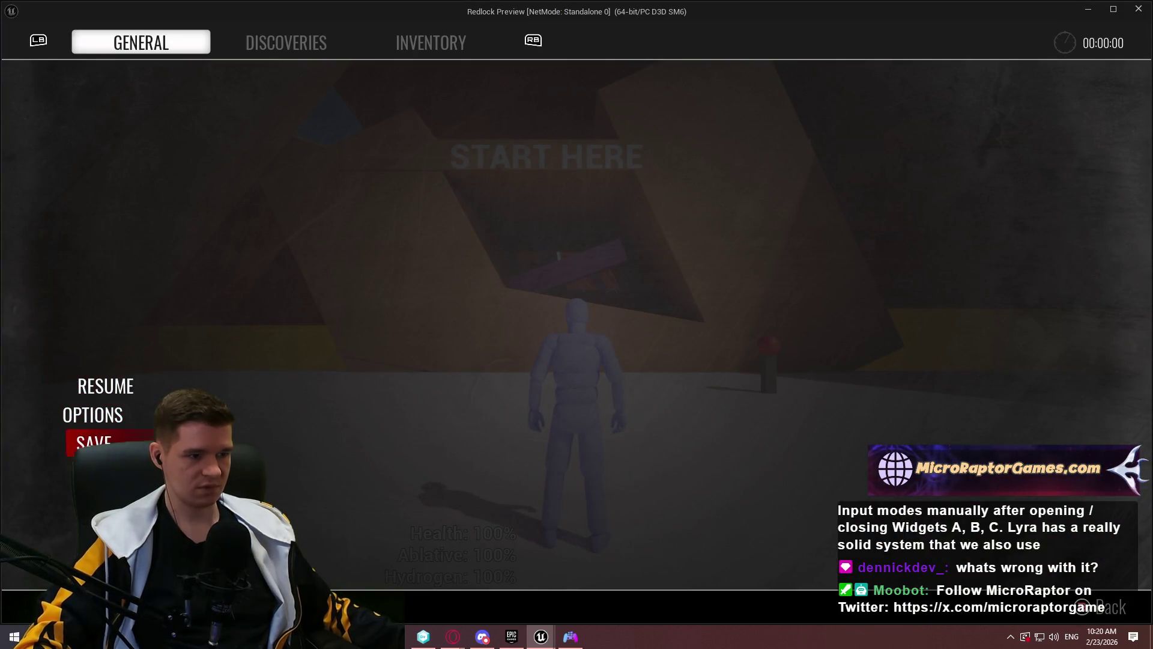
key("Up")
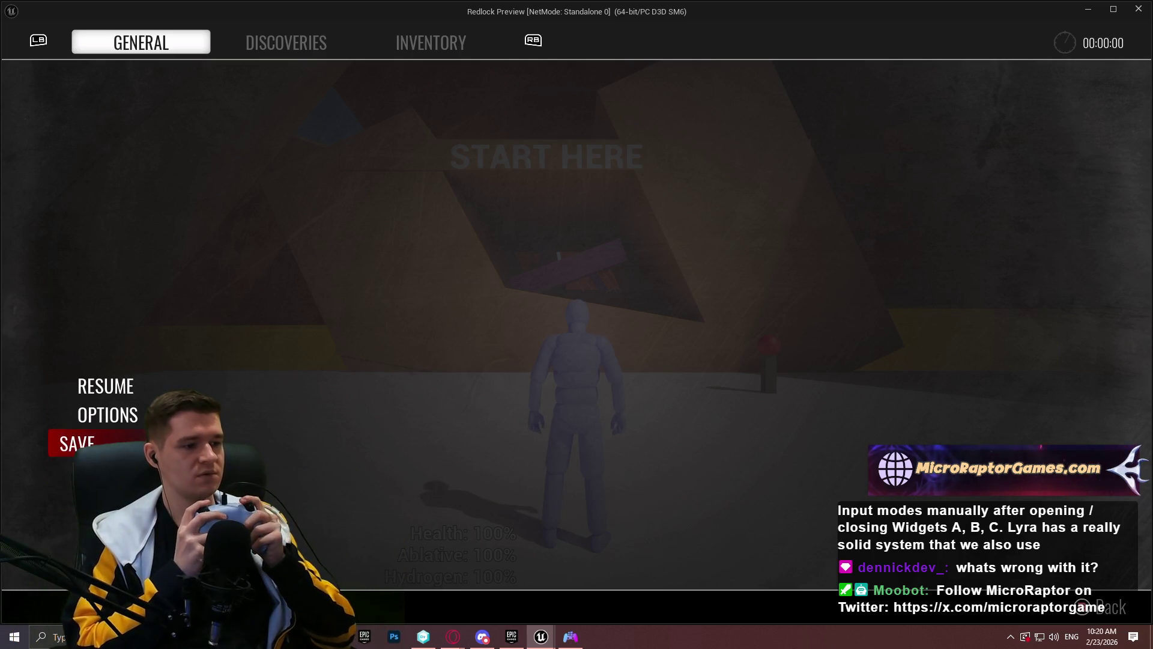
key("Up")
key("Up")
key("Down")
key("Down")
key("Down")
key("Up")
key("Up")
key("Down")
key("Up")
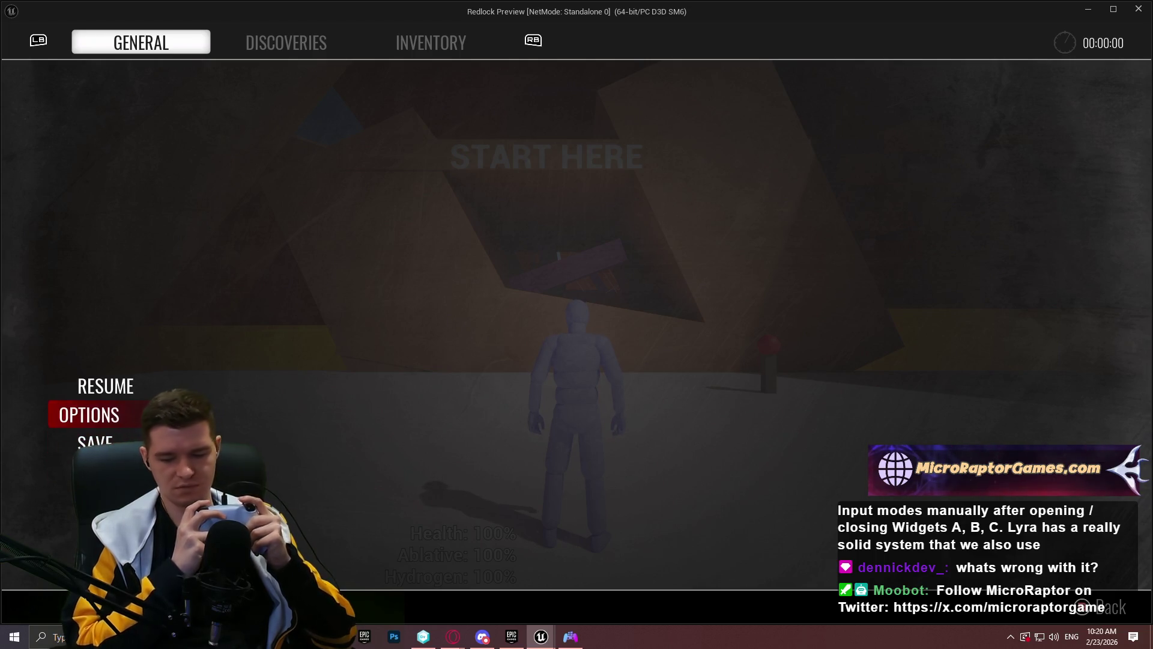
key("Up")
key("Down")
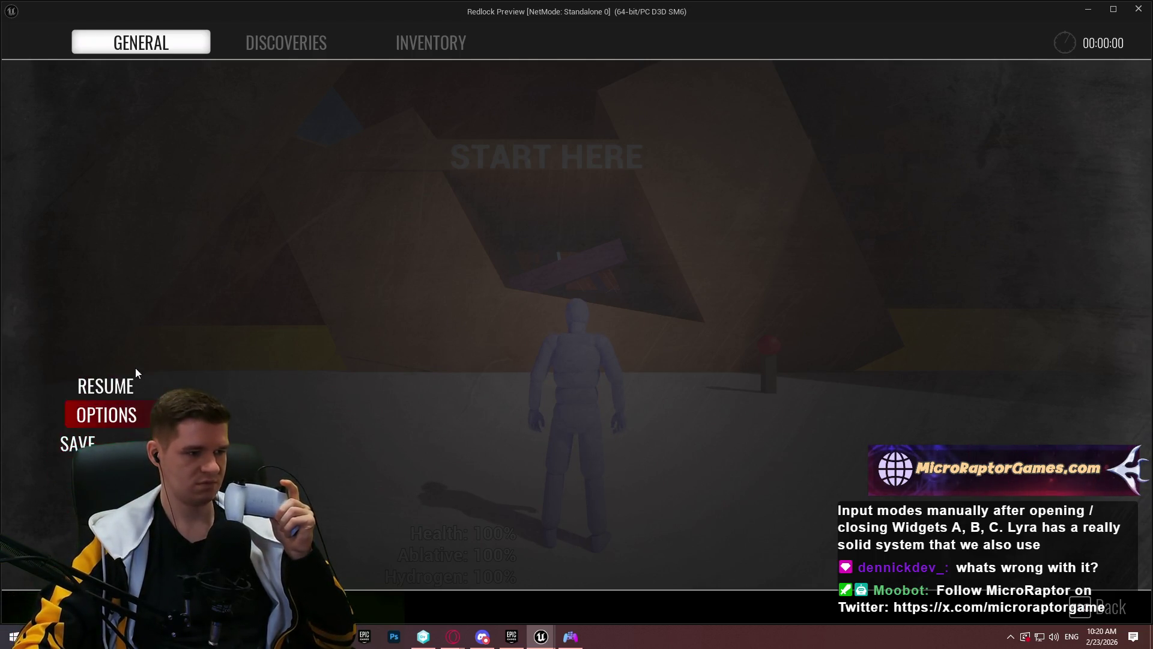
key("Up")
key("Down")
key("Up")
key("Down")
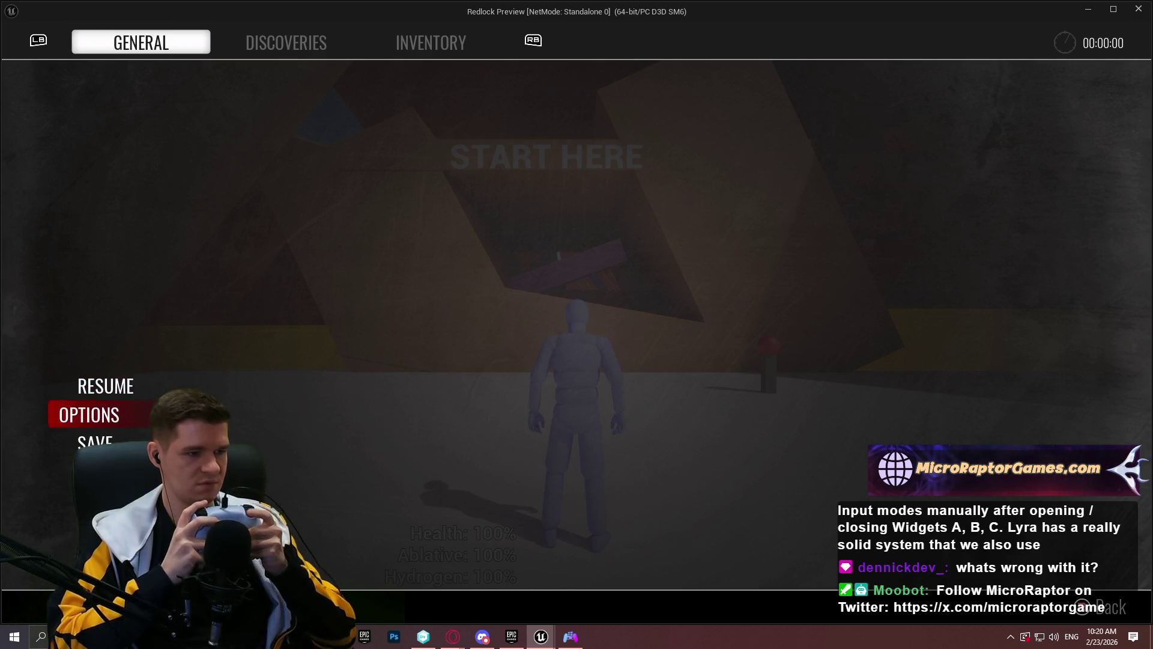
key("Down")
key("Down")
key("Down")
key("Down")
key("Up")
key("Up")
key("Up")
key("Up")
key("Down")
key("Down")
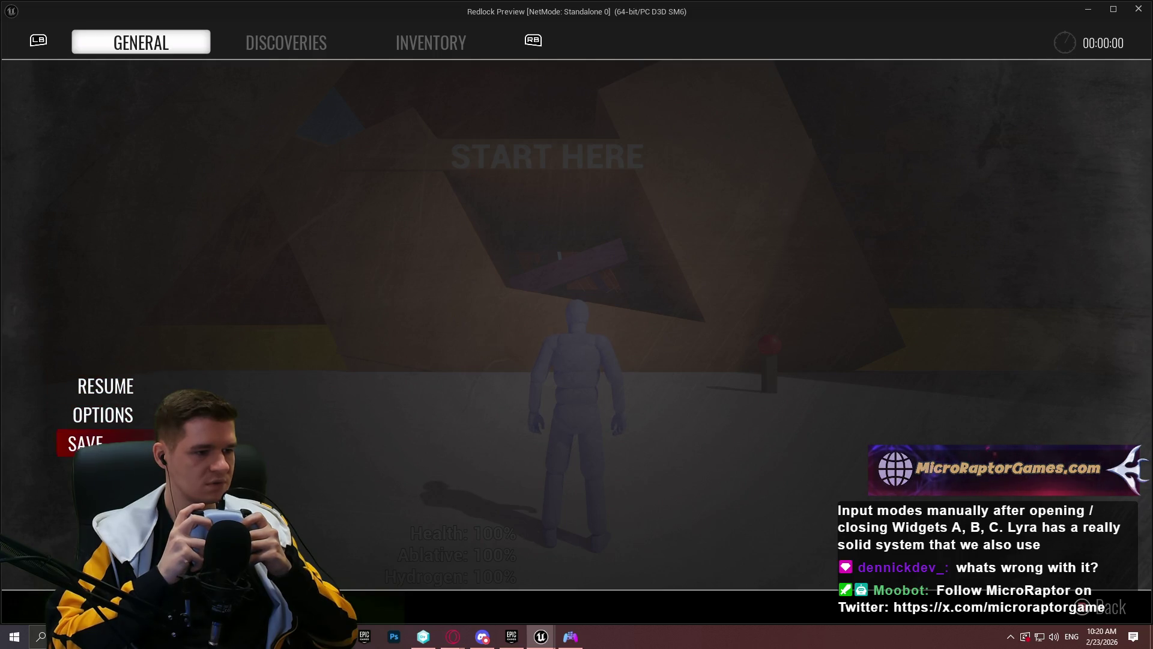
key("Up")
key("Up")
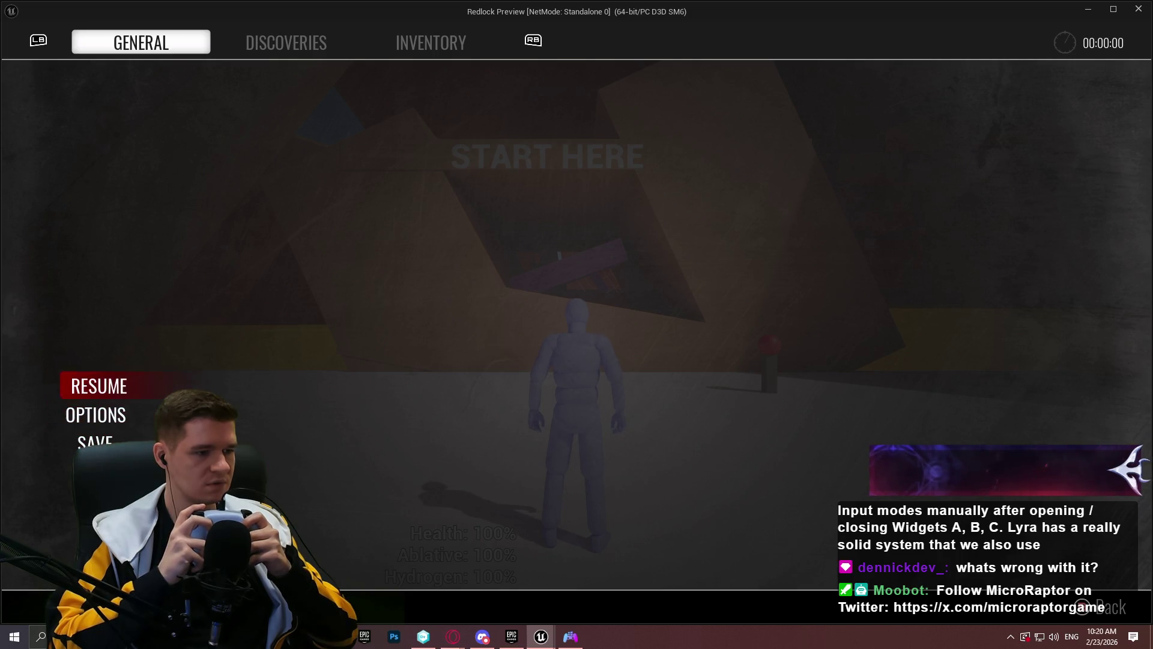
key("Down")
key("Down")
key("Down")
key("Down")
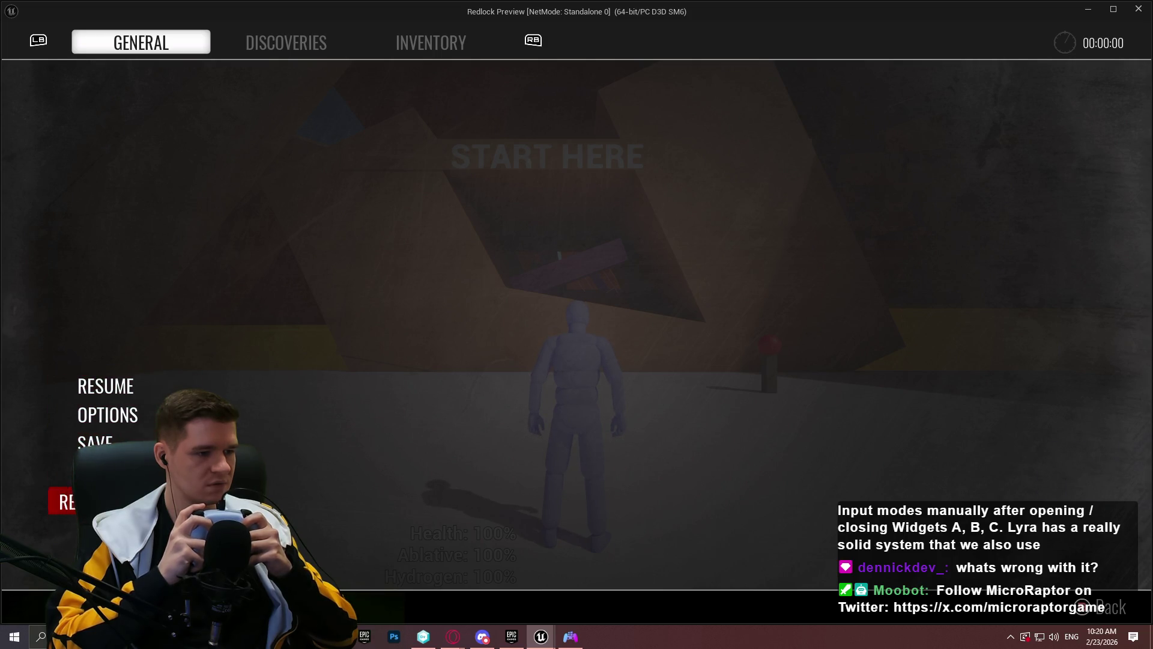
key("Up")
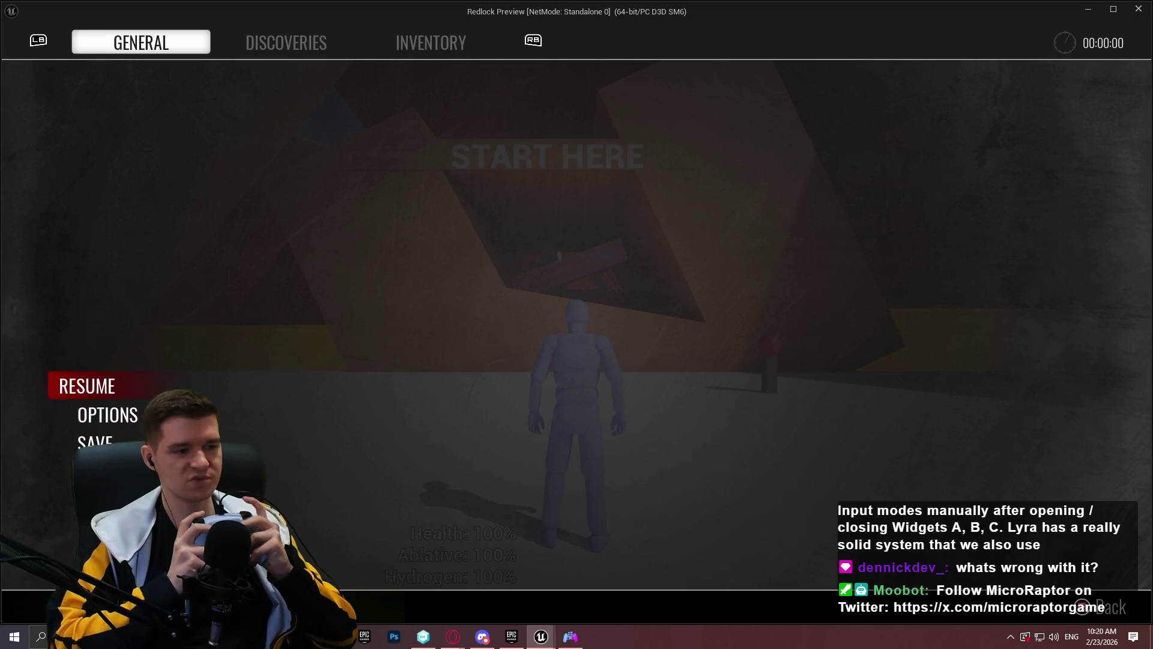
key("Down")
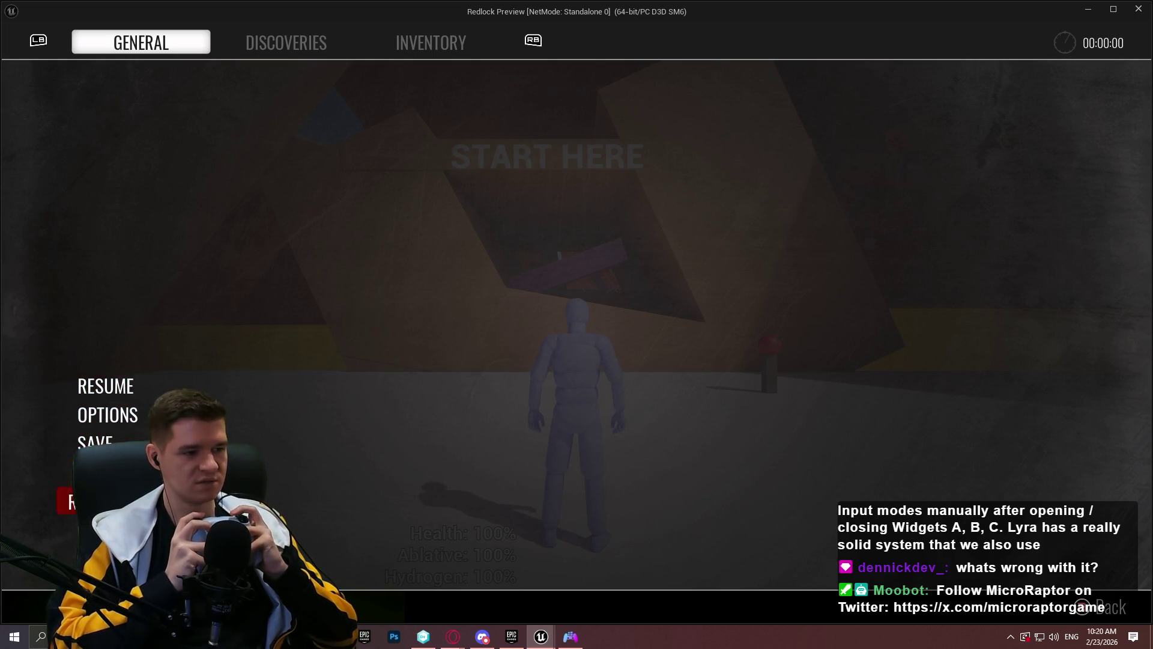
Cycle the General, Discoveries and Inventory tabs, then enter OPTIONS on the Audio page
key("e")
key("e")
key("e")
key("e")
key("e")
key("e")
key("q")
key("e")
key("Up")
key("Down")
key("Down")
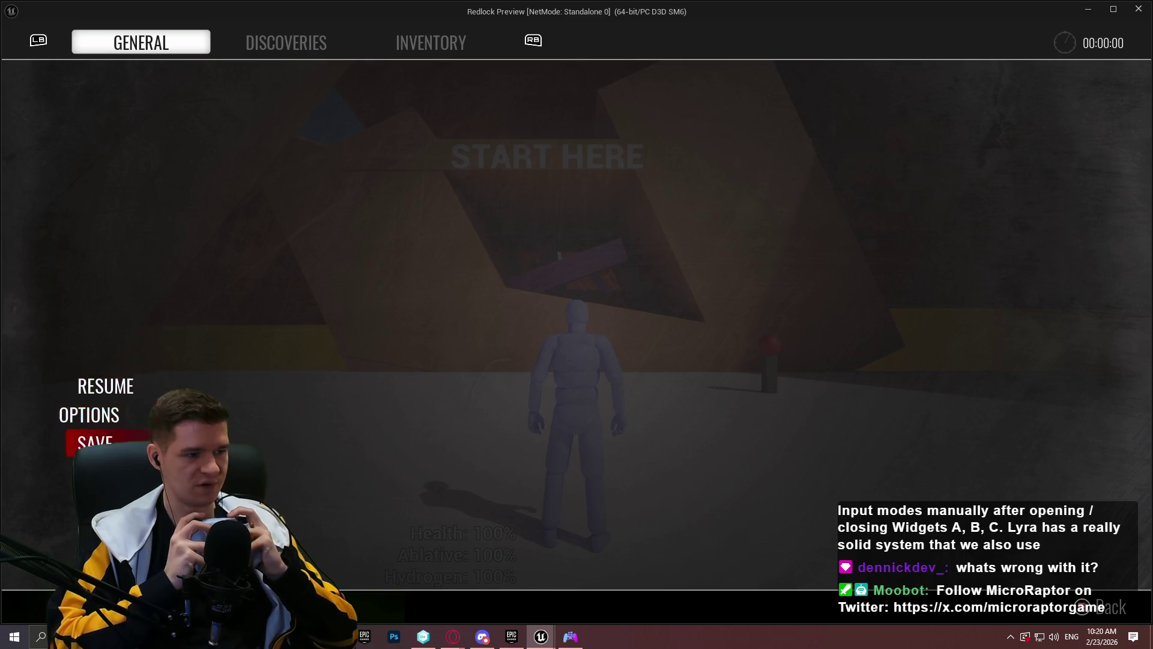
key("Return")
Move to the Video Display page and browse its rows down to VSYNC and HDR UI Brightness
key("e")
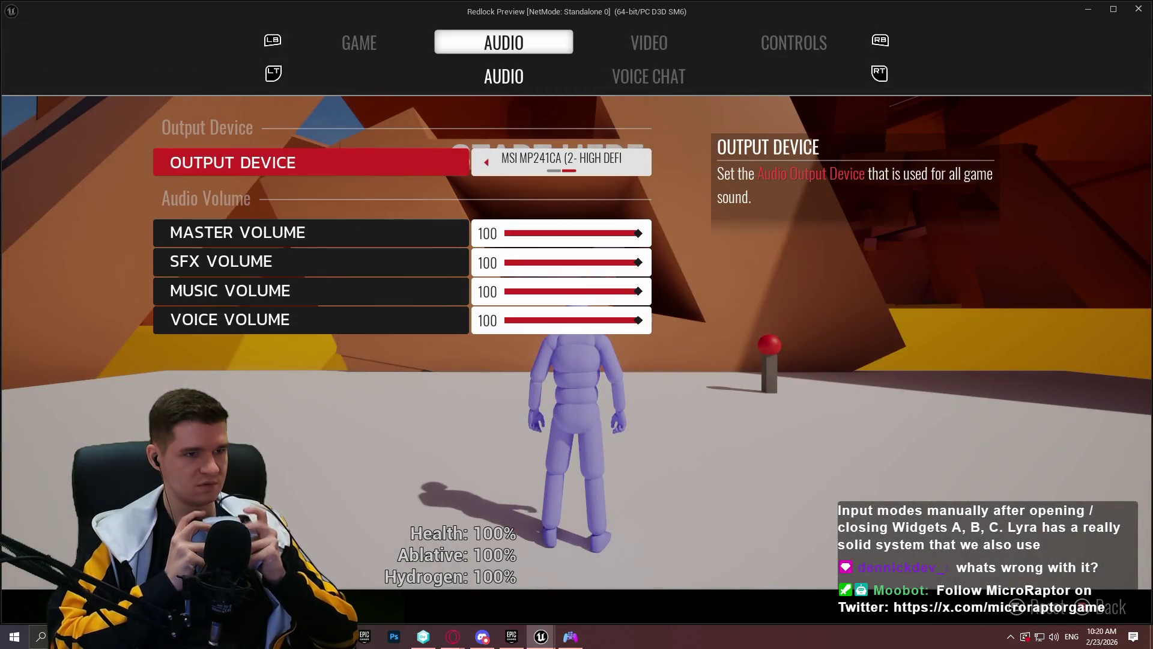
key("e")
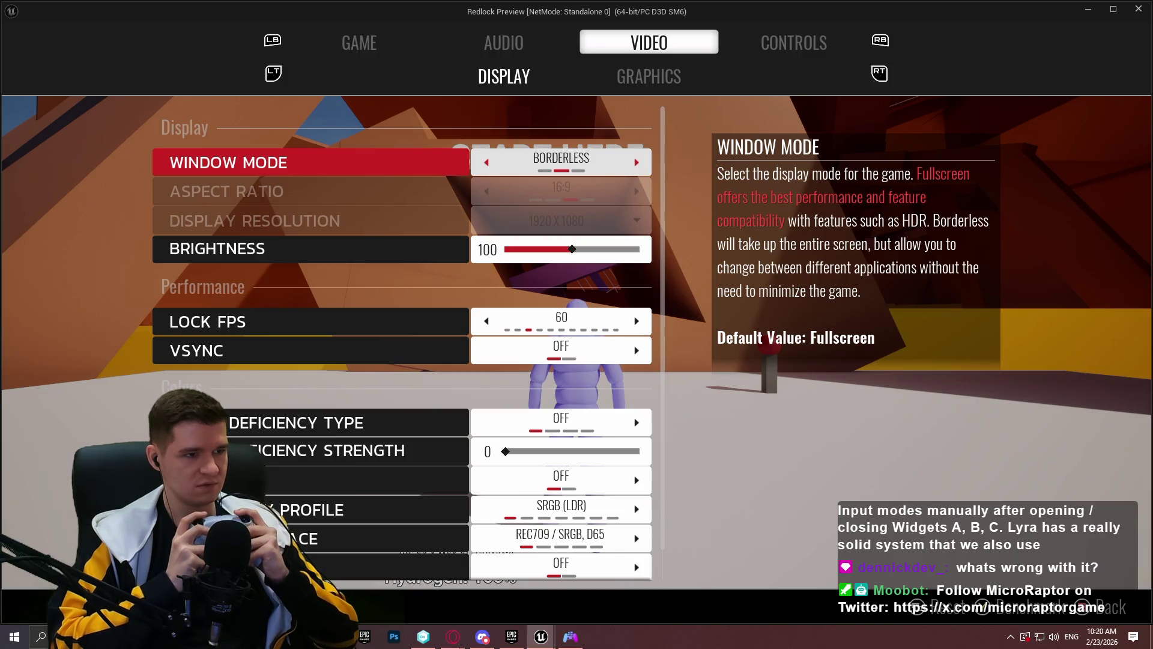
key("Down")
key("Down")
key("Down")
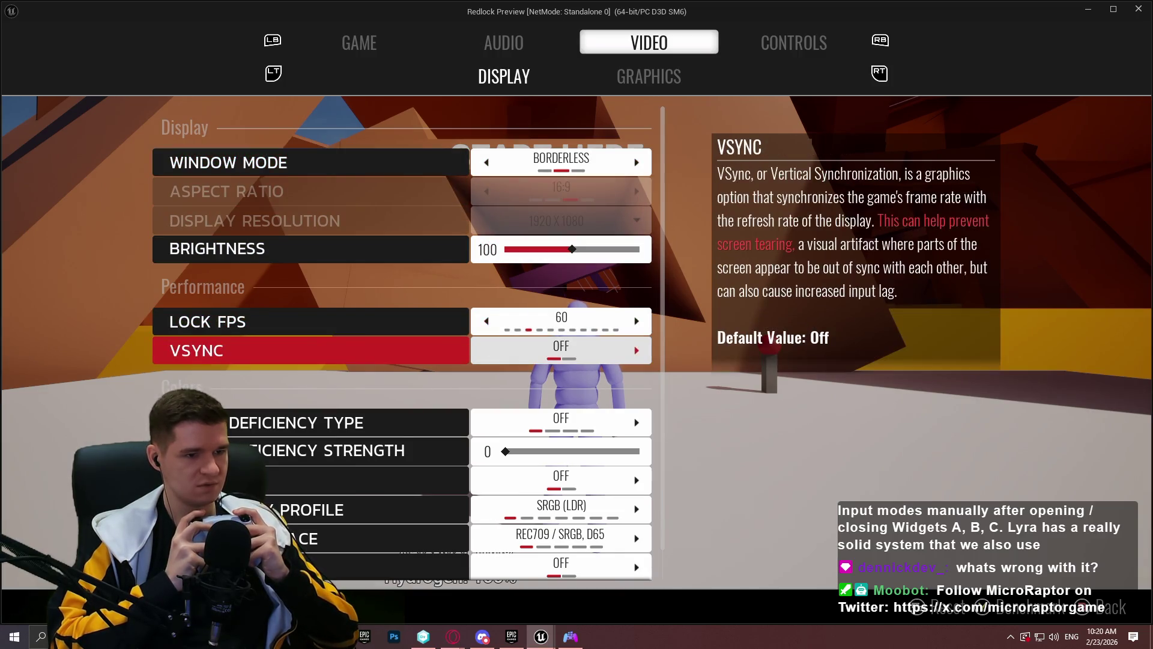
key("Down")
key("Down")
key("Down")
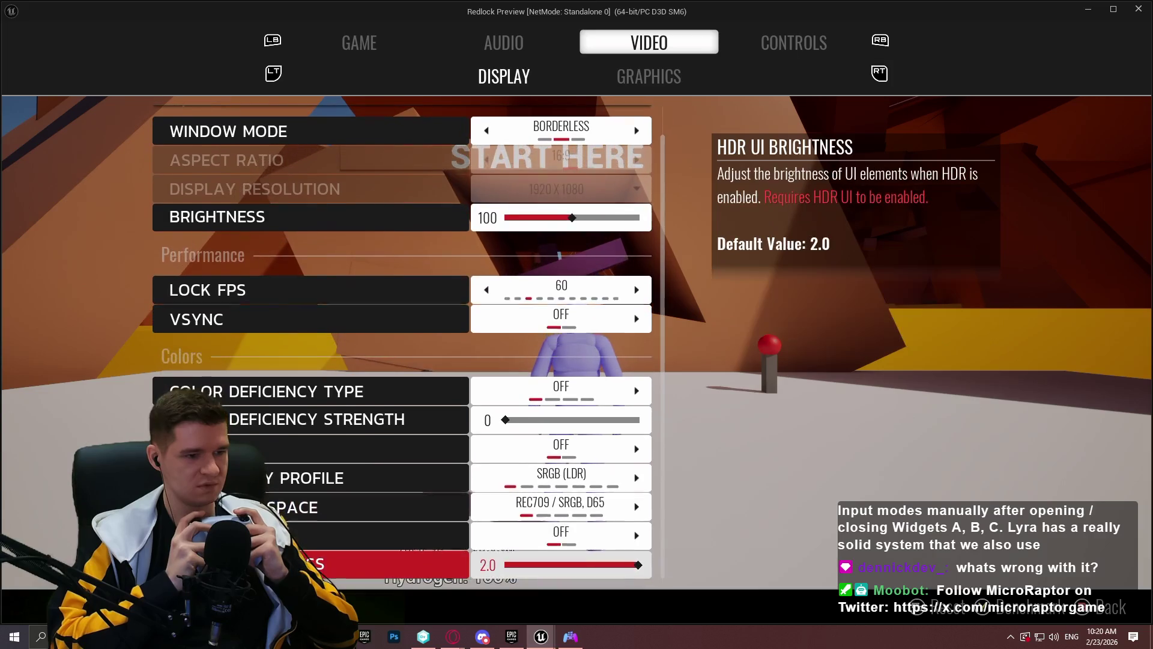
key("Up")
key("Up")
key("Up")
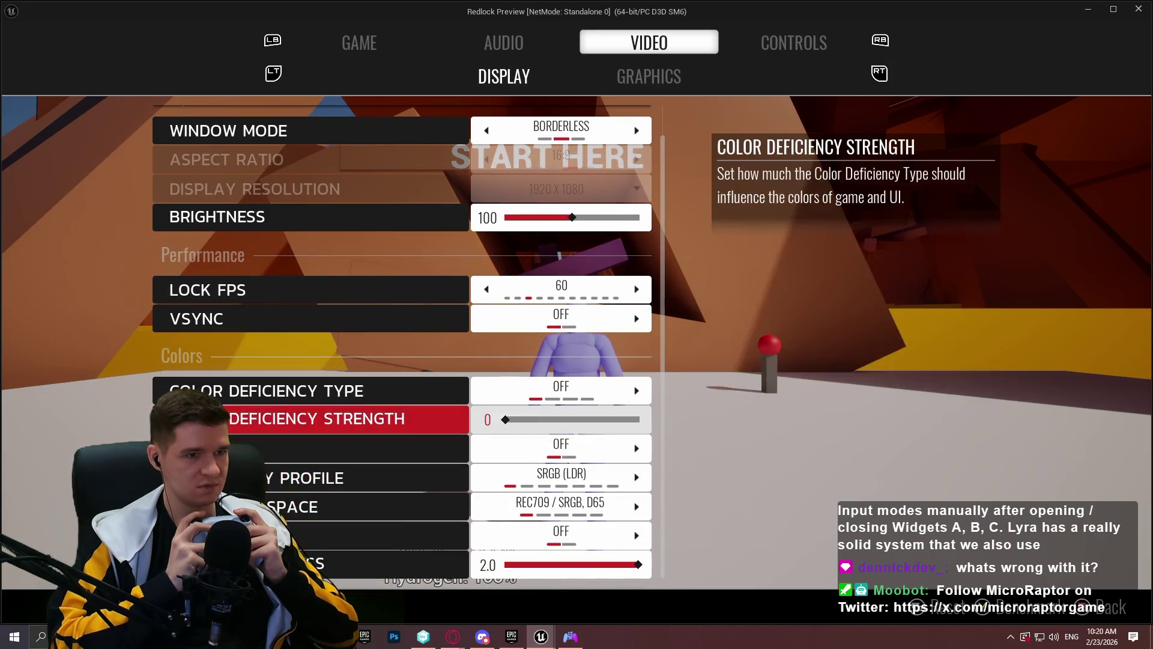
Browse Graphics rows: Textures, Motion Blur, Bloom, Lens Flares, TAA, DLSS, then return to Display
key("e")
key("Down")
key("Down")
key("Down")
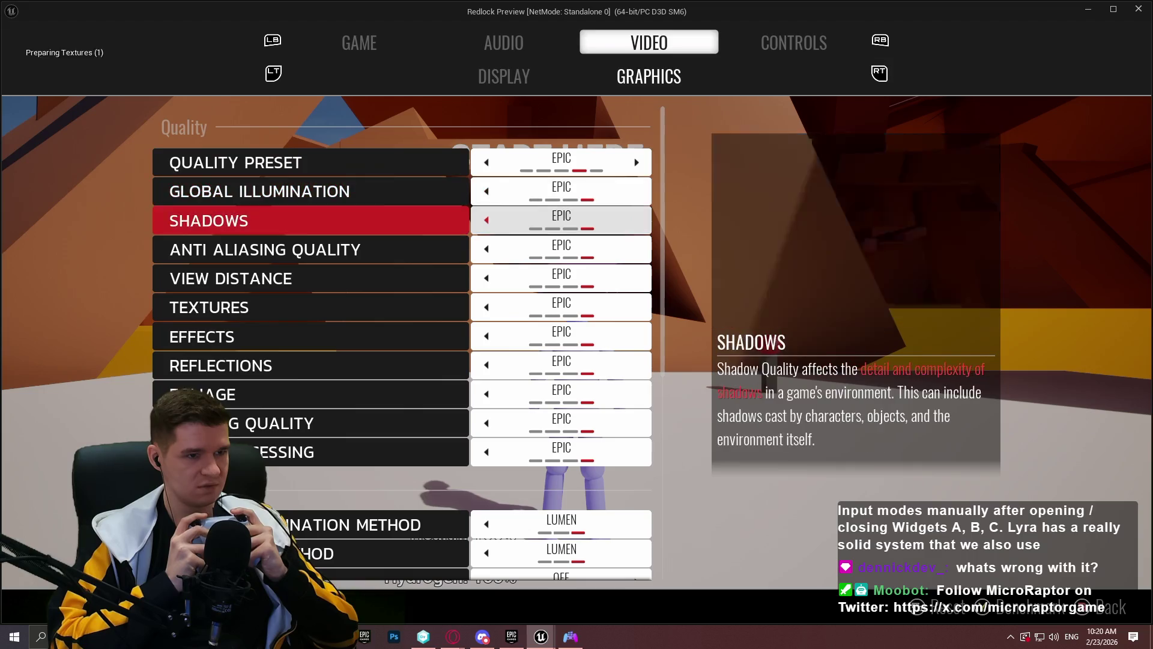
key("Down")
key("Down")
key("Down")
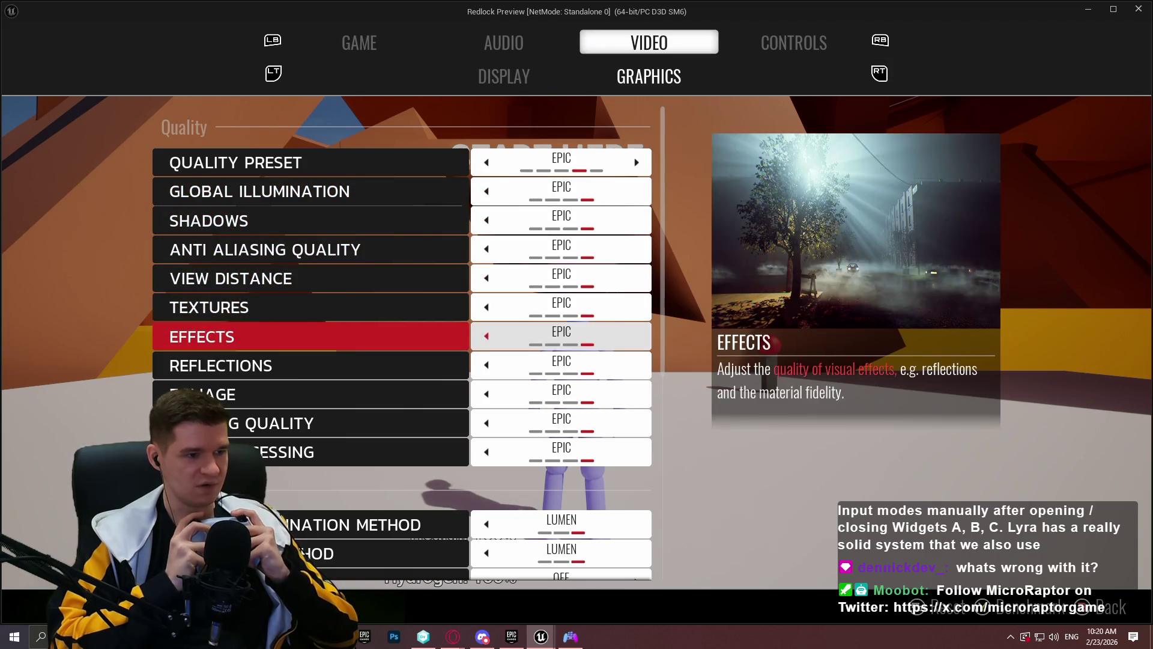
key("Down")
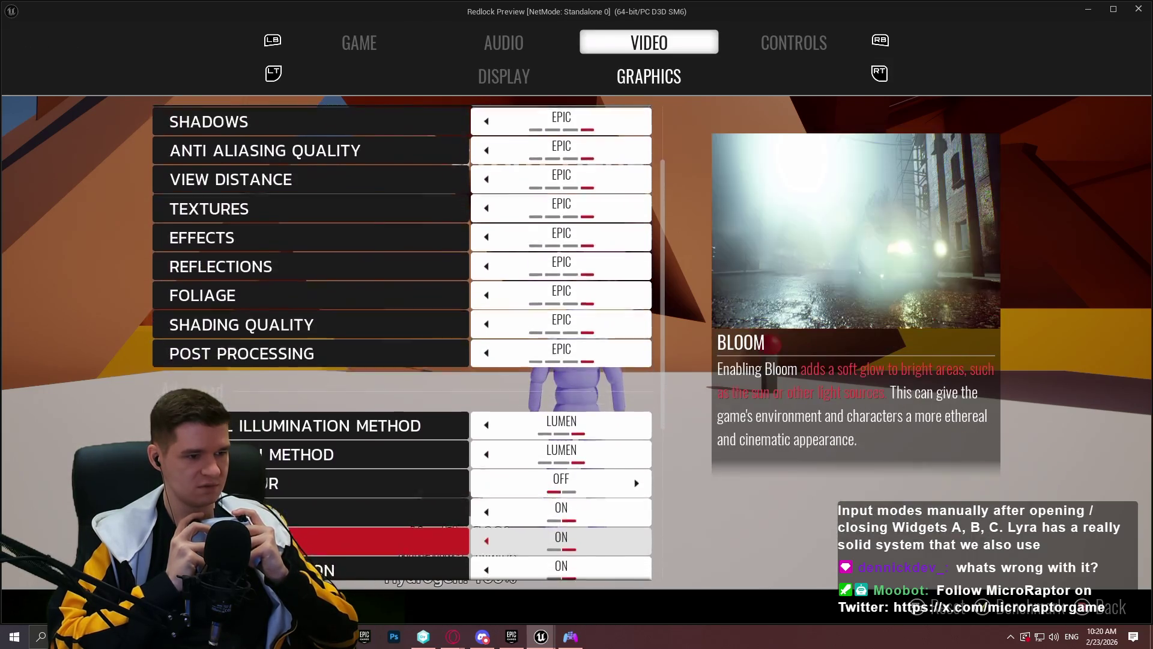
key("Up")
key("Up")
key("Up")
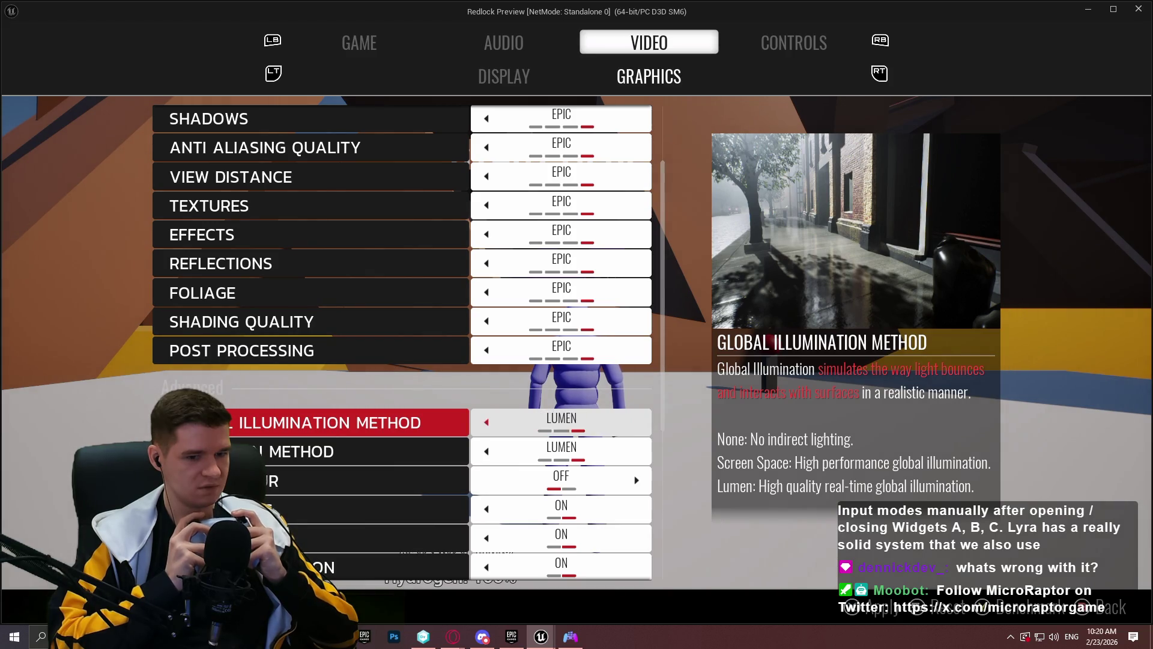
key("Down")
key("Down")
key("Down")
key("Up")
key("Down")
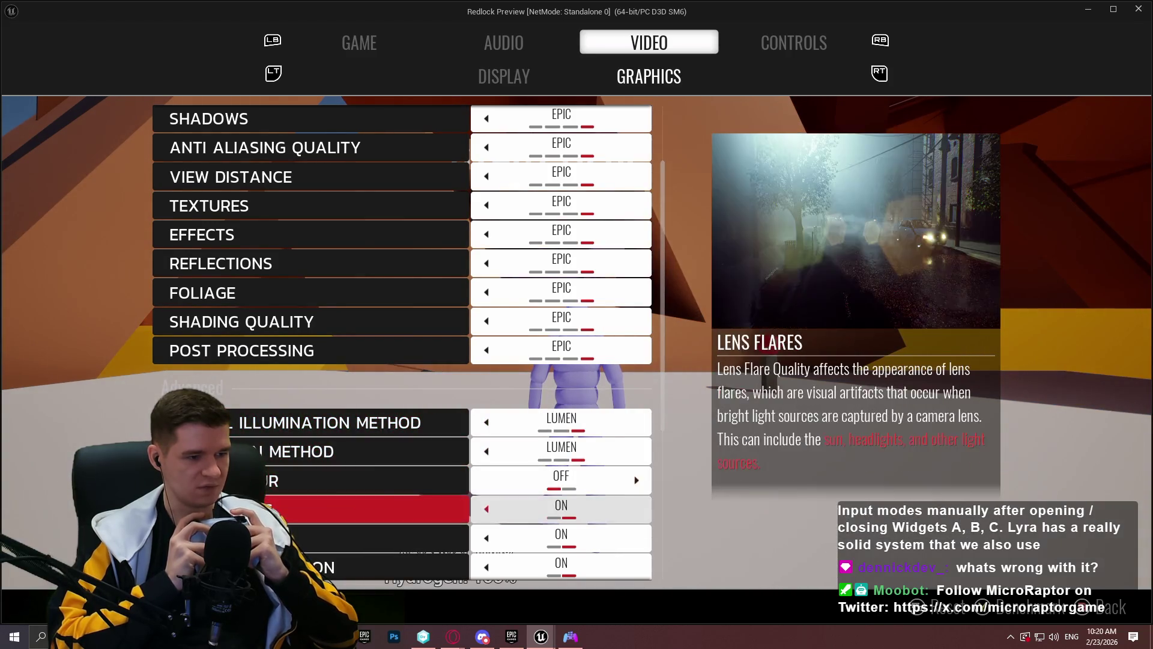
key("Down")
key("Down")
key("Down")
key("Down")
key("Down")
key("Down")
key("Up")
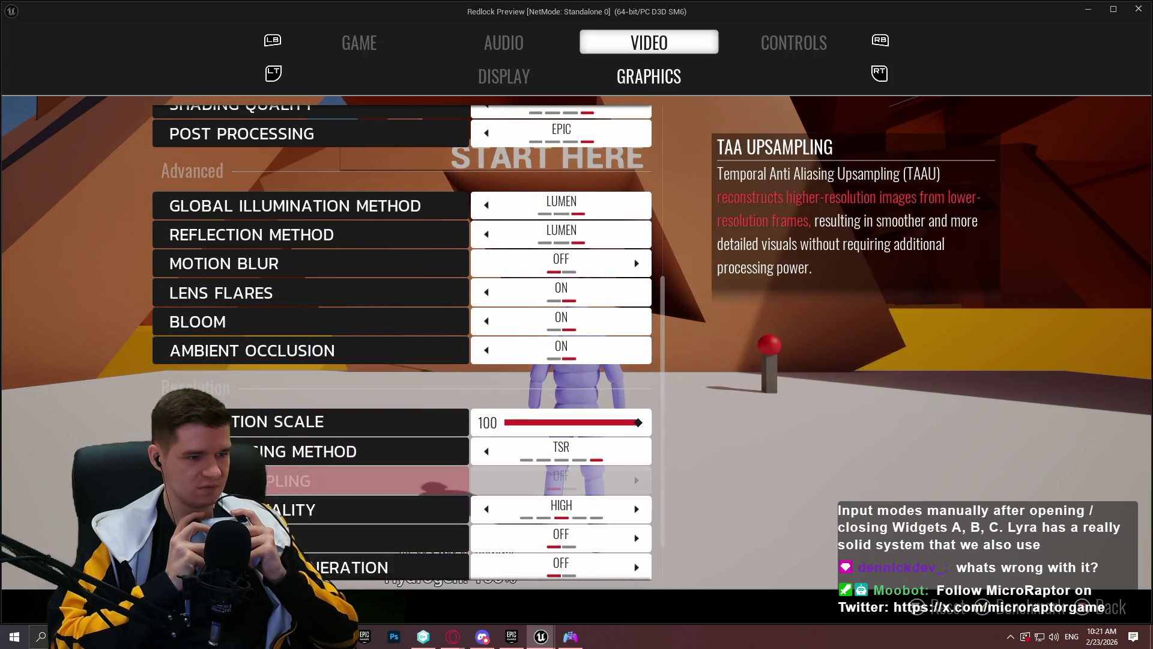
key("Down")
key("Up")
key("Up")
key("q")
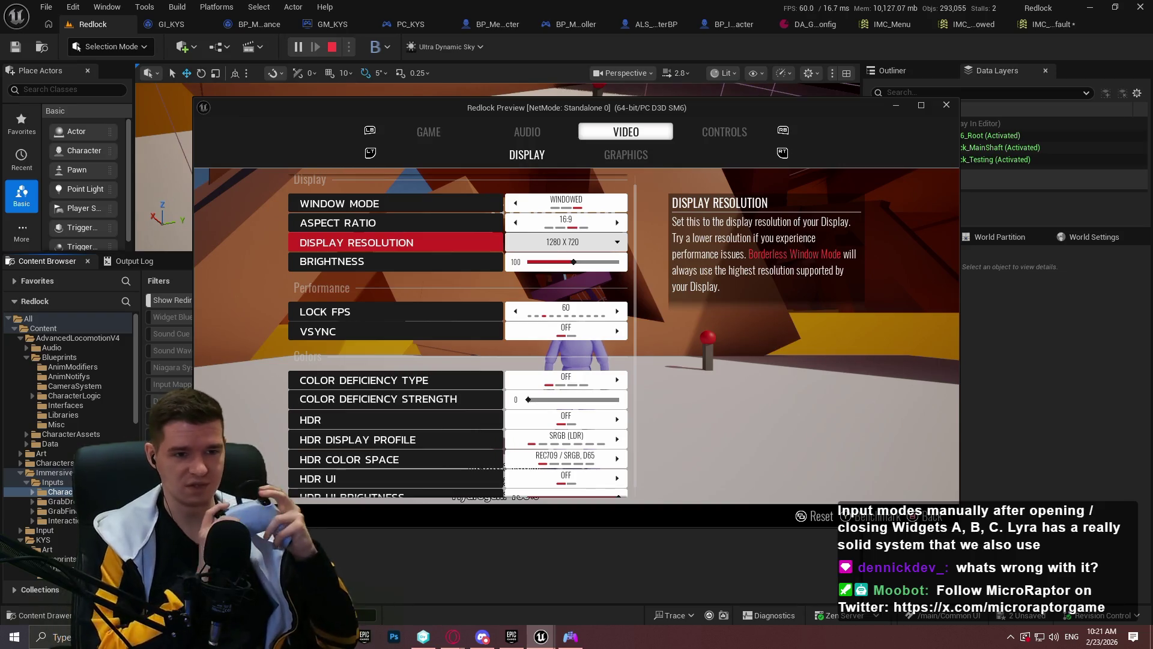
Switch Window Mode to Borderless, check Brightness, VSync and Lock FPS, then cycle through Controls and Audio to Game
key("Up")
key("Up")
key("Left")
key("Down")
key("Down")
key("Down")
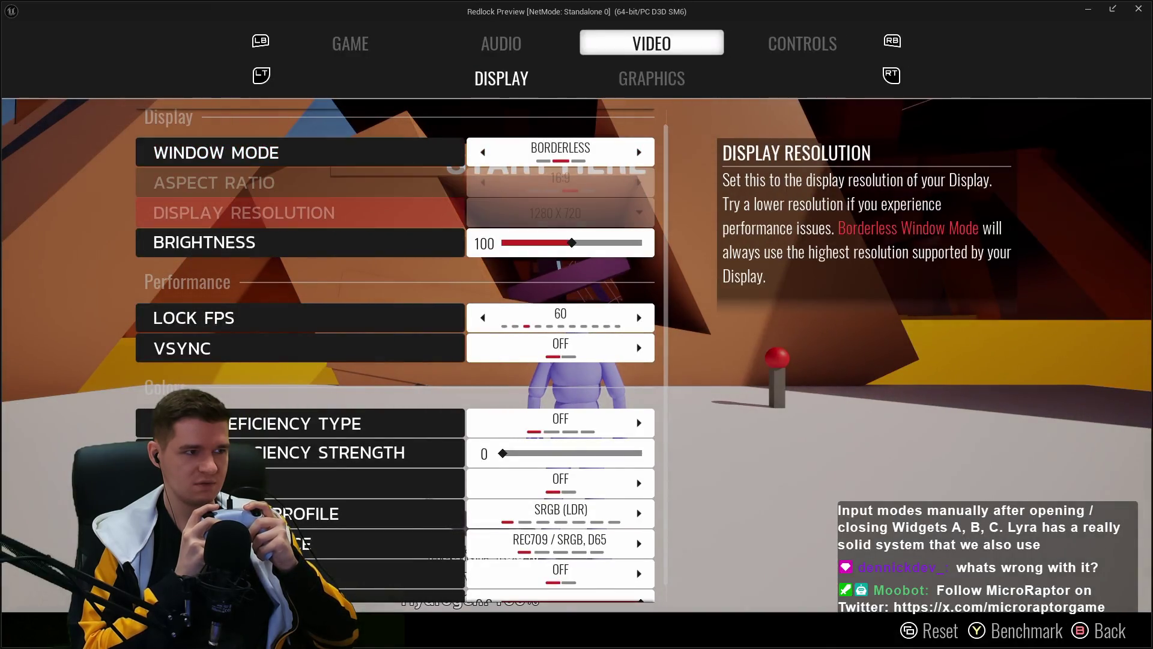
key("Down")
key("Down")
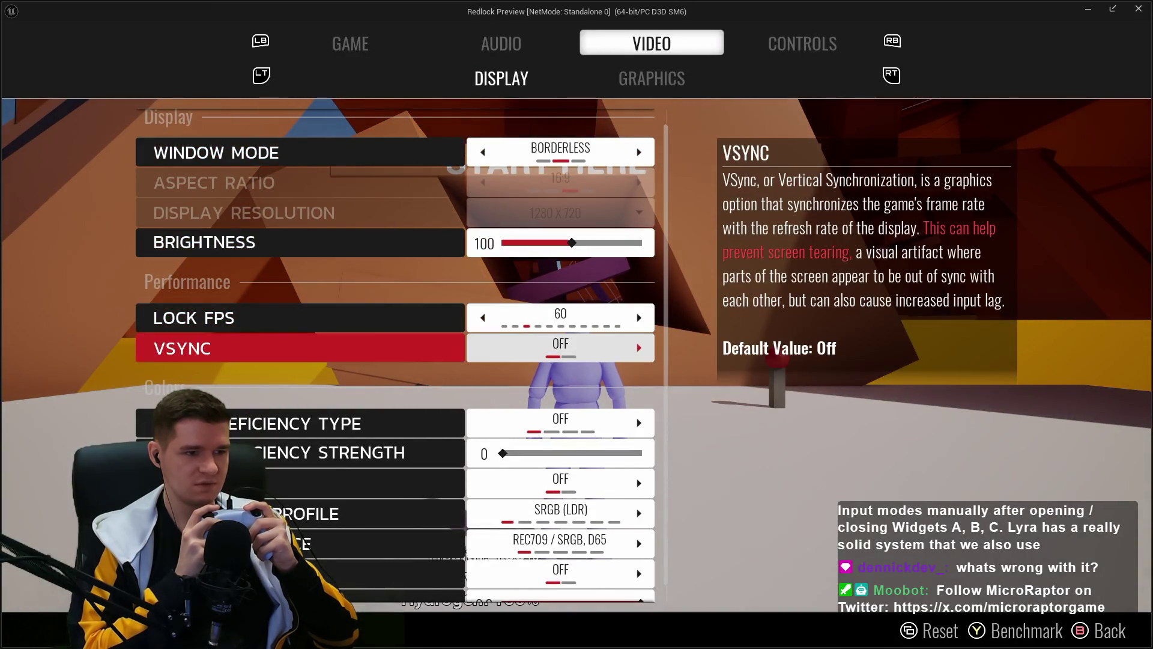
key("Up")
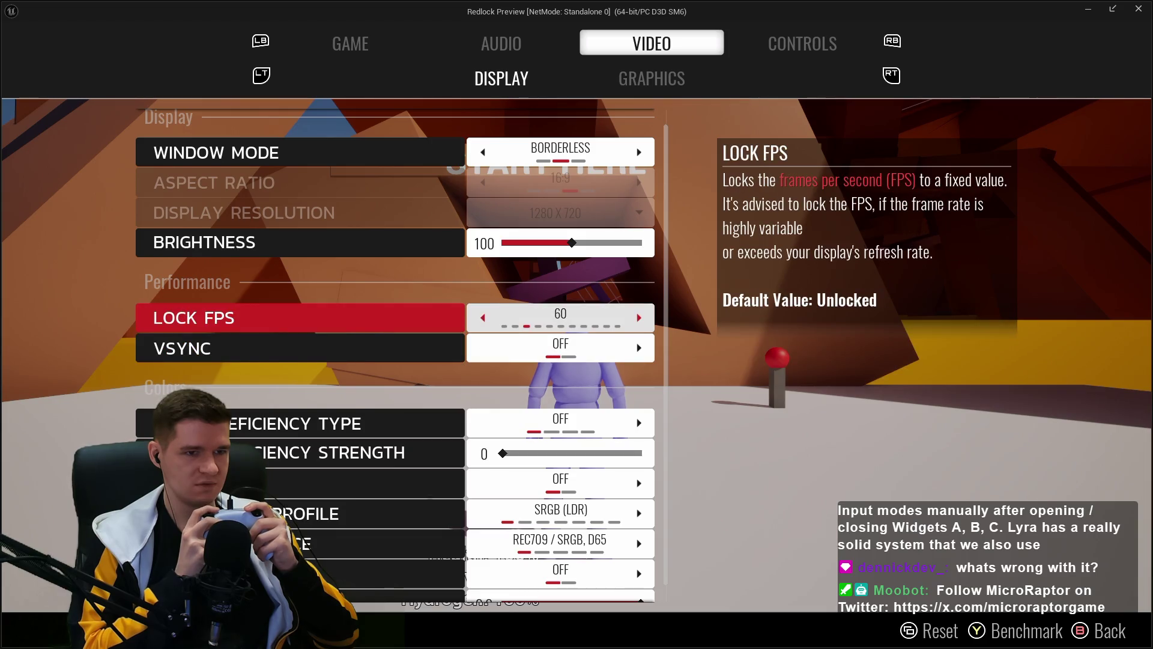
key("e")
key("q")
key("q")
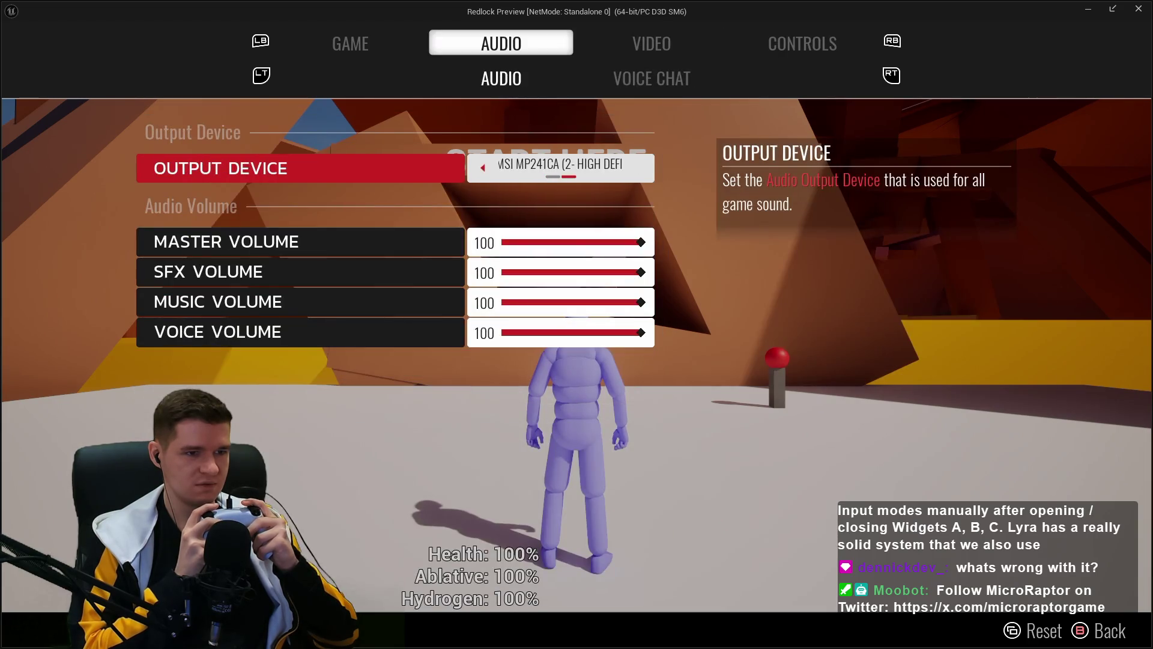
key("q")
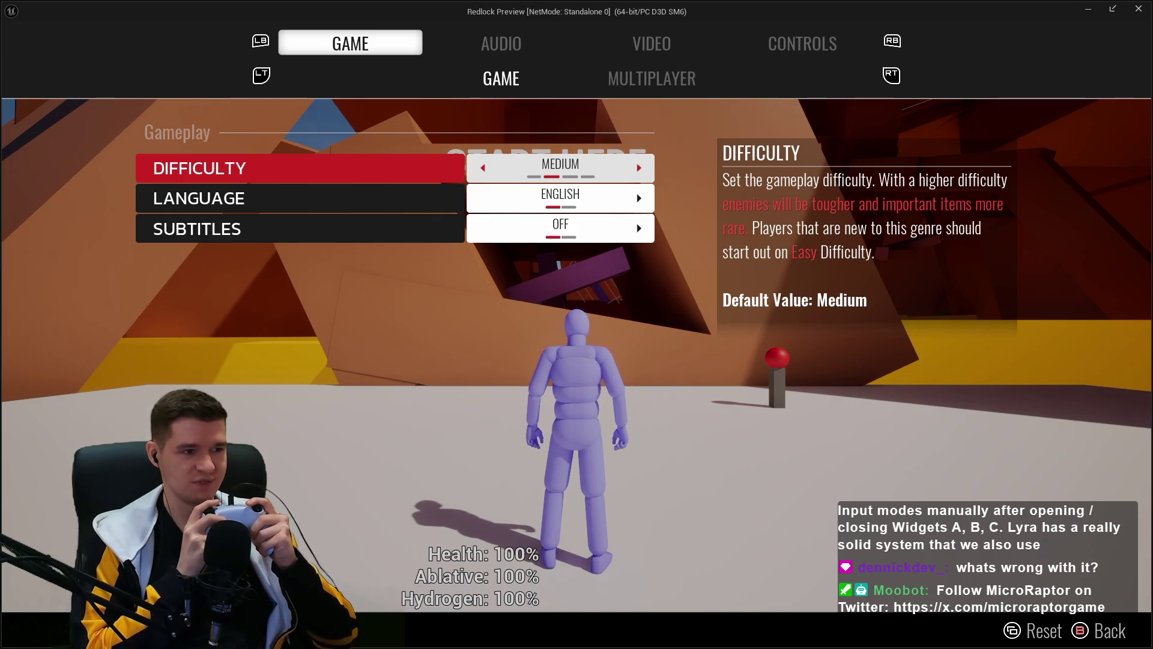
Browse the Video Display and Graphics rows down to NVIDIA Reflex and back to Quality Preset
key("e")
key("q")
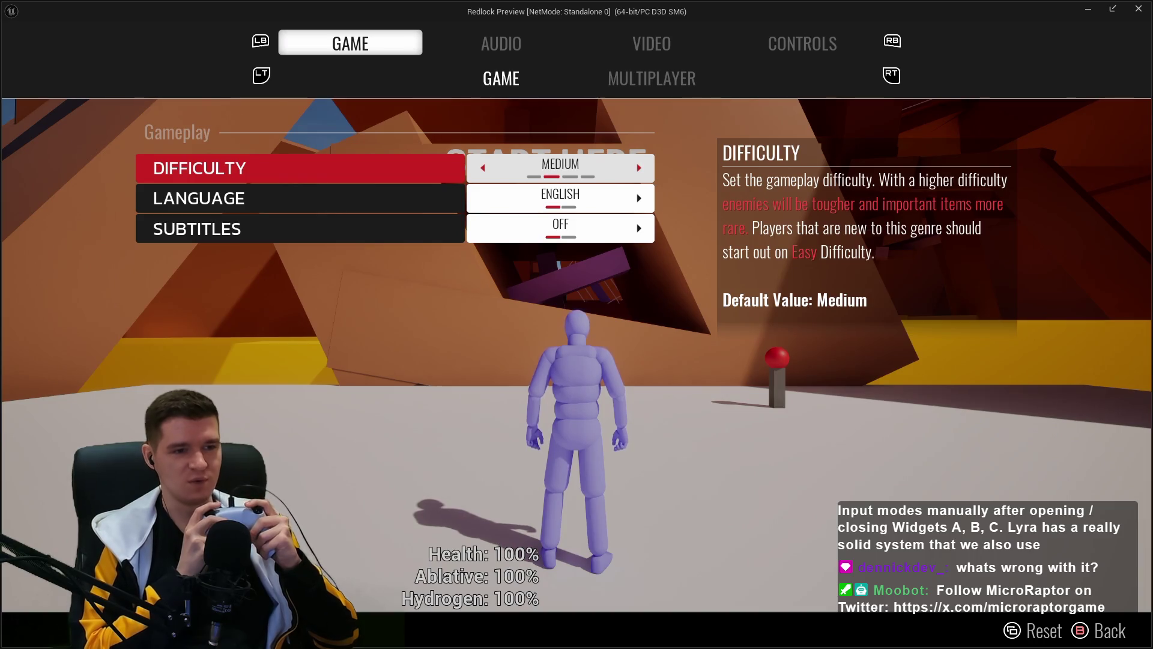
key("e")
key("e")
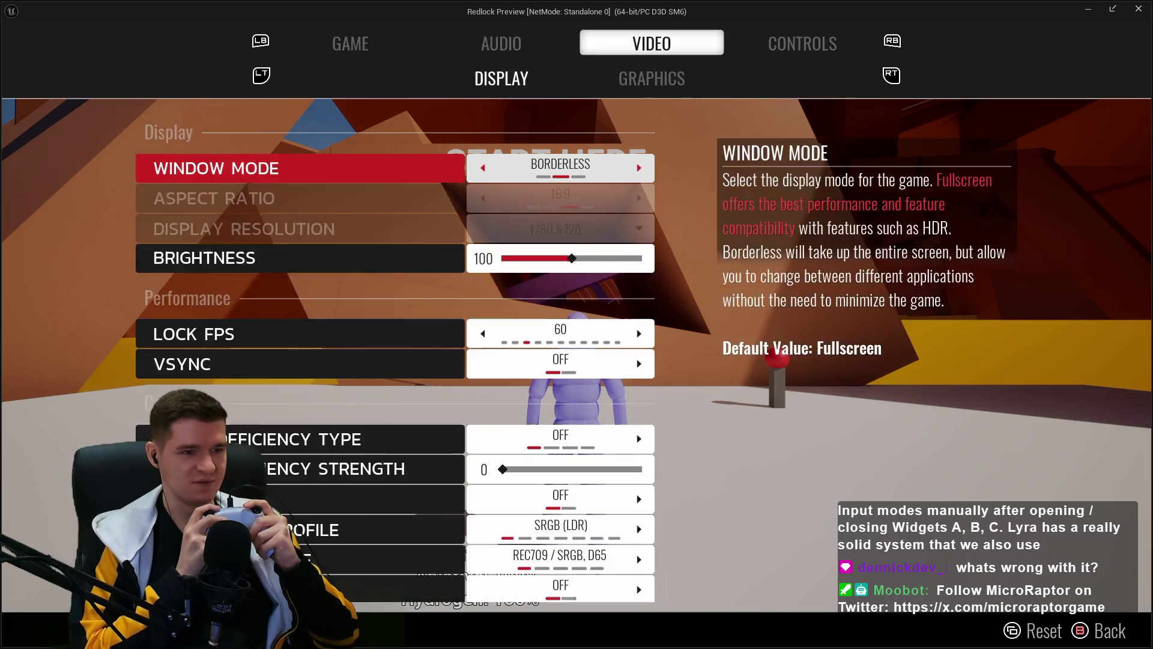
key("Down")
key("Down")
key("Down")
key("Down")
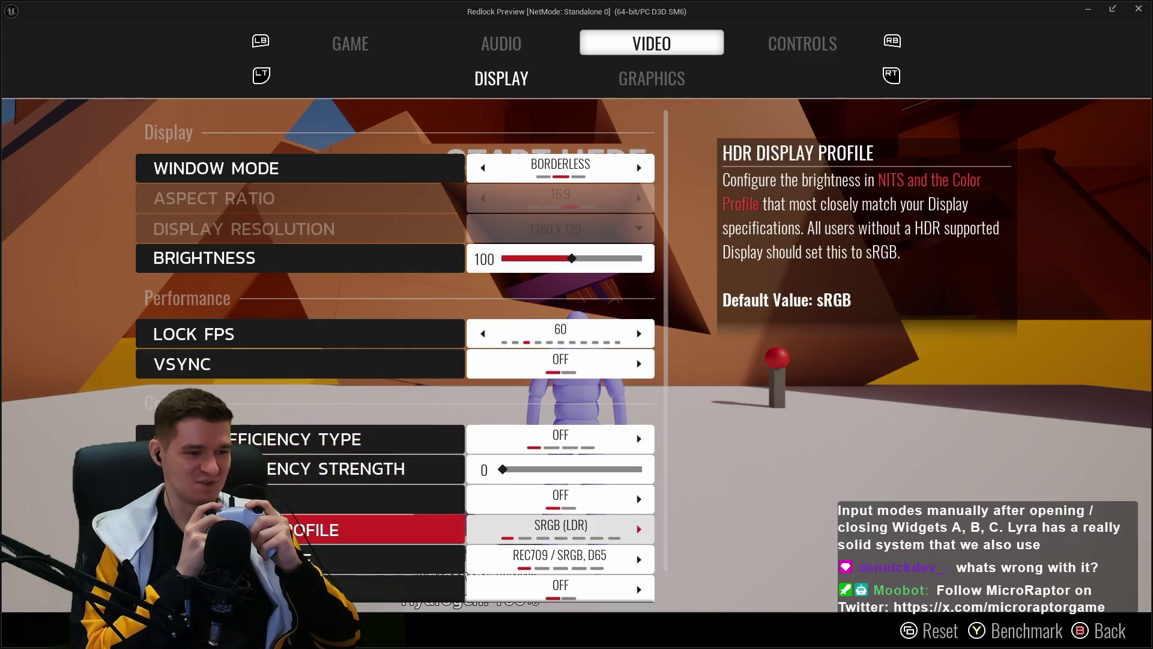
key("Up")
key("Up")
key("Up")
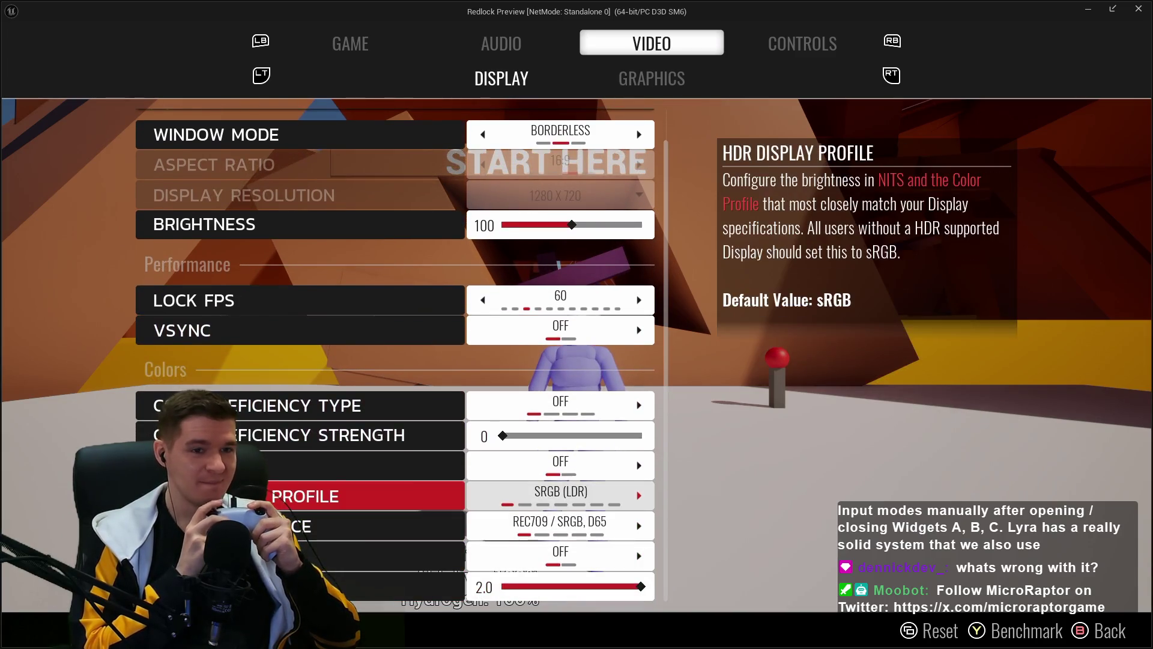
key("Page_Down")
key("Down")
key("Down")
key("Down")
key("Down")
key("Down")
key("Down")
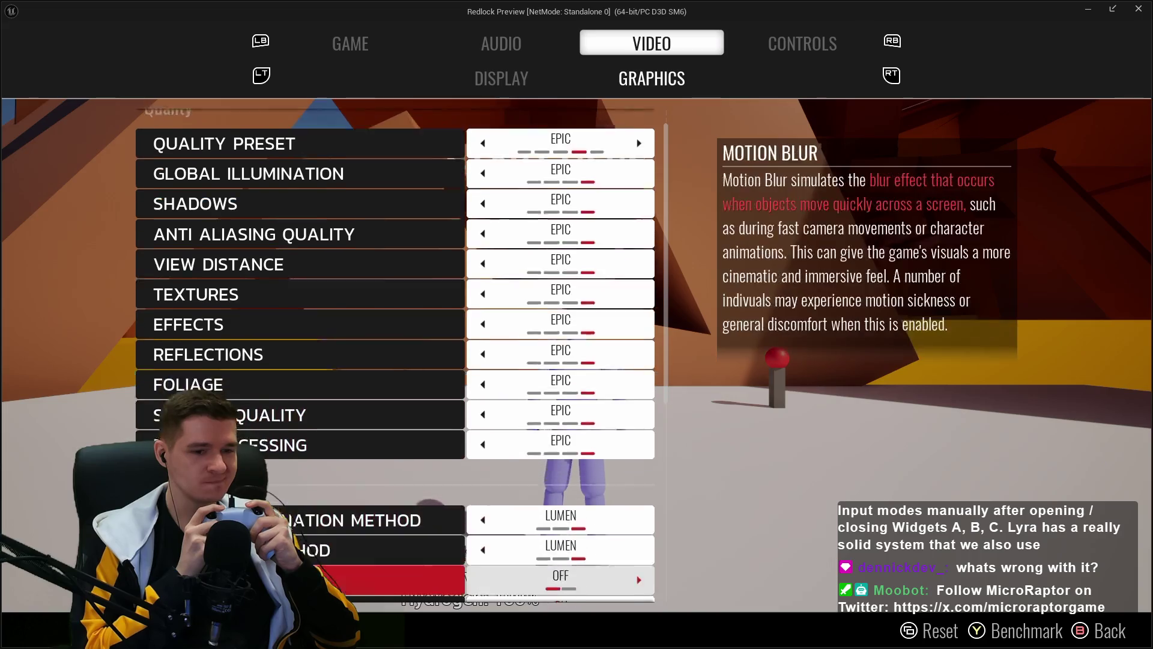
key("Down")
key("Down")
key("Down")
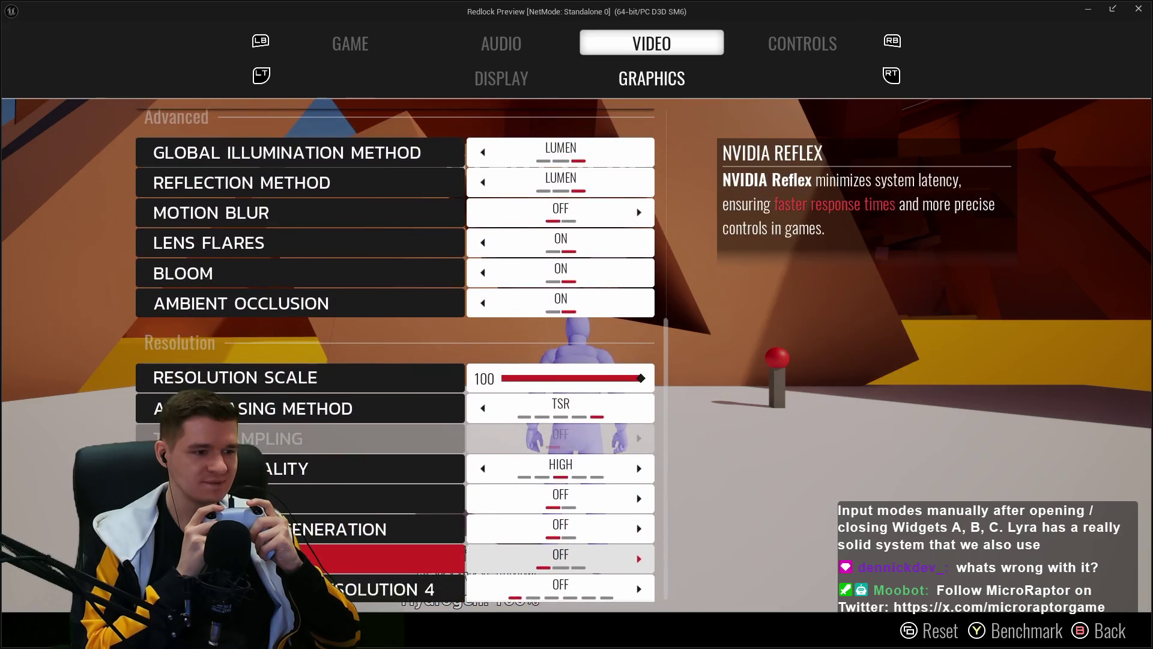
key("Down")
key("Up")
key("Up")
key("Up")
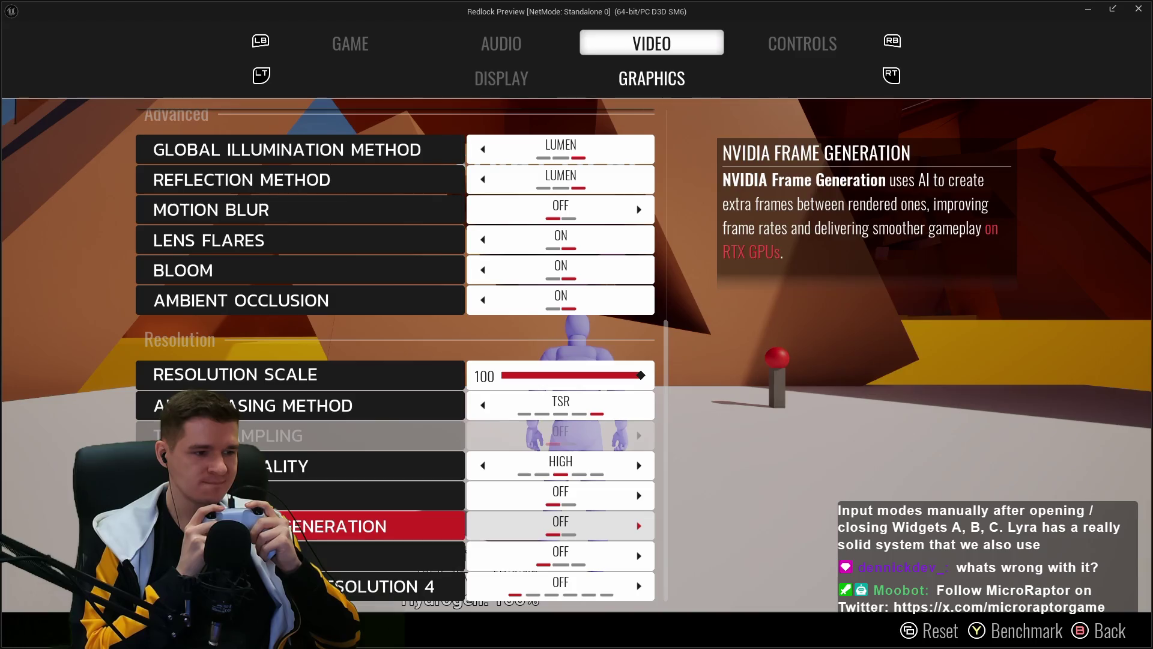
key("Up")
key("Up")
key("Up")
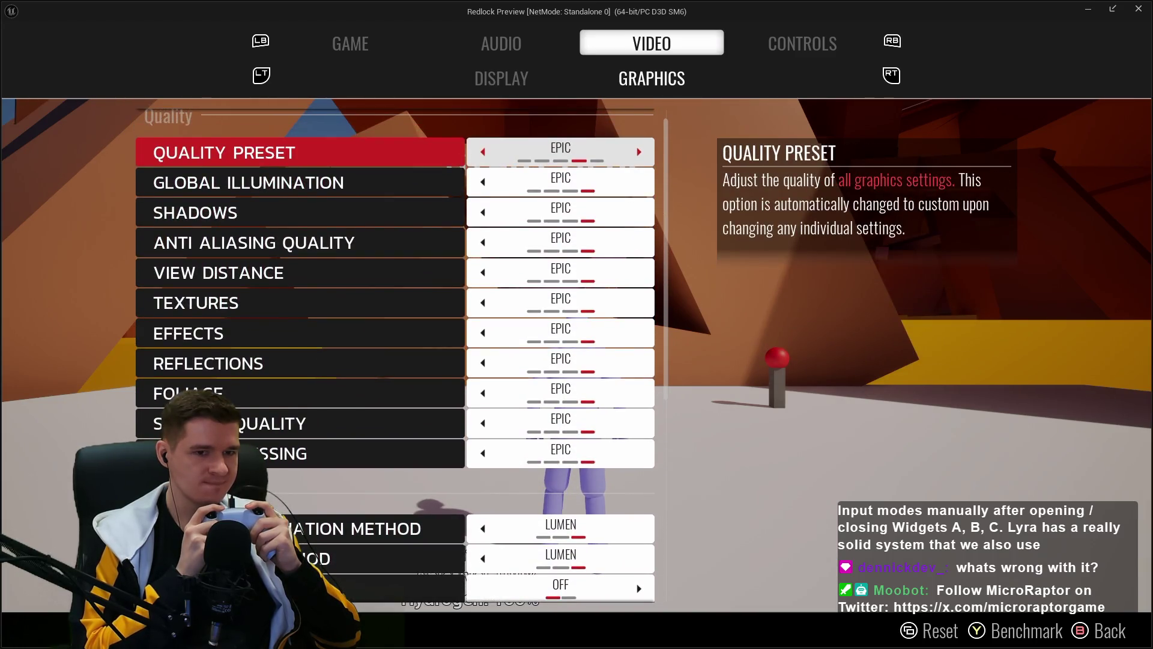
Leave the options screen for the pause menu and step through its entries
key("Escape")
key("Up")
key("Down")
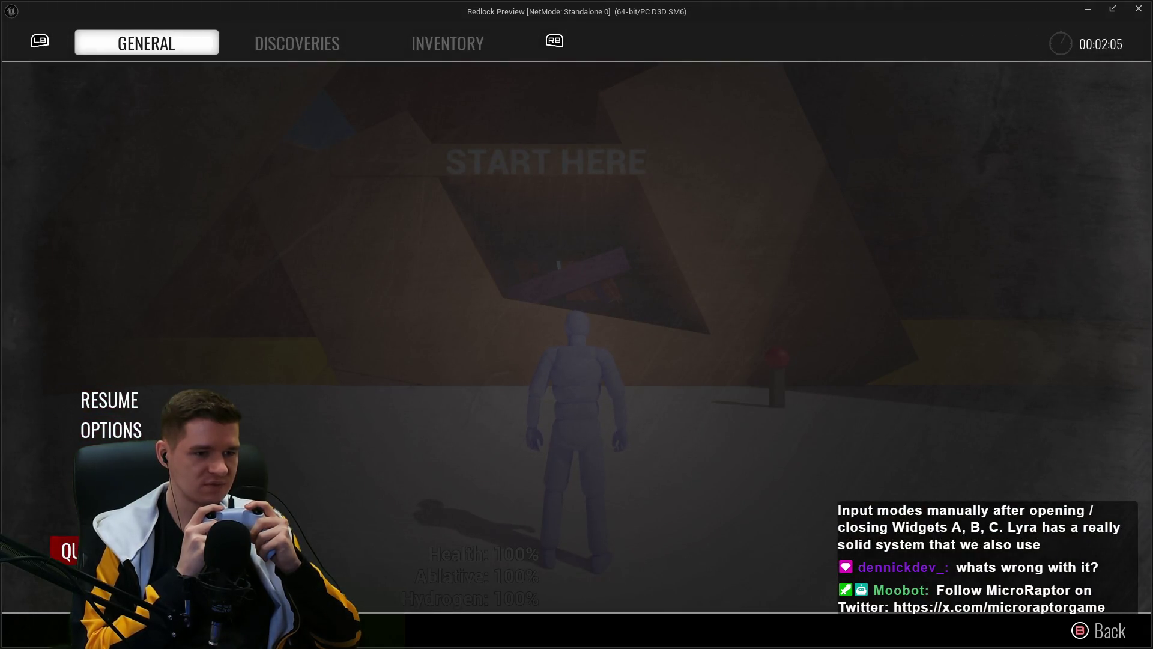
Open and dismiss the Exit Game confirmation several times, leaving it open at the end
key("Return")
key("Left")
key("Right")
key("Return")
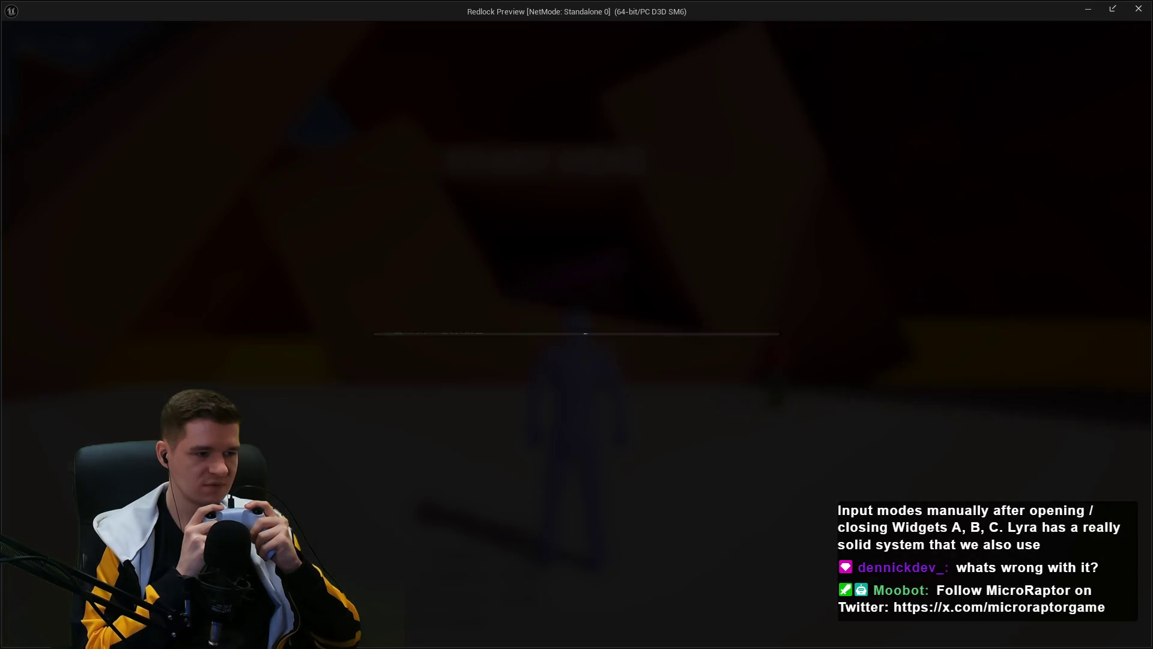
key("Left")
key("Escape")
key("Return")
key("Escape")
key("Return")
key("Escape")
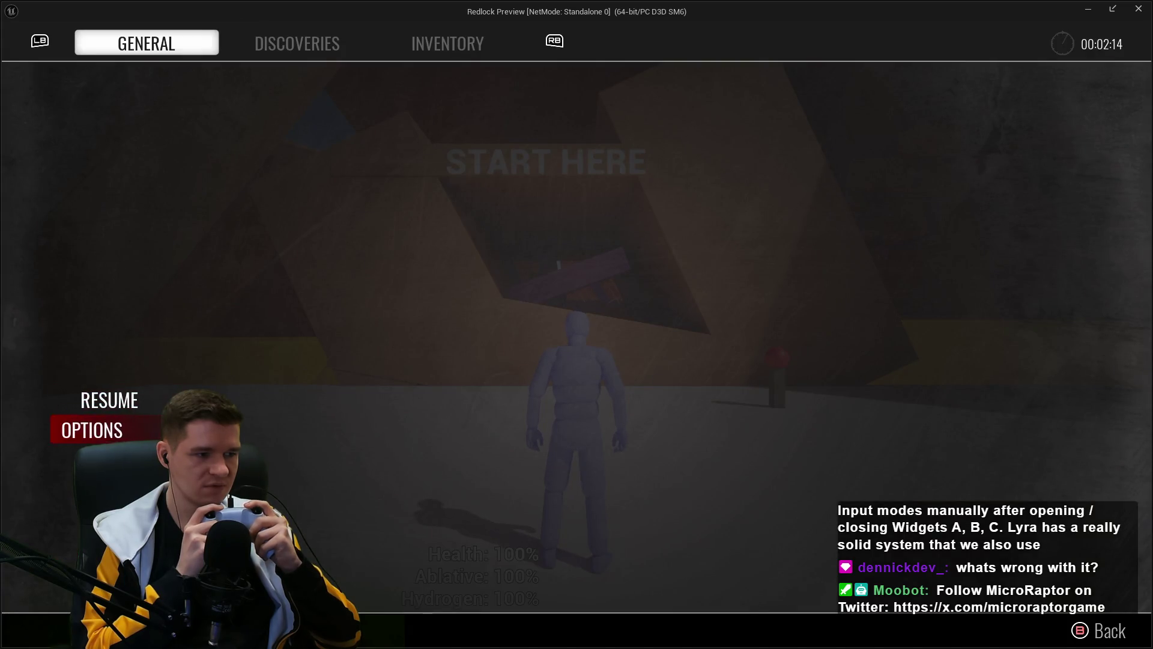
key("Return")
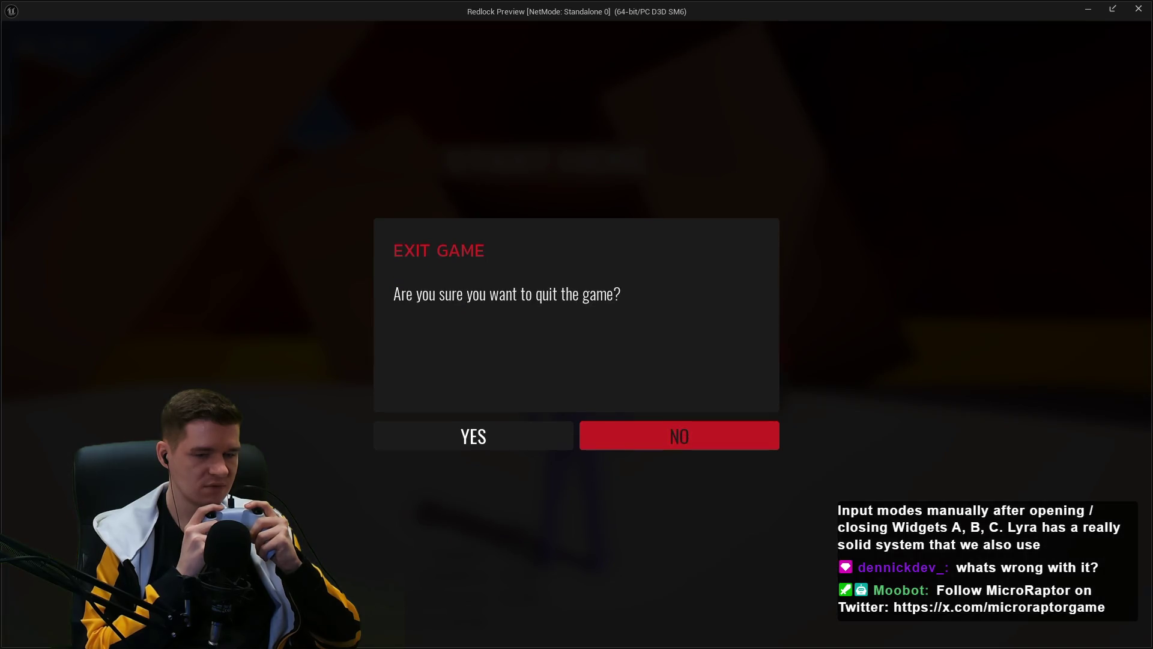
Cancel the dialog, reselect QUIT and choose YES to exit to the Silence main menu
key("Escape")
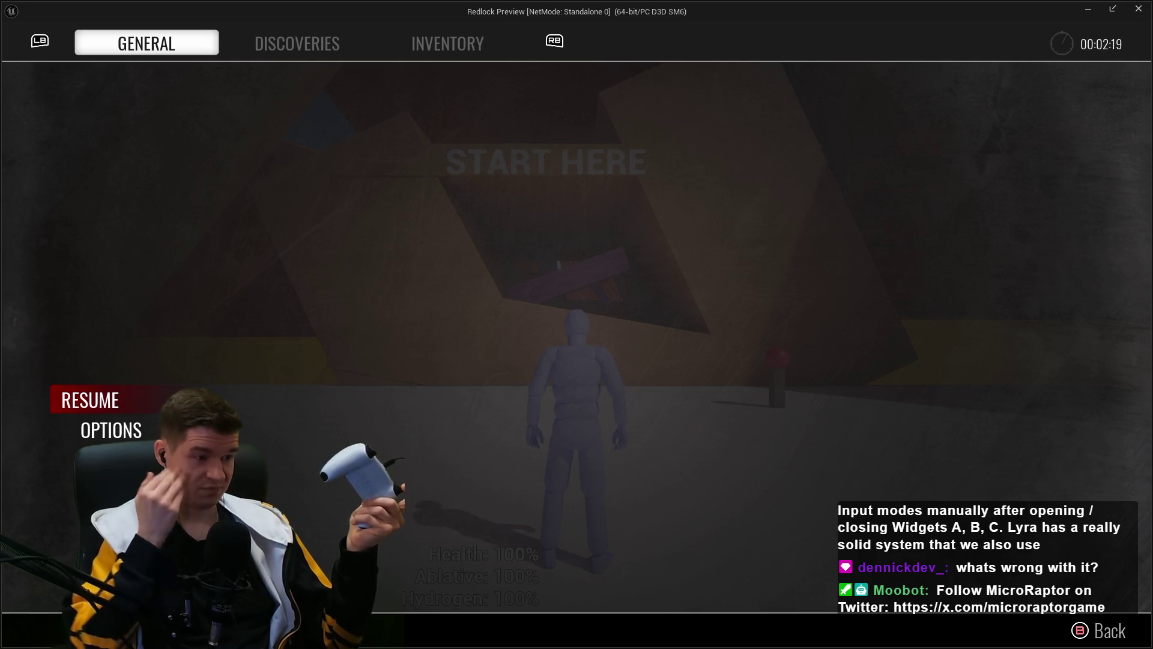
key("Down")
key("Down")
key("Down")
key("Down")
key("Up")
key("Down")
key("Return")
key("Left")
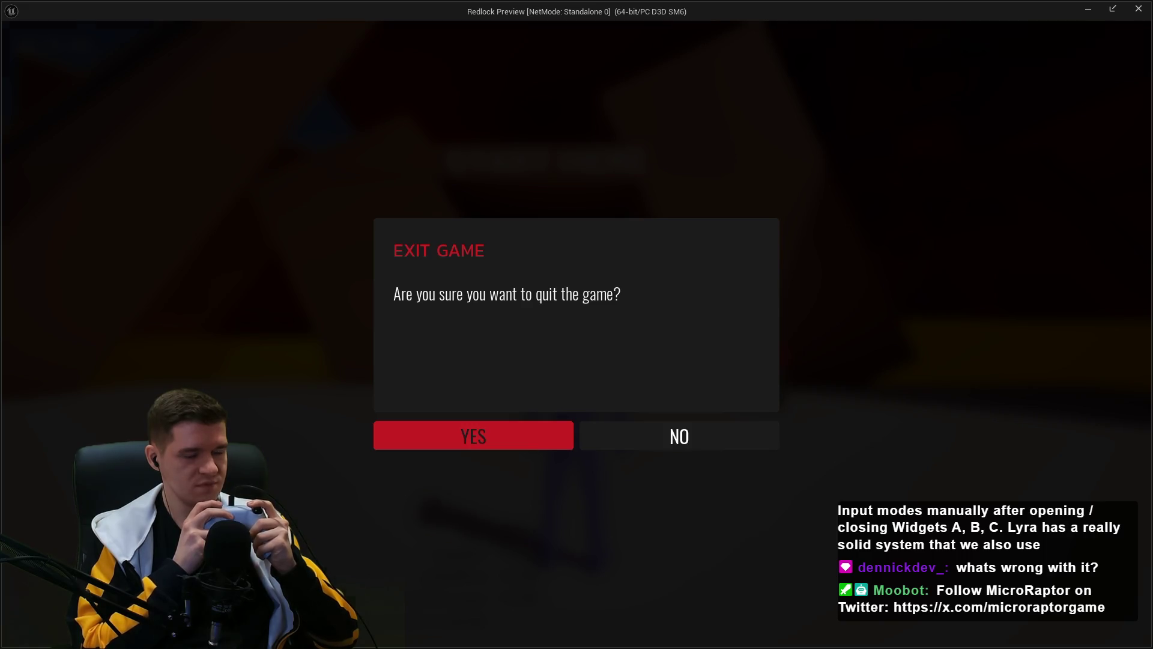
key("Return")
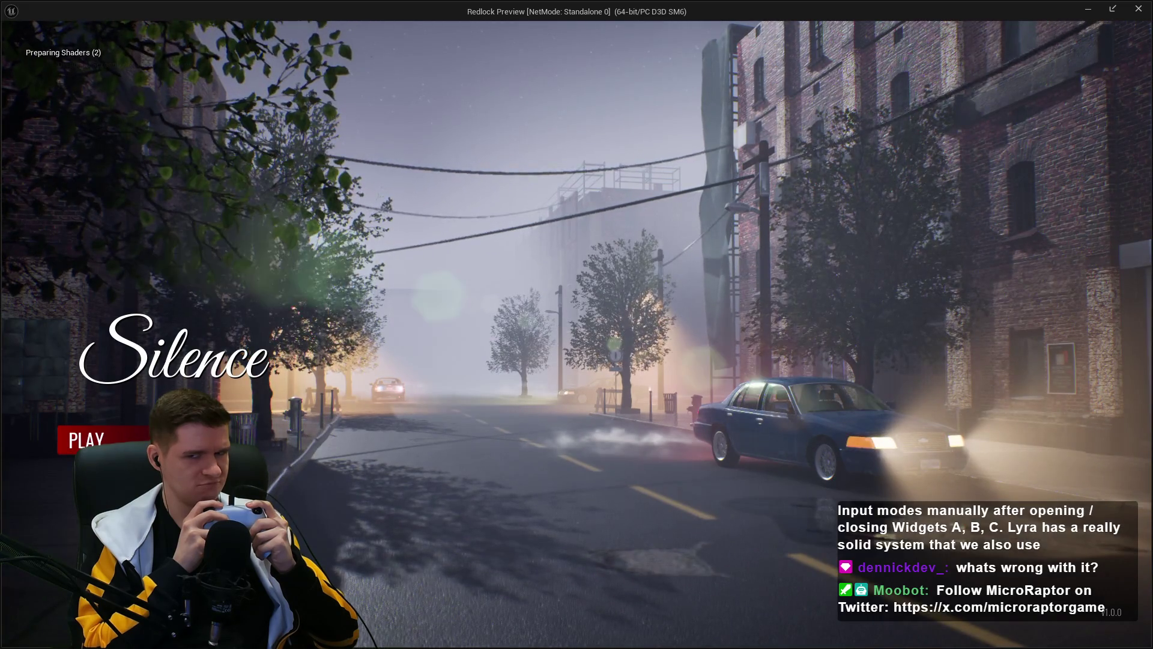
key("Down")
Choose quit on the main menu and answer YES to close the preview
key("Return")
key("Left")
key("Return")
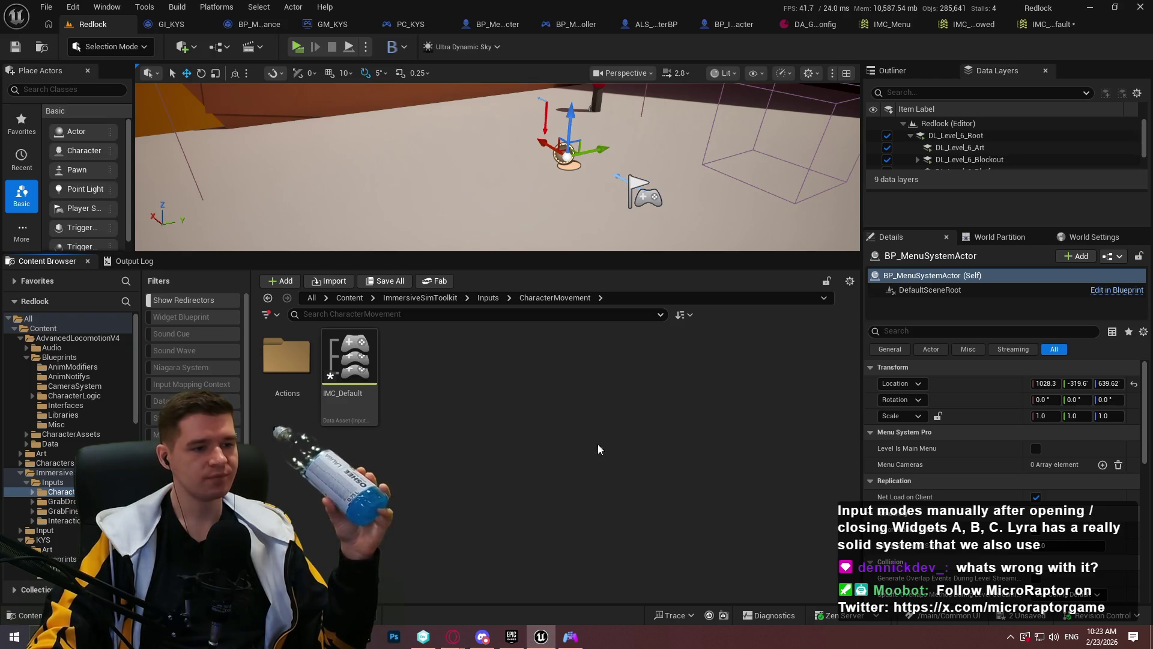
Check out and save the IMC_Default input mapping asset
left_click(334, 398)
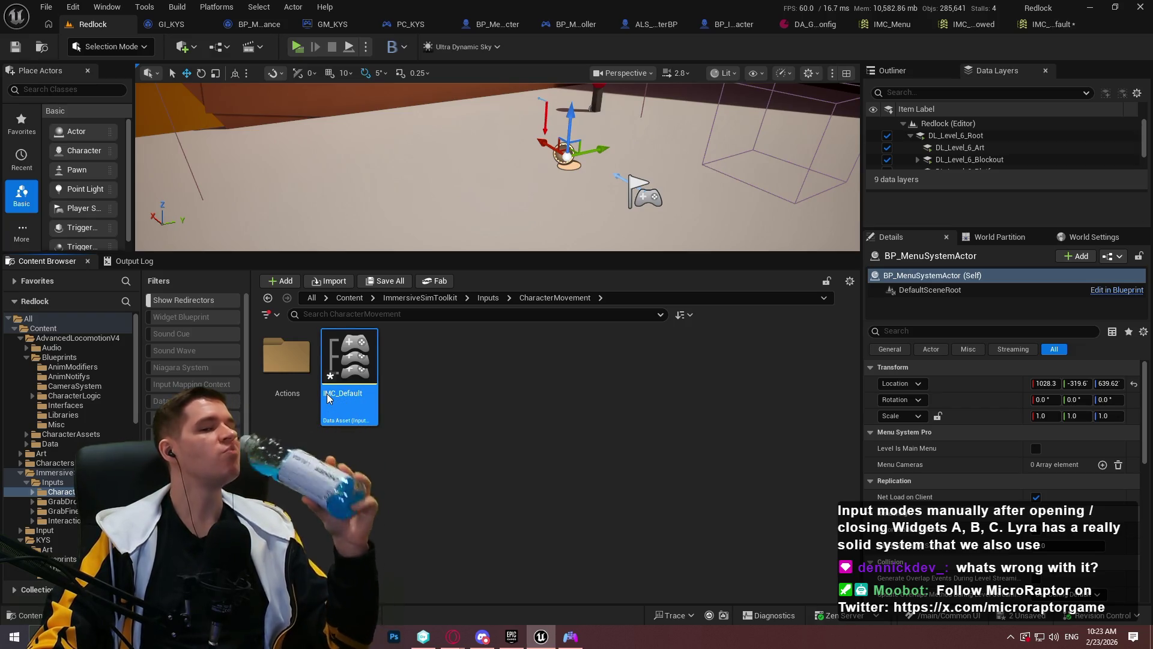
key("ctrl+s")
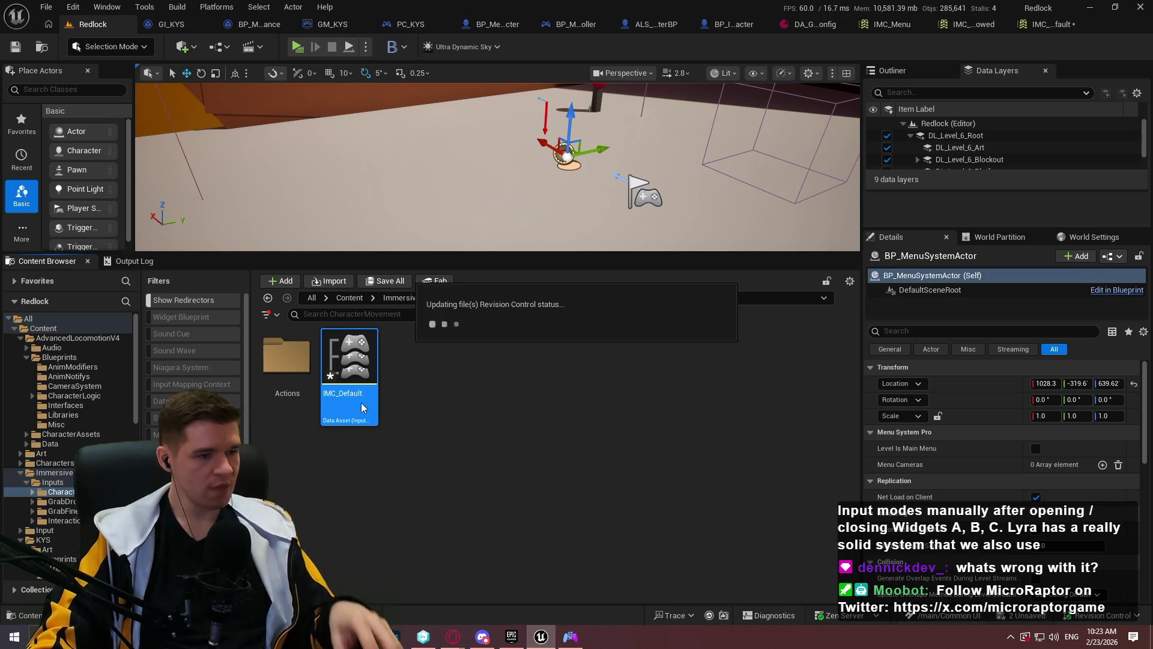
left_click(585, 455)
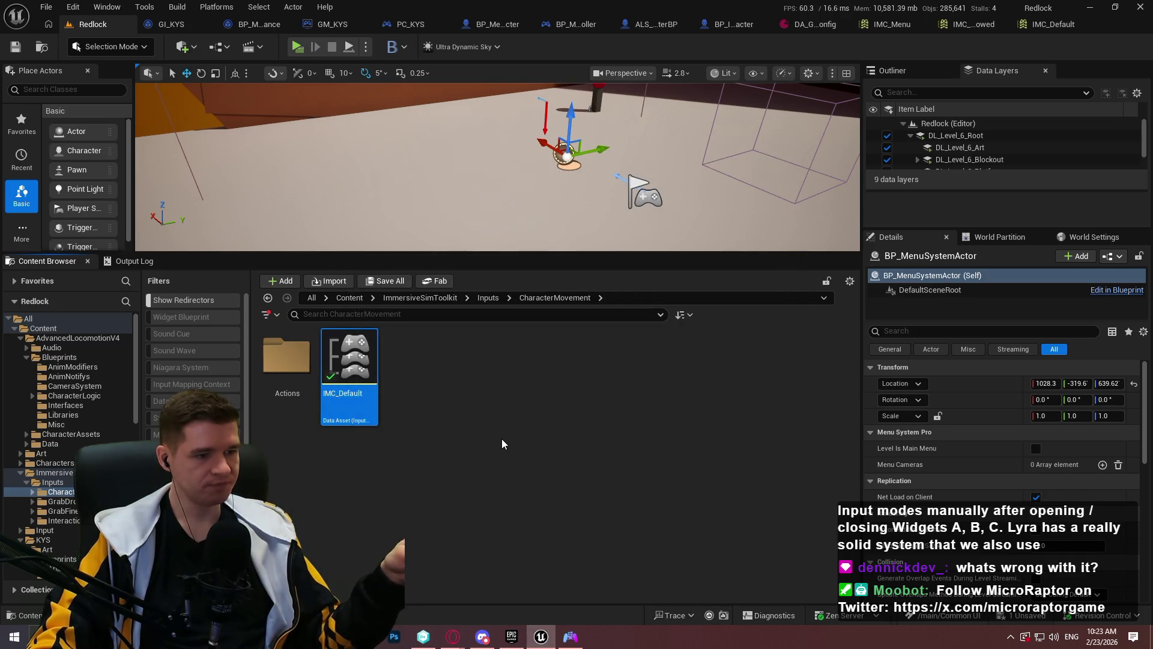
Run File > Save All, then bring the Menu System Pro documentation in Opera forward
left_click(53, 11)
left_click(78, 175)
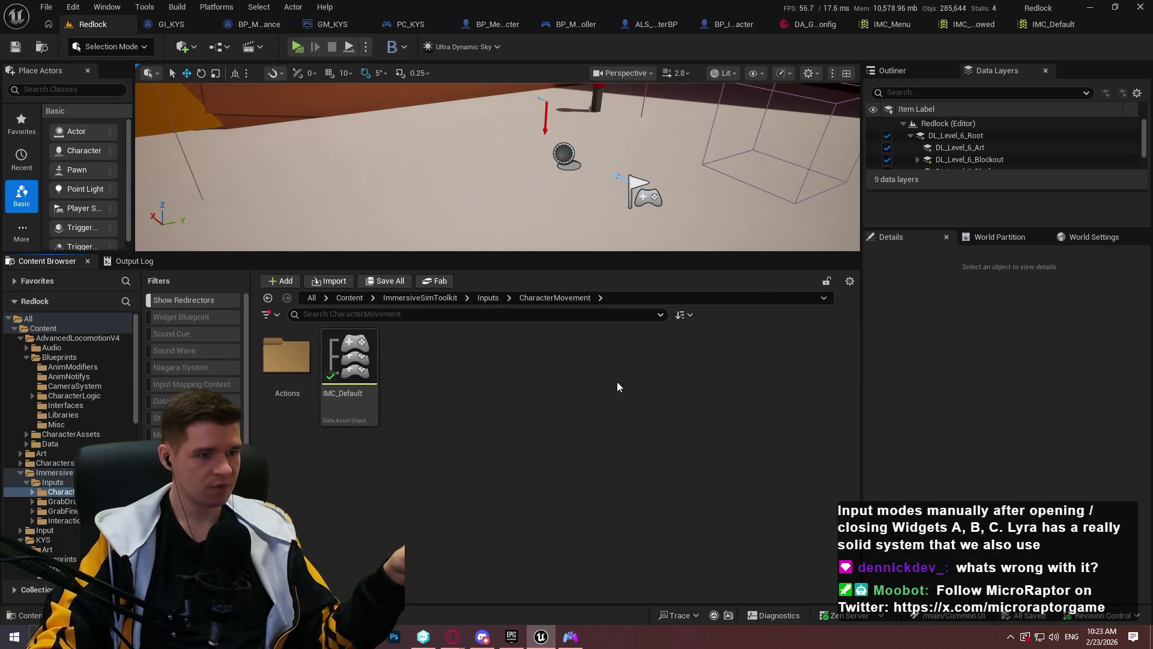
mouse_move(452, 636)
left_click(528, 580)
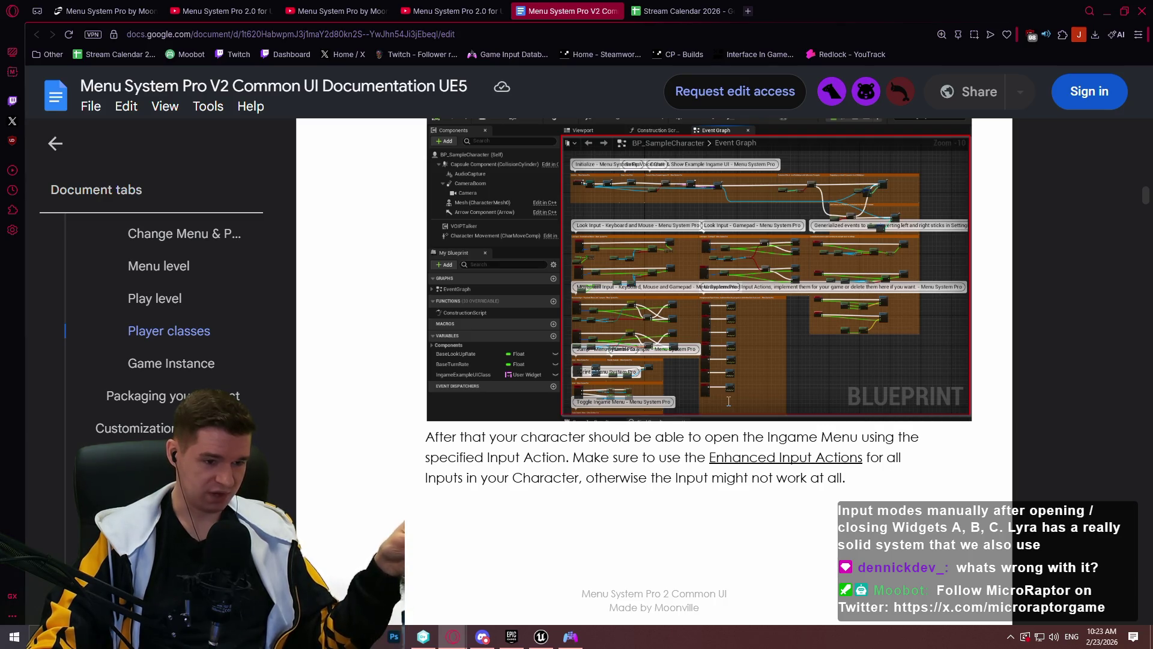
Read past the Game Instance and packaging sections to Customization's Global Menu Config location
scroll(727, 402, "down", 10)
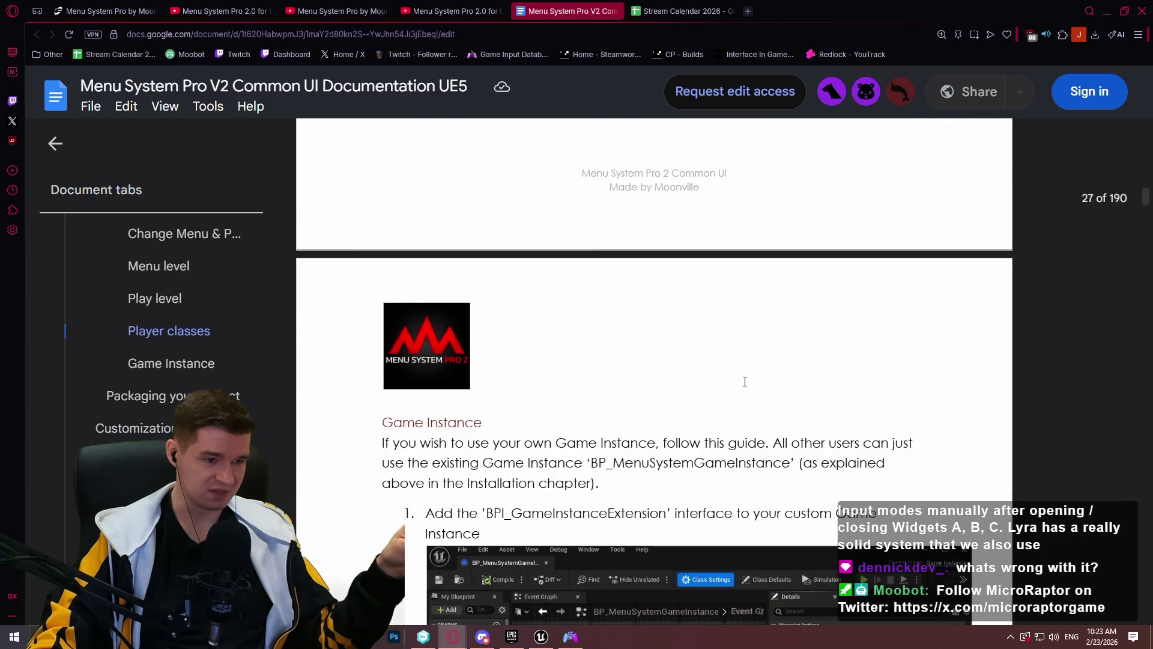
scroll(751, 355, "down", 4)
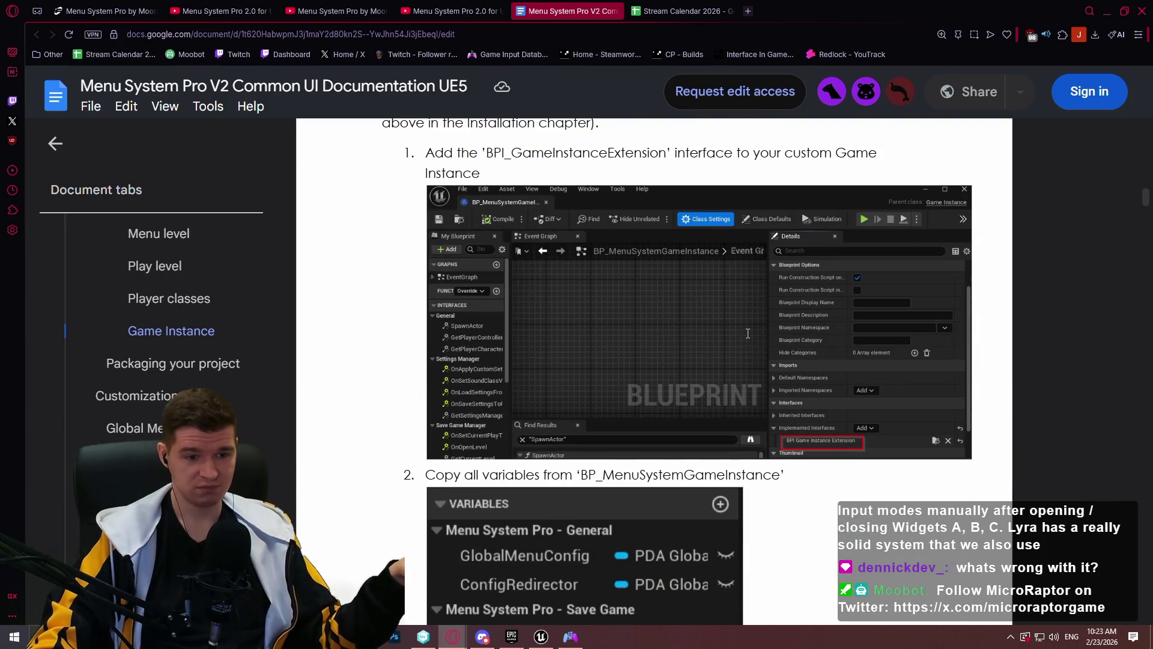
scroll(765, 311, "up", 5)
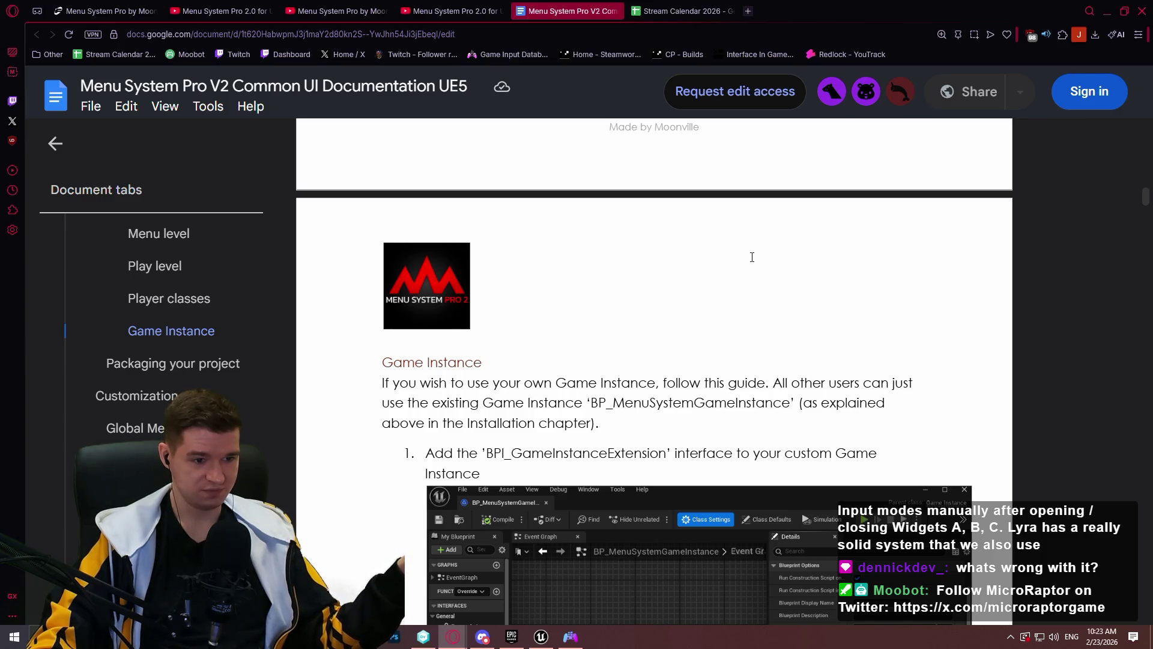
scroll(752, 256, "down", 14)
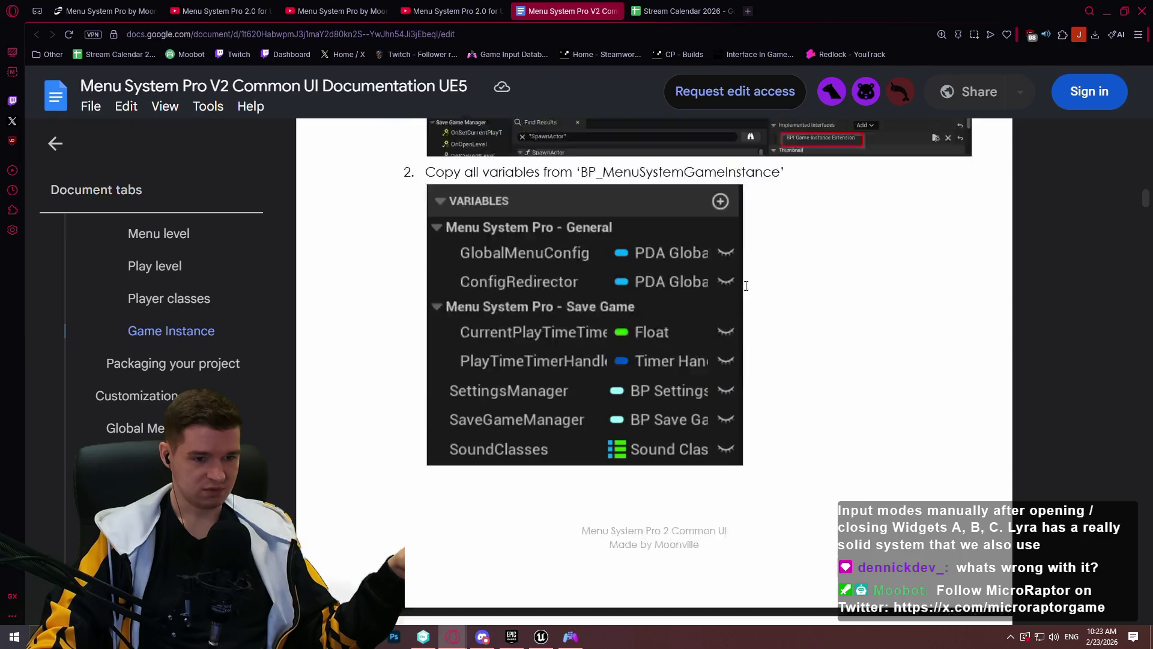
scroll(957, 240, "down", 2)
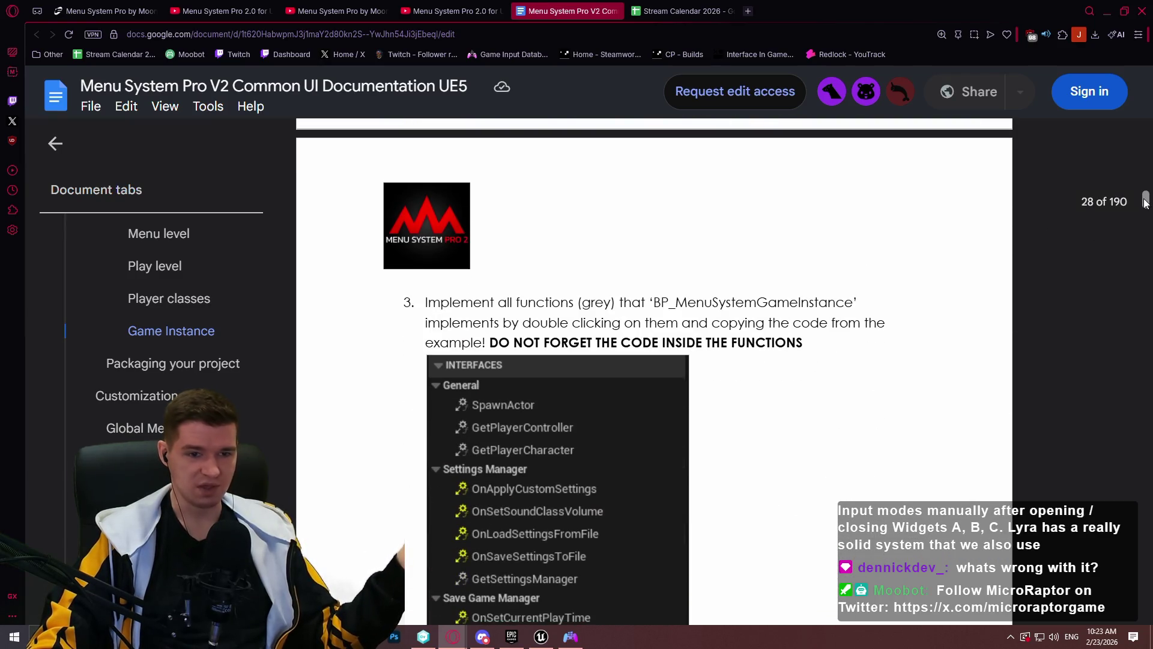
left_click_drag(1144, 204, 1144, 208)
left_click_drag(1141, 212, 1139, 208)
scroll(909, 285, "down", 10)
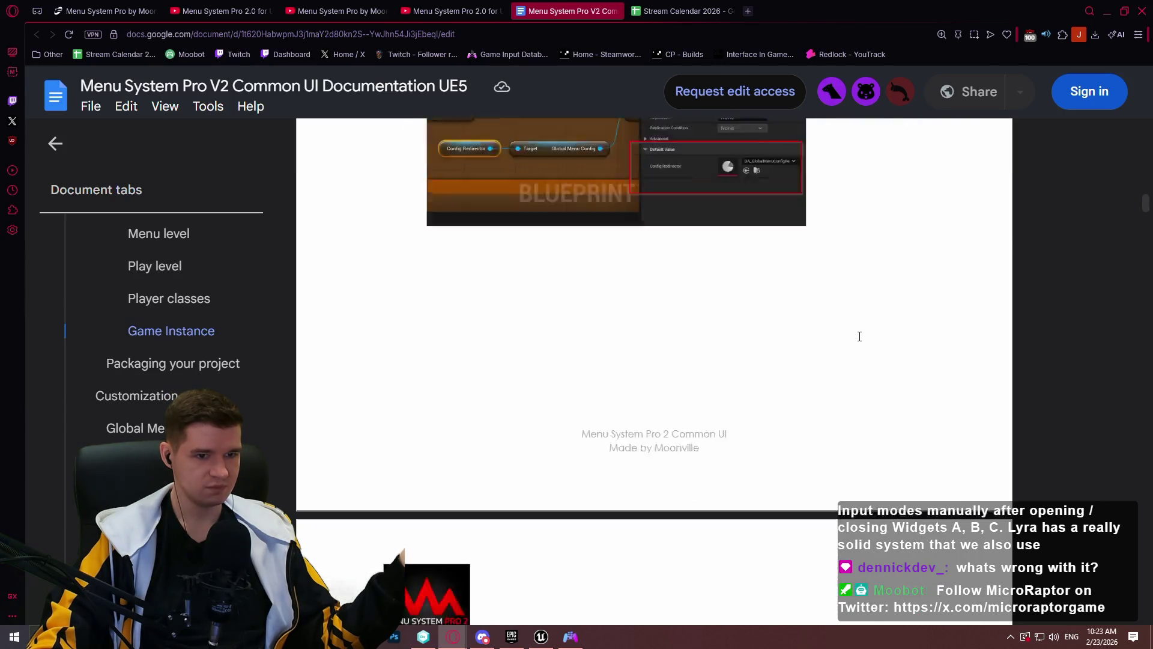
scroll(829, 325, "down", 15)
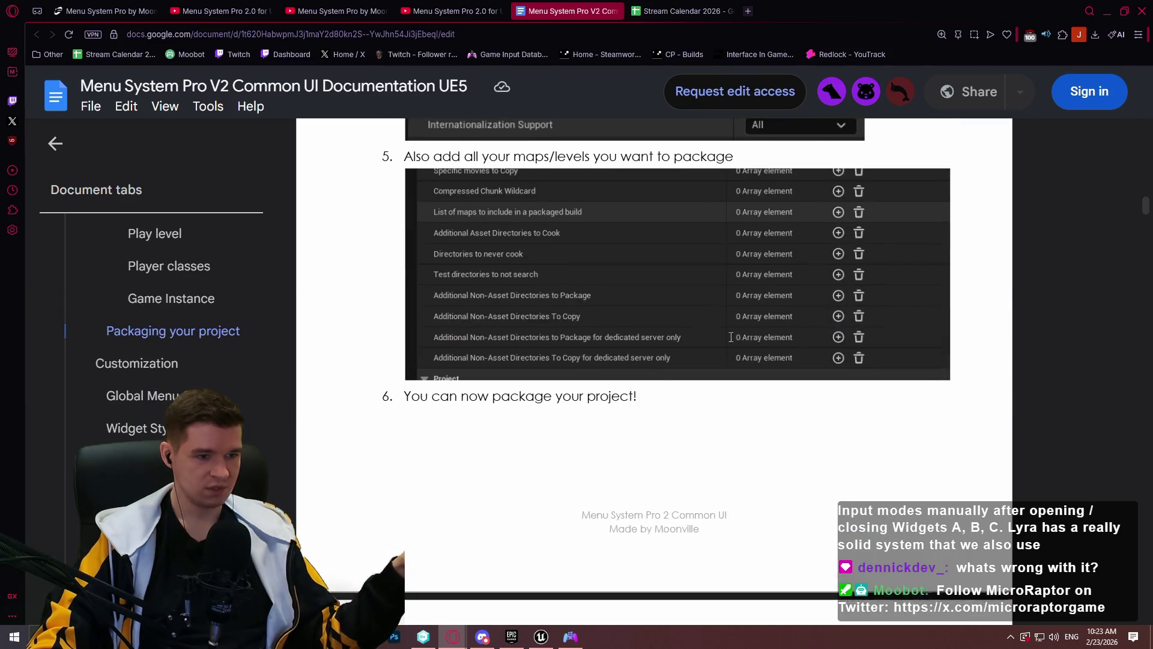
scroll(545, 325, "down", 1)
scroll(545, 325, "up", 1)
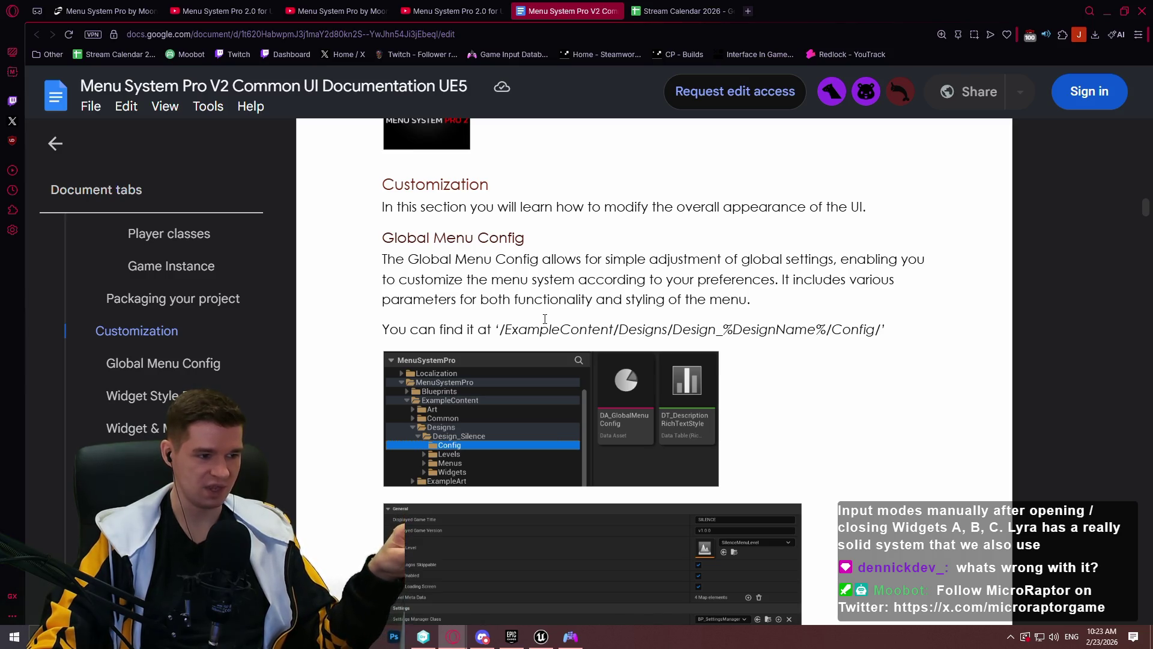
Read through Global Menu Config and Widget Style Data's OptionsPicker example toward the Widget & Menu Designs diagram
scroll(544, 319, "down", 7)
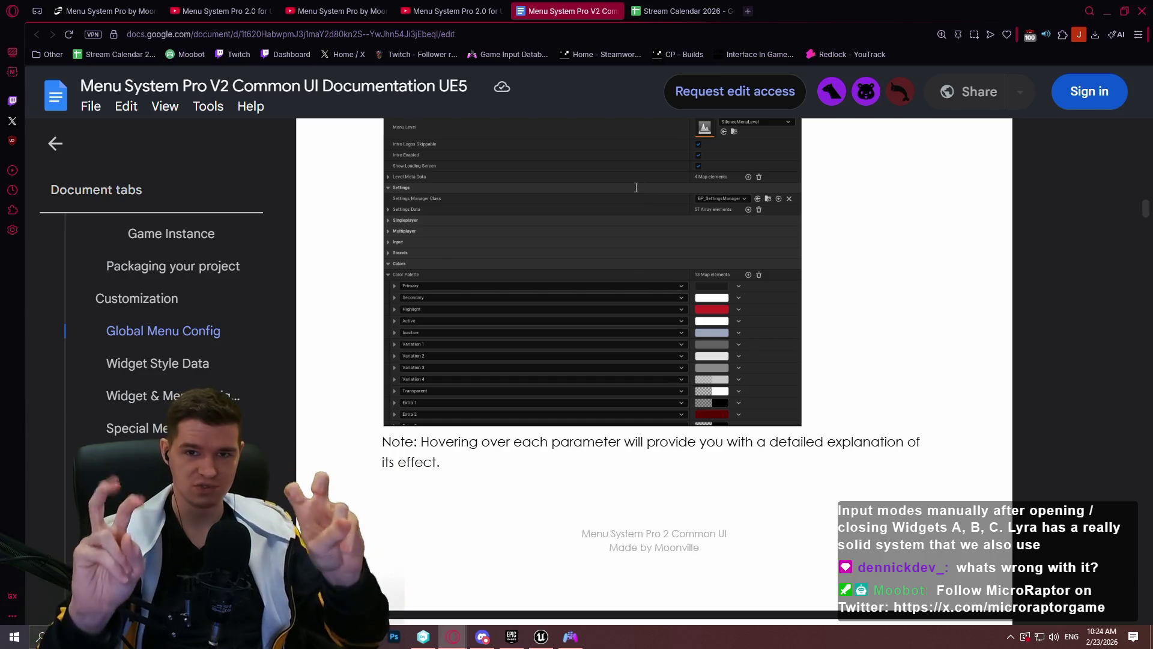
scroll(624, 200, "up", 3)
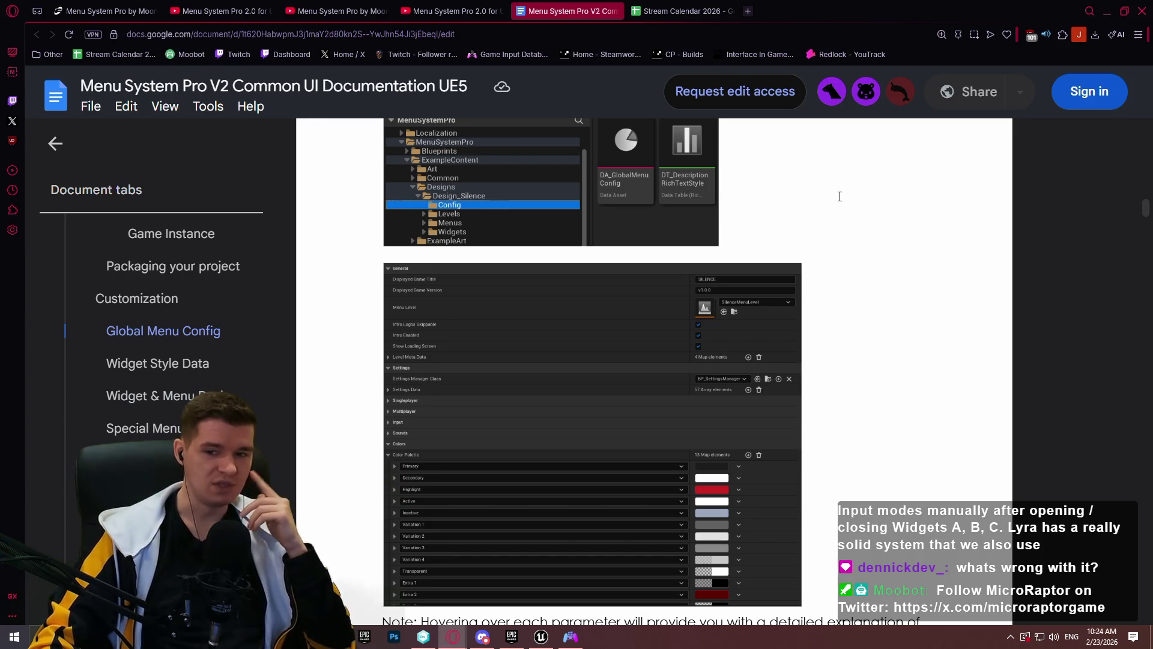
scroll(839, 206, "down", 15)
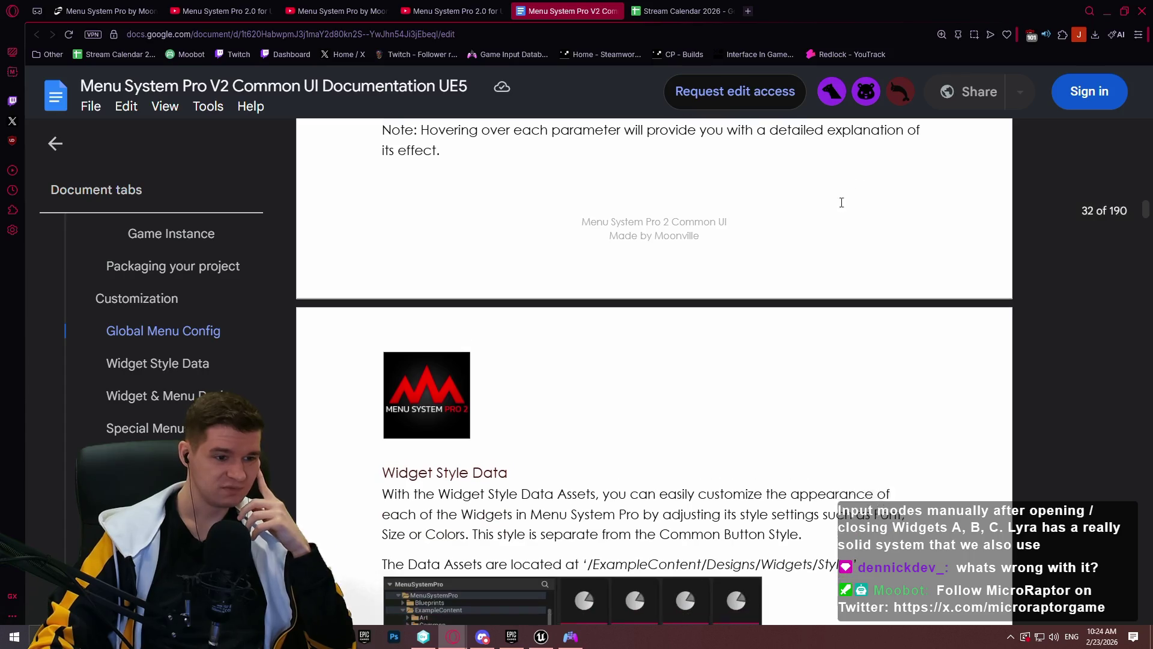
scroll(776, 145, "down", 3)
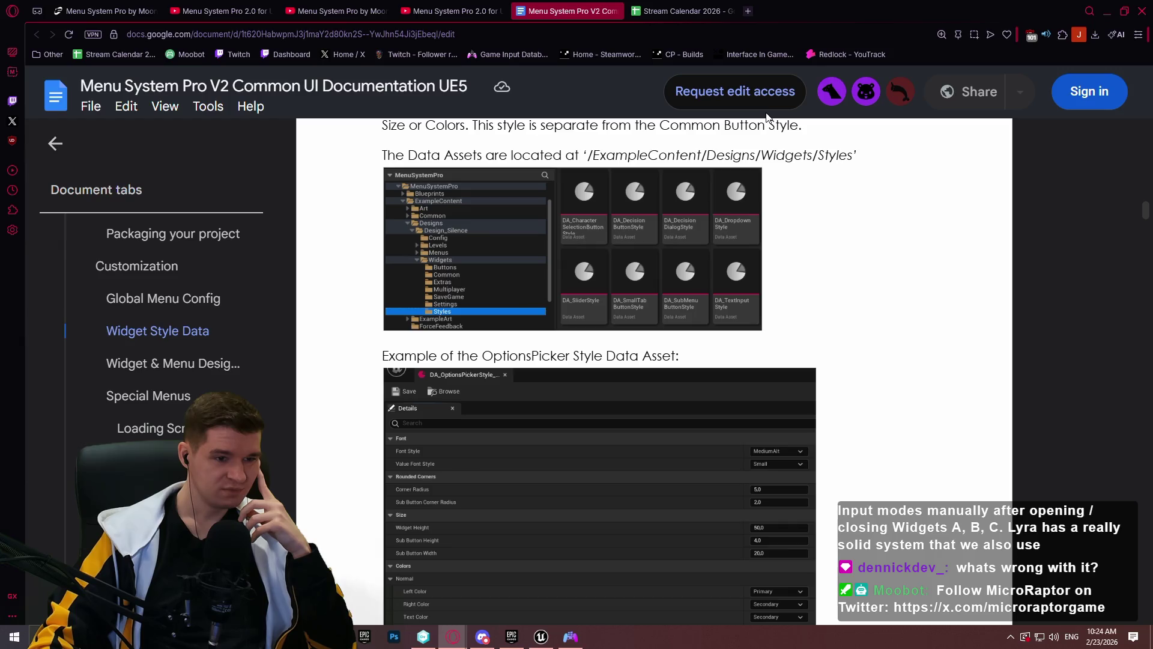
scroll(897, 261, "down", 4)
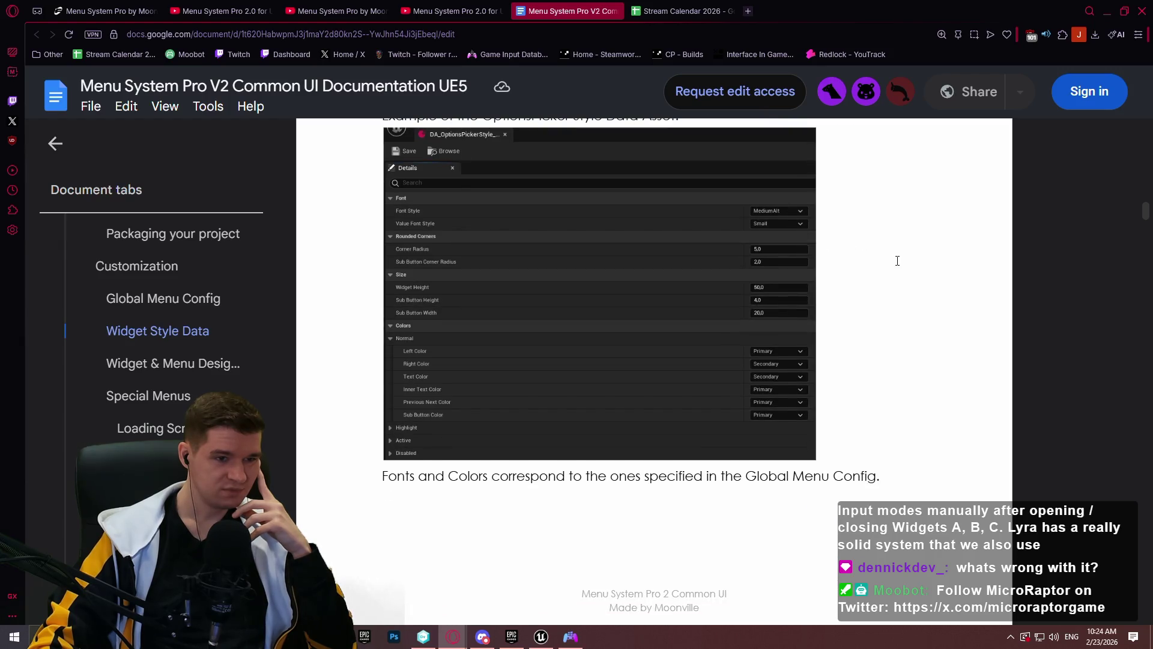
scroll(863, 235, "down", 1)
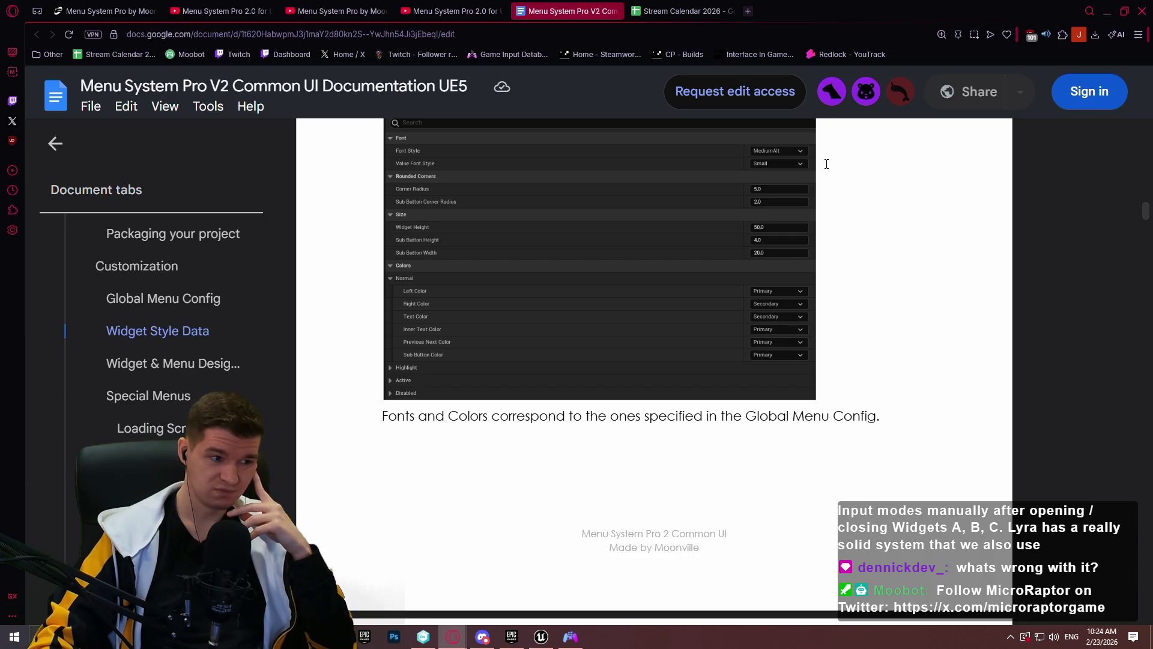
scroll(826, 164, "down", 4)
scroll(227, 327, "down", 3)
scroll(199, 330, "up", 4)
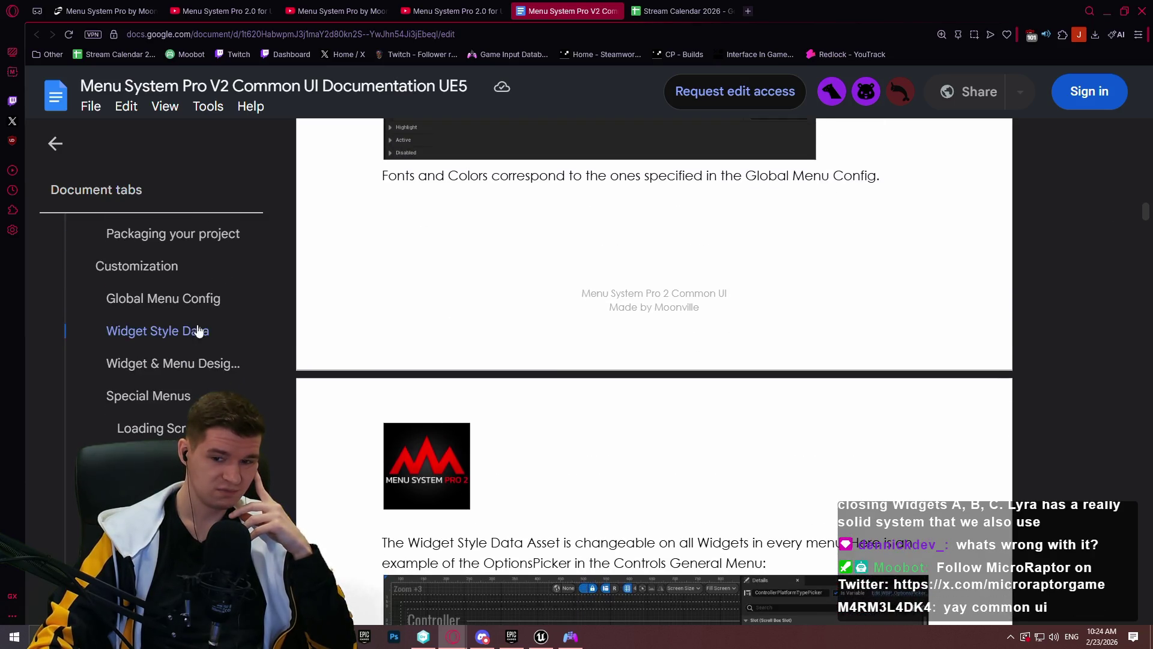
scroll(199, 330, "up", 1)
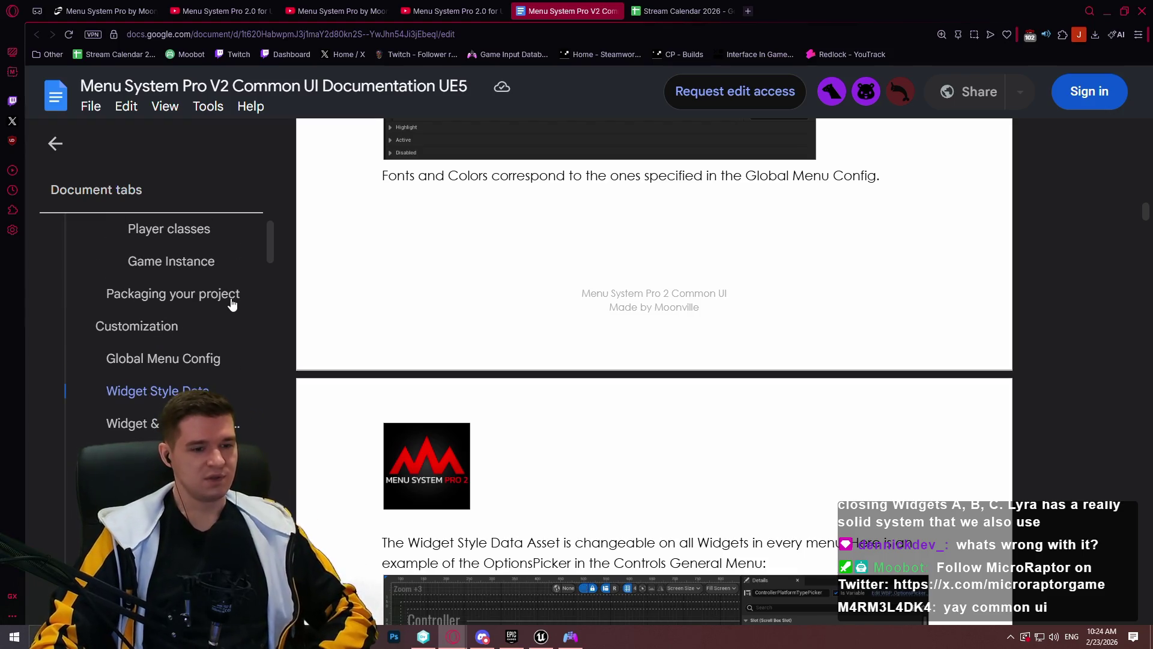
scroll(227, 286, "down", 3)
scroll(849, 276, "down", 4)
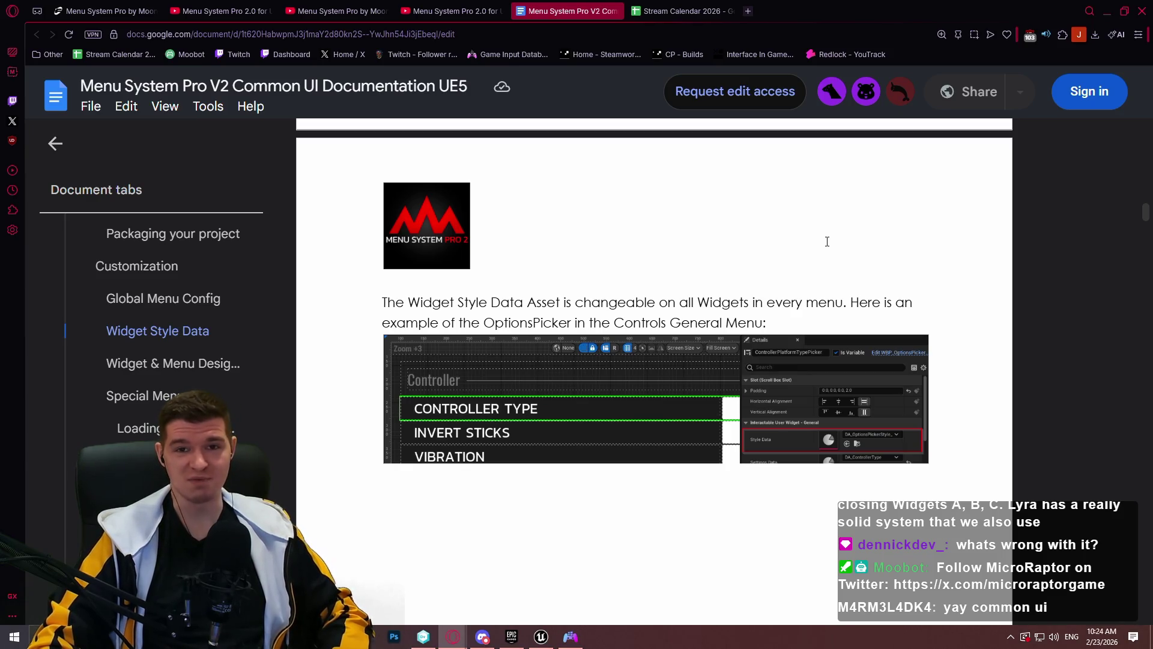
scroll(811, 269, "down", 5)
scroll(783, 283, "down", 3)
scroll(799, 240, "up", 5)
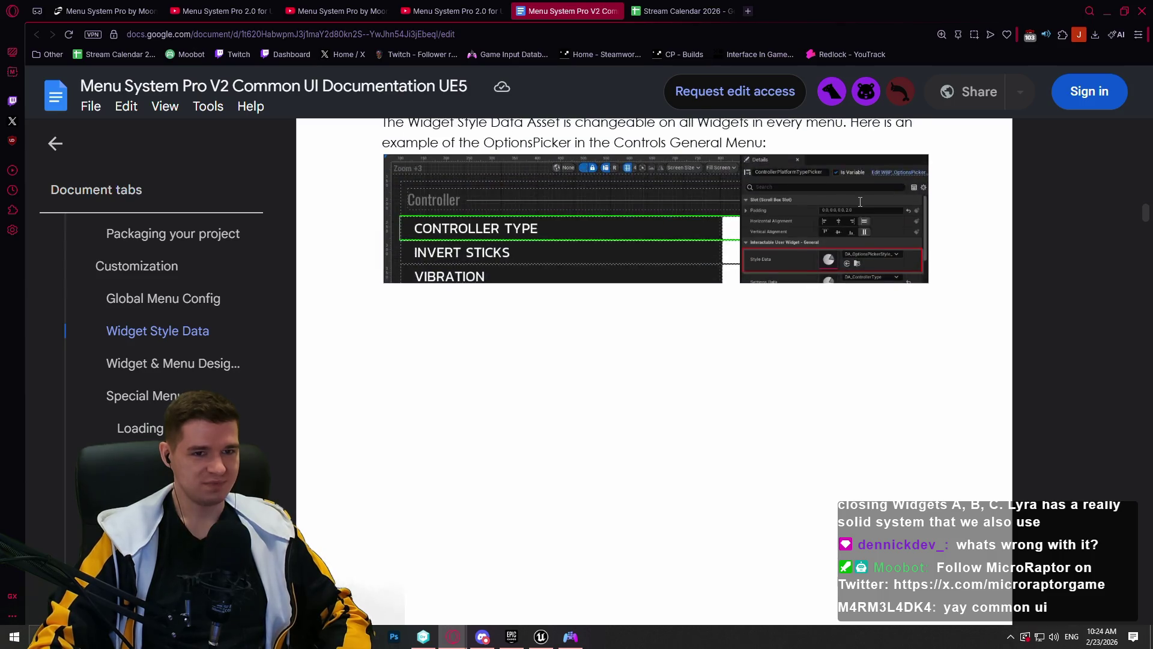
scroll(860, 201, "up", 3)
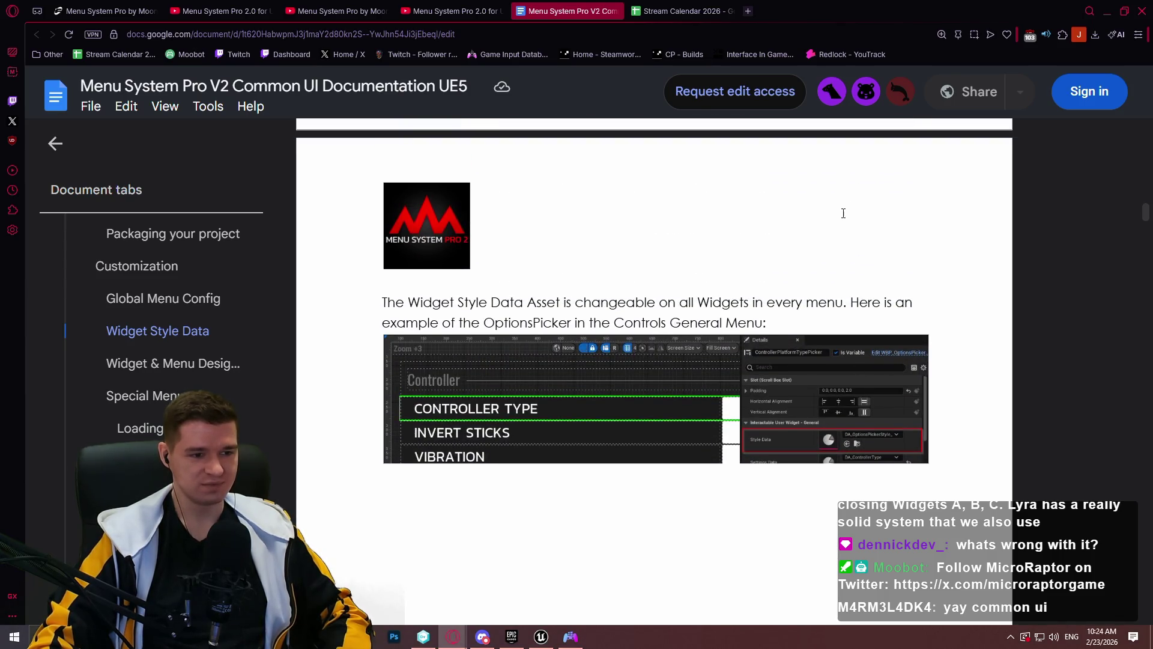
scroll(835, 246, "down", 15)
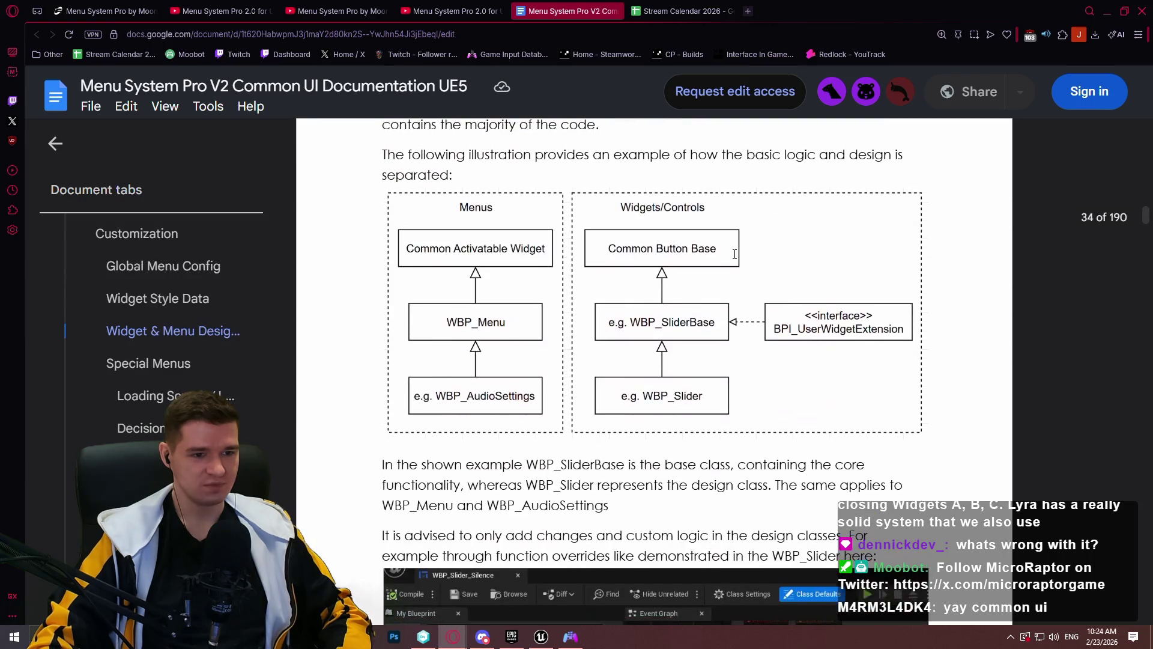
Use the document tabs sidebar to reach the DLSS, Frame Generation, Reflex, FSR2 and FSR3 instructions
scroll(728, 246, "down", 5)
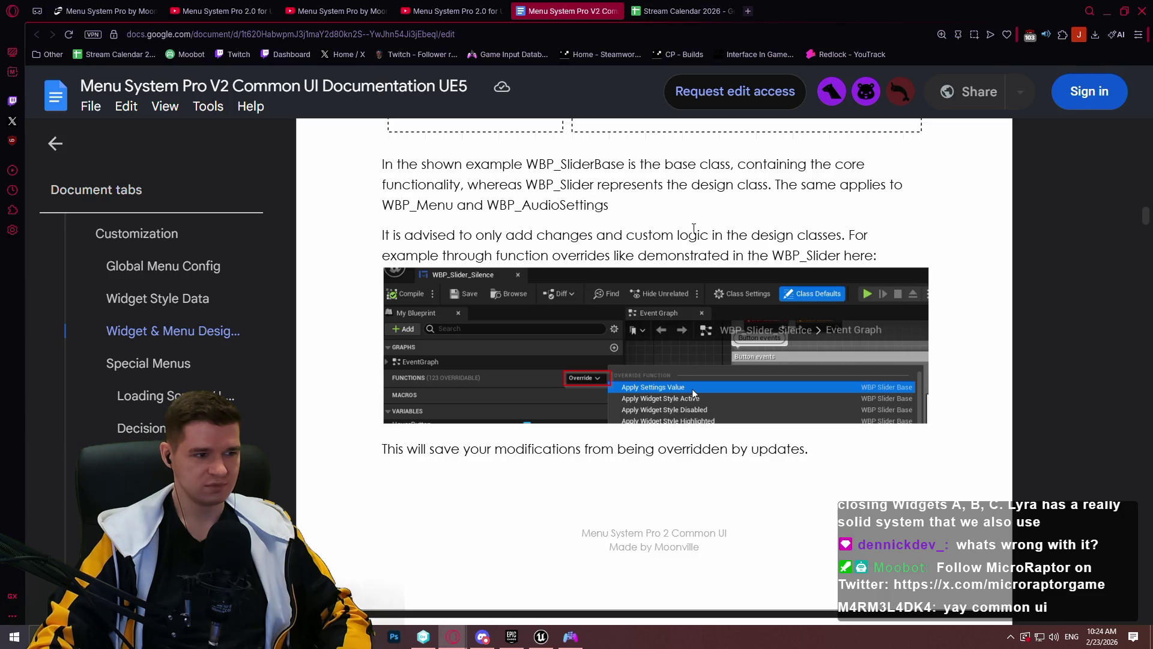
scroll(158, 334, "down", 2)
scroll(174, 339, "down", 3)
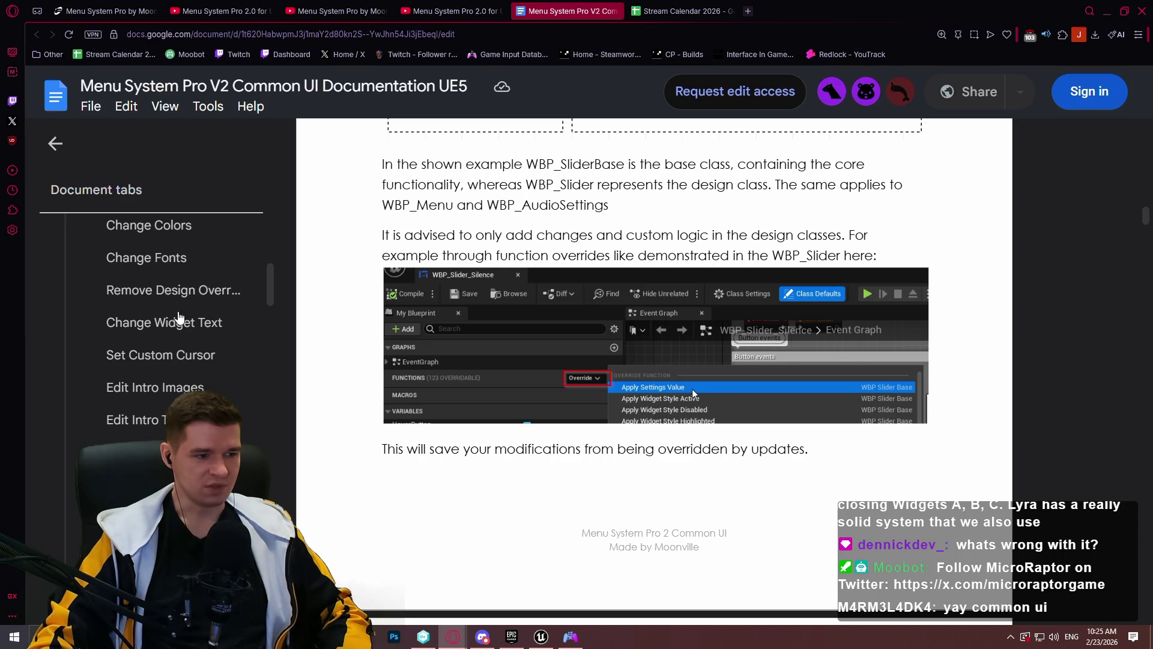
scroll(174, 321, "down", 1)
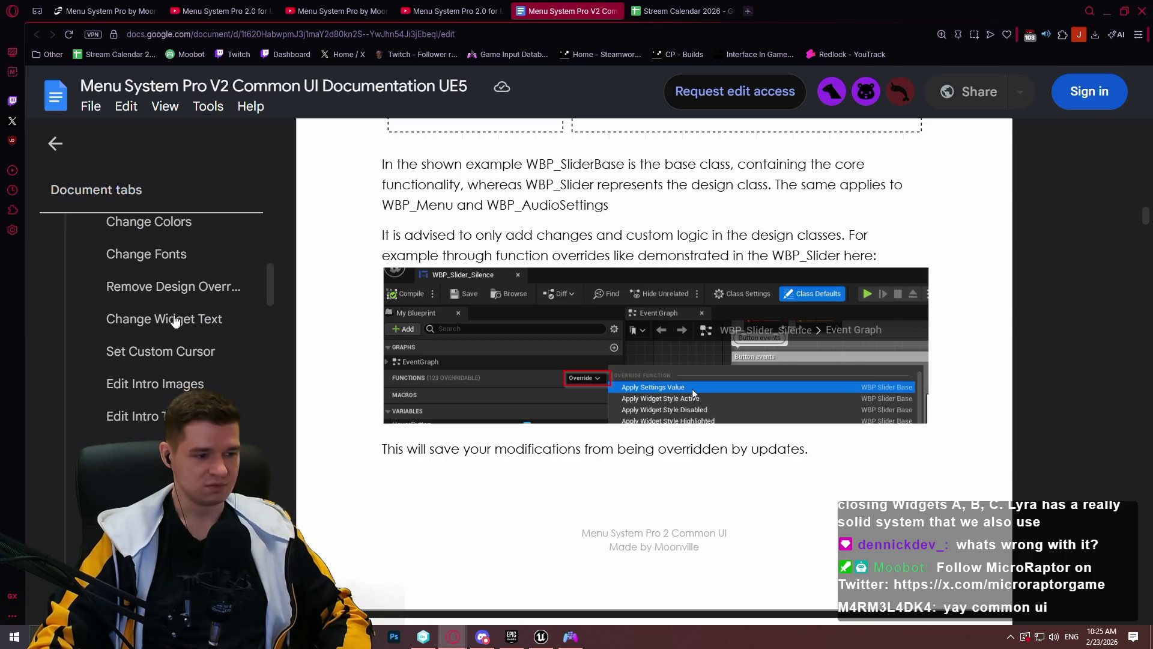
scroll(175, 320, "down", 3)
scroll(175, 317, "down", 1)
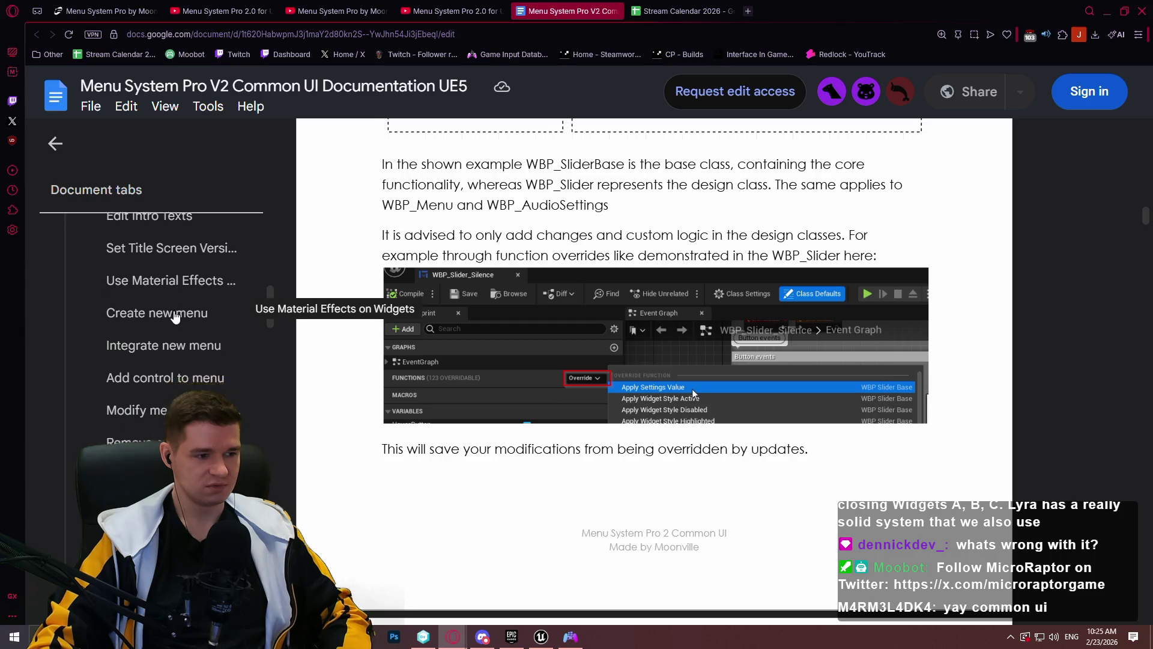
scroll(175, 316, "down", 3)
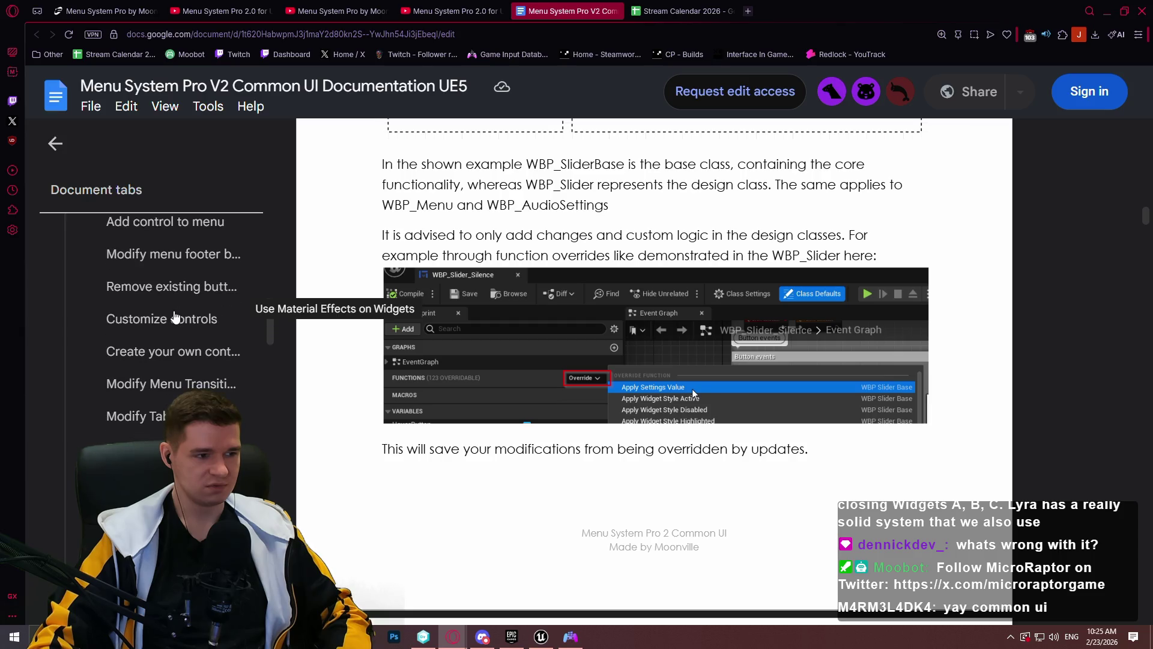
scroll(172, 350, "down", 1)
left_click(172, 352)
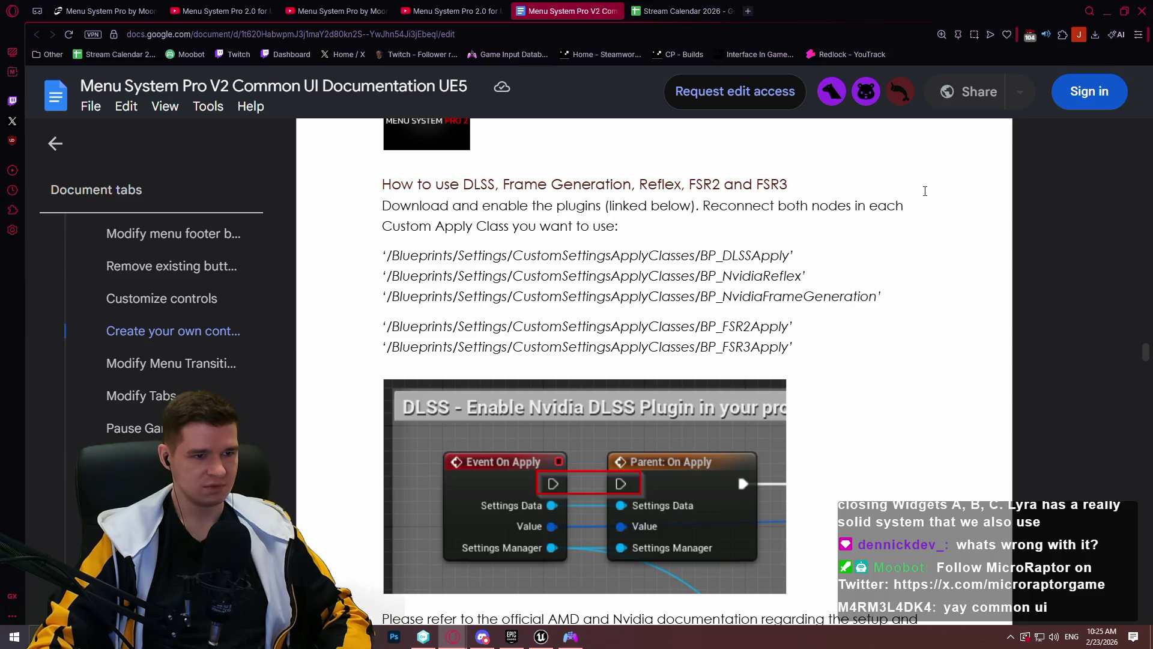
Follow the documentation's Nvidia DLSS & Streamline link to Fab's NVIDIA DLSS 4.5 listing
scroll(886, 210, "down", 4)
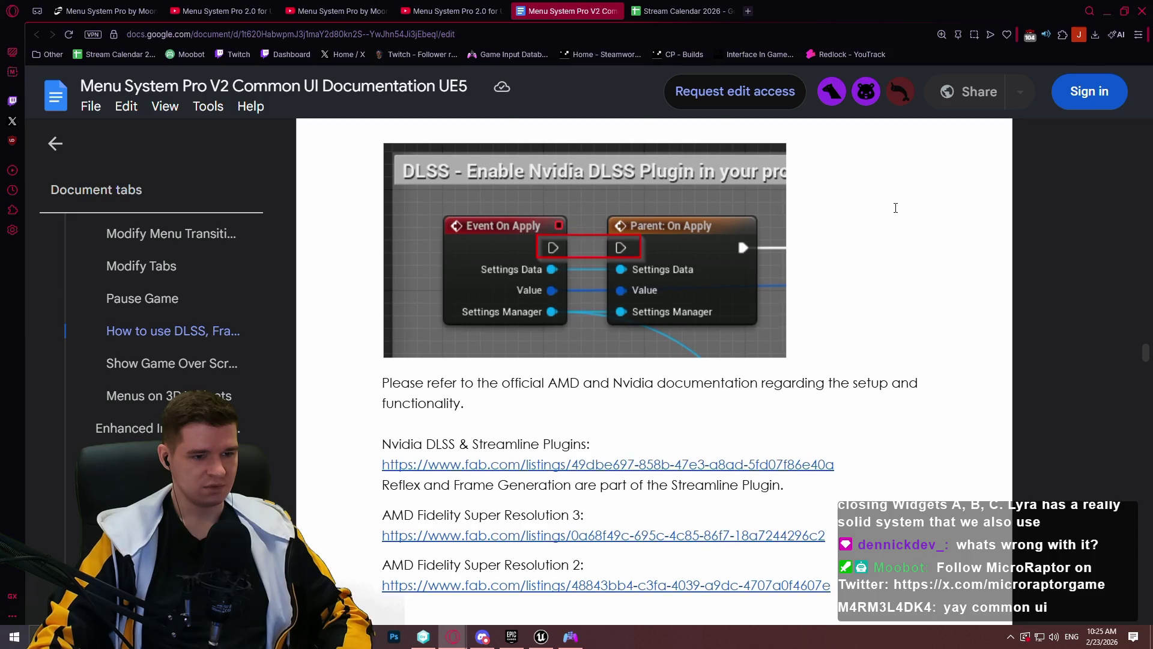
scroll(895, 207, "up", 2)
scroll(892, 207, "down", 4)
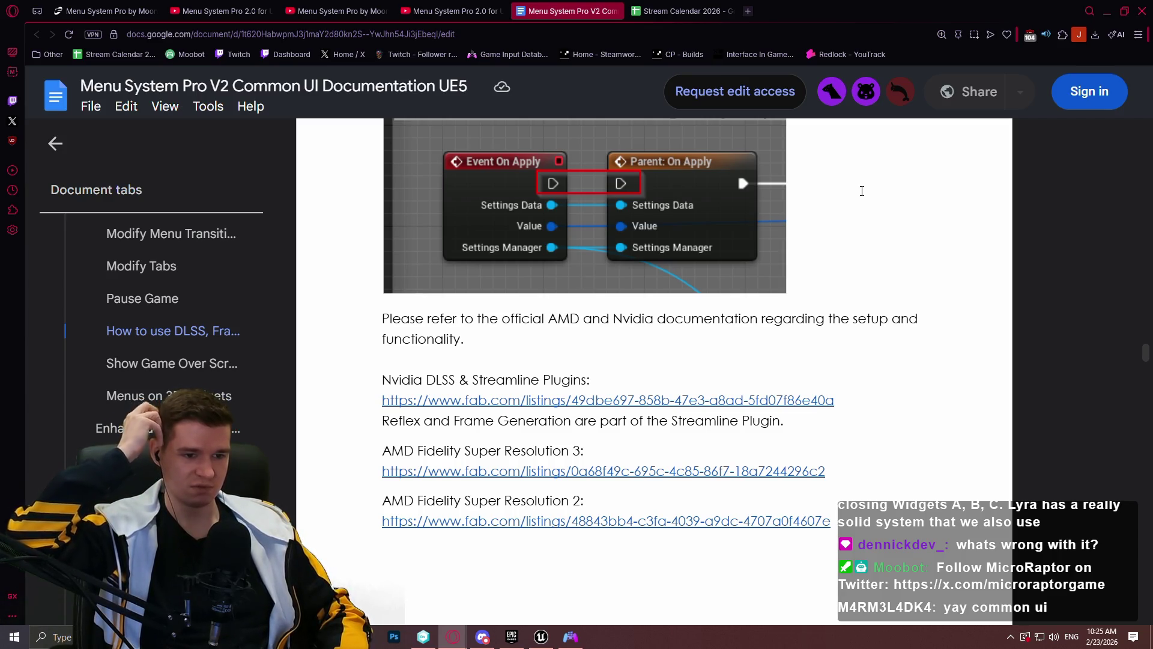
mouse_move(582, 402)
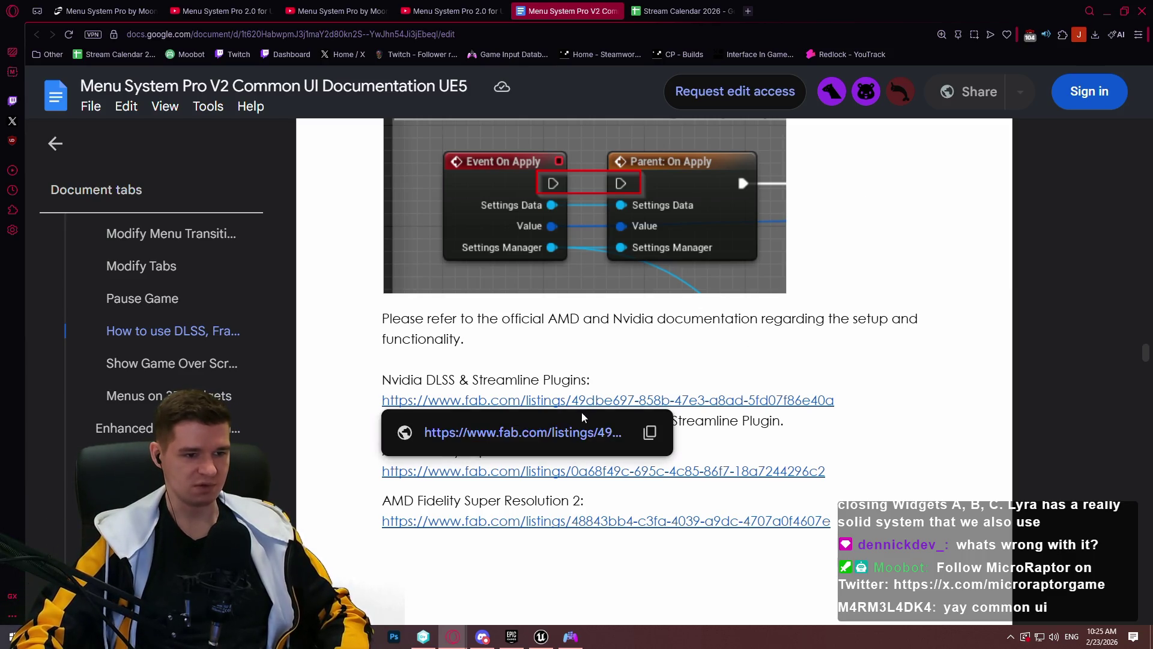
left_click(534, 432)
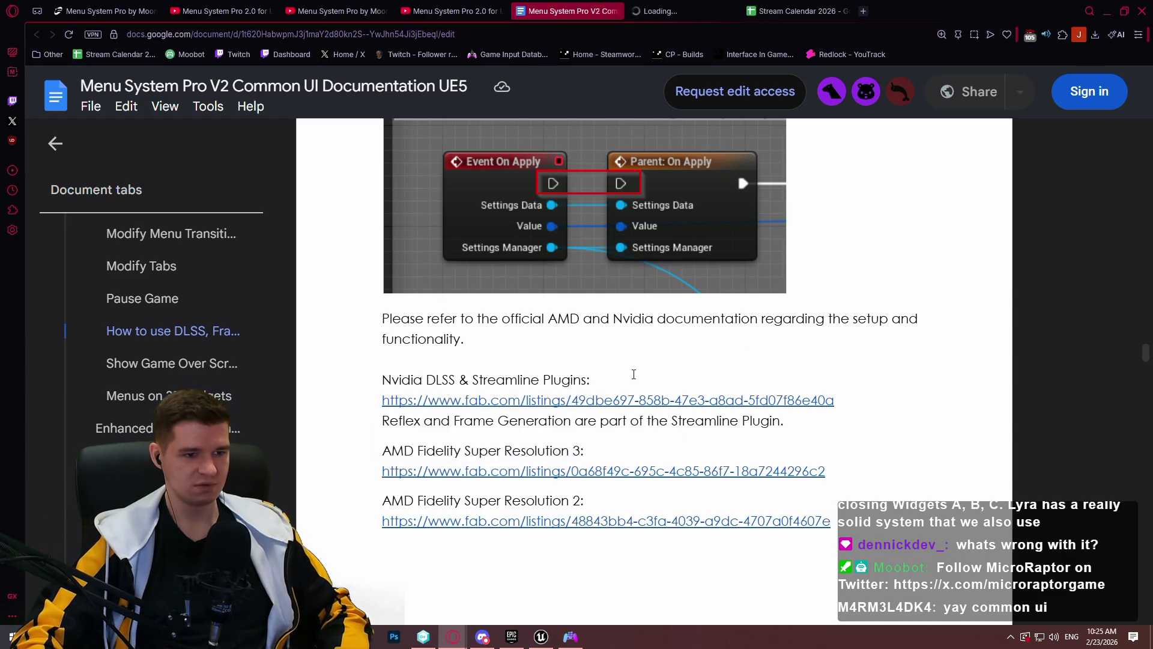
left_click(673, 11)
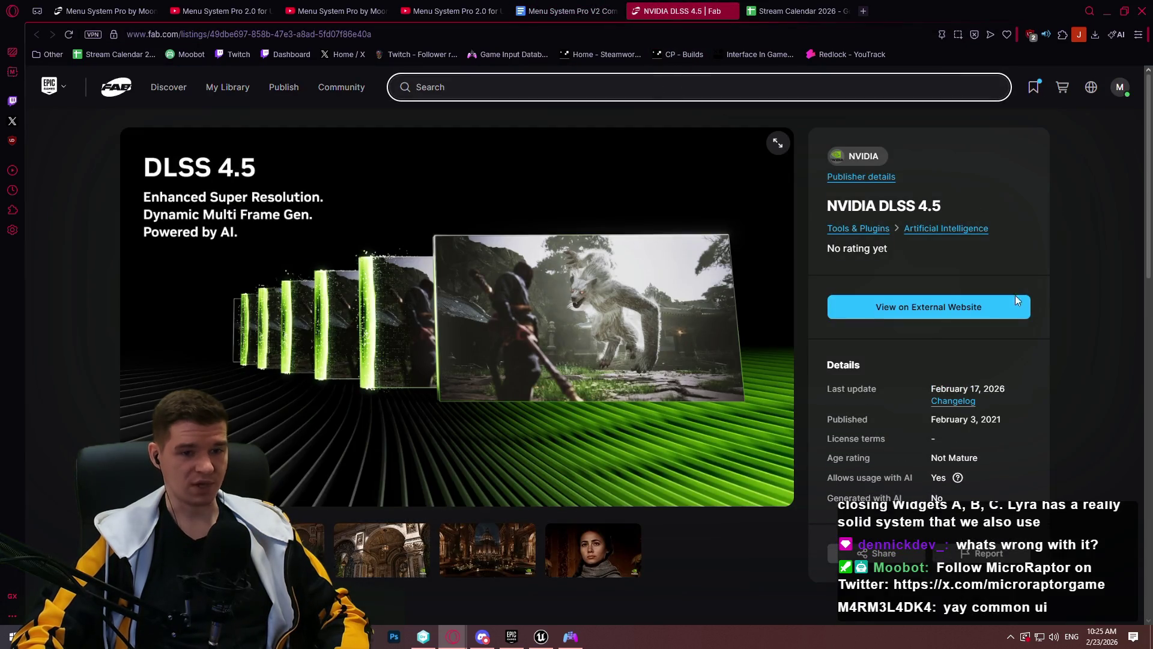
Open the documentation's AMD FSR3 link and view Fab's FidelityFX Super Resolution 3 listing
left_click(586, 11)
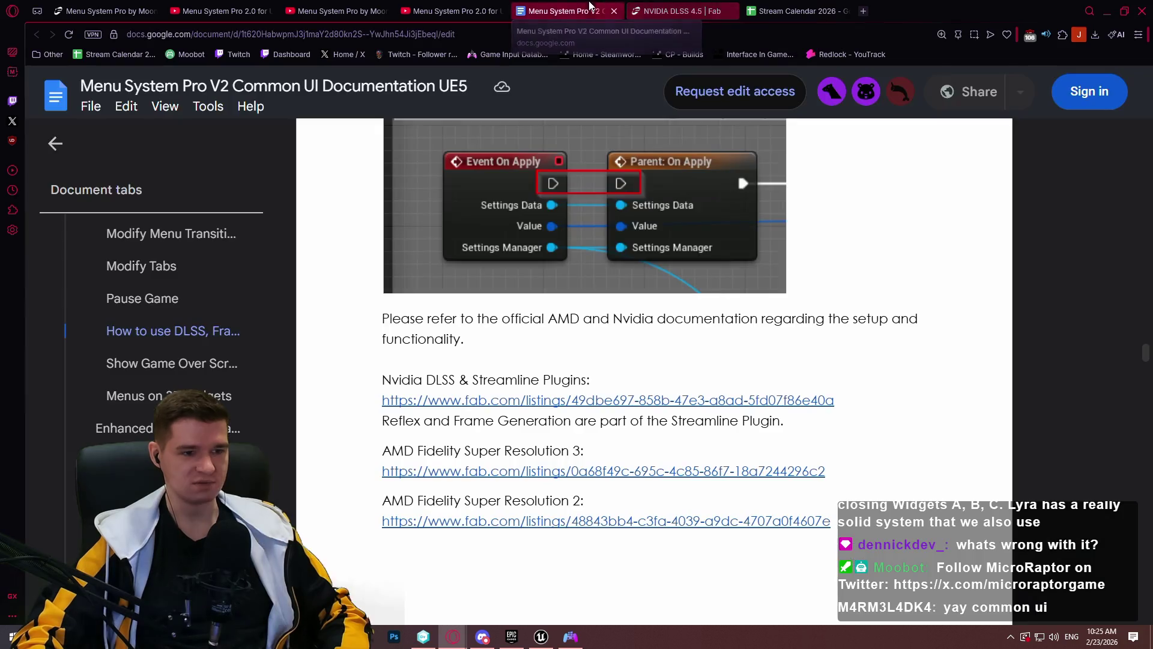
left_click(532, 475)
left_click(474, 524)
left_click(809, 7)
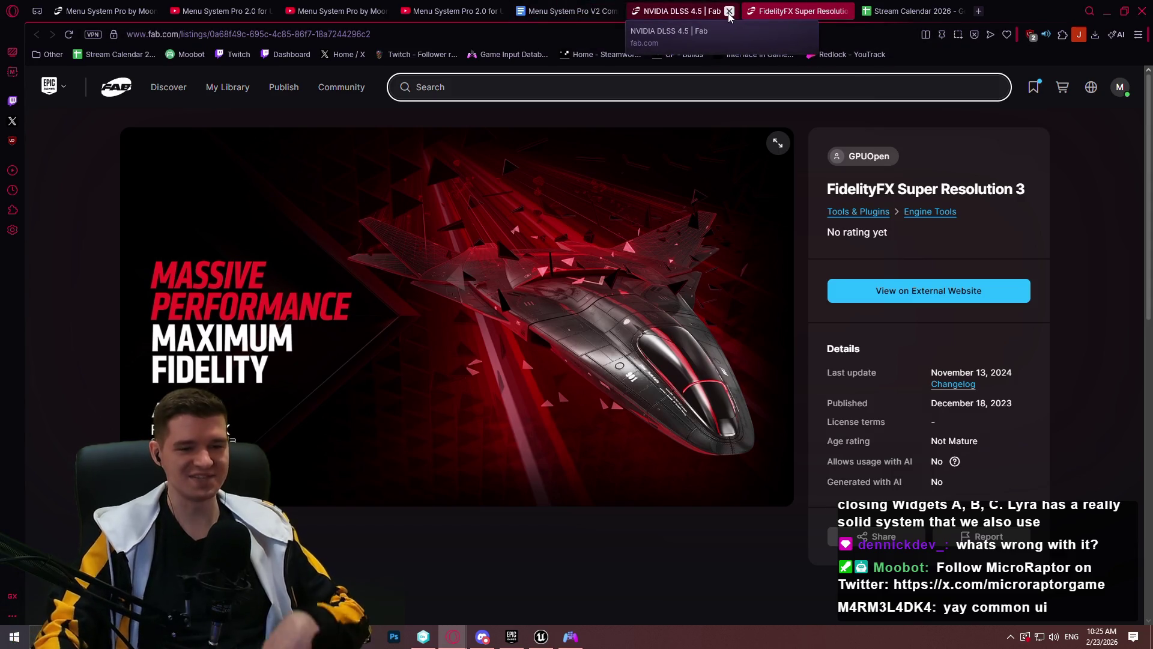
left_click(651, 89)
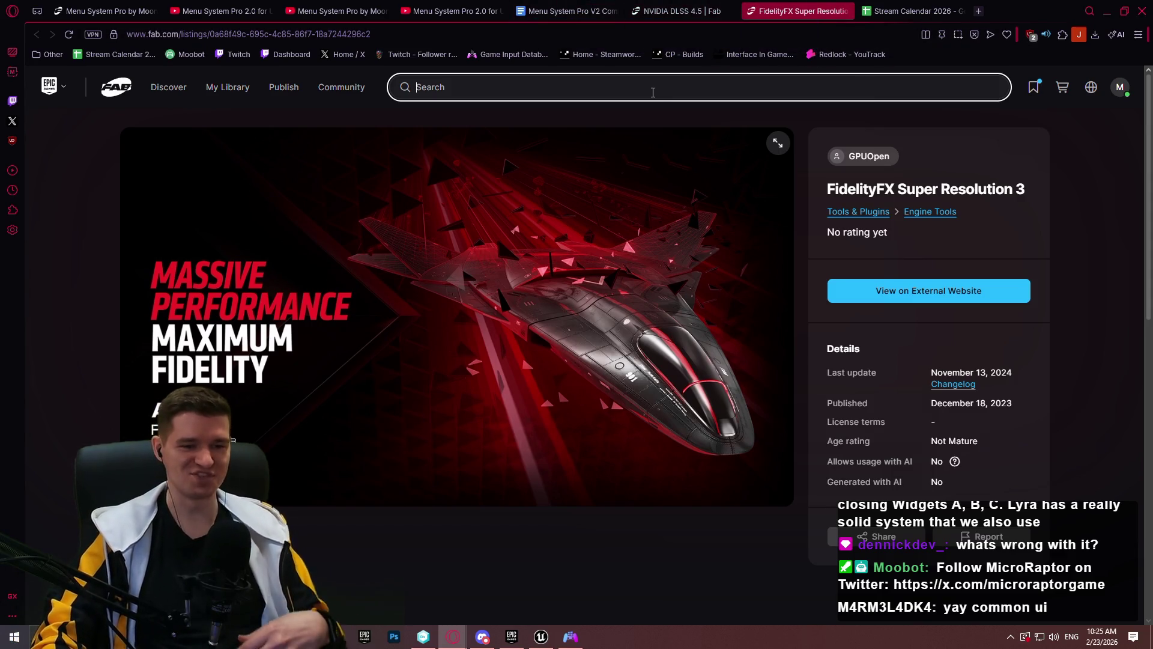
Close the NVIDIA DLSS 4.5 and FidelityFX Super Resolution 3 listings, returning to the documentation
left_click(729, 12)
left_click(729, 11)
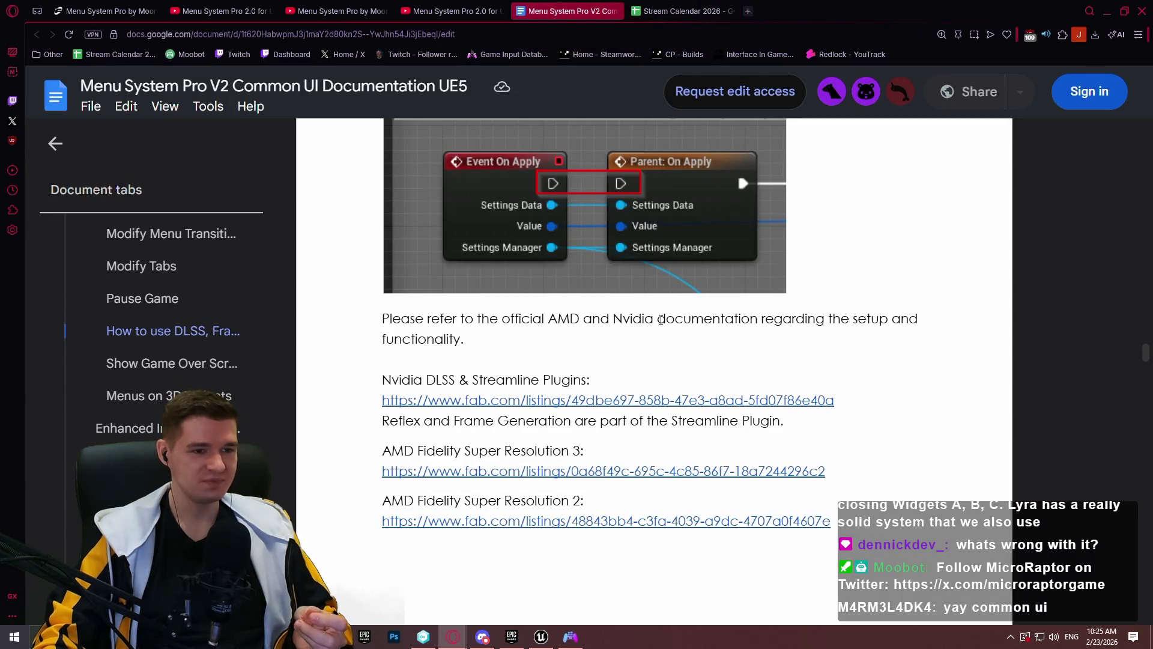
scroll(791, 264, "up", 1)
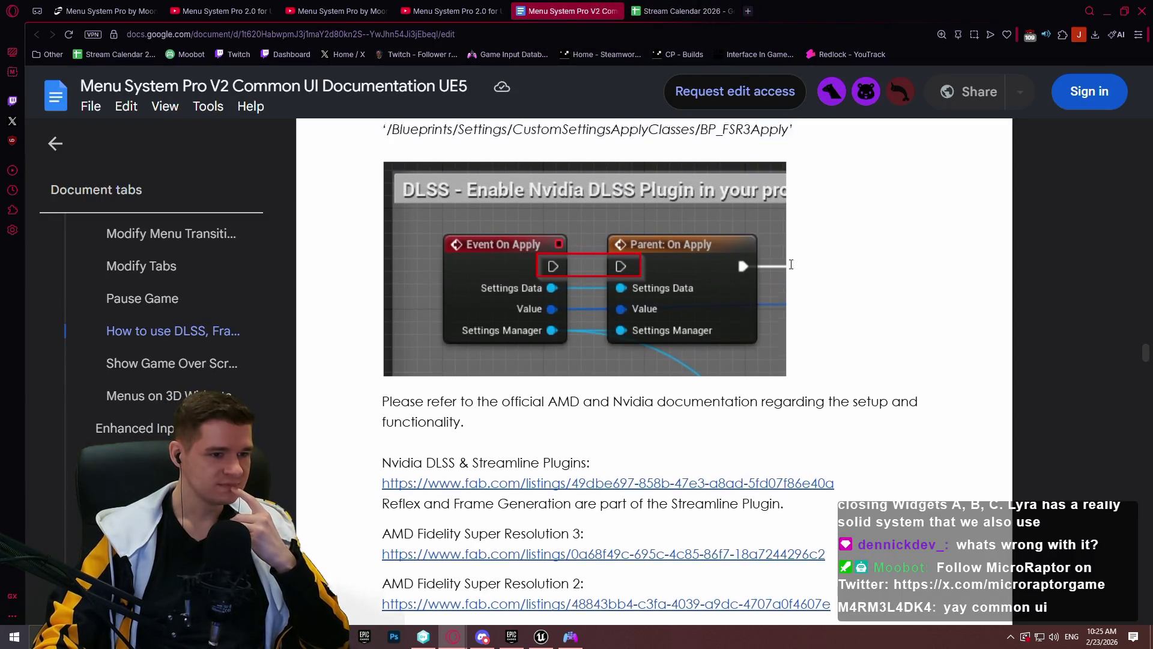
Read through the Show Game Over Screen steps
scroll(791, 264, "up", 1)
scroll(769, 253, "up", 2)
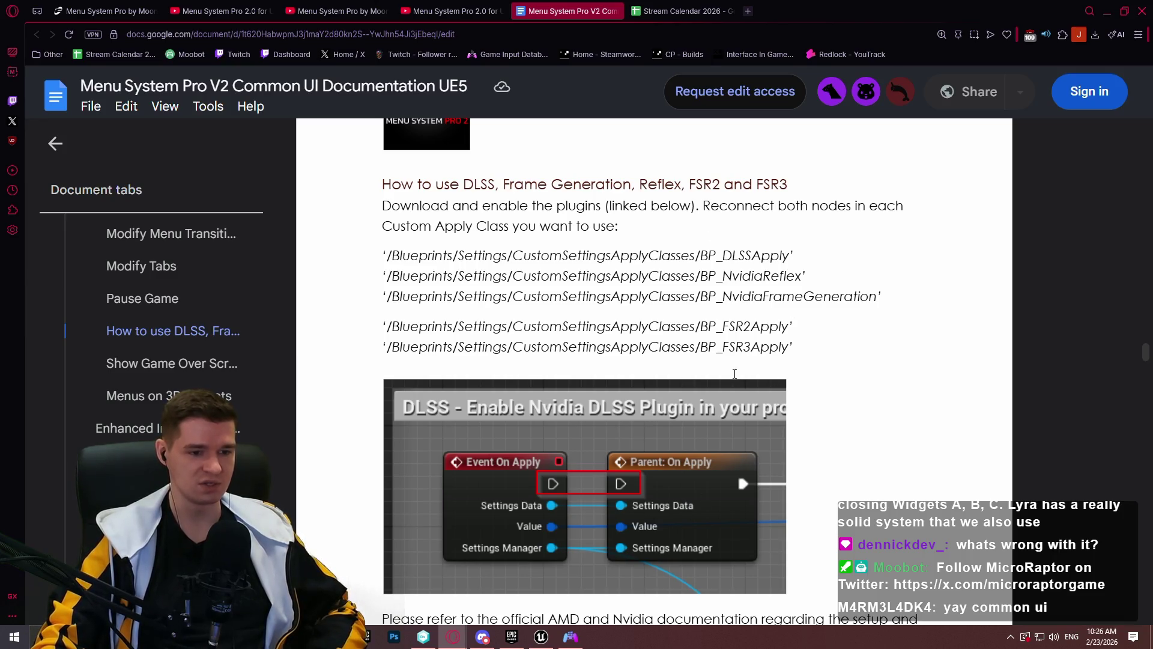
scroll(492, 360, "down", 4)
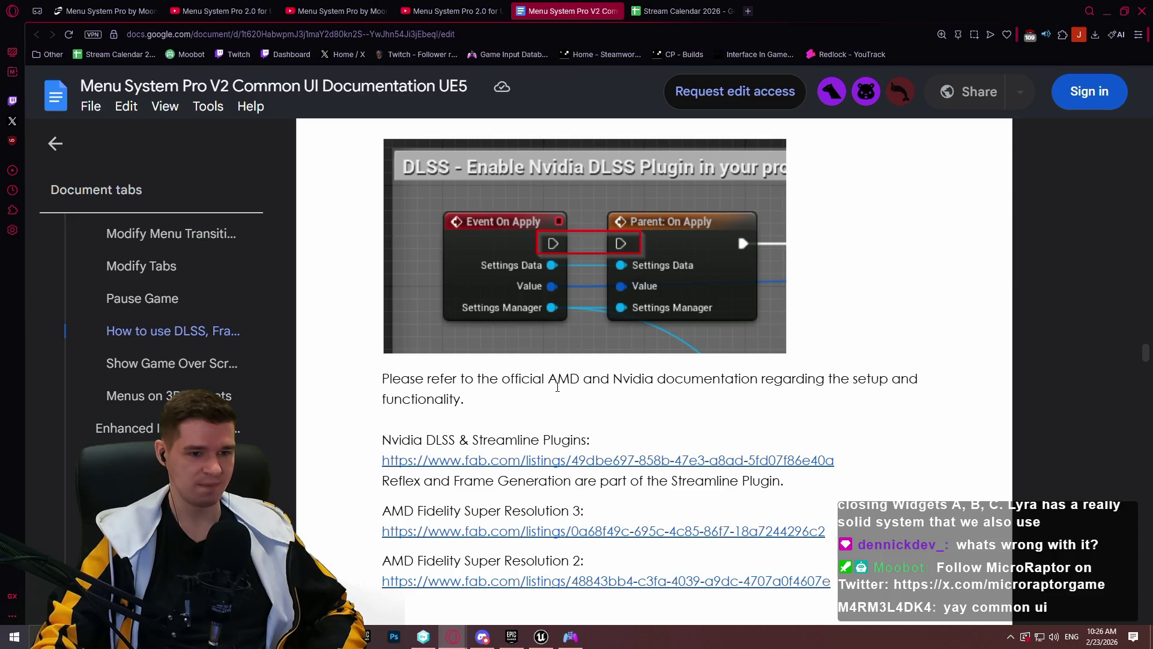
scroll(492, 381, "down", 4)
scroll(492, 381, "down", 9)
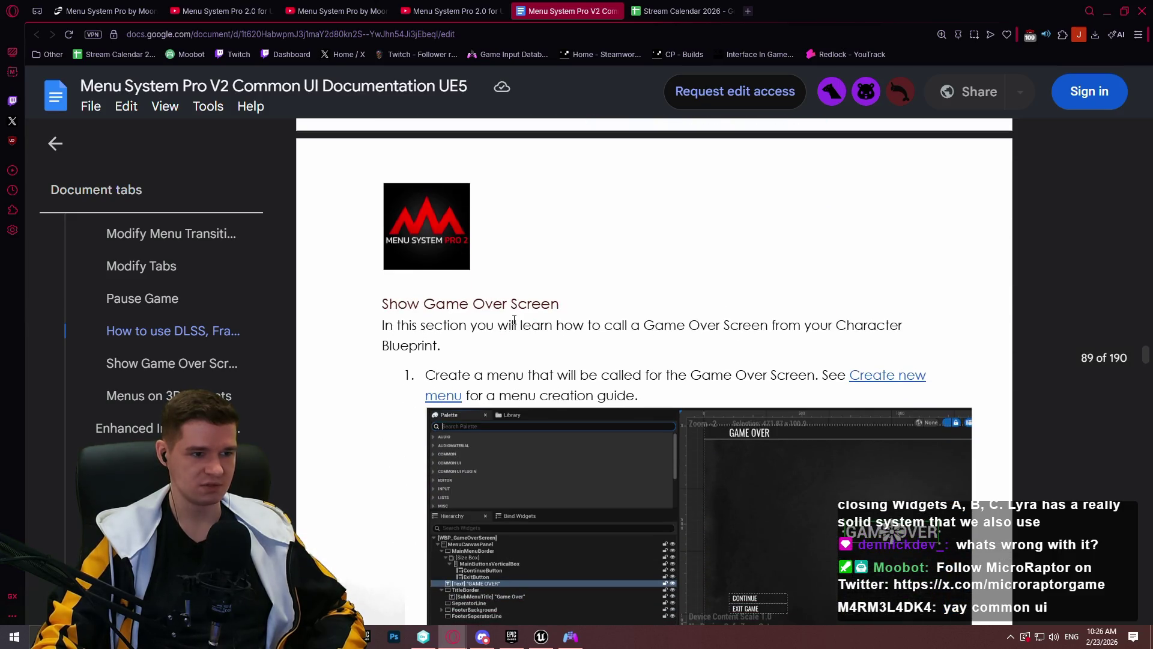
scroll(517, 314, "up", 3)
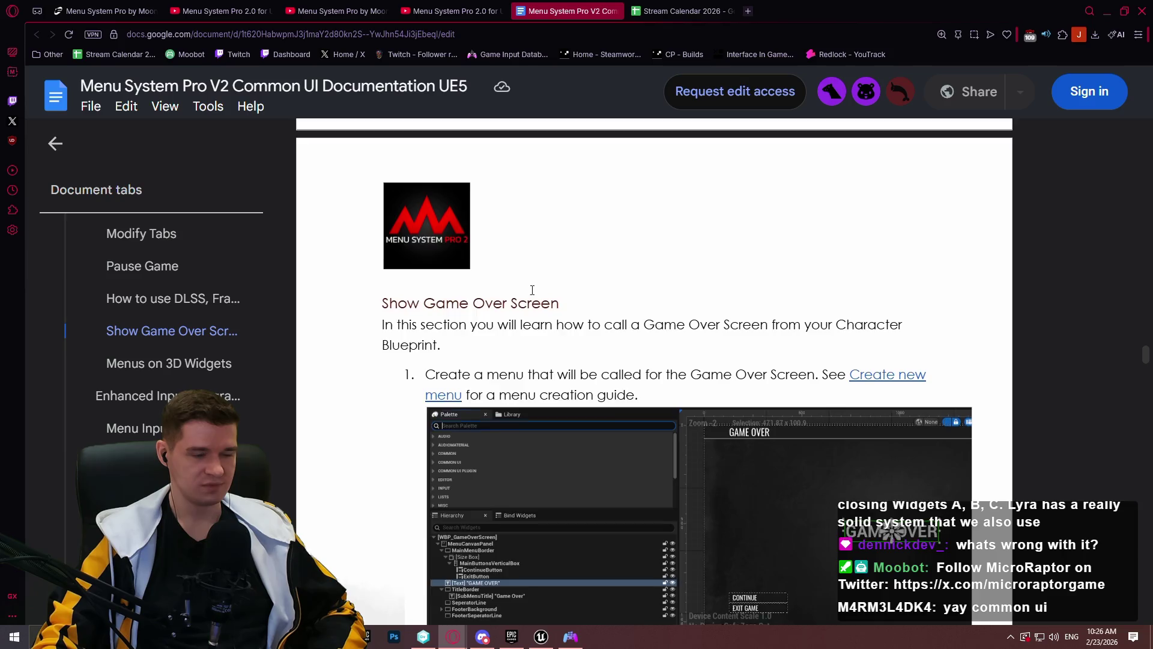
scroll(531, 291, "down", 5)
scroll(553, 266, "down", 3)
scroll(553, 267, "up", 4)
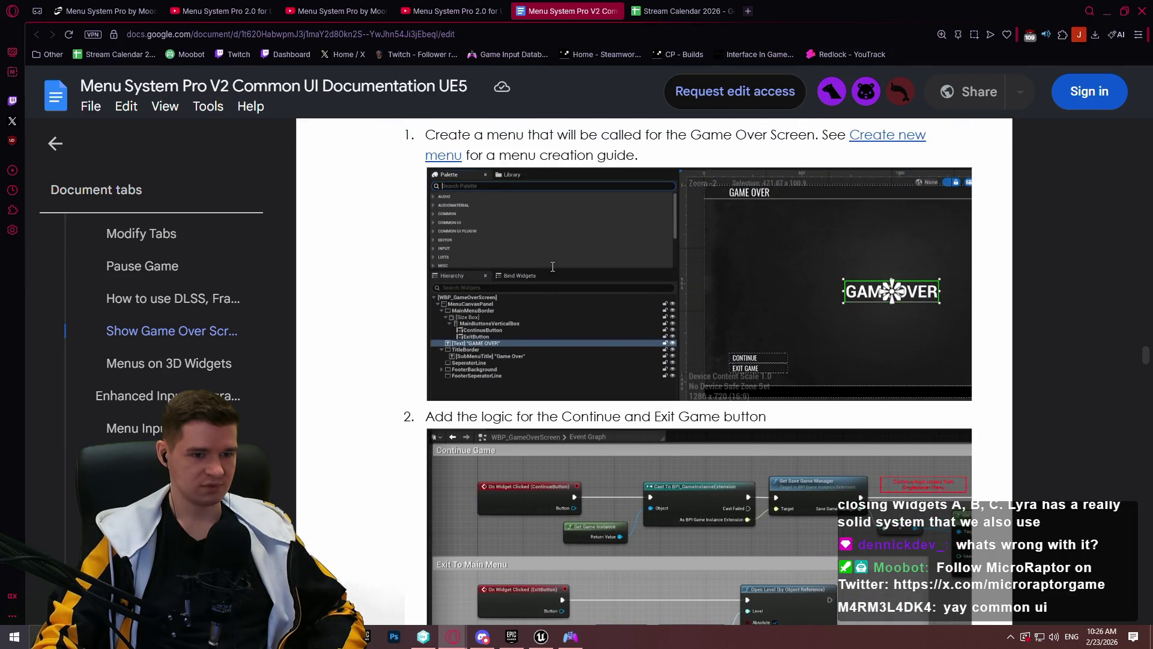
Finish the Game Over section and jump to Menus on 3D Widgets from the sidebar
scroll(553, 267, "down", 4)
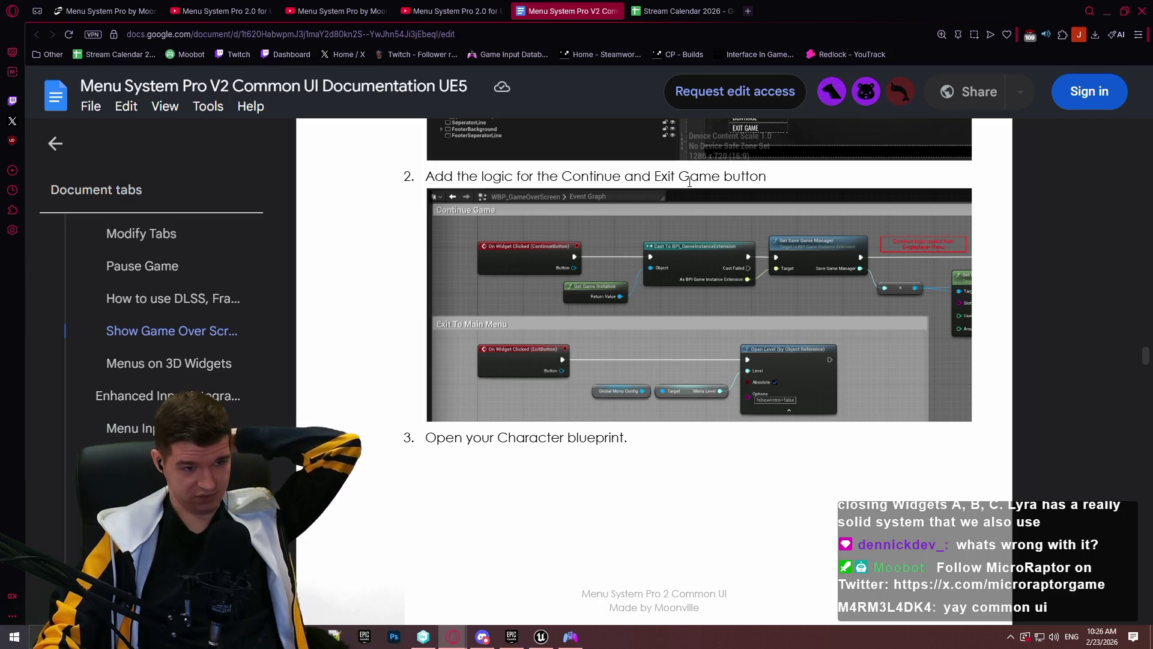
scroll(694, 184, "down", 2)
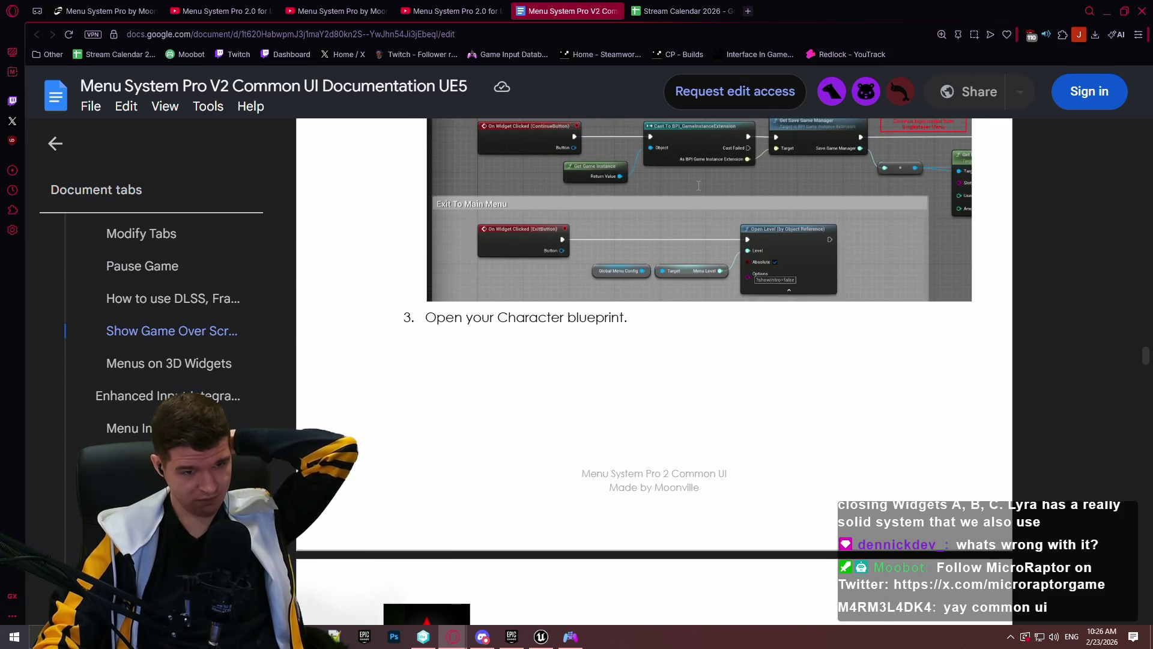
scroll(699, 186, "down", 7)
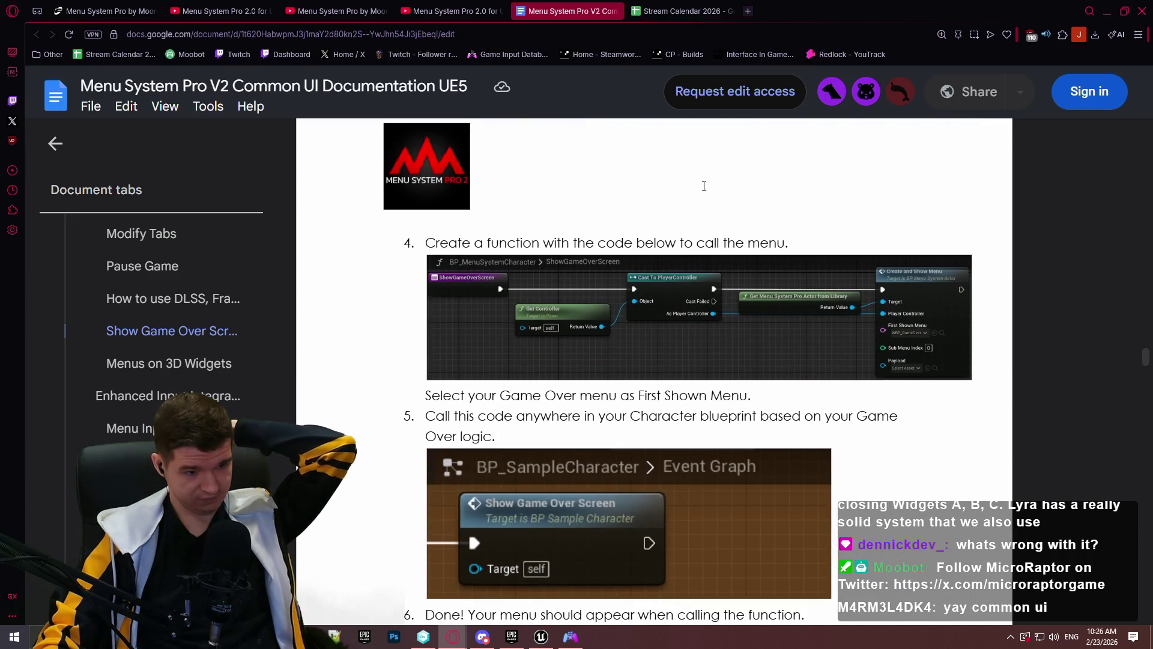
scroll(703, 186, "down", 8)
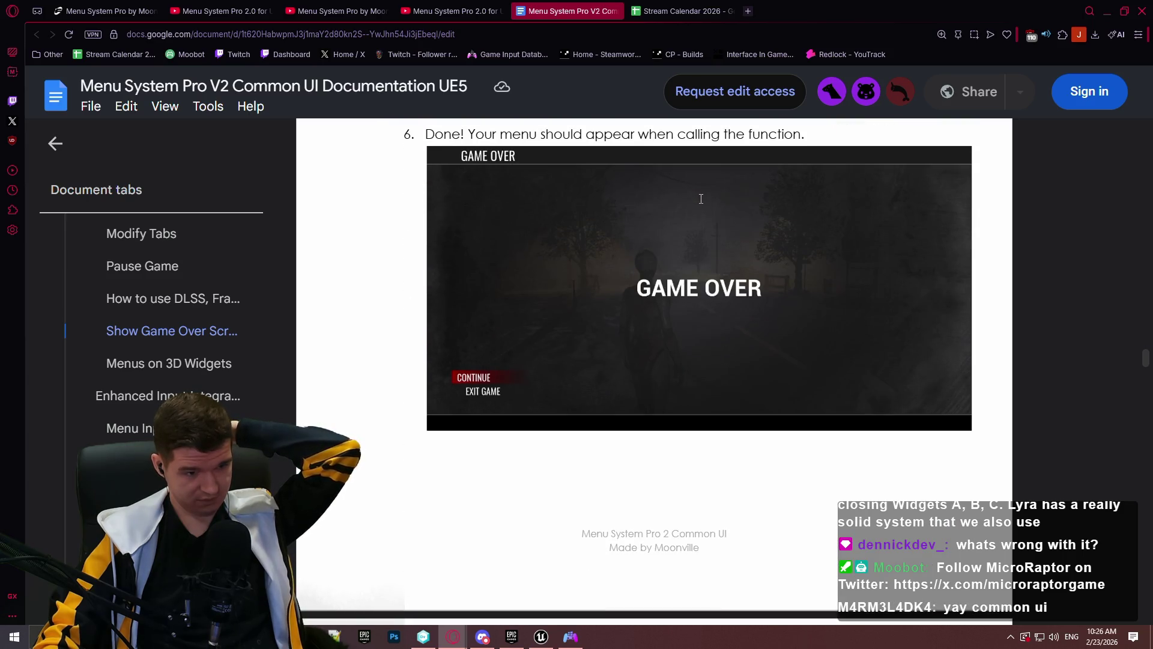
scroll(701, 199, "down", 12)
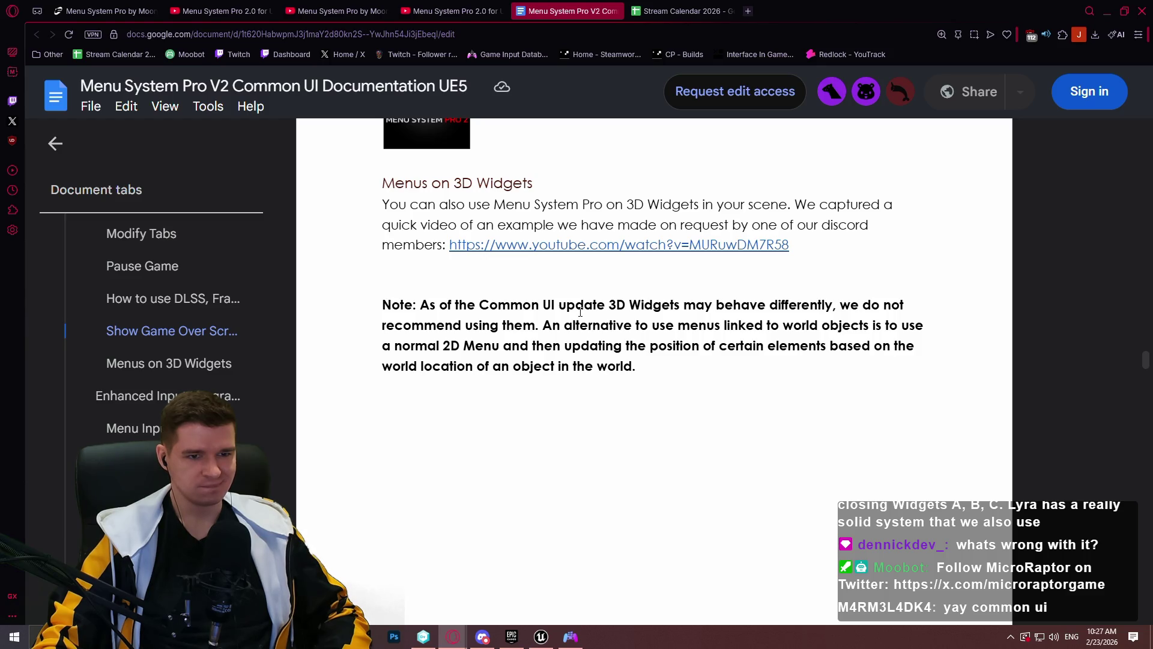
left_click(205, 362)
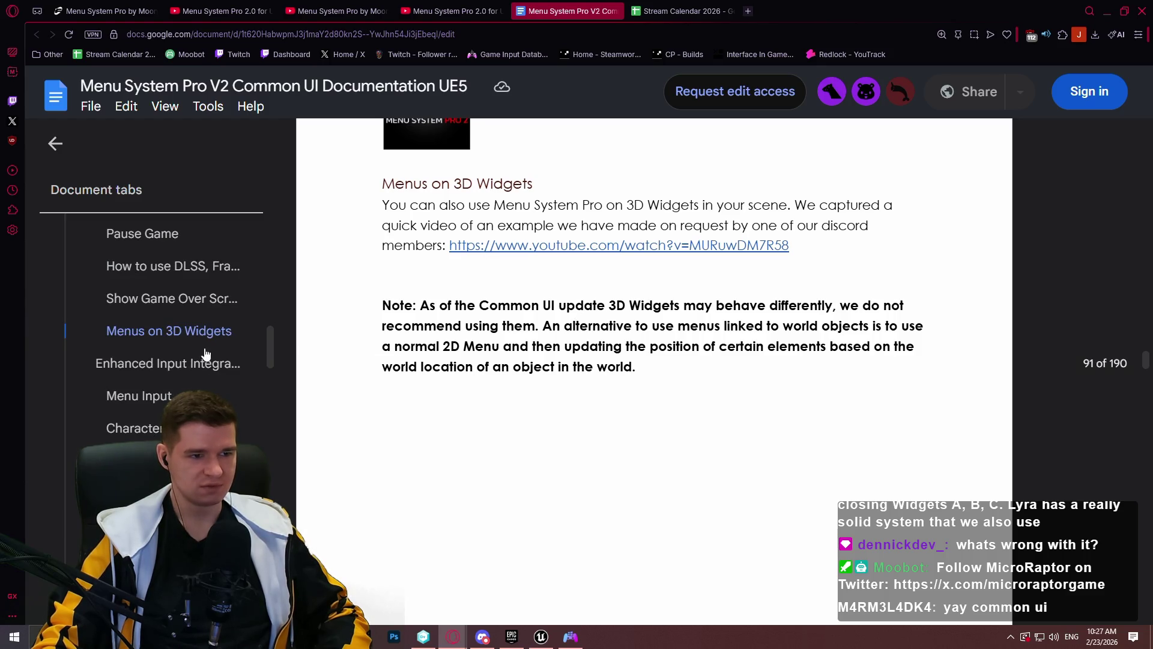
Read the Menus on 3D Widgets note discouraging 3D Widgets since Common UI
scroll(548, 276, "down", 5)
scroll(168, 329, "down", 5)
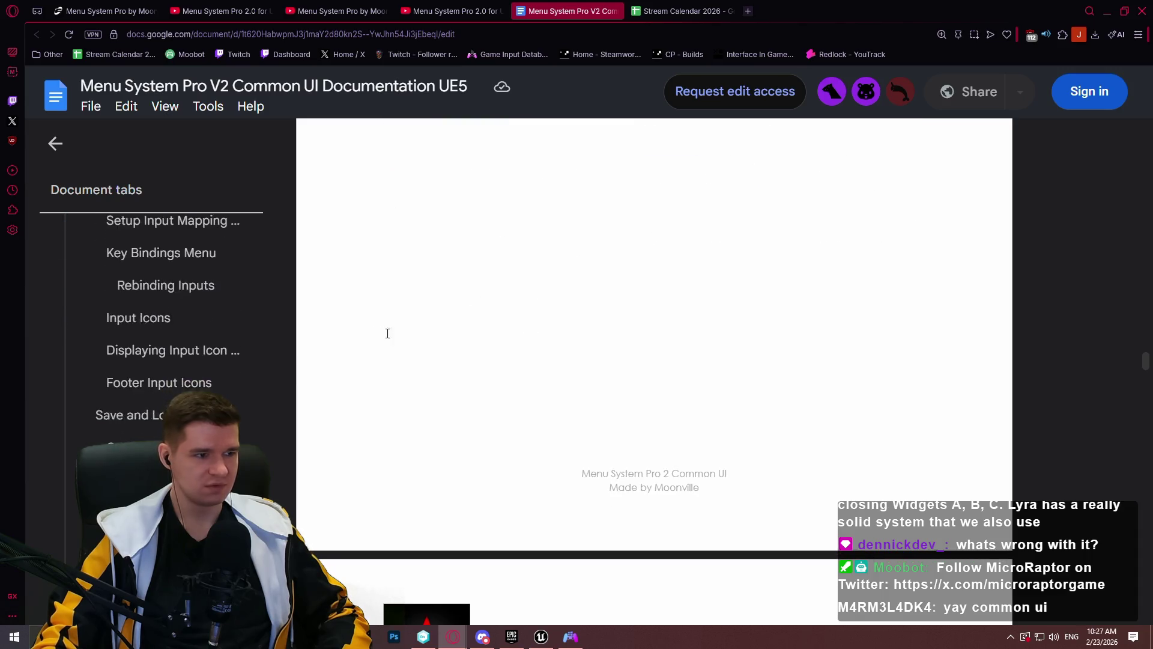
scroll(387, 333, "down", 3)
scroll(159, 352, "up", 5)
scroll(188, 330, "down", 2)
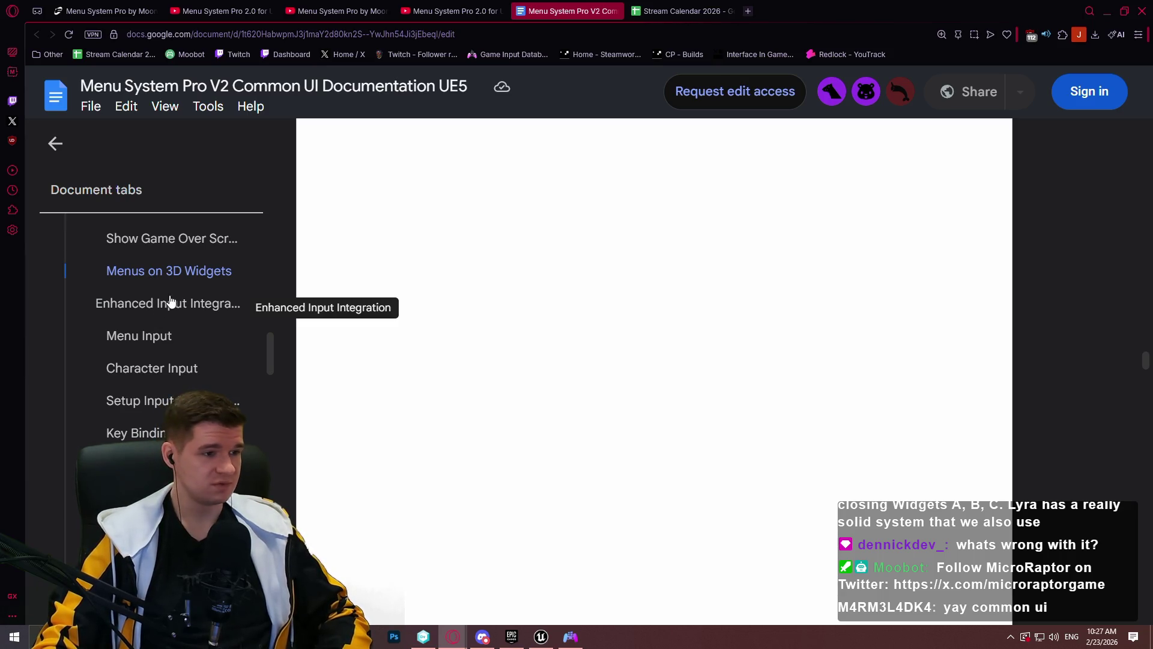
Jump to Enhanced Input Integration and read through Menu Input to Character Input
left_click(171, 301)
scroll(537, 233, "down", 3)
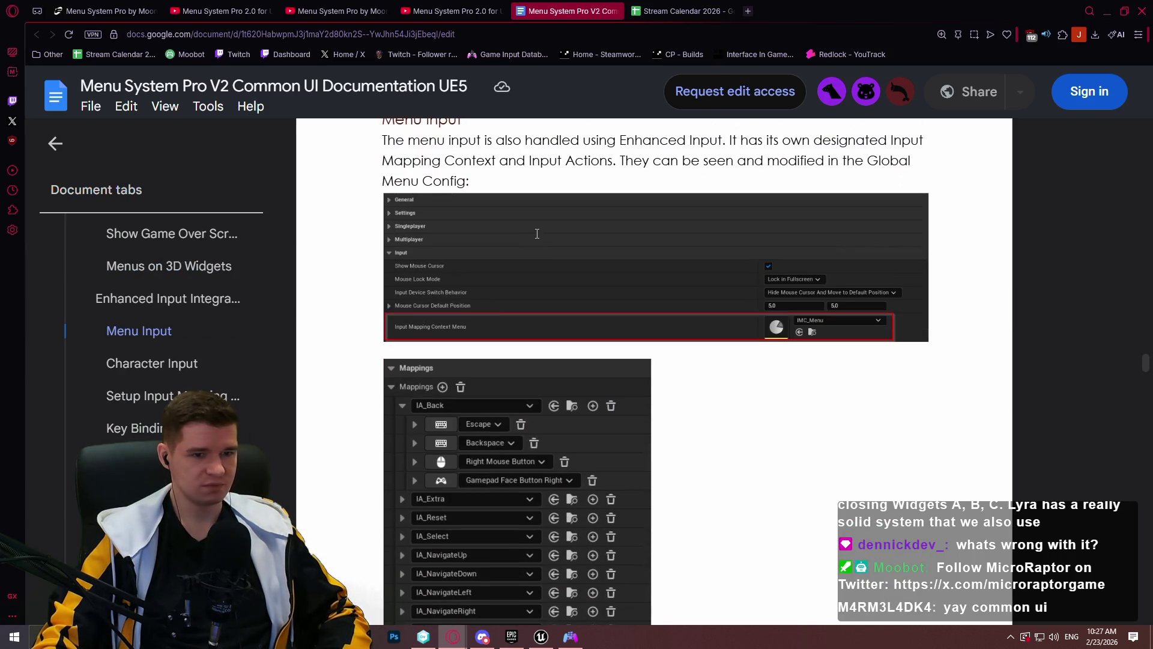
scroll(534, 231, "up", 3)
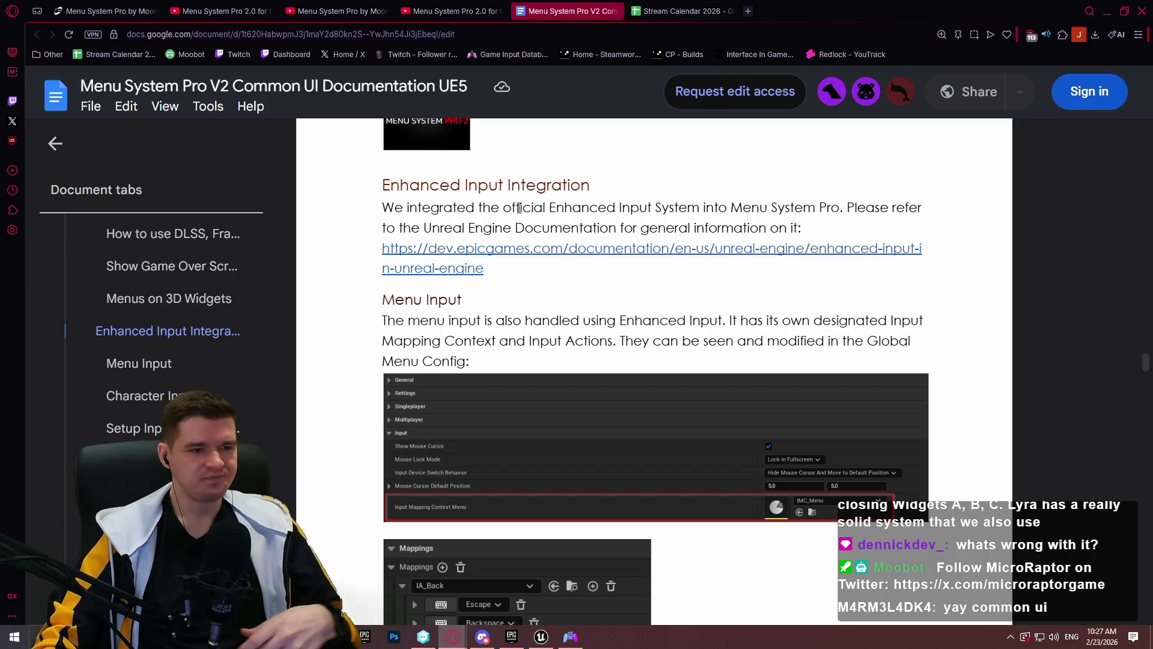
scroll(585, 278, "down", 4)
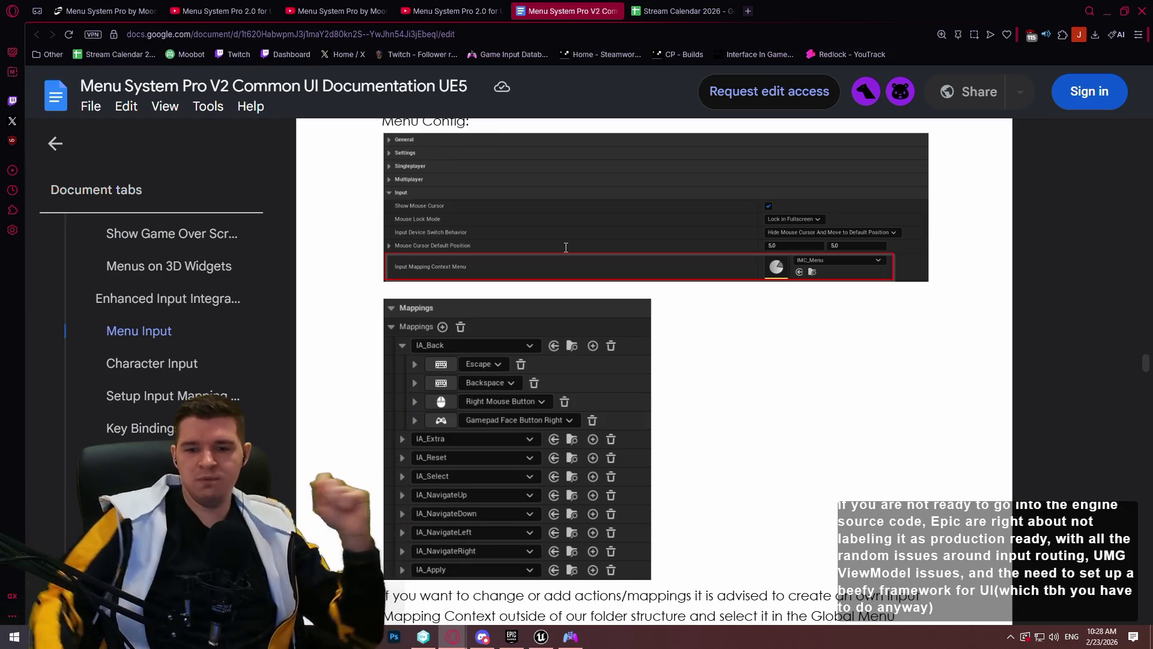
scroll(731, 448, "down", 3)
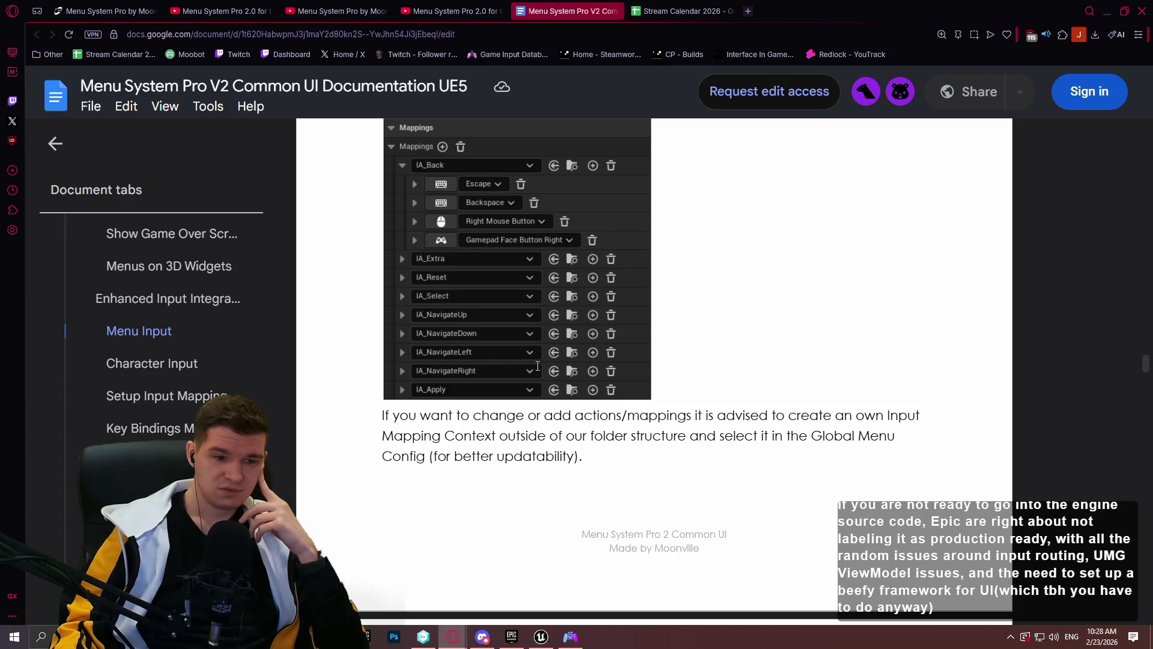
scroll(601, 363, "down", 3)
scroll(675, 357, "down", 6)
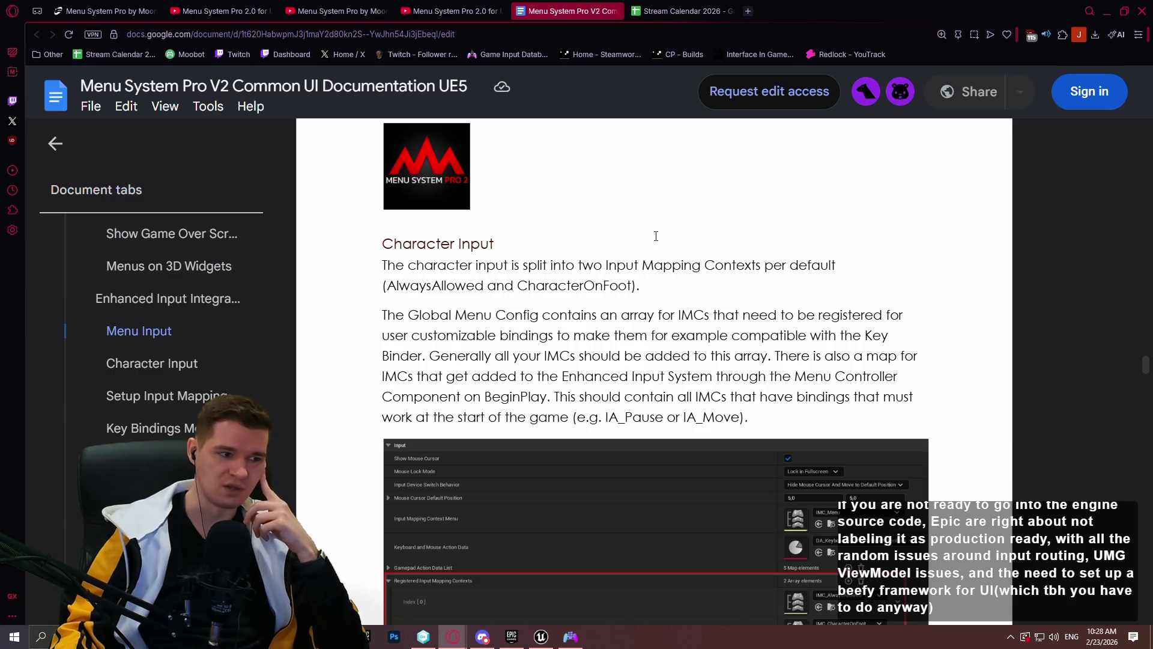
scroll(687, 207, "down", 2)
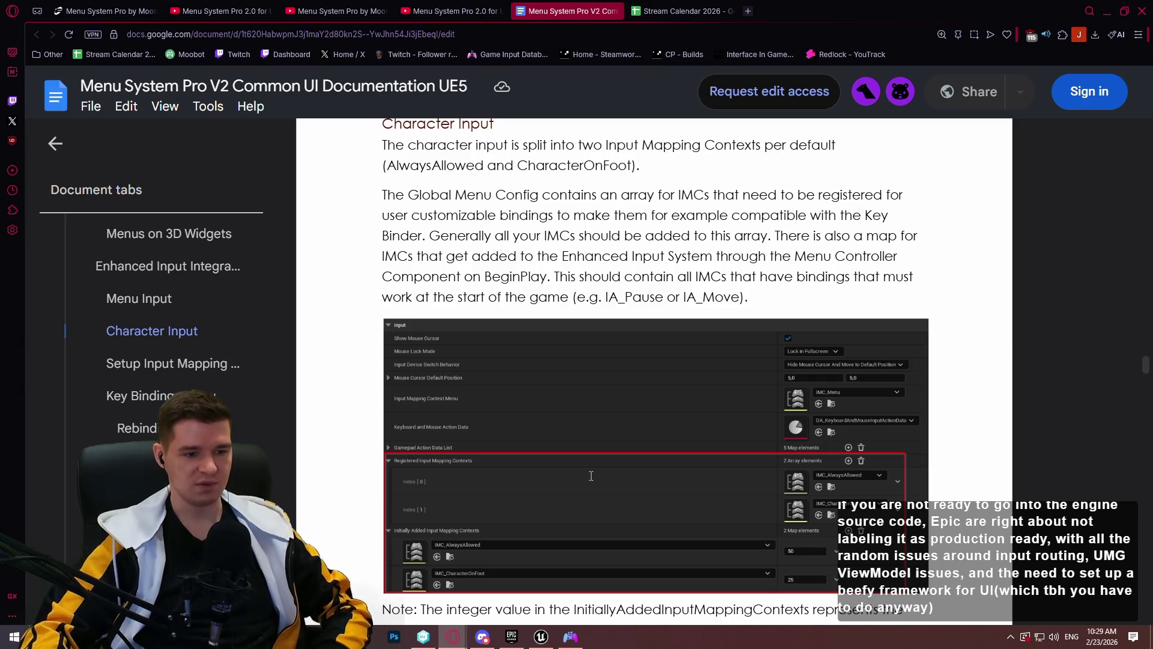
left_click(539, 637)
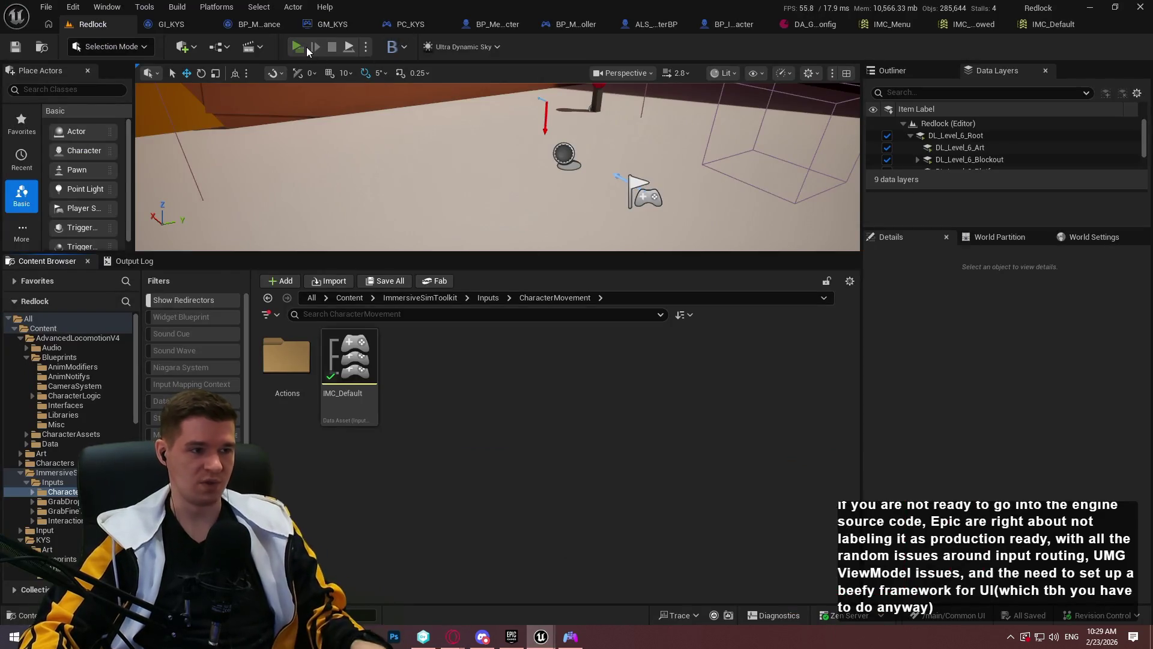
left_click(306, 47)
left_click(576, 414)
key("w")
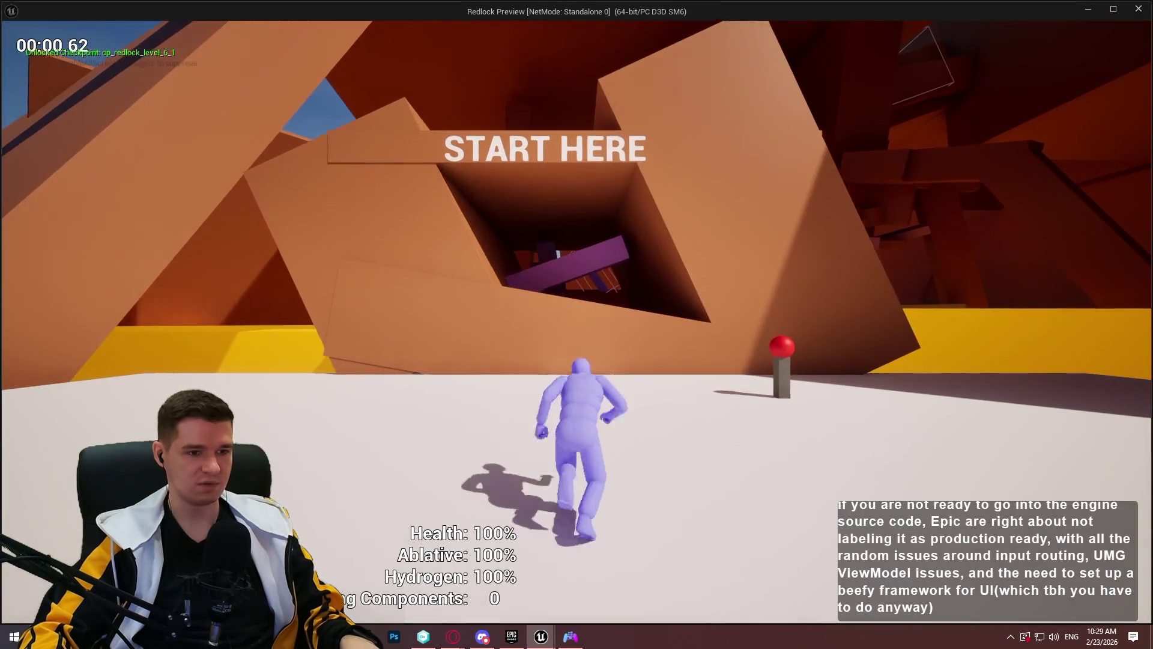
key("space")
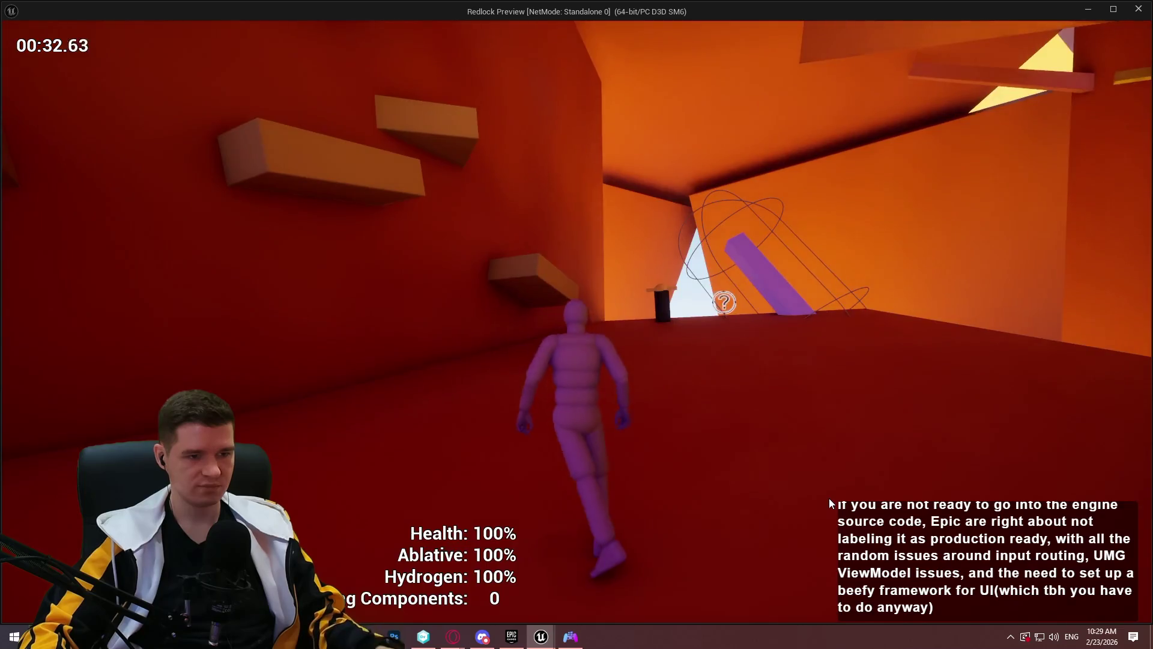
key("Escape")
key("alt+Tab")
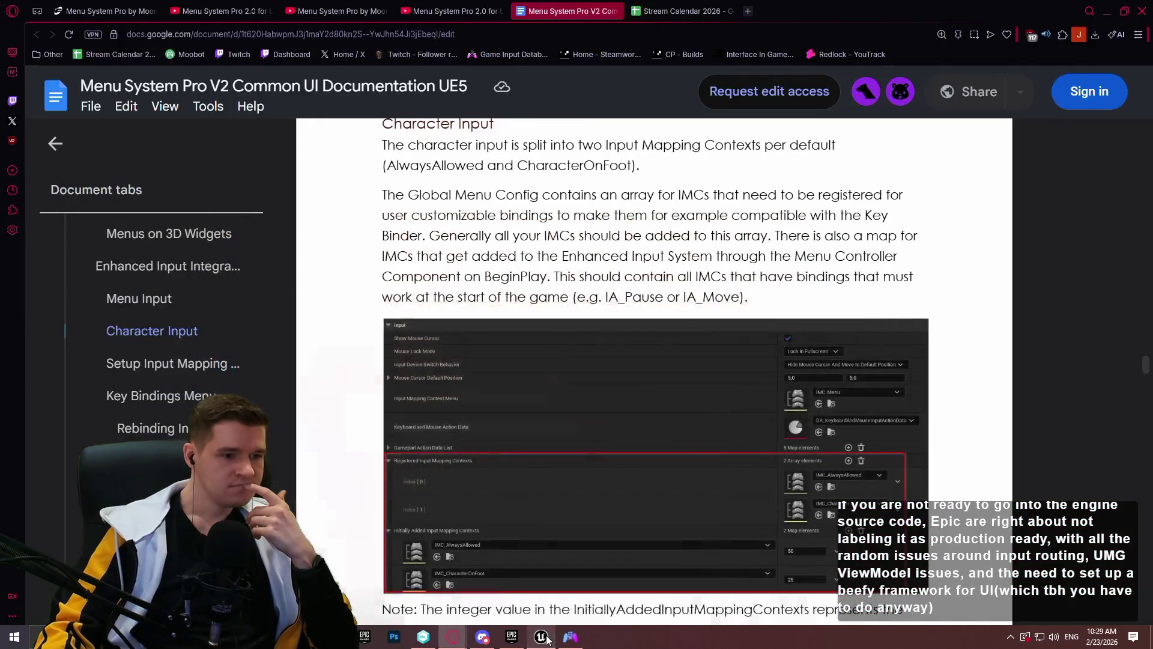
Switch to the Unreal editor, launch a standalone Redlock preview, and dismiss its welcome dialog
scroll(734, 248, "up", 2)
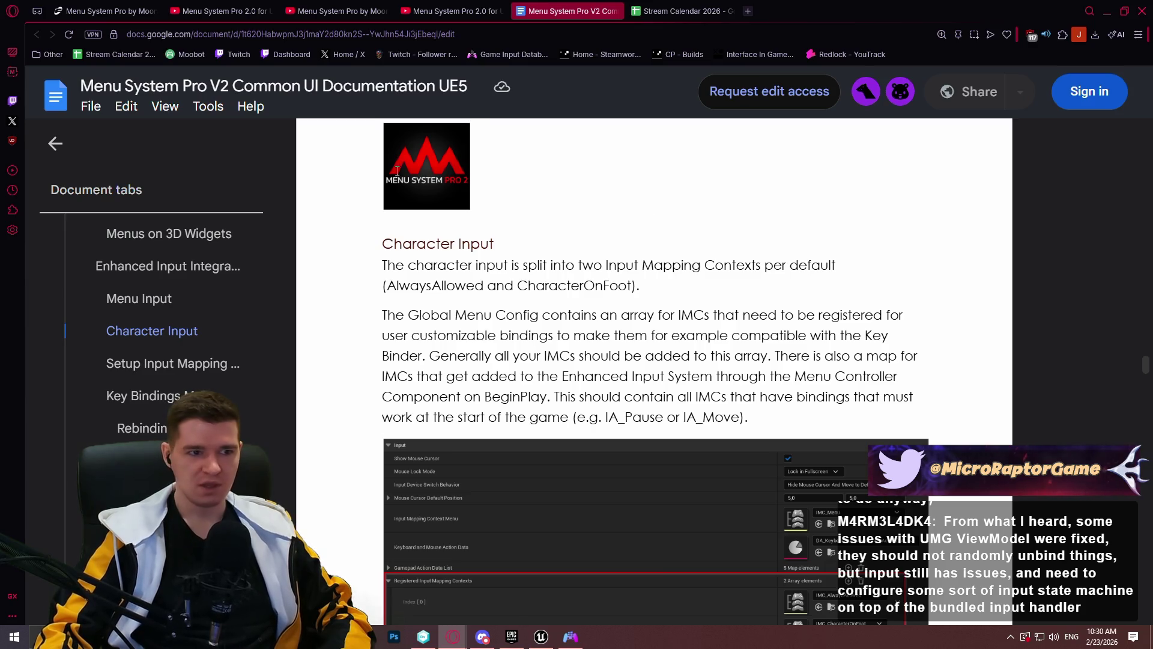
left_click(540, 636)
left_click(298, 47)
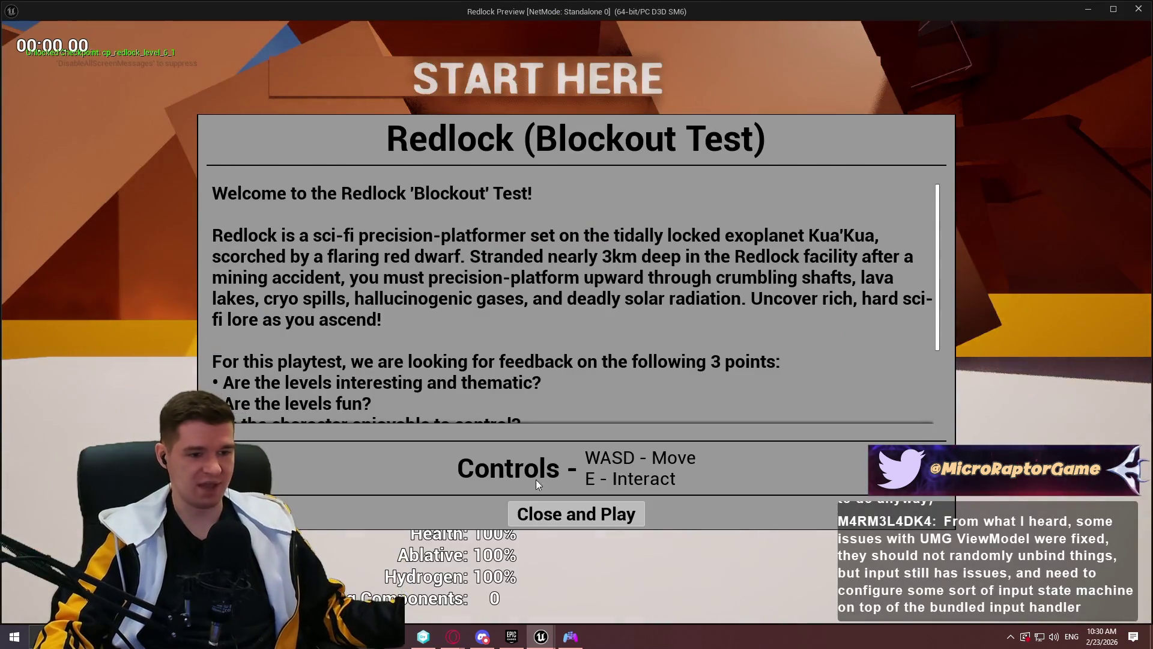
left_click(557, 515)
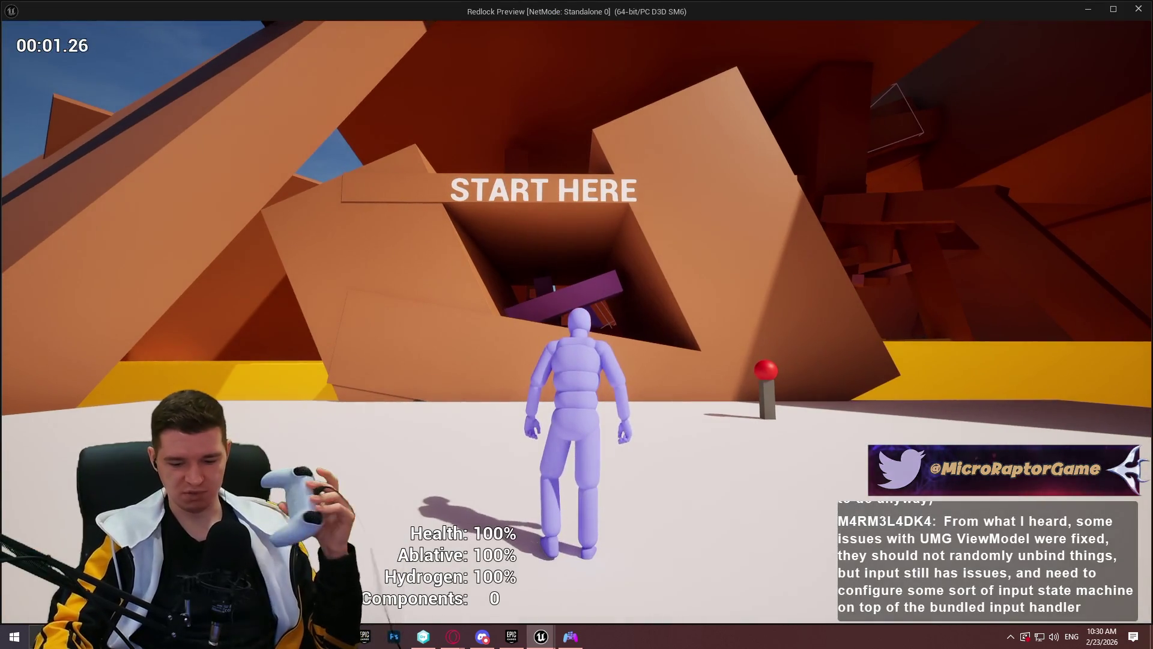
Pause the game and navigate the pause menu choices to open Options
key("Escape")
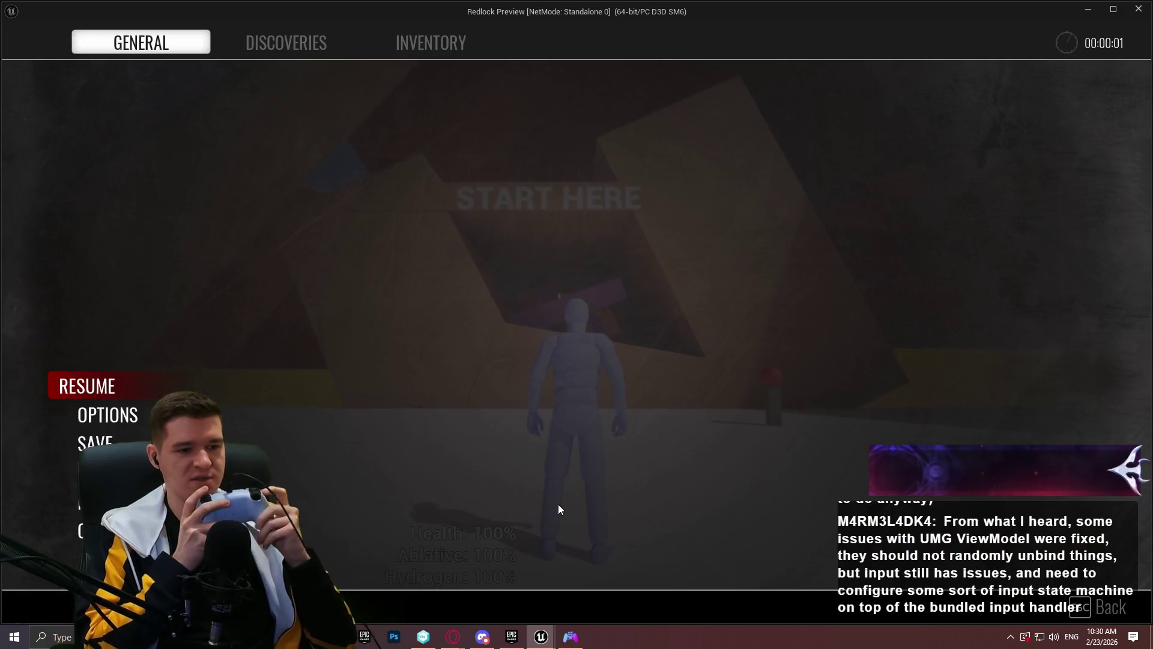
key("Down")
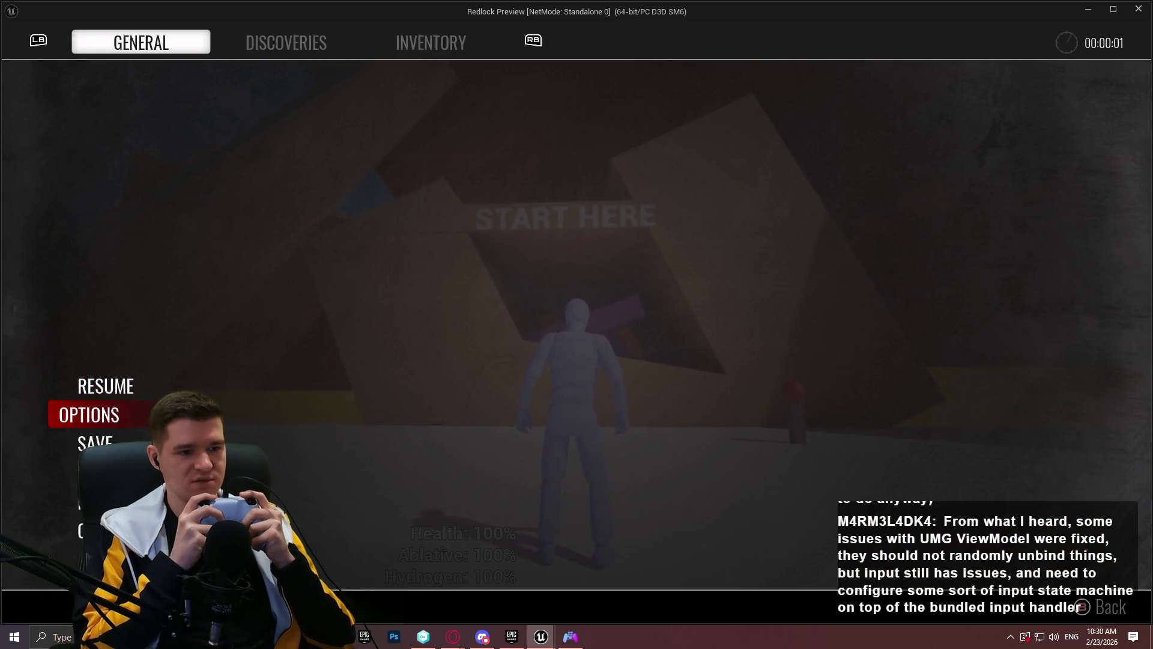
key("Down")
key("Up")
key("Up")
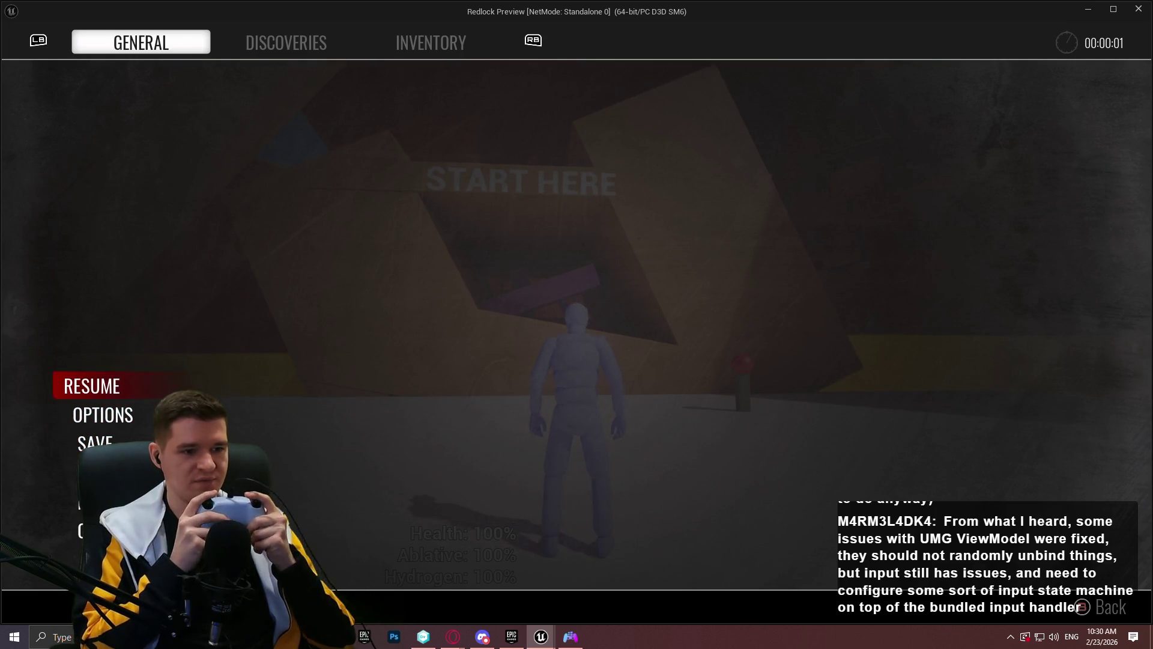
key("Down")
key("Down")
key("Down")
key("Down")
key("Up")
key("Up")
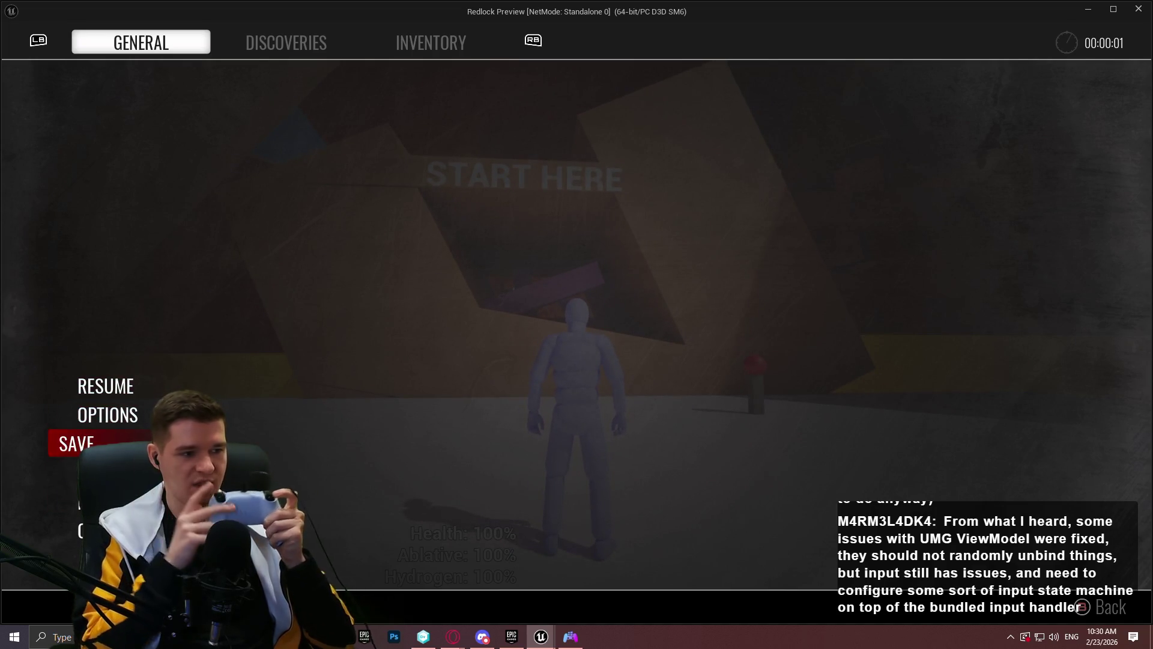
key("Up")
key("Return")
Cycle the Options tabs—Audio, Controls with Key Bindings, Video, Game—then return to the pause menu
key("Tab")
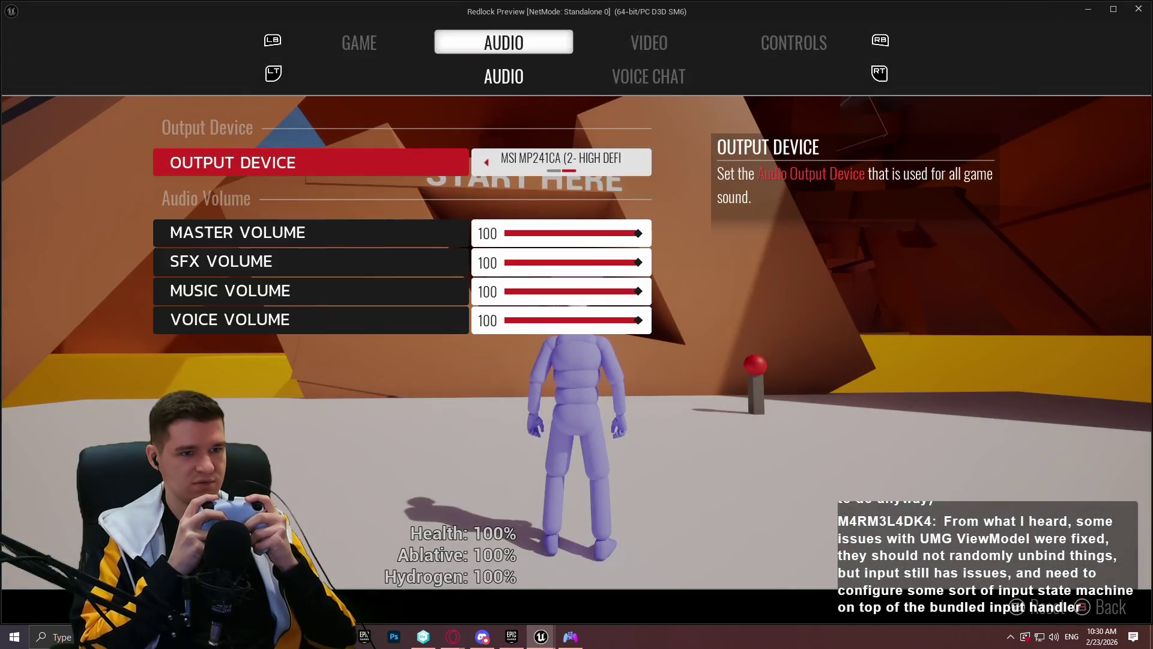
key("Tab")
key("Tab")
key("Right")
key("shift+Tab")
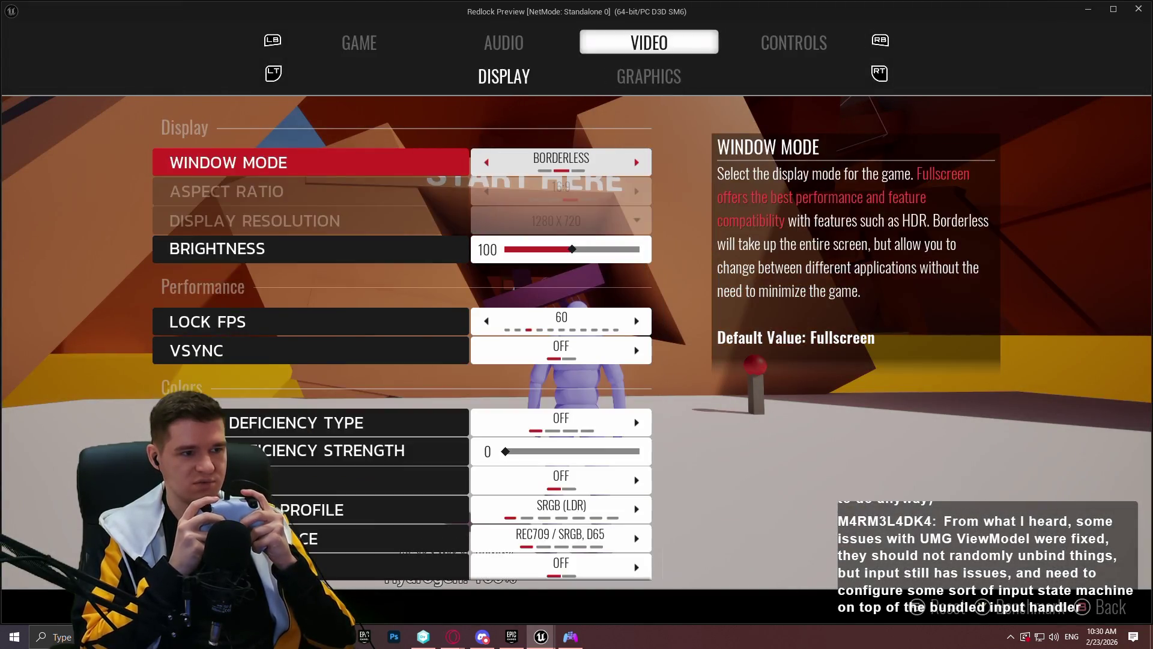
key("Tab")
key("shift+Tab")
key("shift+Tab")
key("Tab")
key("Tab")
key("shift+Tab")
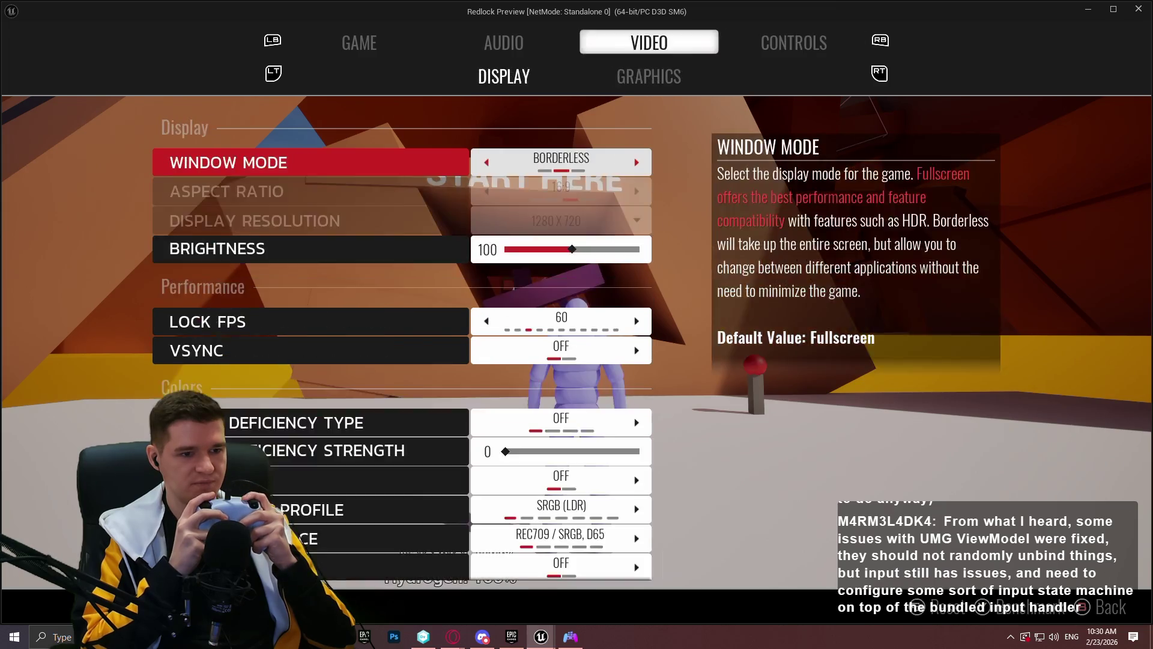
key("shift+Tab")
key("shift+Tab")
key("Escape")
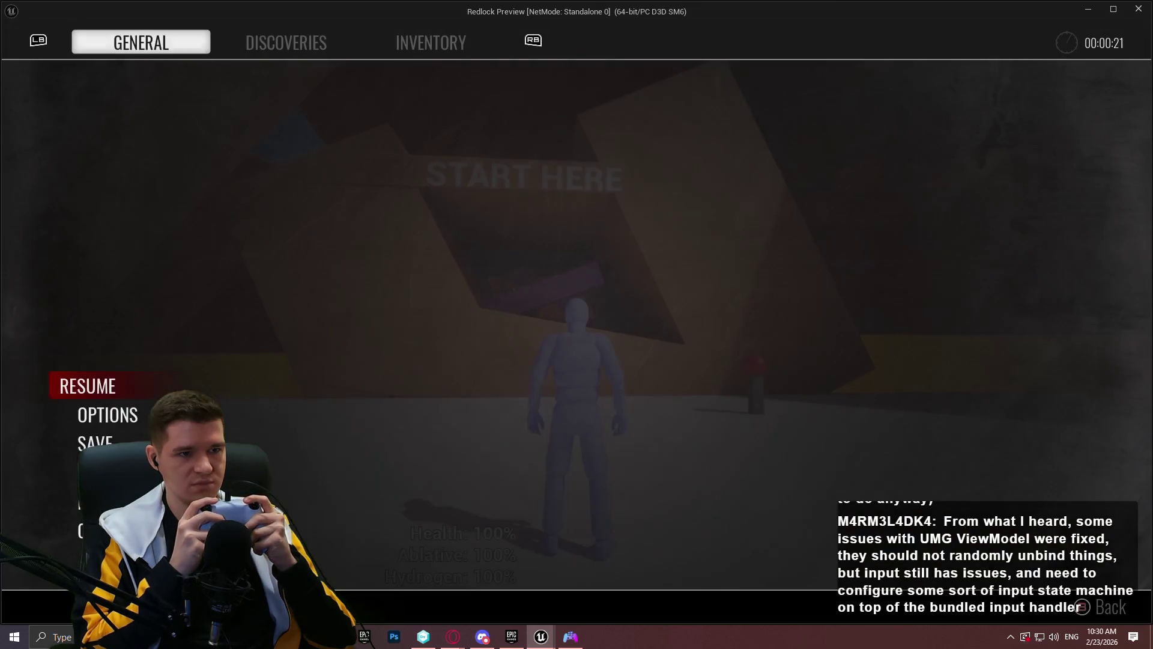
Switch the pause menu between its Discoveries and General tabs, then resume play
key("Tab")
key("shift+Tab")
key("Down")
key("Down")
key("Down")
key("Up")
key("Up")
key("Up")
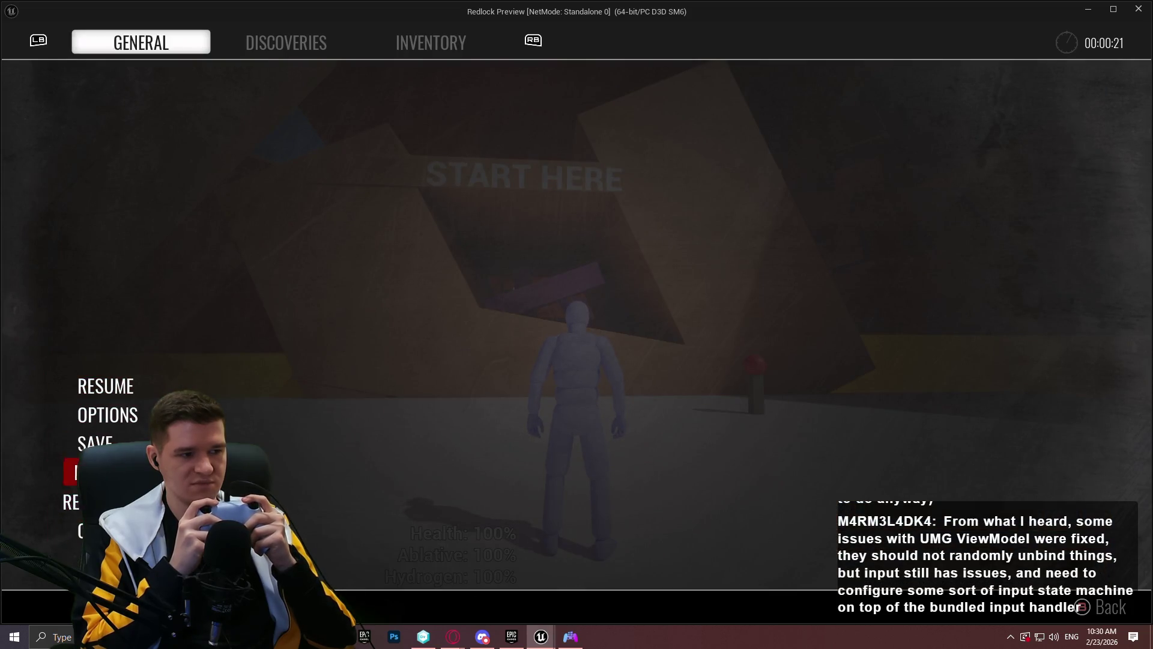
key("Escape")
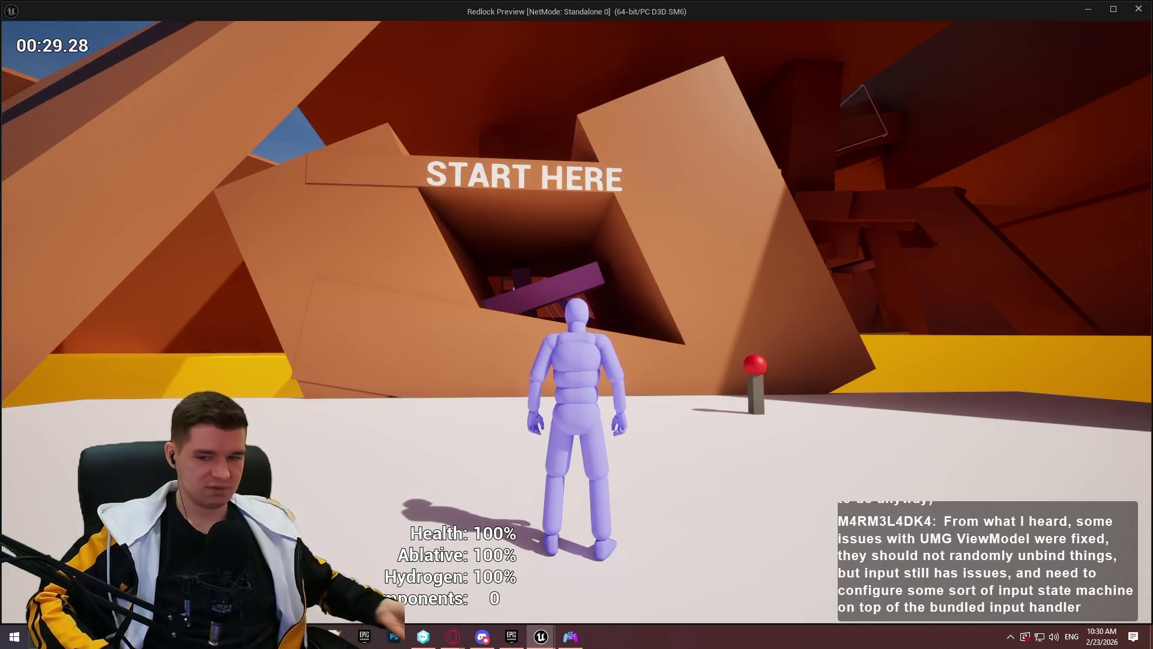
Close the game preview with Alt+F4 and bring the Menu System Pro documentation forward
key("alt+F4")
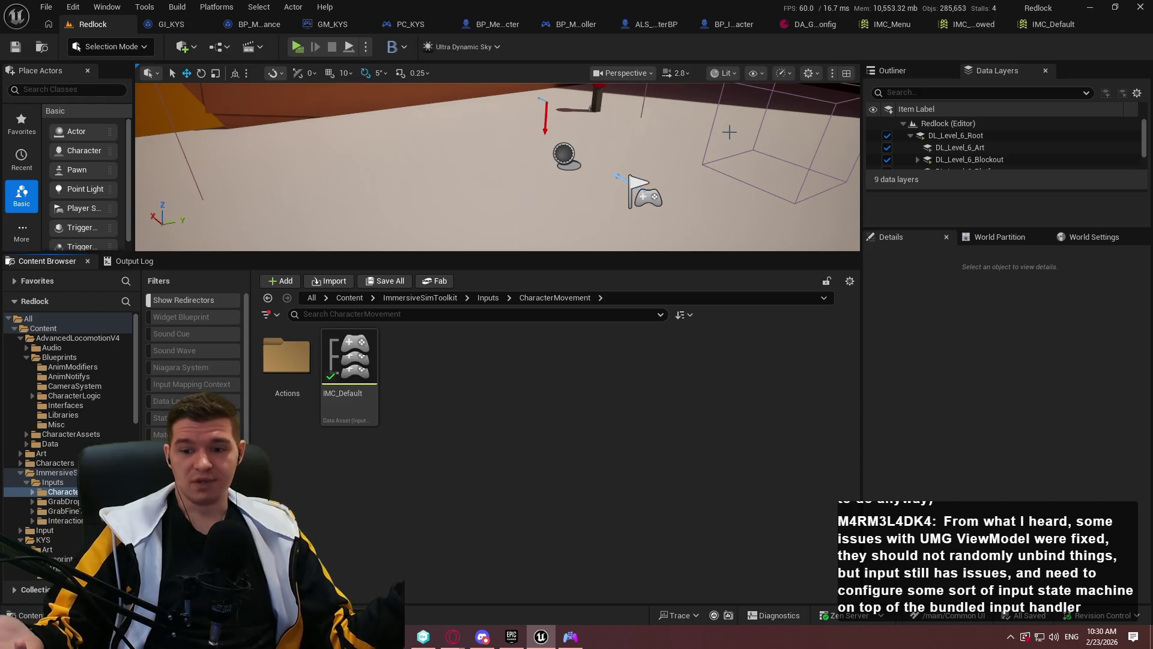
mouse_move(453, 636)
left_click(502, 620)
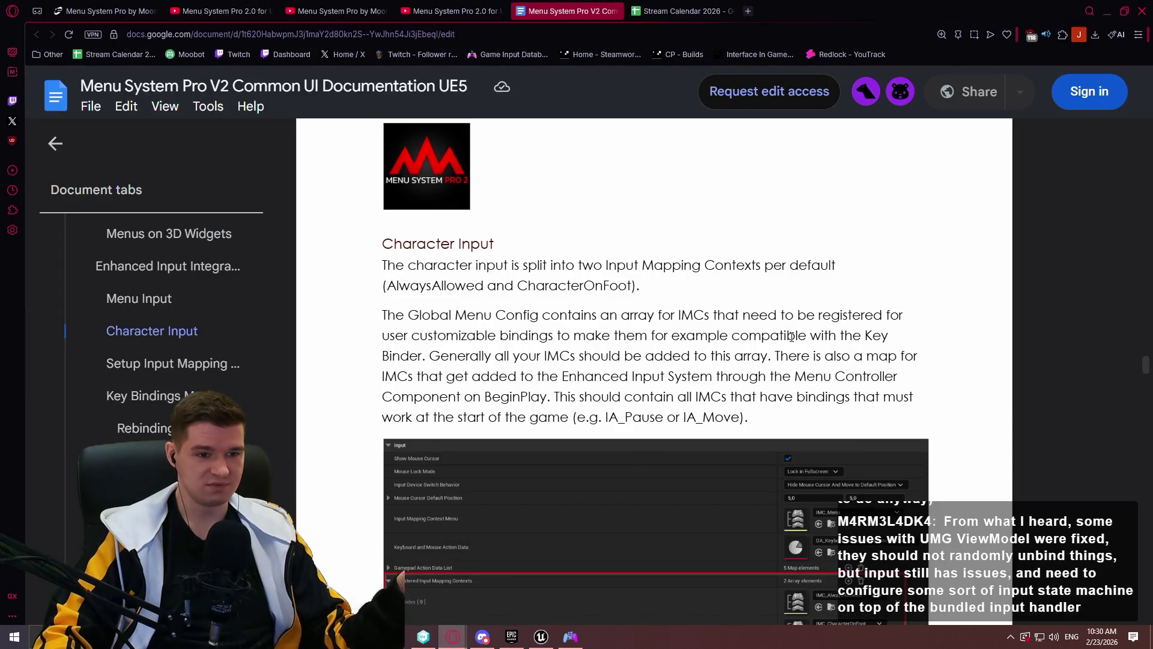
Scroll to Character Input on registering IMCs in Global Menu Config, briefly checking Unreal
scroll(783, 335, "down", 3)
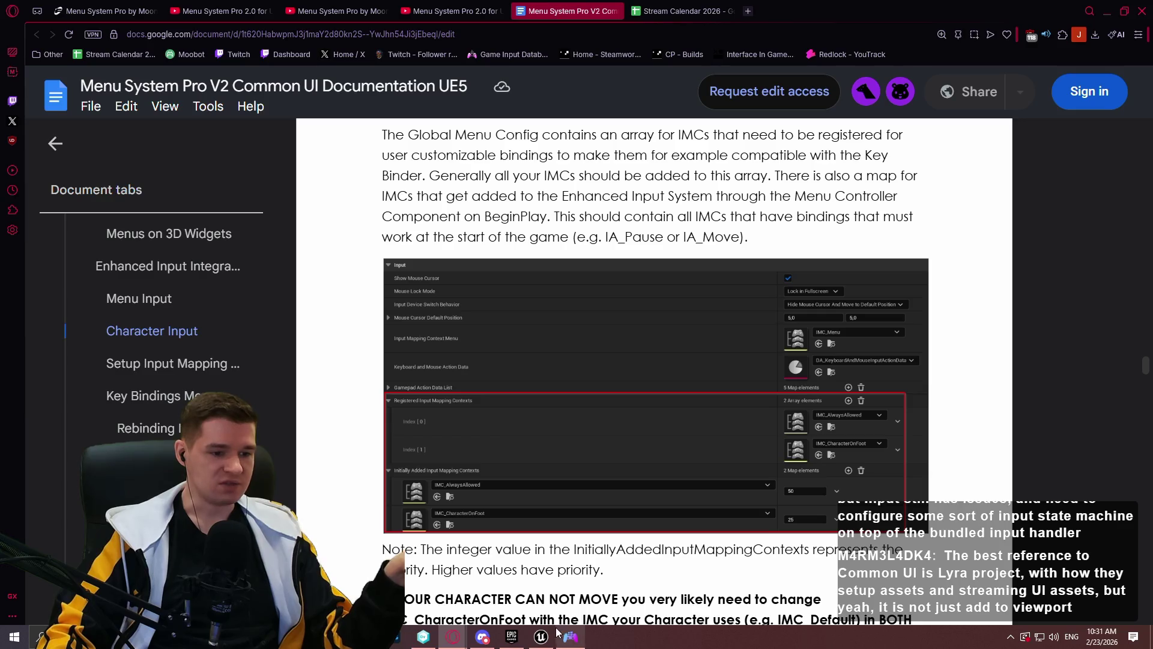
left_click(540, 640)
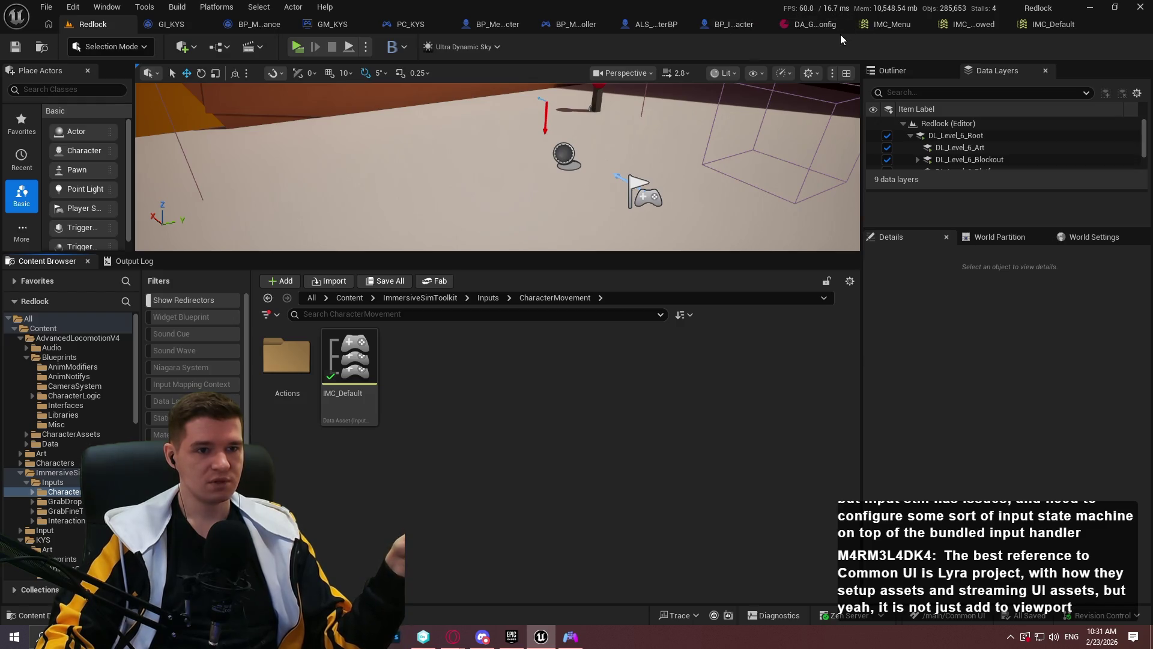
left_click(542, 636)
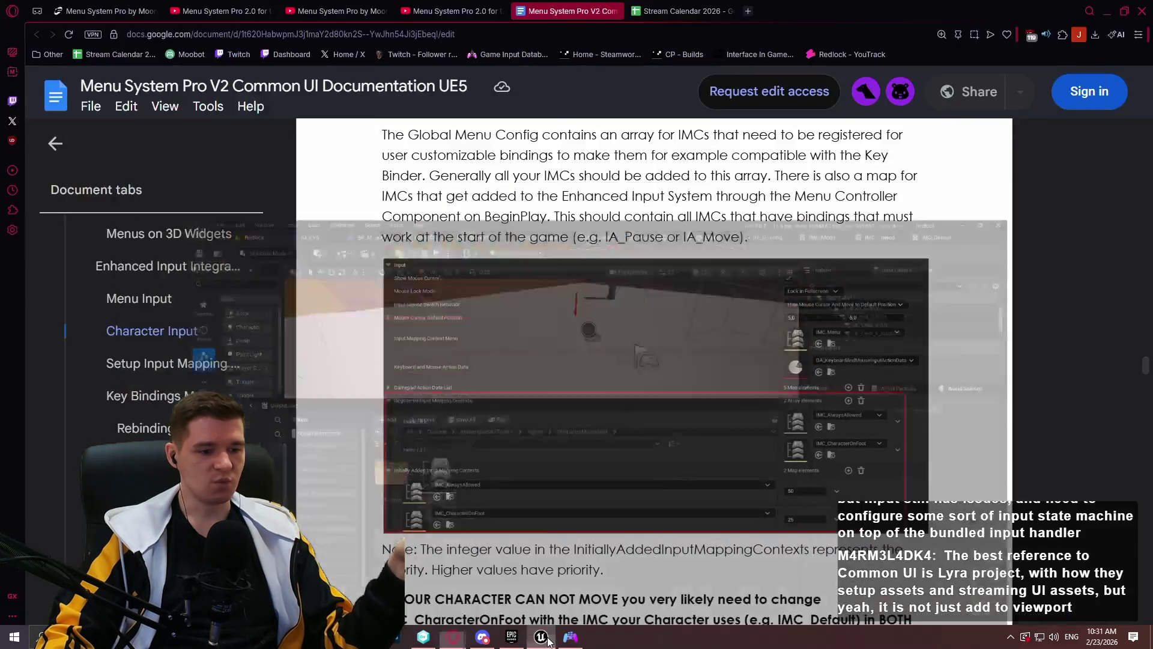
Use the Document tabs sidebar to jump to the Create new menu section
scroll(144, 376, "down", 5)
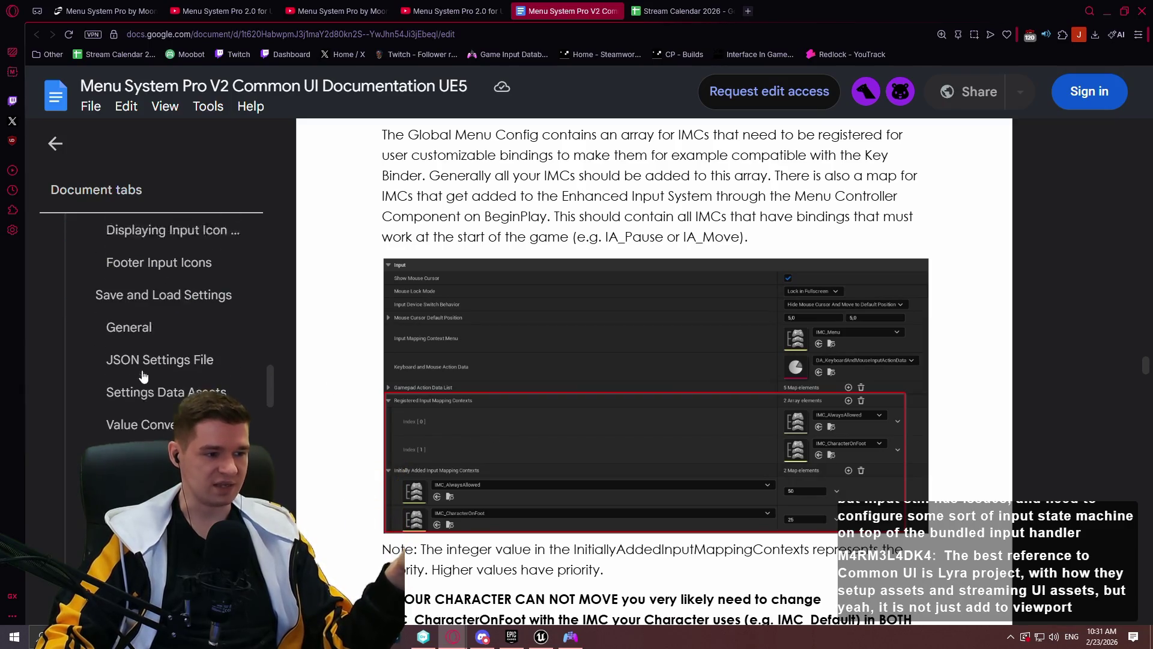
scroll(267, 388, "down", 5)
scroll(264, 409, "down", 10)
scroll(162, 318, "up", 3)
scroll(252, 258, "down", 15)
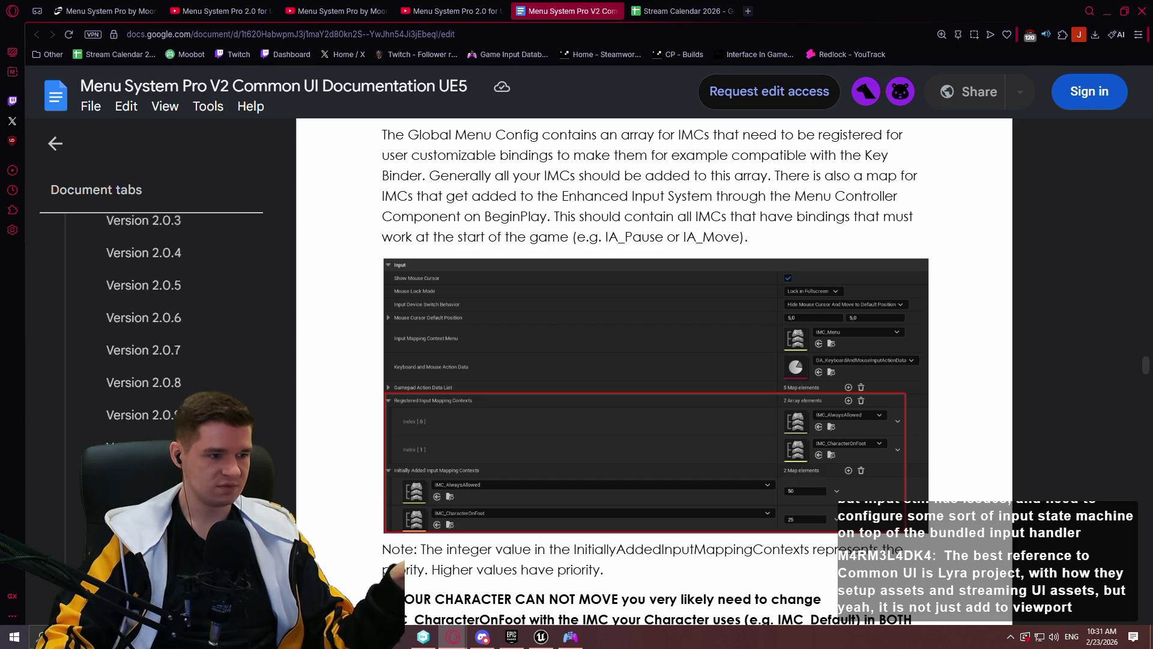
scroll(252, 258, "down", 5)
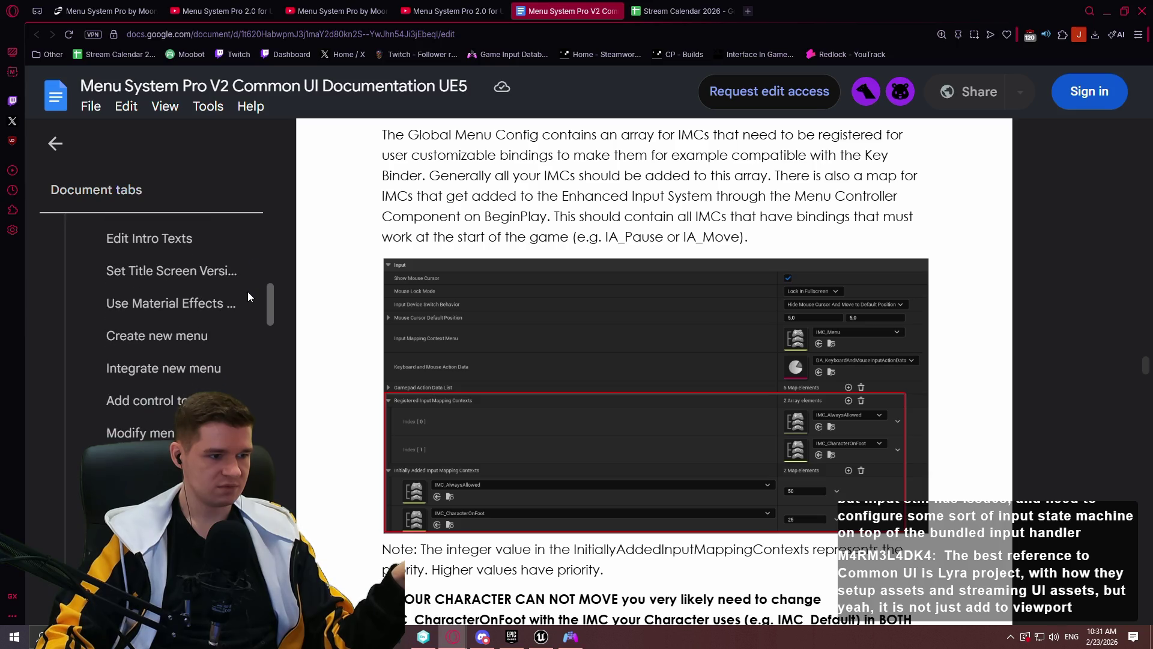
left_click(177, 377)
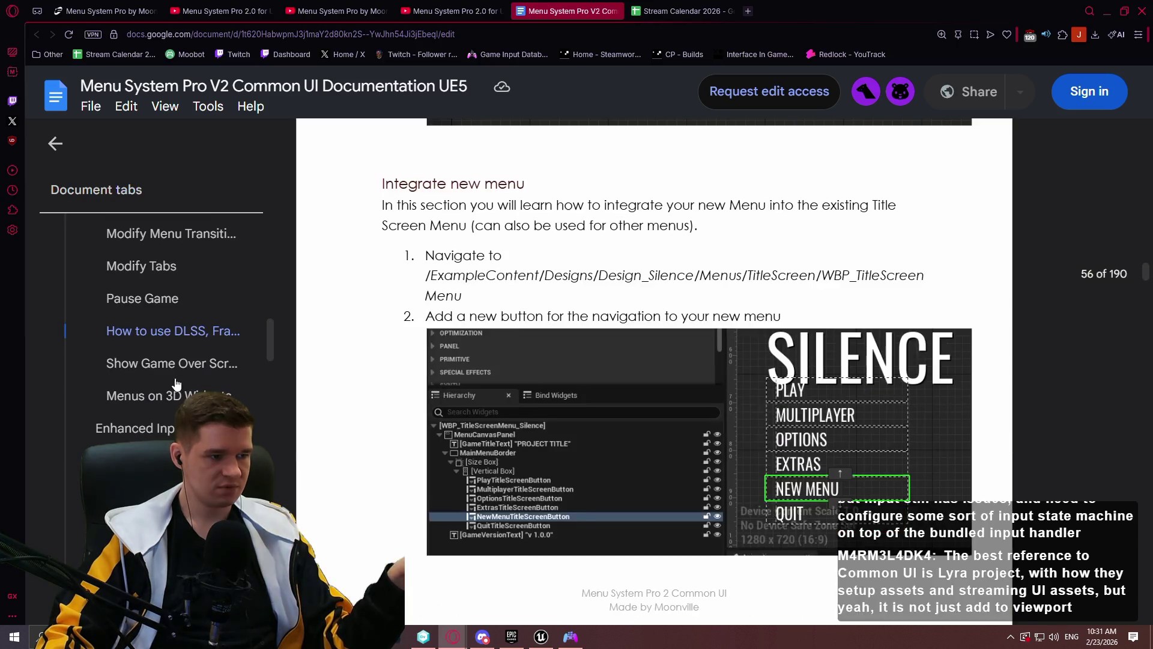
scroll(198, 357, "up", 4)
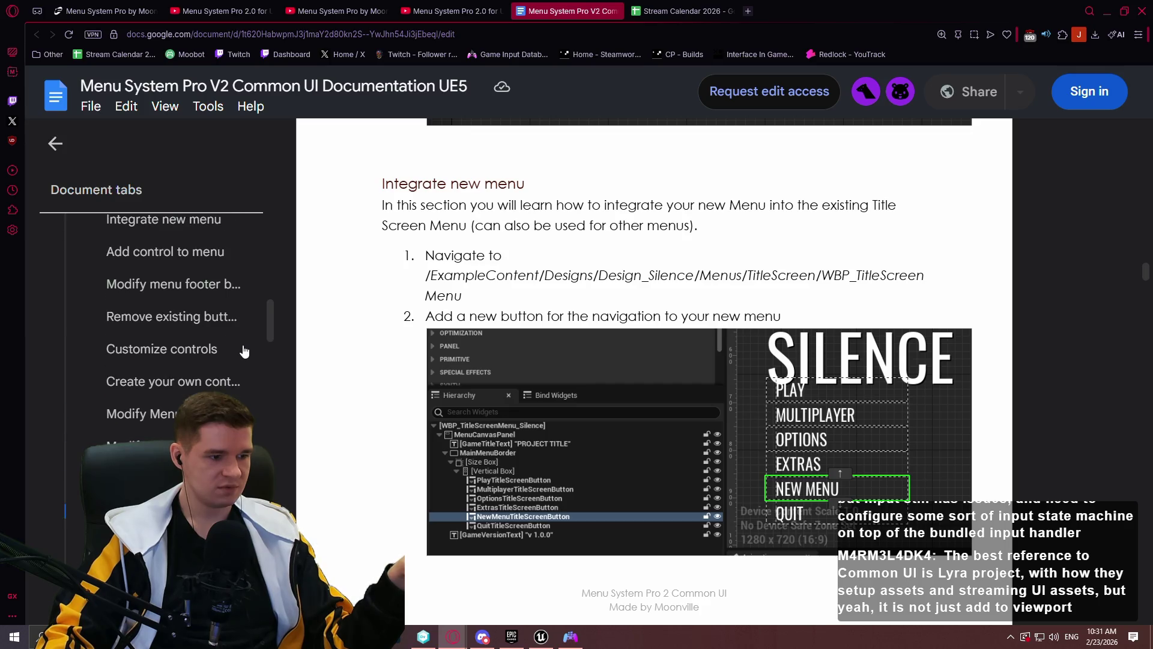
left_click(161, 278)
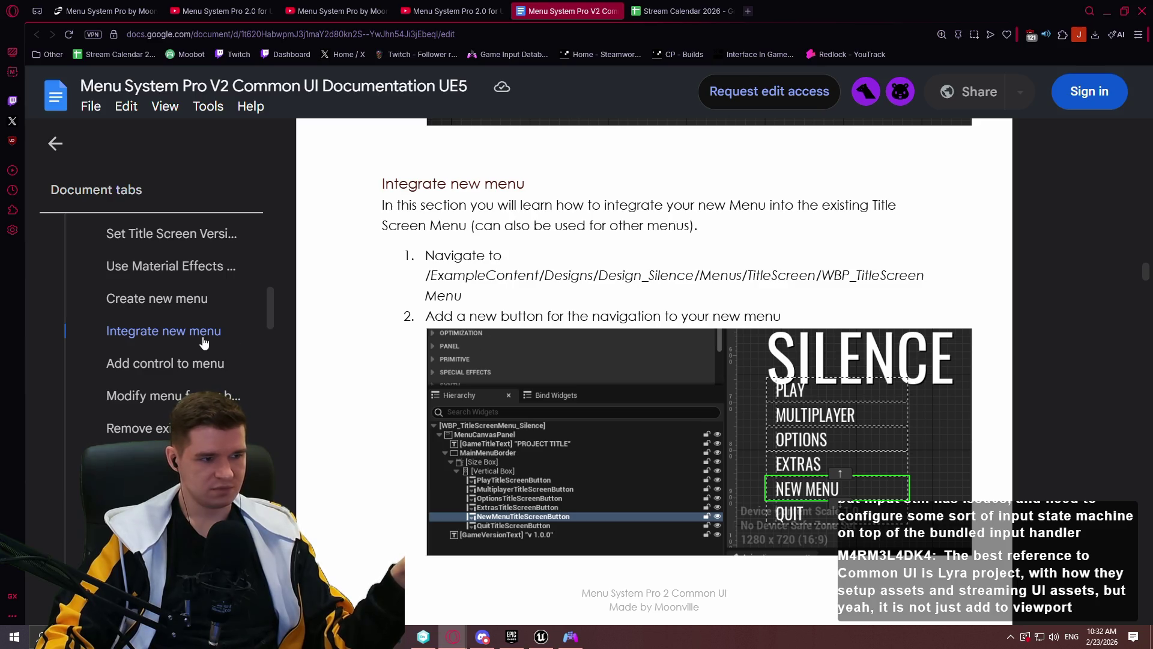
left_click(155, 301)
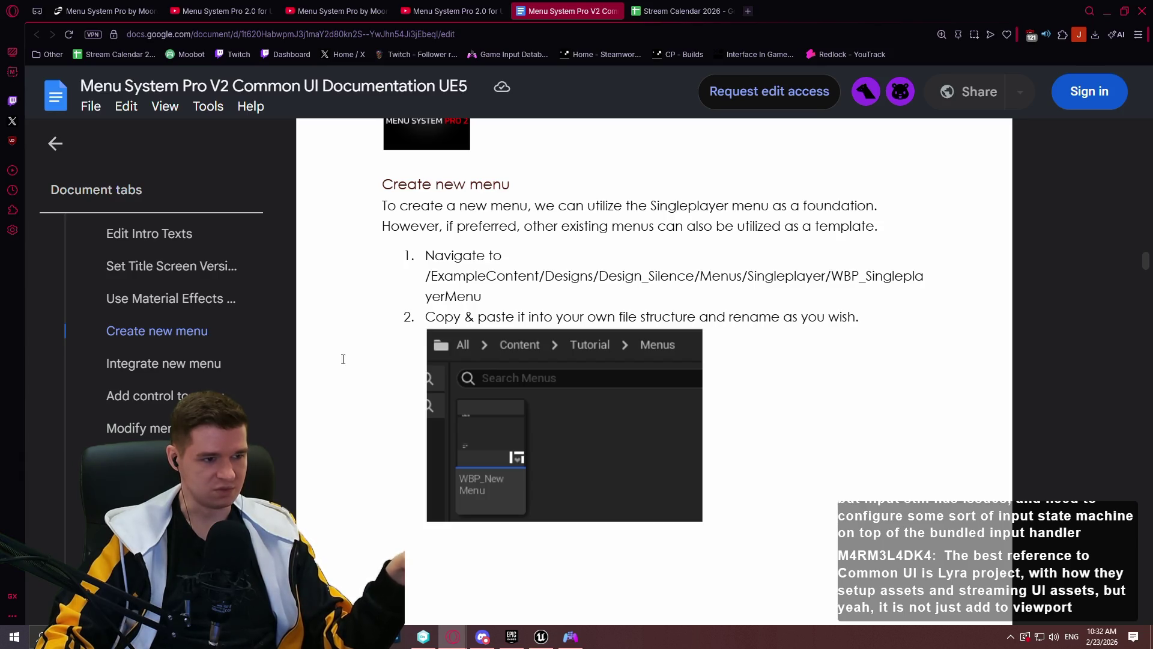
Read the Create new menu steps down to Integrate new menu's OnWidgetClicked and OnTransitionToTargetMenu instructions
scroll(645, 326, "down", 5)
scroll(645, 326, "down", 10)
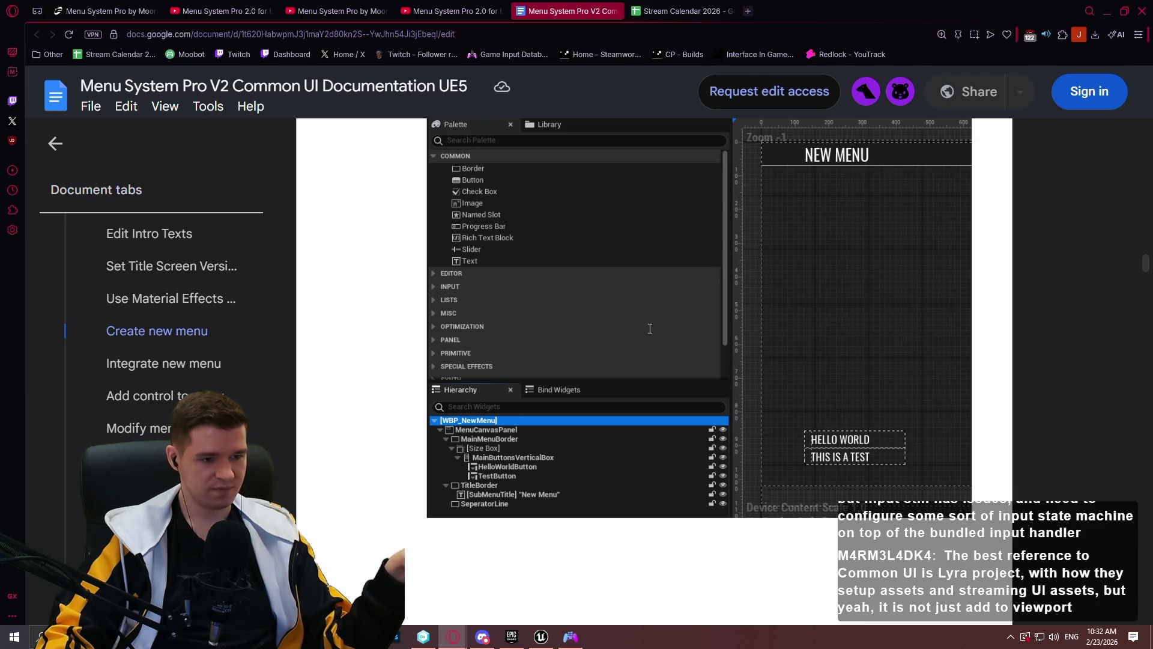
scroll(650, 328, "down", 12)
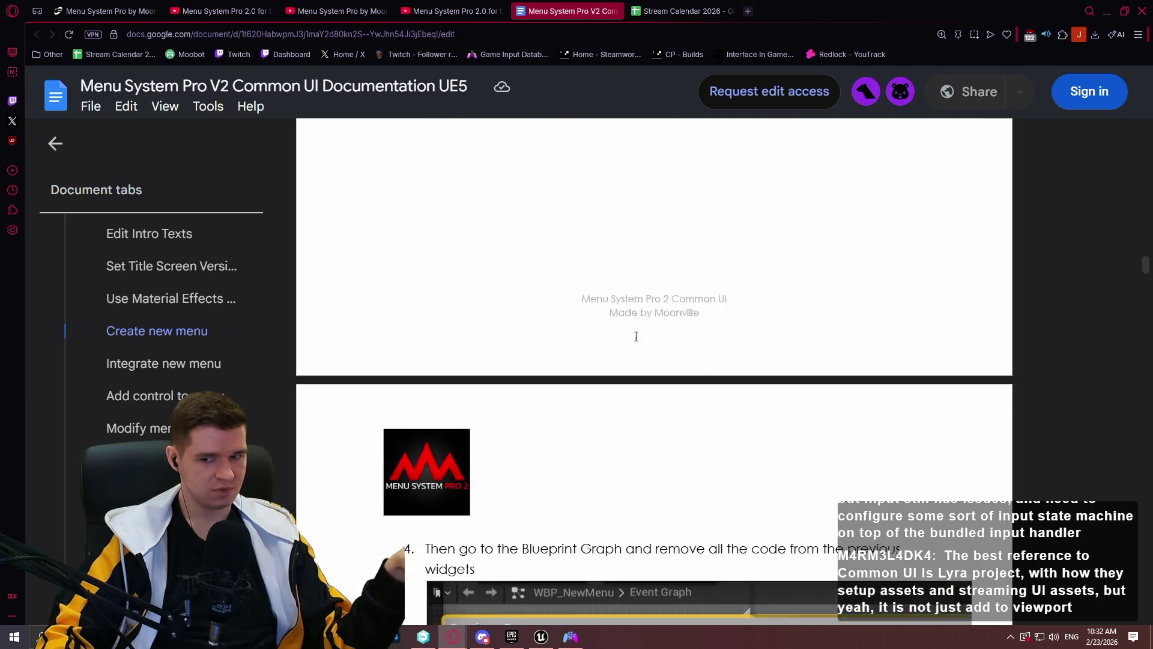
scroll(672, 281, "down", 2)
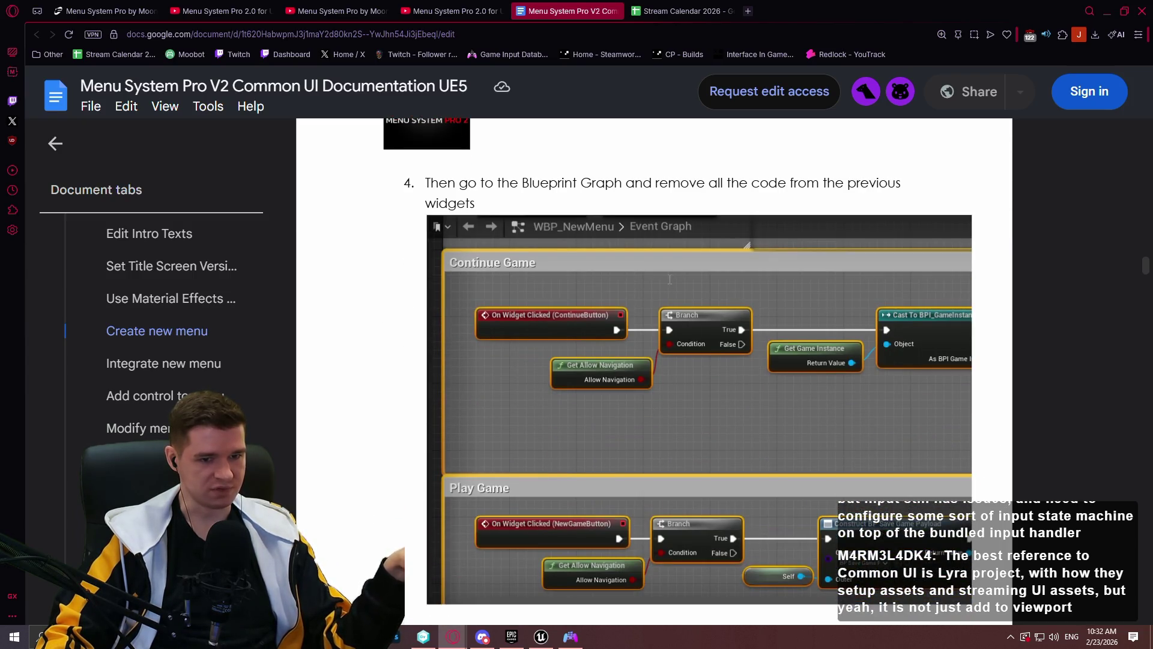
scroll(667, 280, "down", 8)
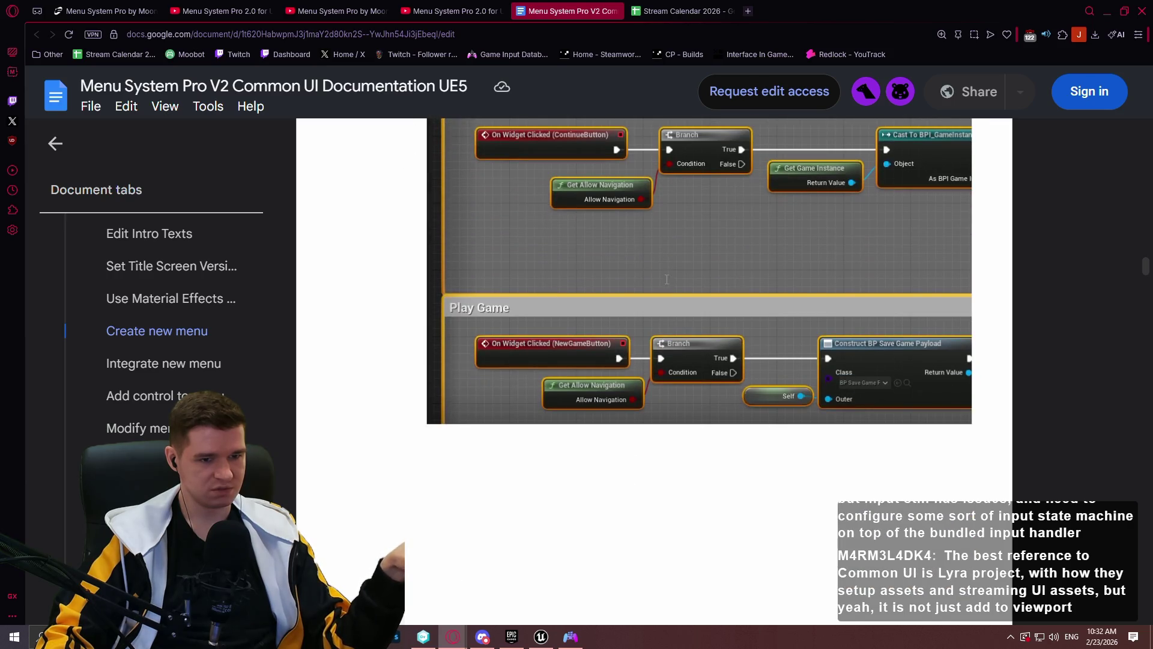
scroll(664, 278, "down", 10)
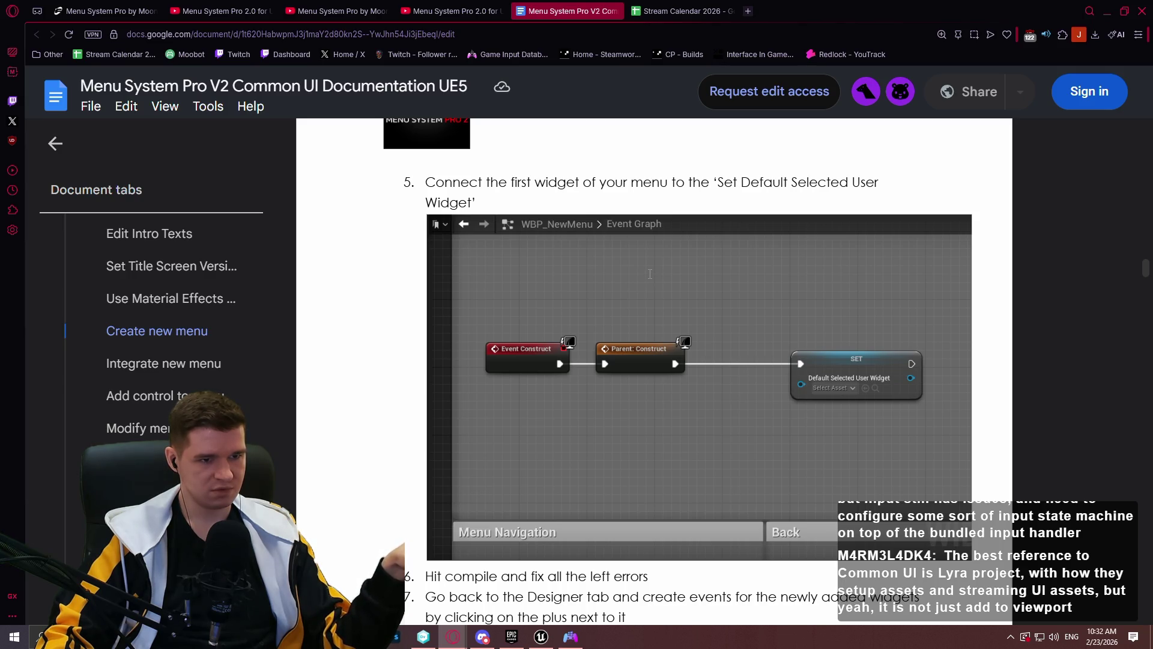
scroll(650, 274, "down", 2)
scroll(649, 274, "down", 3)
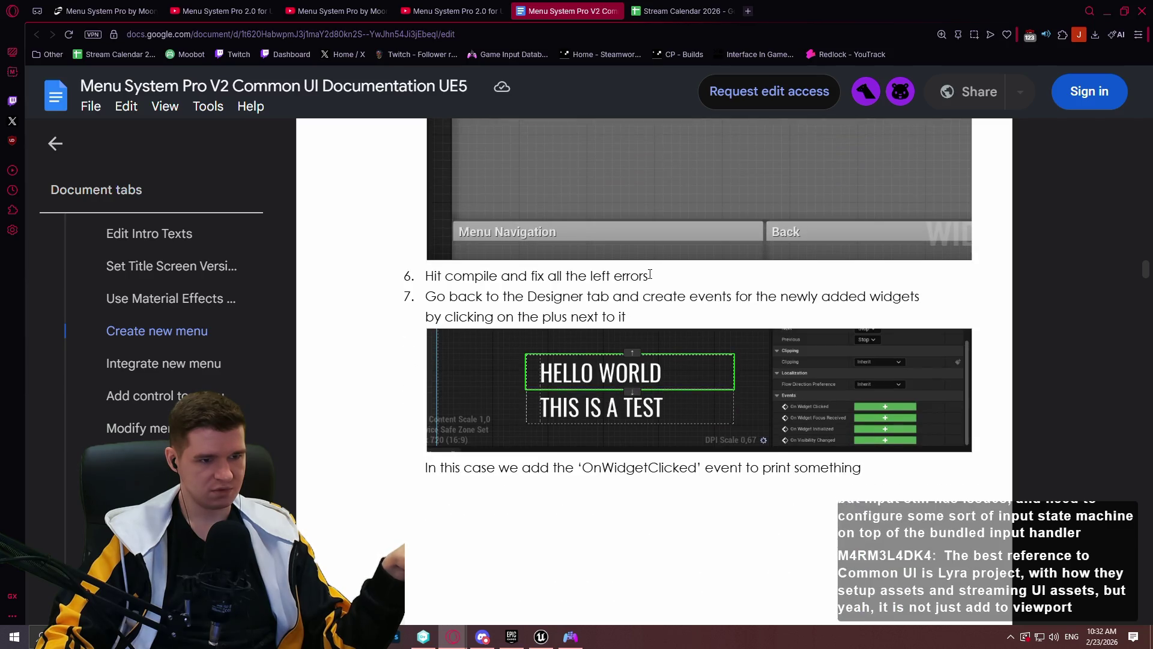
scroll(650, 275, "up", 2)
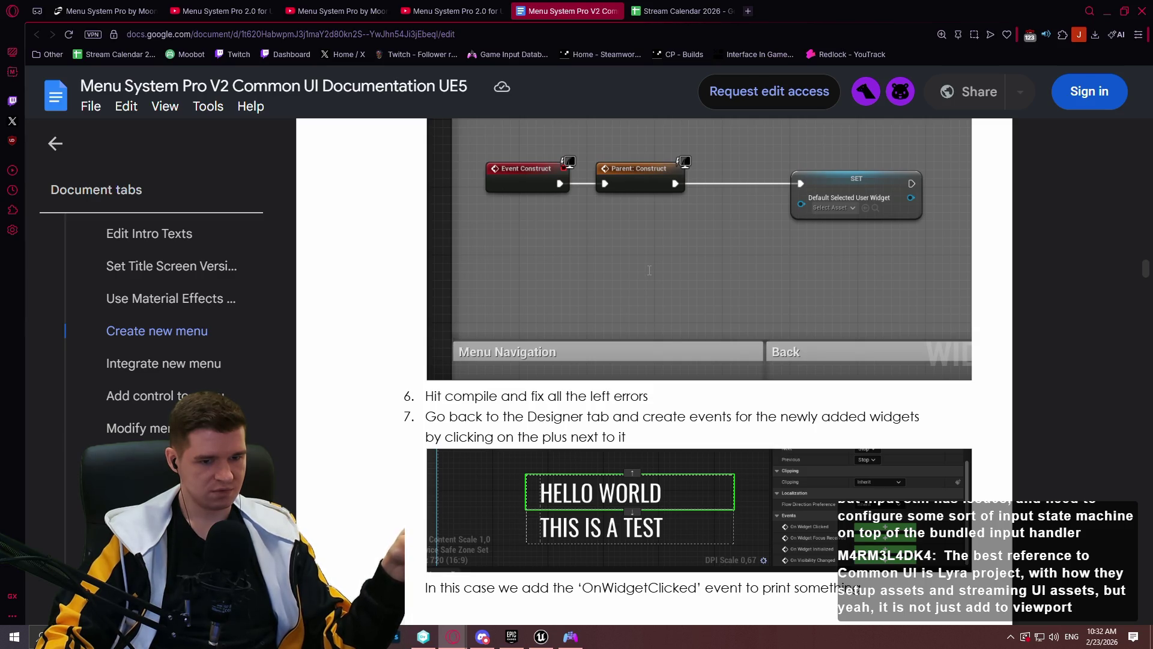
scroll(649, 272, "down", 4)
scroll(645, 269, "down", 15)
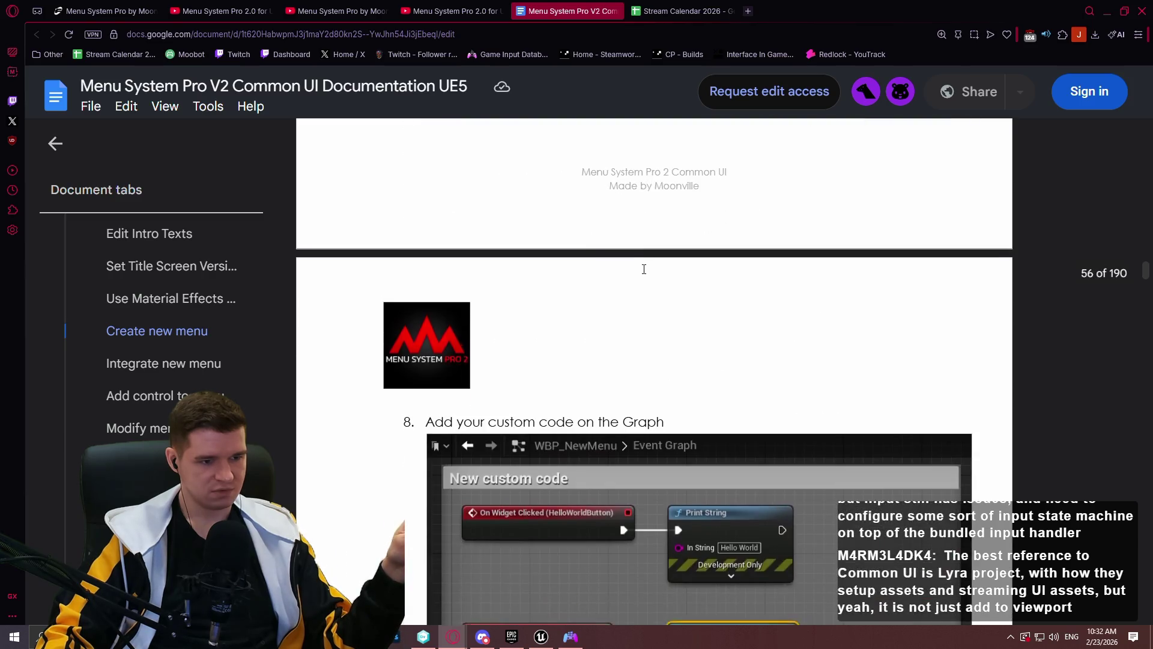
scroll(645, 267, "down", 10)
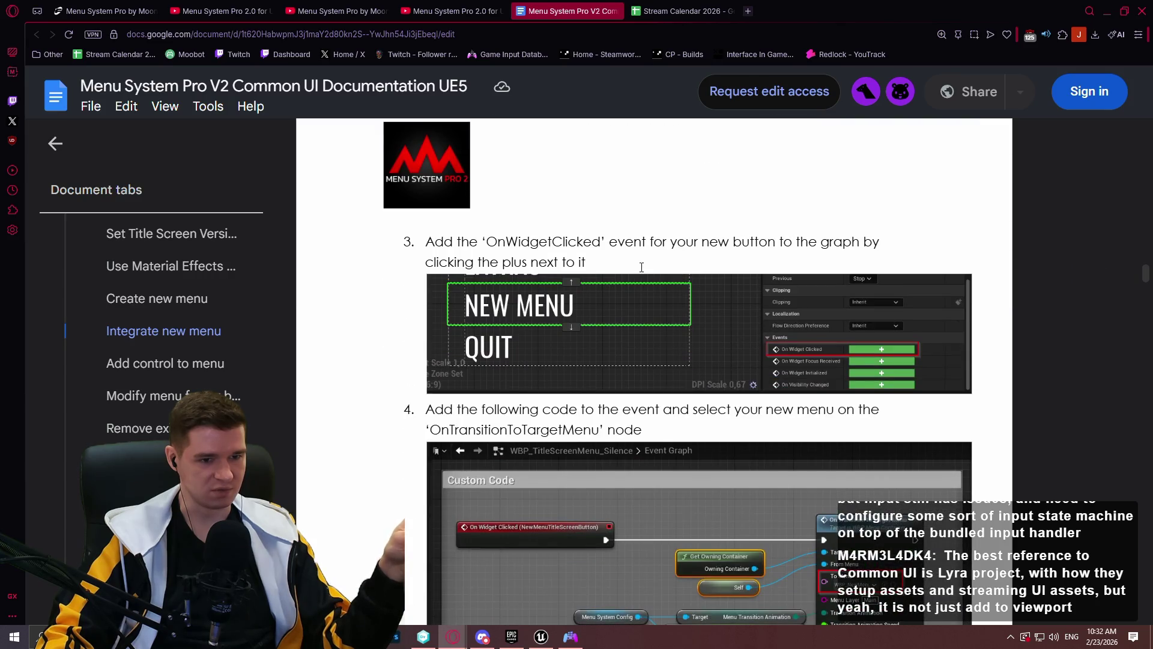
Read Integrate new menu steps 3–6, ending on the HELLO WORLD test screen
scroll(641, 268, "down", 3)
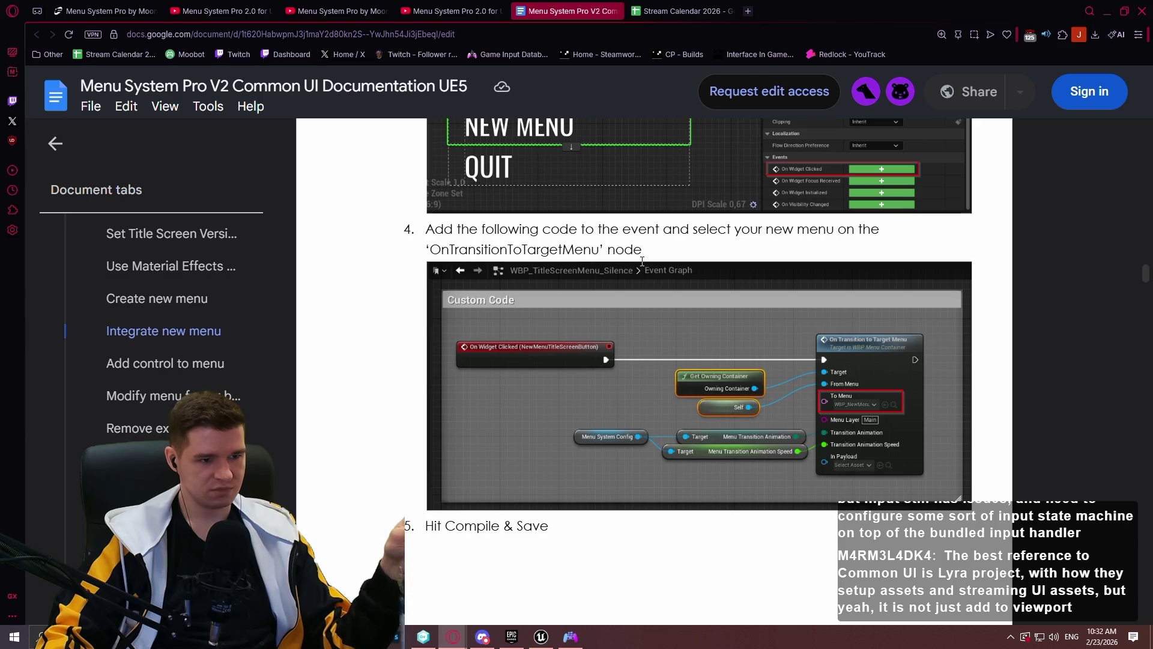
scroll(641, 261, "up", 2)
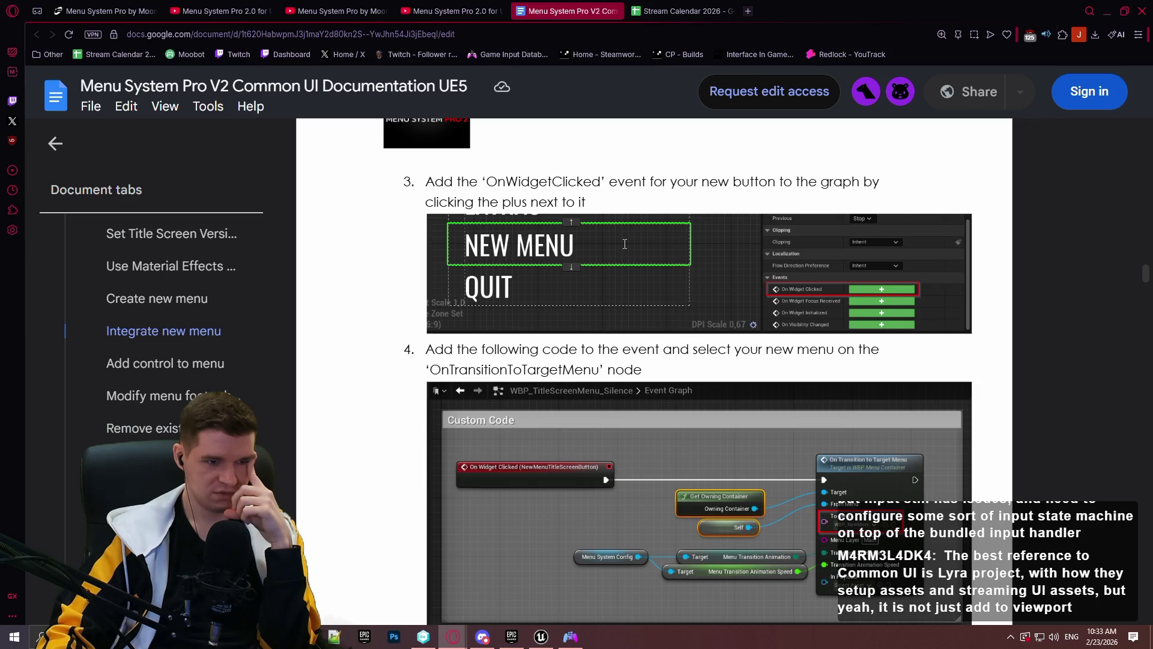
scroll(624, 244, "down", 1)
scroll(624, 246, "down", 2)
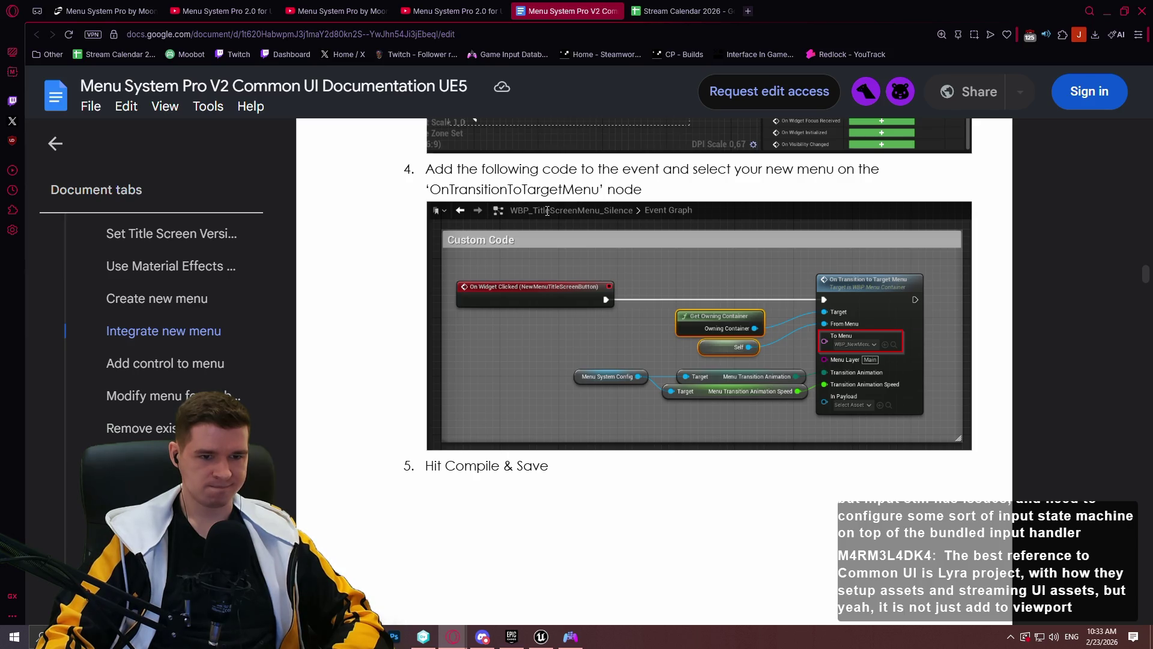
scroll(547, 210, "up", 2)
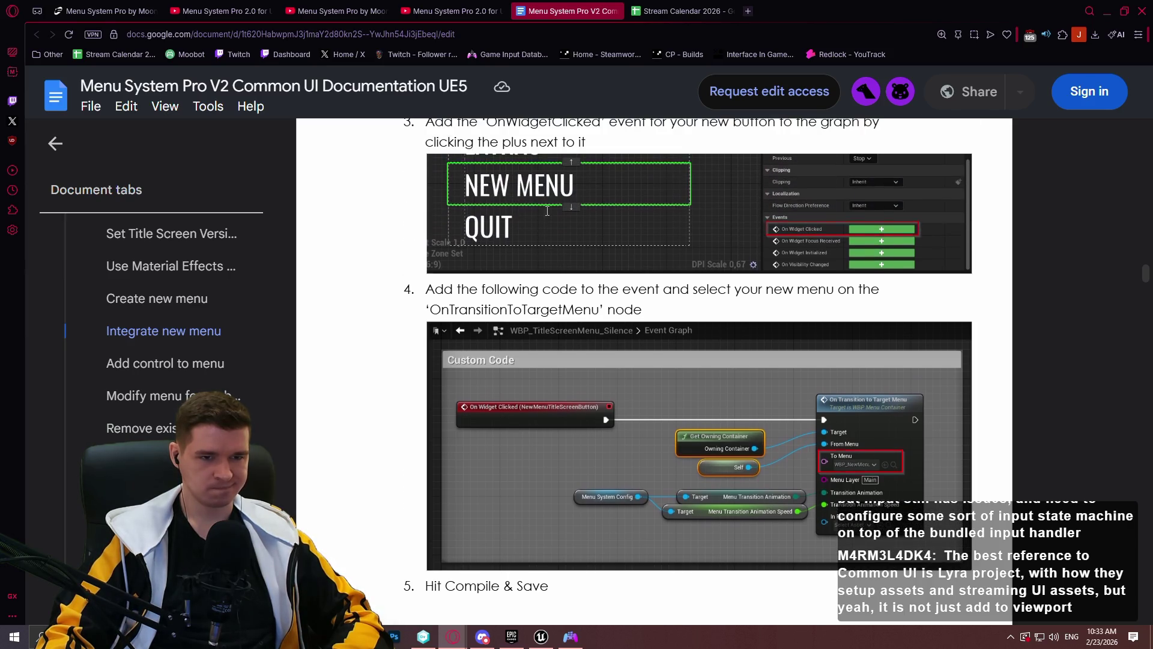
scroll(547, 210, "down", 10)
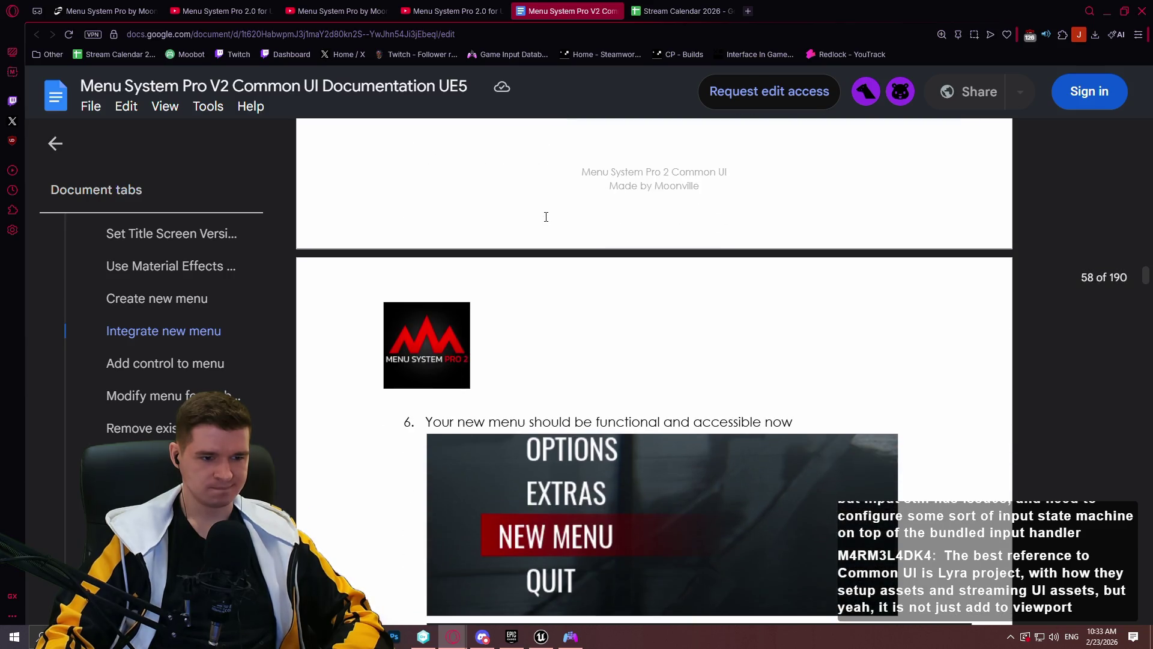
scroll(546, 216, "down", 5)
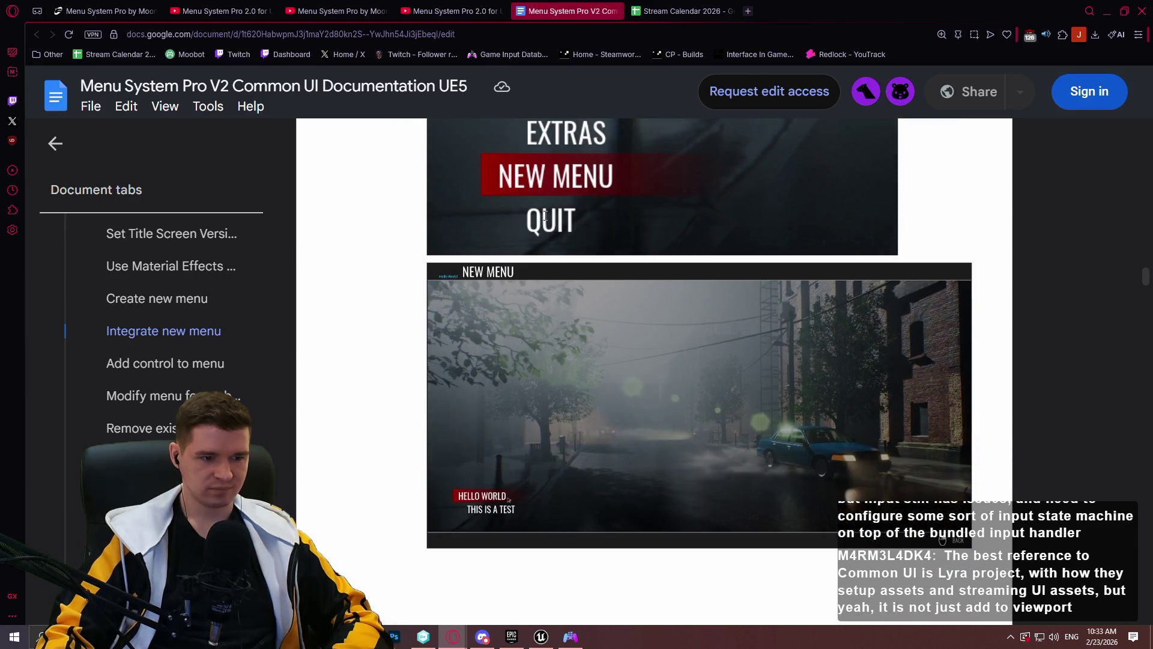
scroll(545, 215, "down", 10)
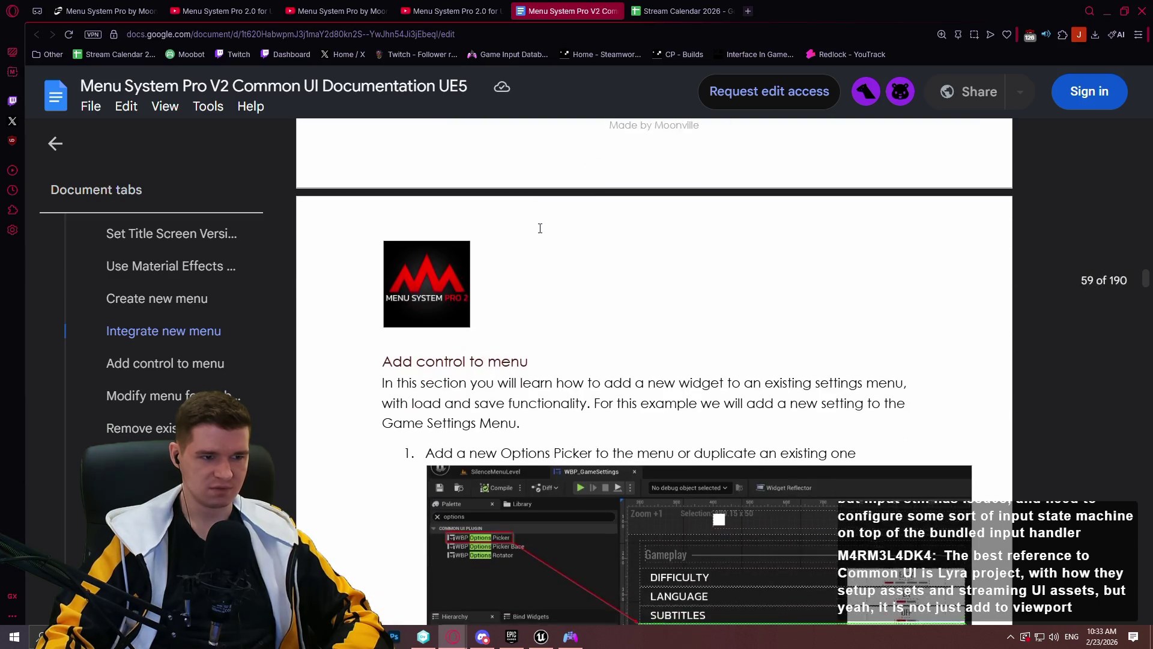
Read past step 5 to step 6, creating a Settings Data Asset, with its Data Asset menu screenshot
scroll(540, 228, "down", 4)
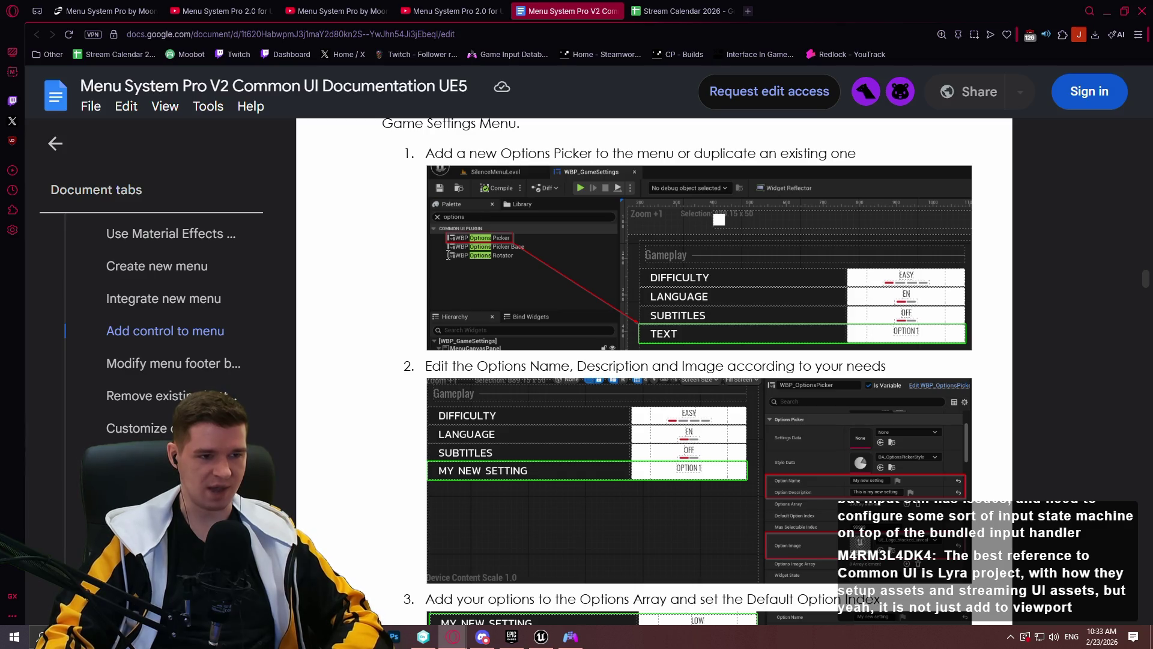
scroll(703, 315, "down", 1)
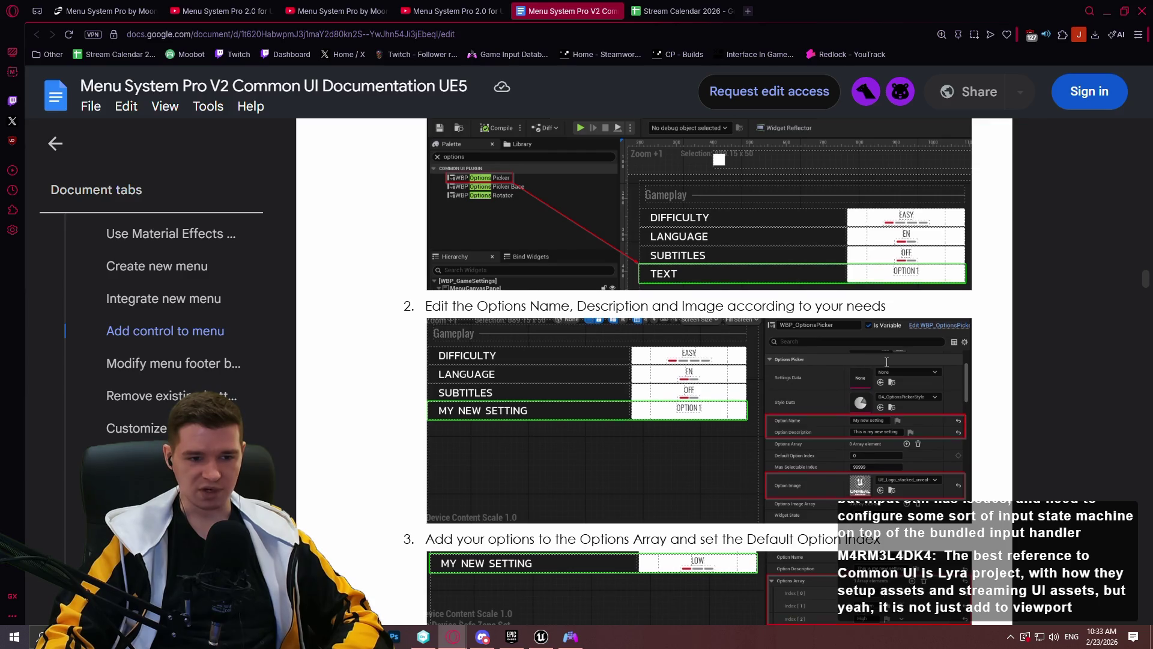
scroll(885, 363, "down", 1)
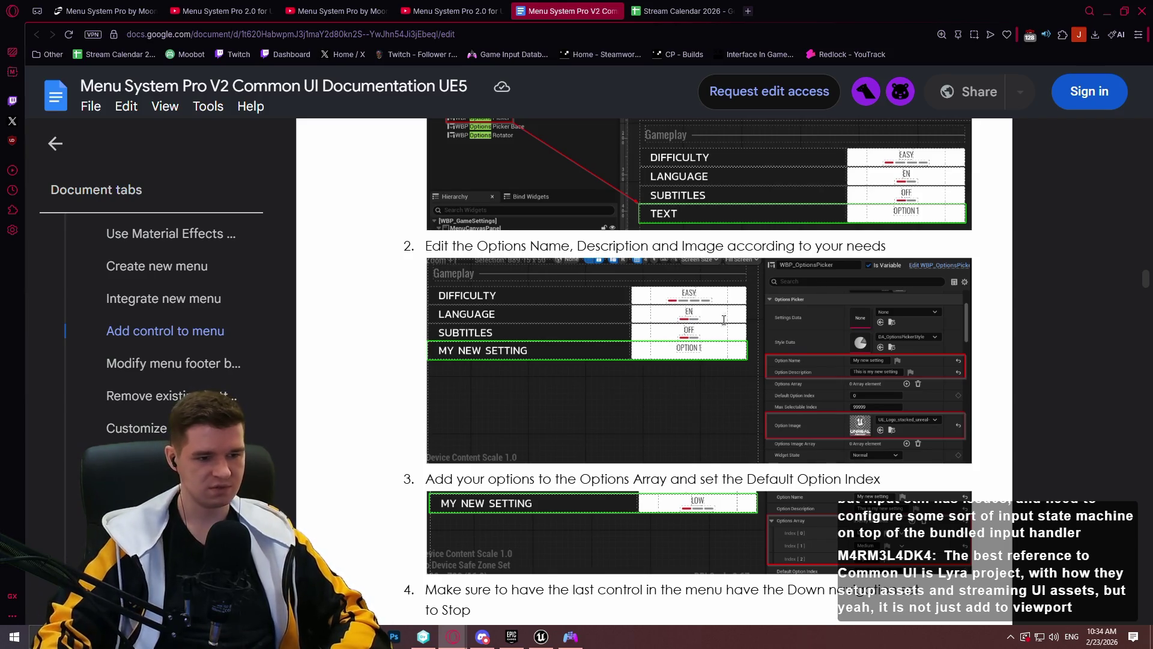
scroll(672, 333, "down", 5)
scroll(672, 334, "down", 5)
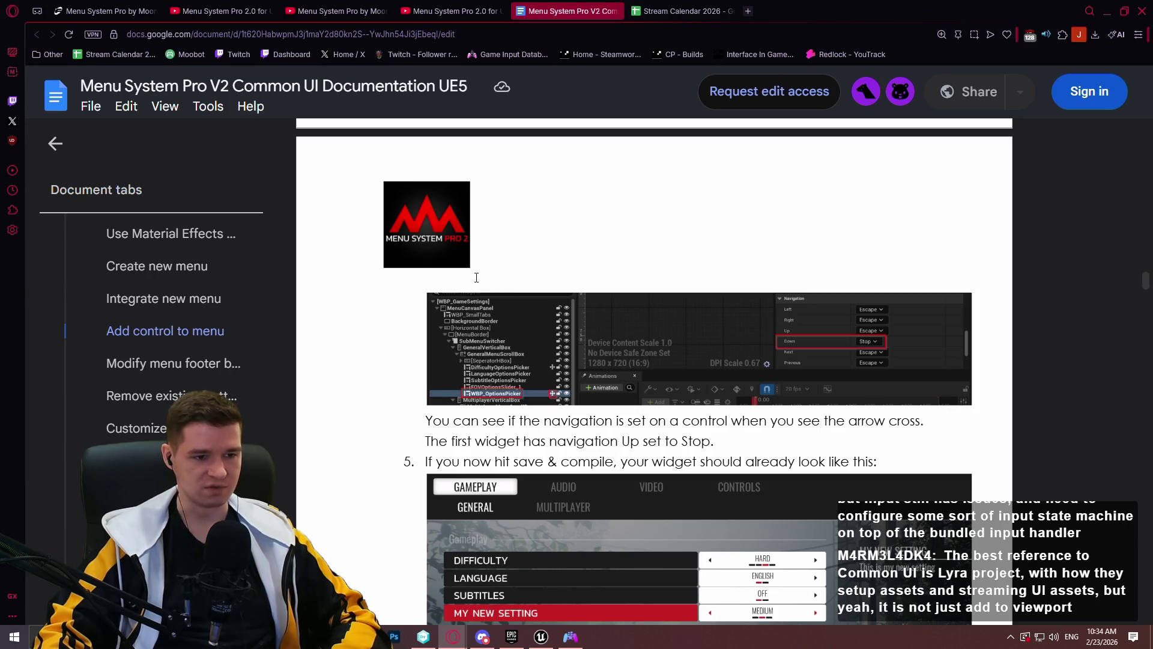
scroll(460, 276, "down", 1)
scroll(456, 275, "down", 1)
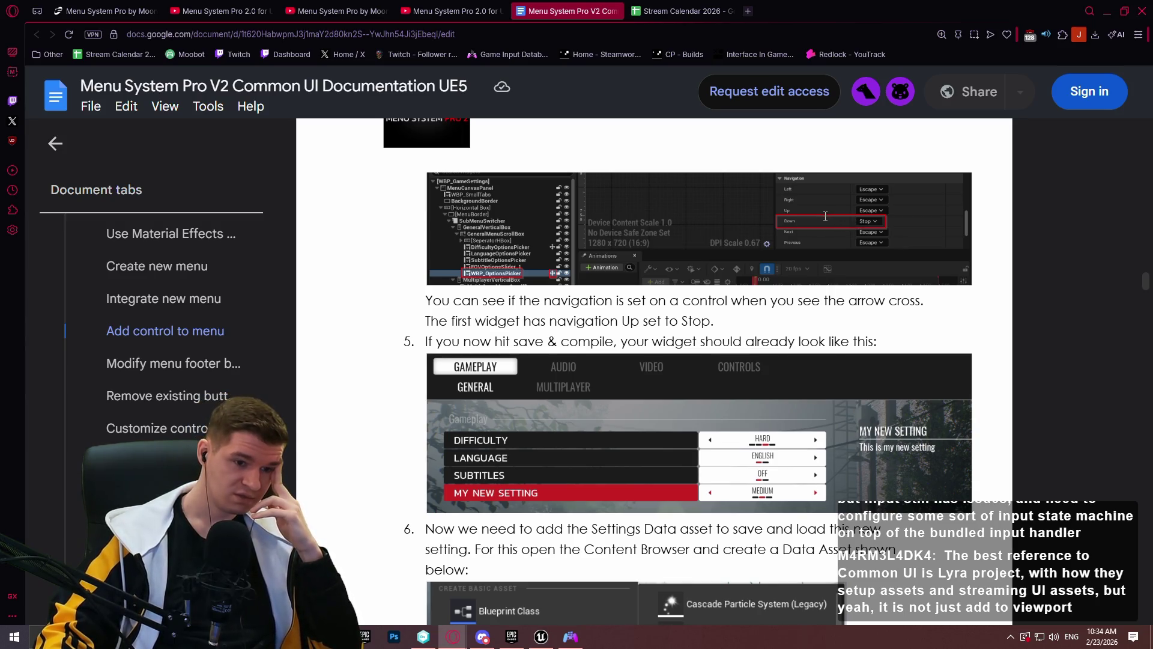
scroll(825, 216, "down", 3)
scroll(798, 177, "down", 2)
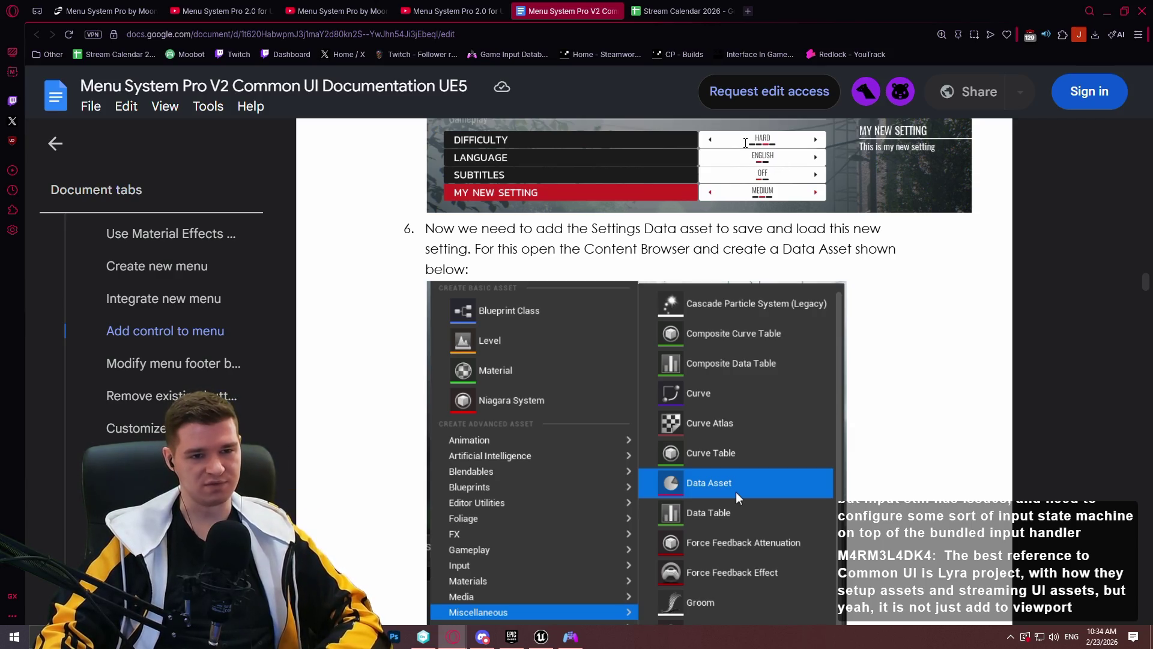
Read steps 7–11, rechecking step 7, through the Settings JSON entry and page footer
scroll(695, 202, "down", 4)
scroll(695, 203, "down", 10)
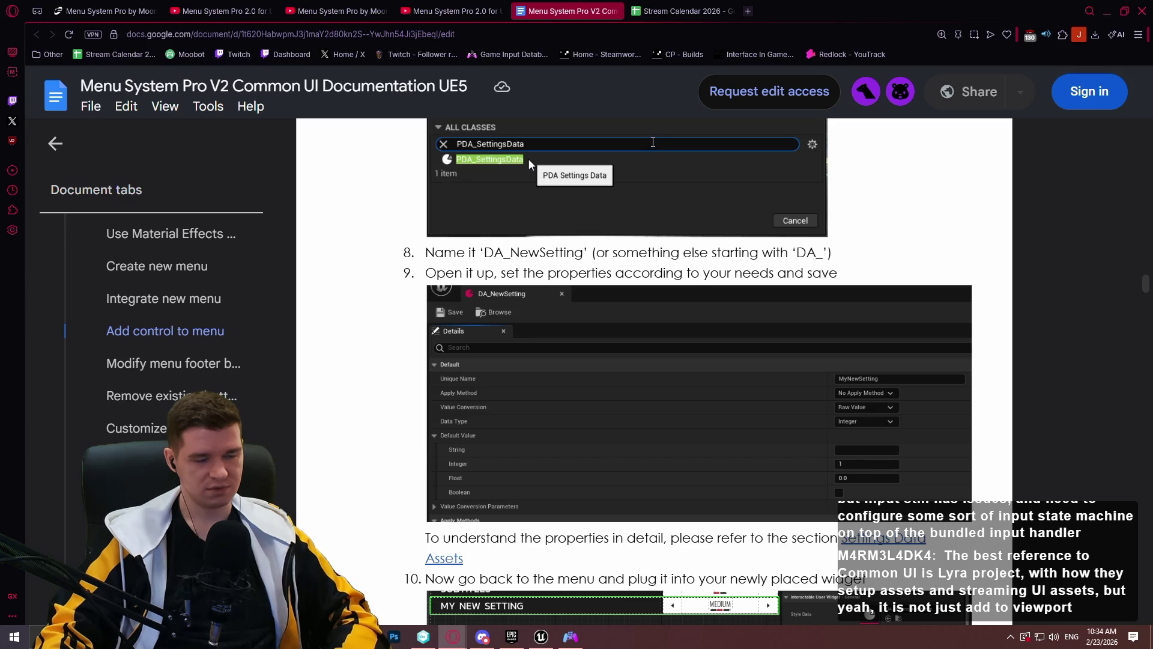
scroll(653, 141, "up", 2)
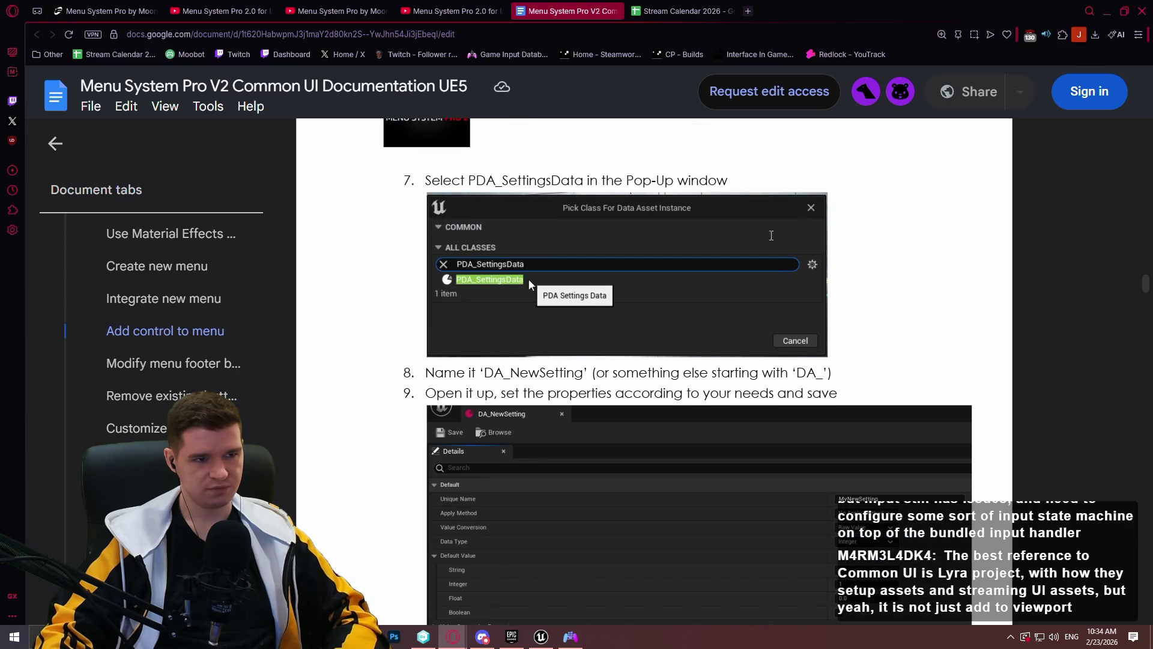
scroll(780, 253, "up", 2)
scroll(804, 253, "up", 3)
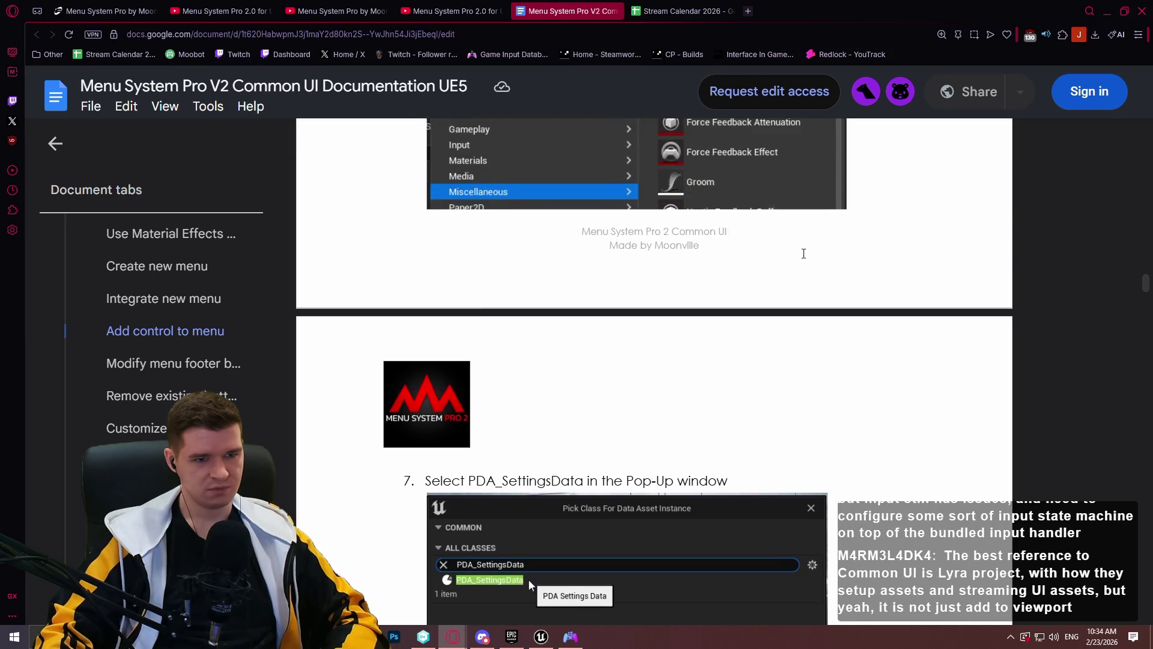
scroll(804, 253, "up", 2)
scroll(799, 252, "down", 7)
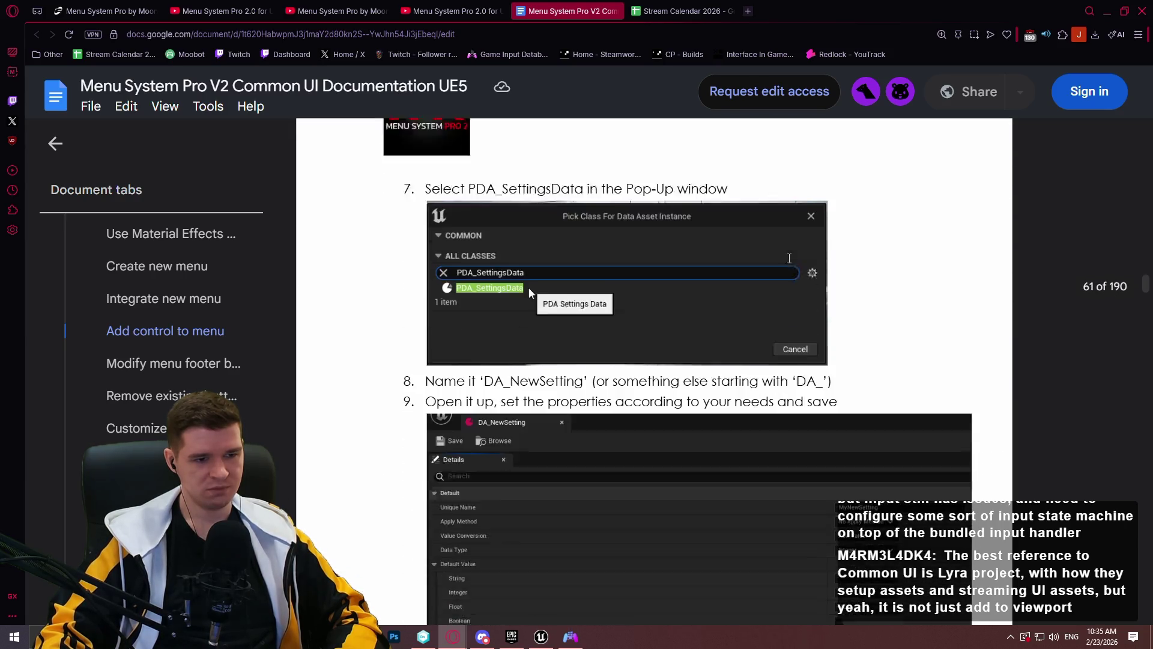
scroll(781, 241, "down", 3)
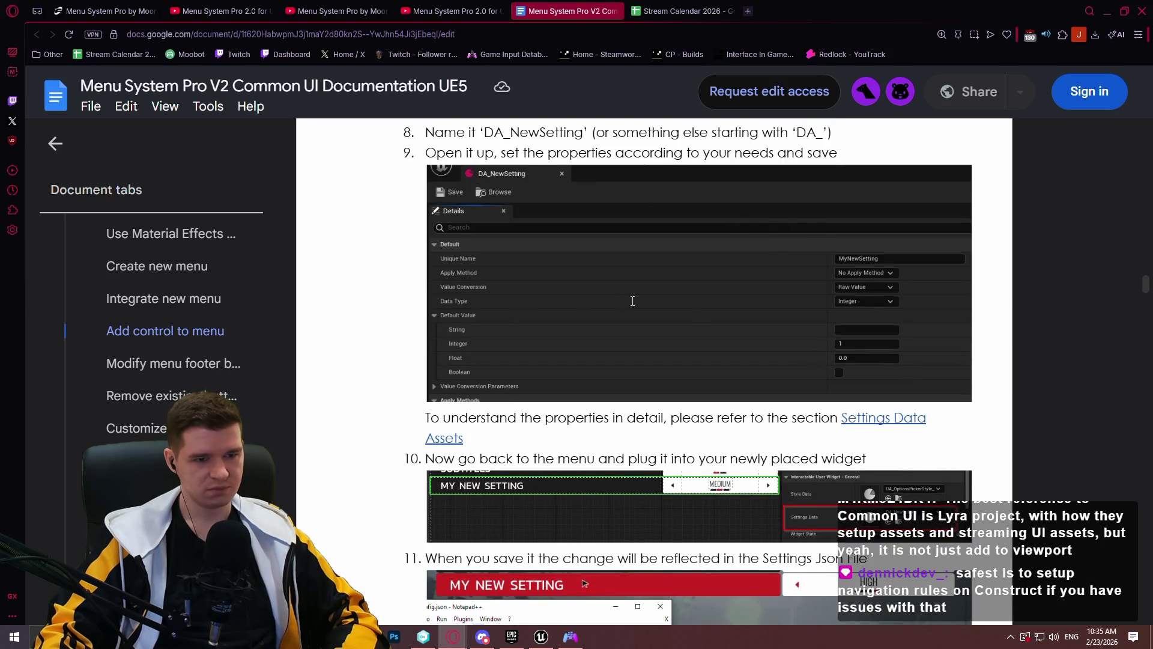
scroll(752, 393, "down", 1)
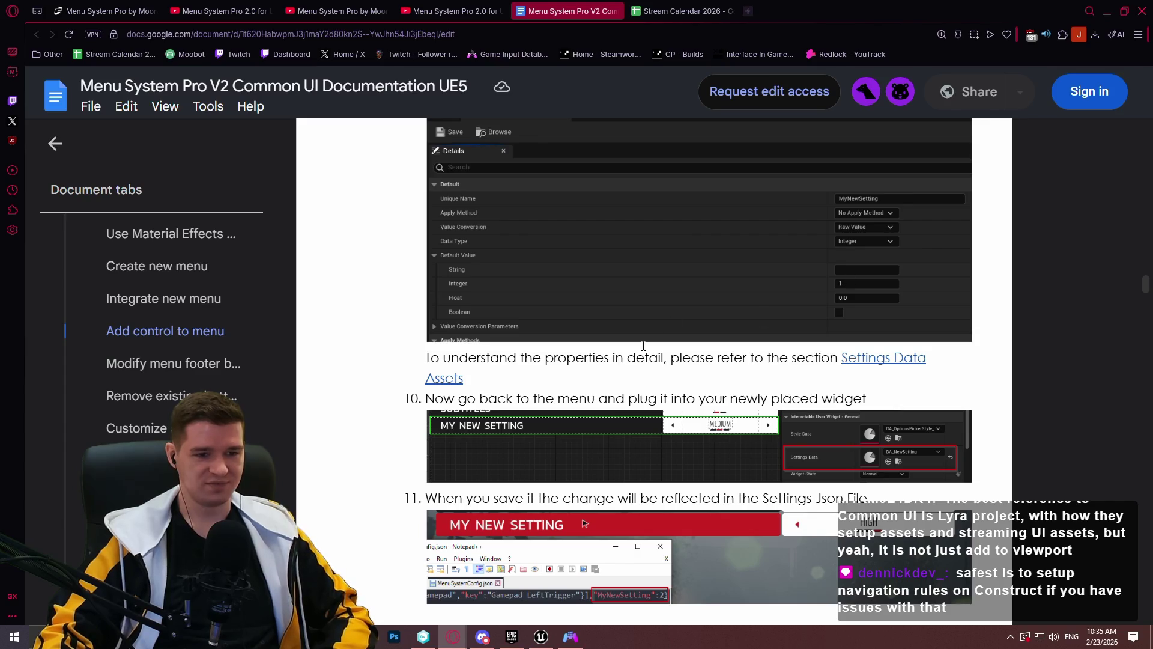
scroll(643, 347, "down", 3)
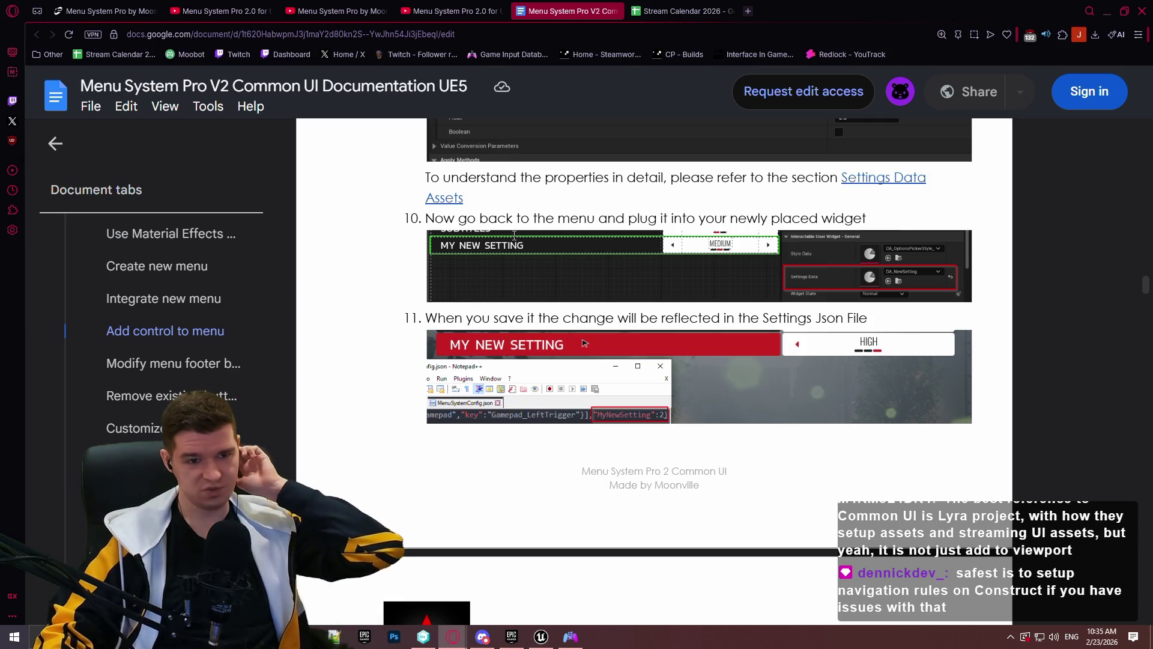
Recheck steps 8–9, then read steps 12–13 on the Global Menu Config's Settings Data array
scroll(529, 258, "up", 3)
scroll(529, 258, "up", 6)
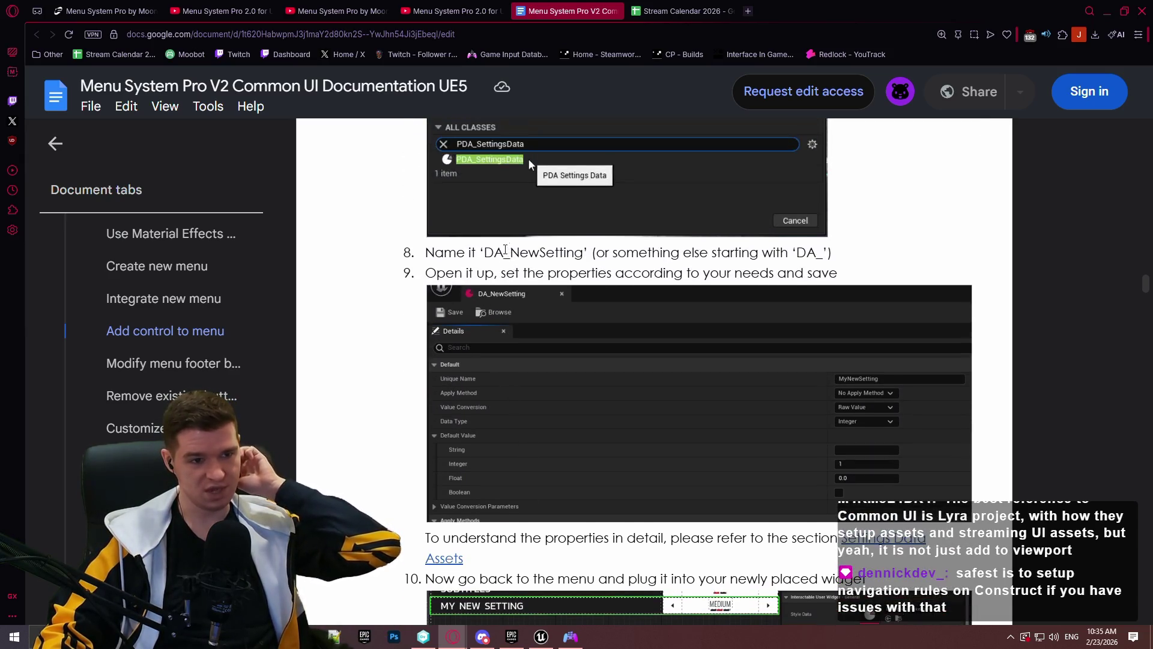
scroll(529, 270, "down", 3)
scroll(457, 279, "down", 4)
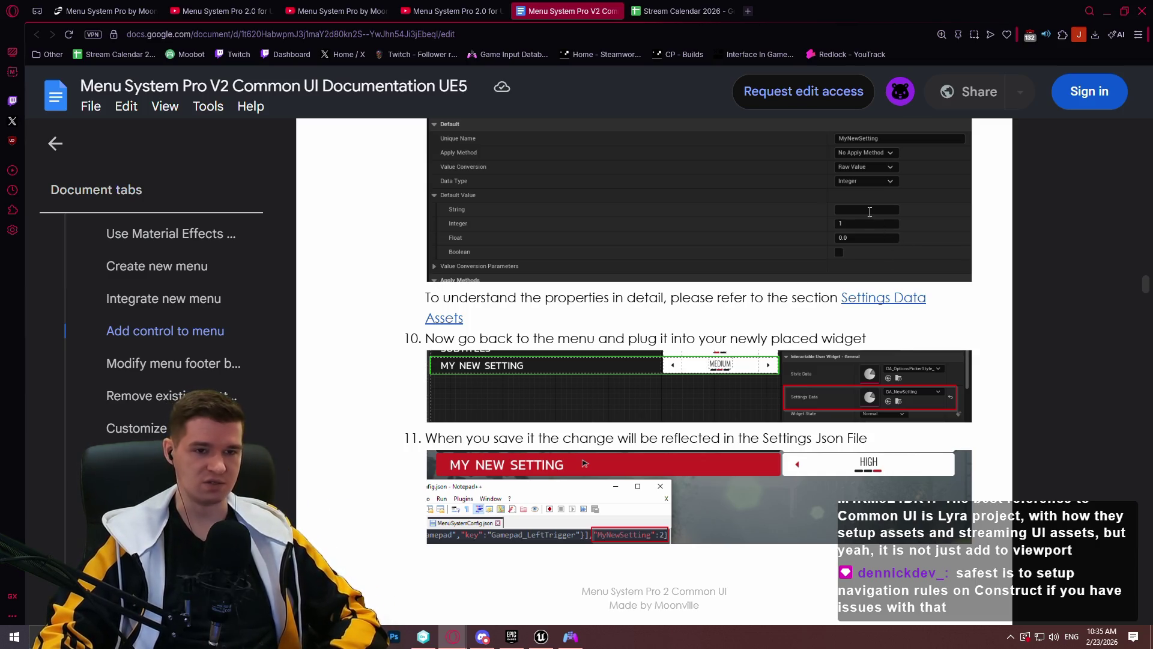
scroll(880, 254, "down", 1)
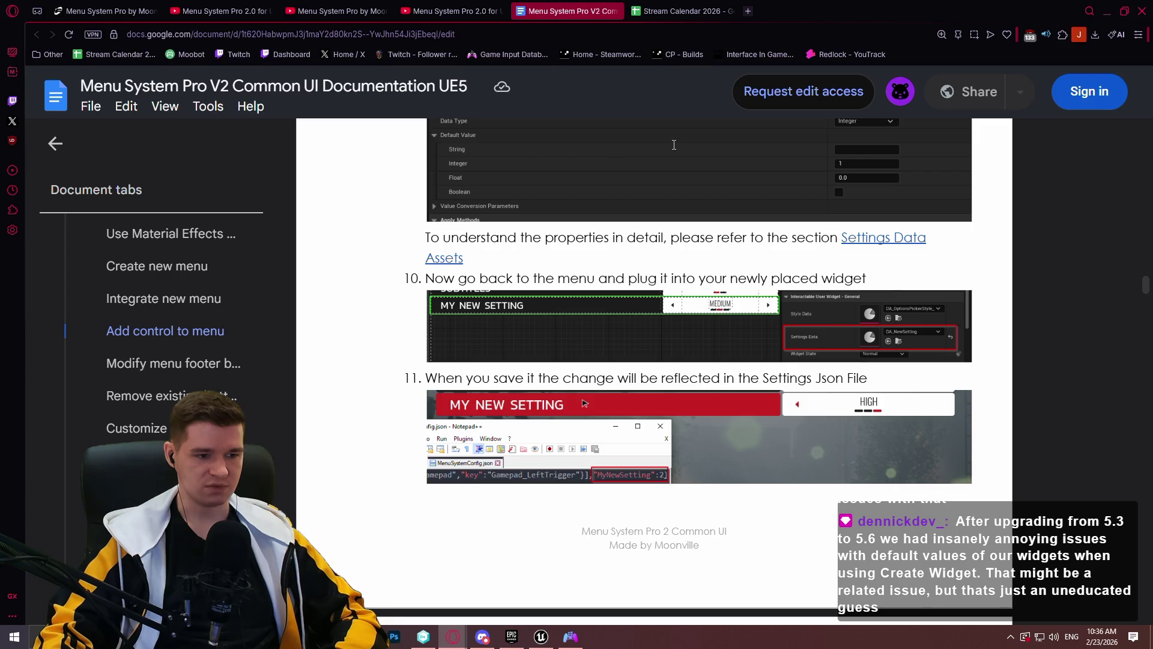
scroll(599, 161, "down", 8)
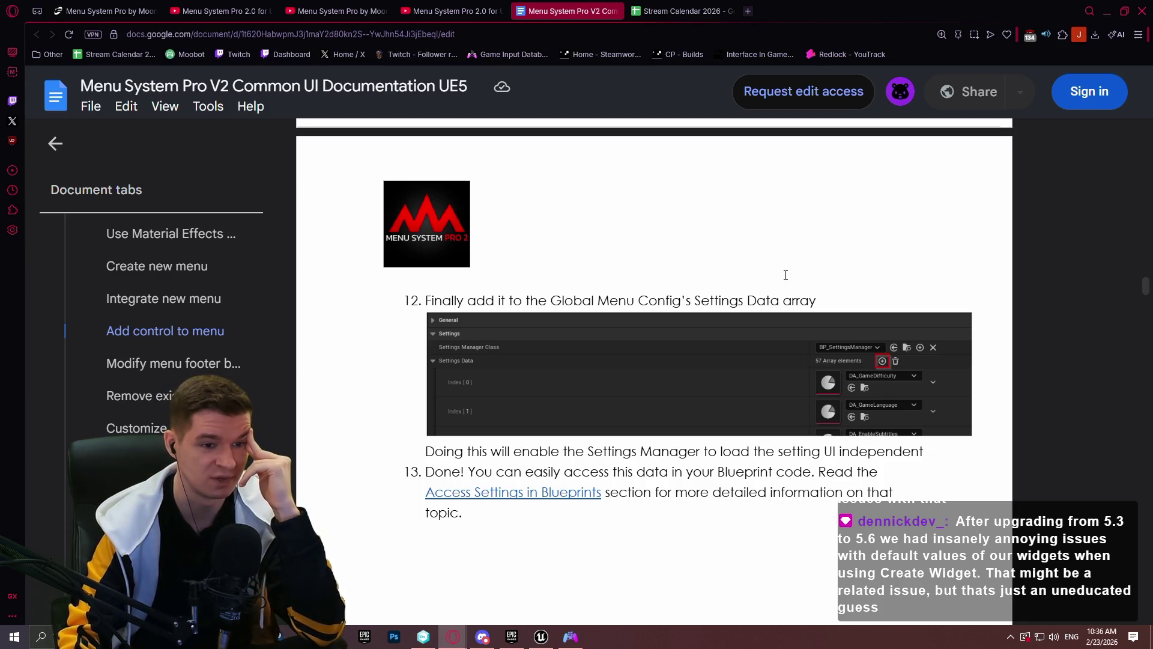
scroll(433, 196, "down", 8)
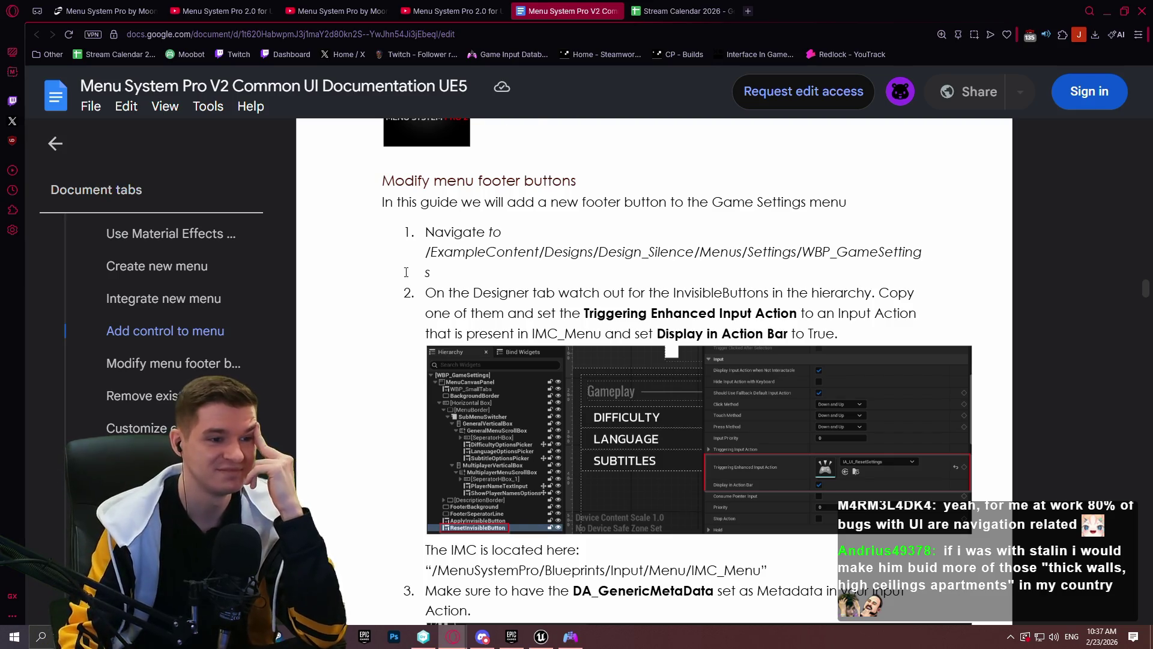
Finish reading Example #2's in-game menu tab removal through its Compile & Save step
scroll(580, 278, "down", 3)
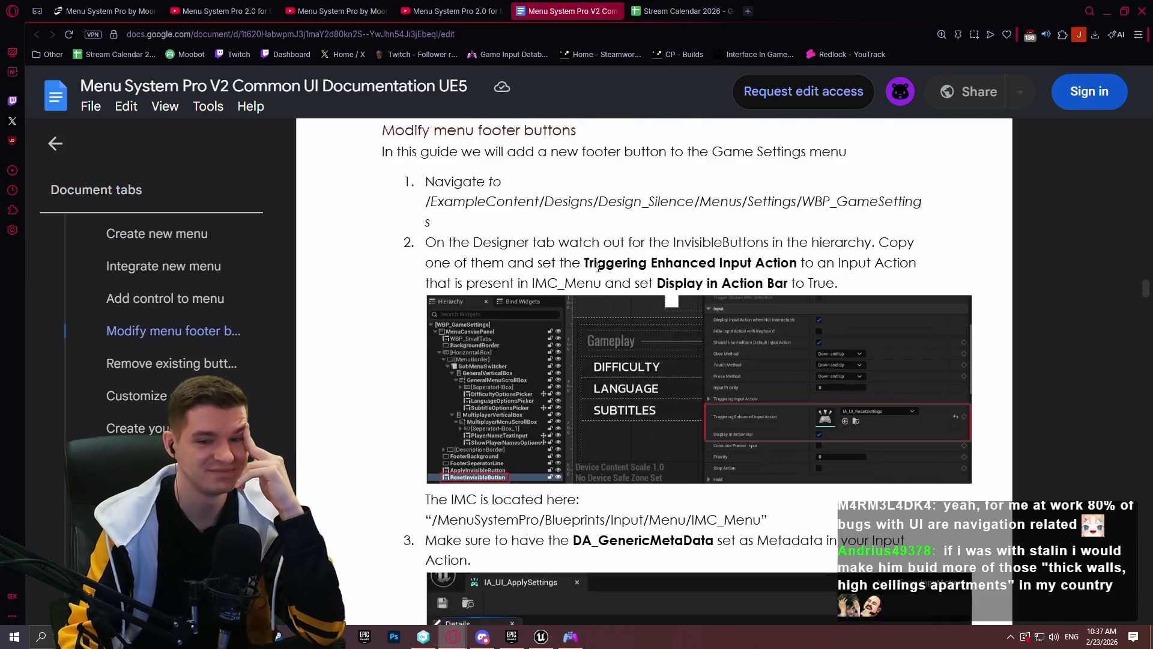
scroll(600, 238, "up", 3)
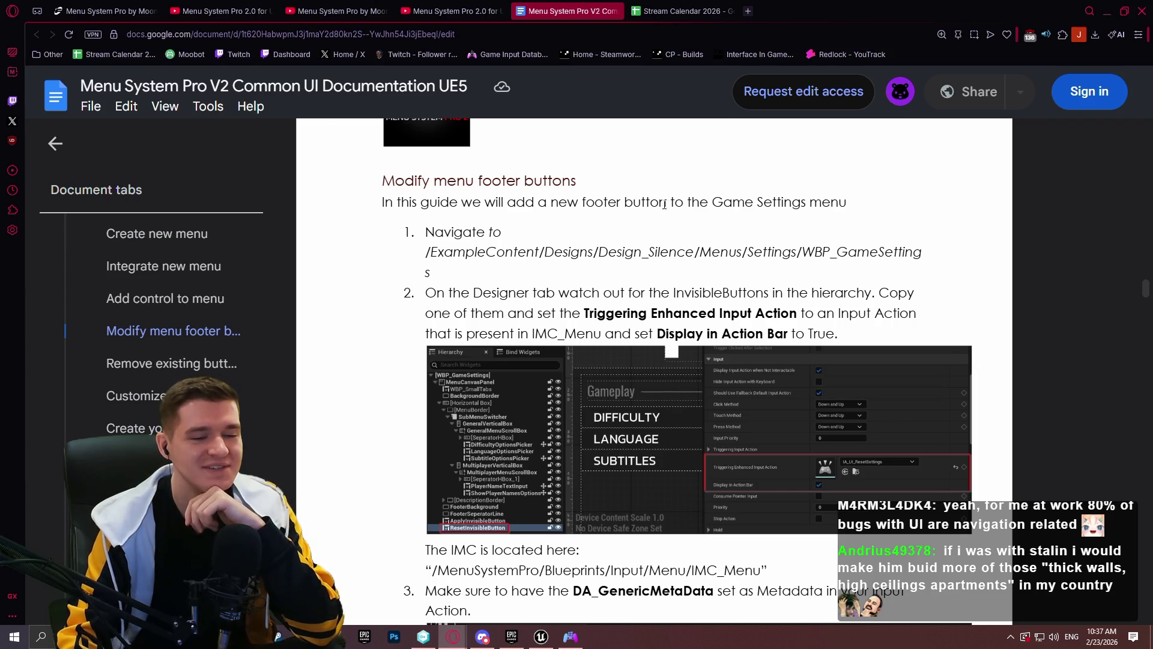
scroll(818, 217, "down", 2)
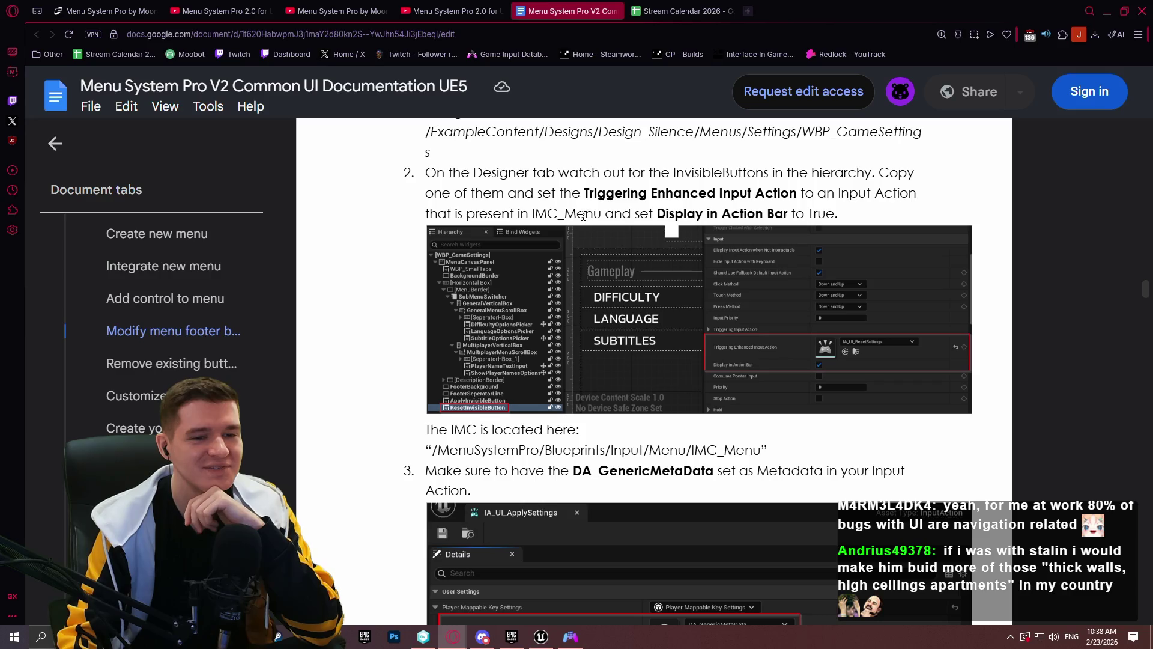
scroll(570, 205, "up", 2)
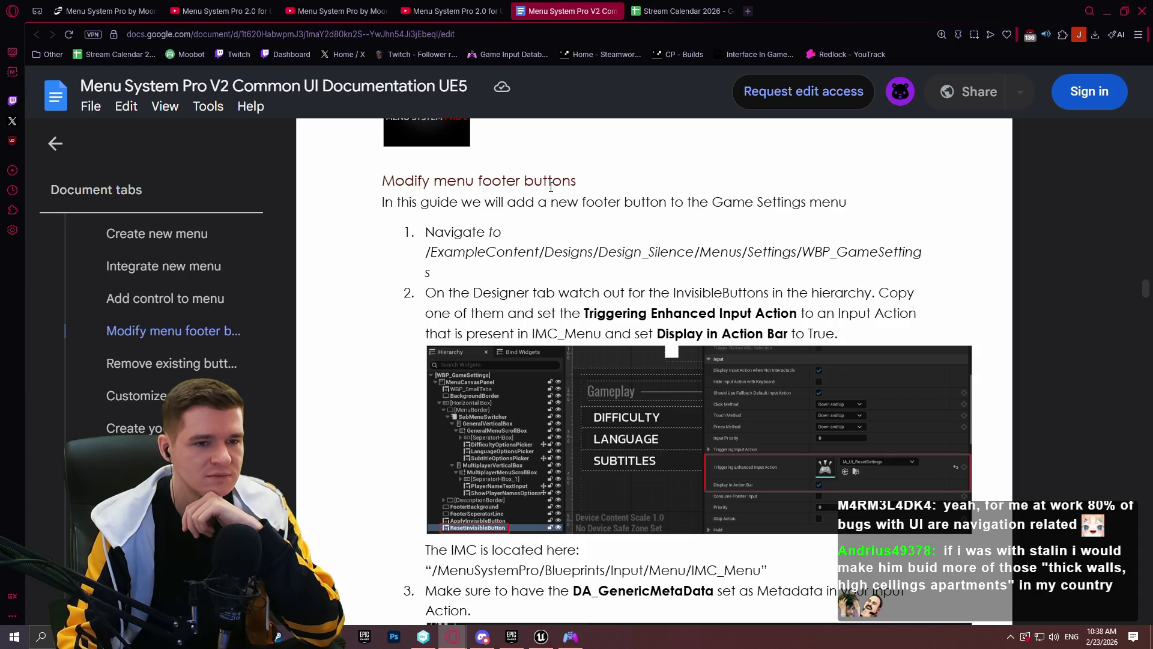
scroll(548, 180, "up", 2)
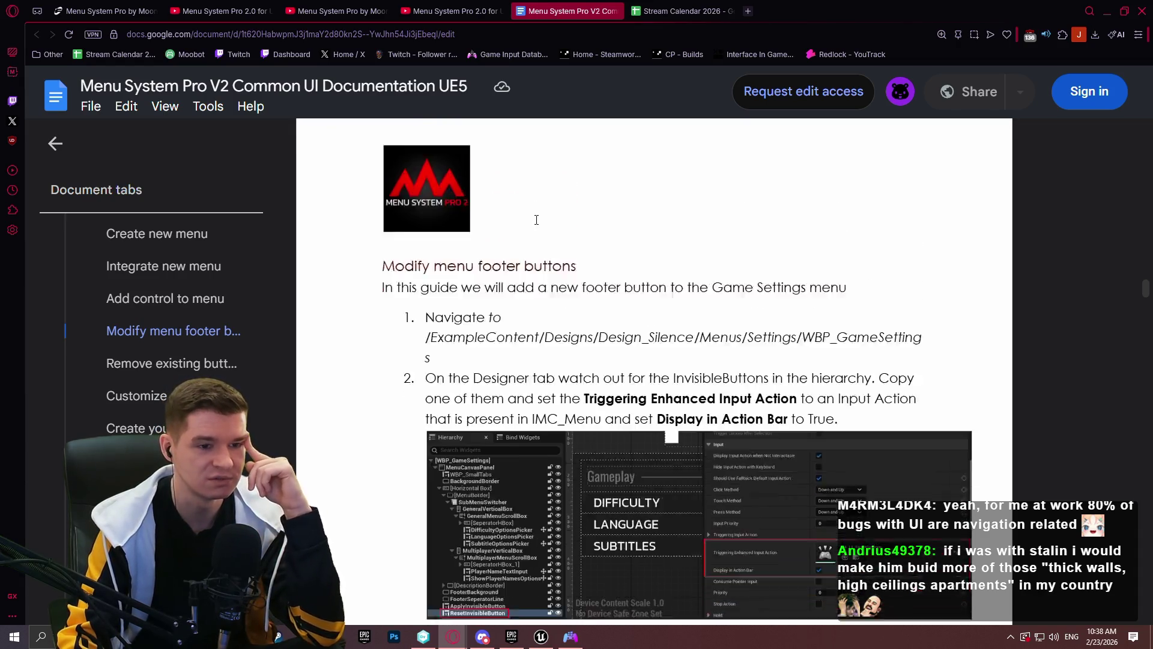
scroll(536, 220, "down", 6)
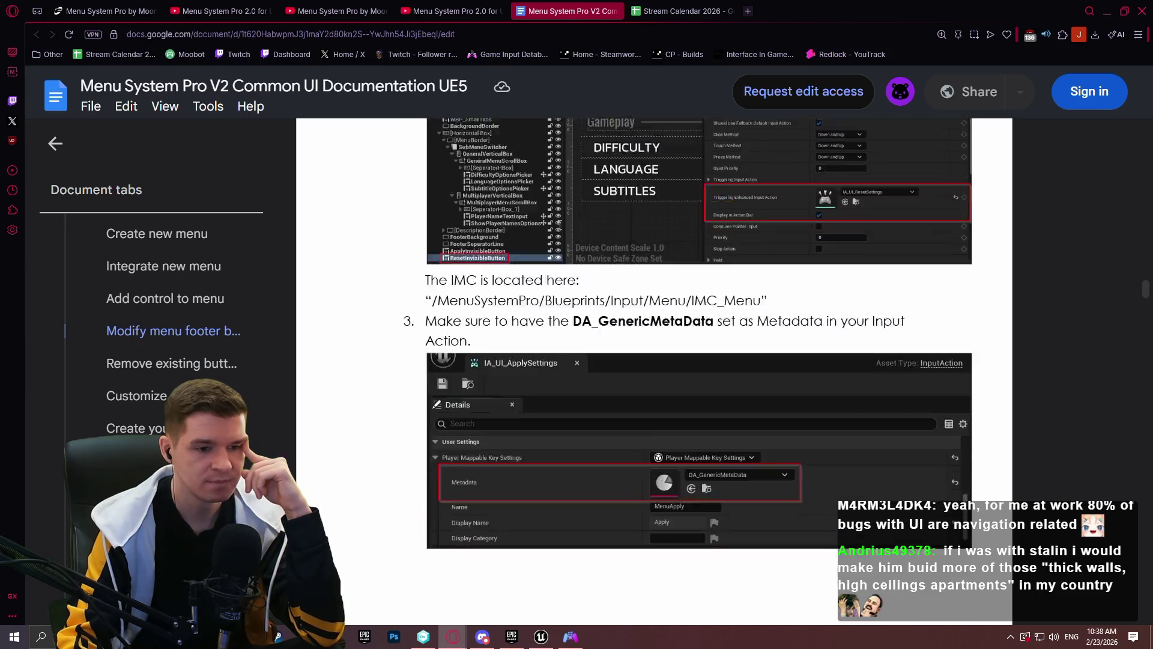
scroll(559, 225, "down", 10)
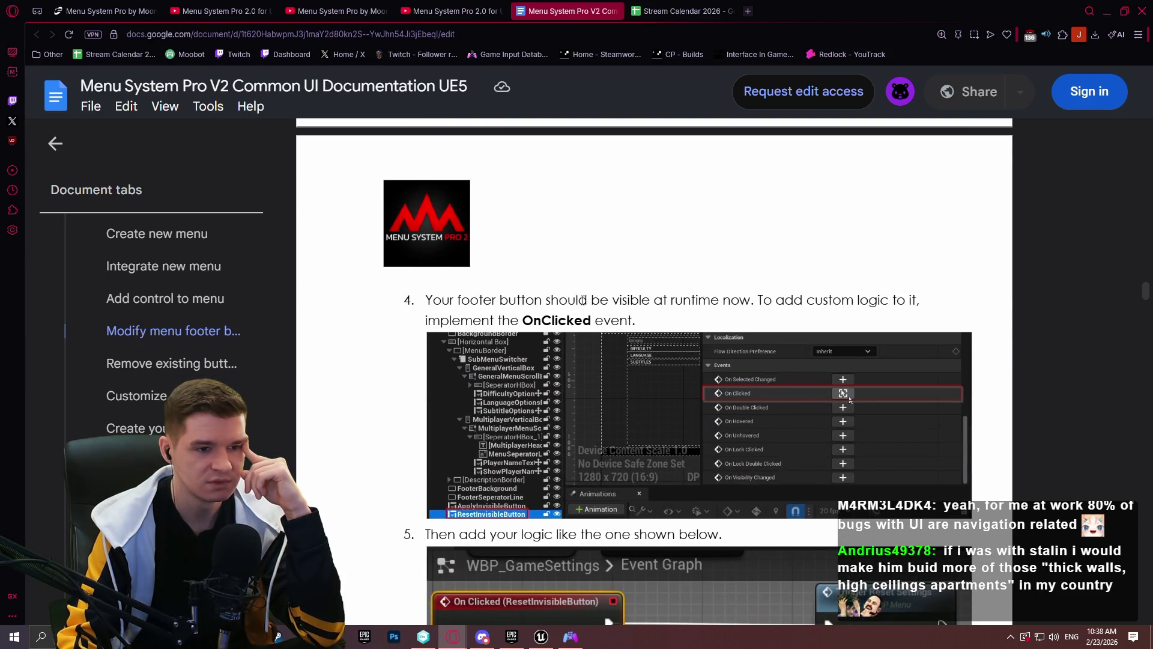
scroll(583, 300, "down", 7)
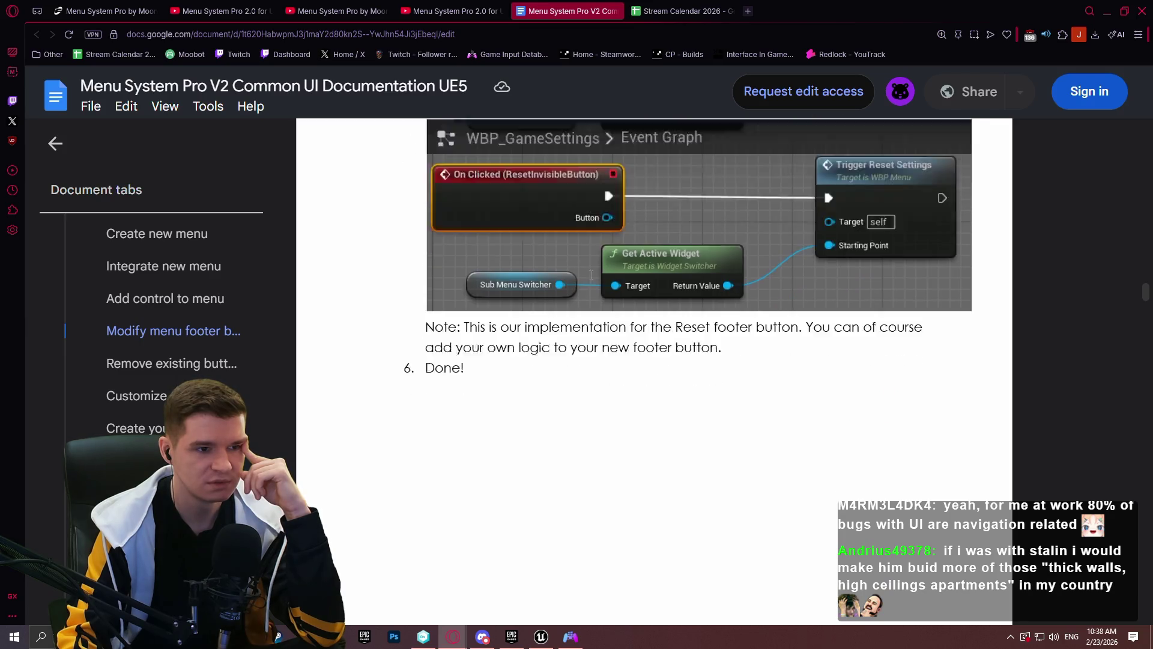
scroll(591, 276, "down", 13)
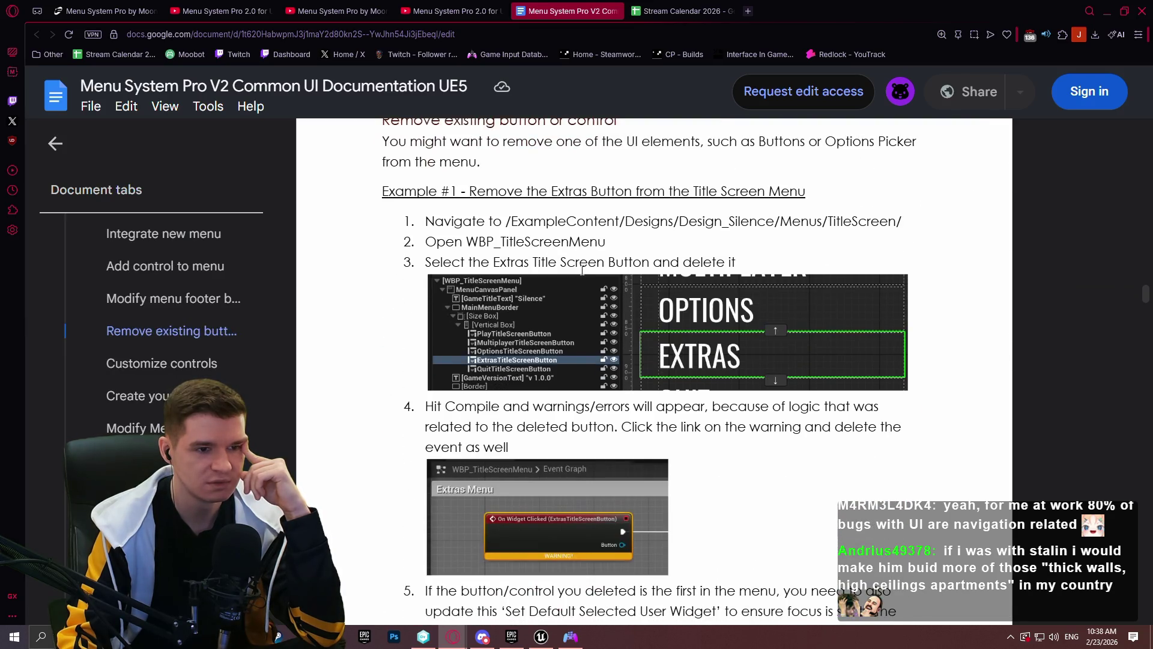
scroll(580, 268, "down", 6)
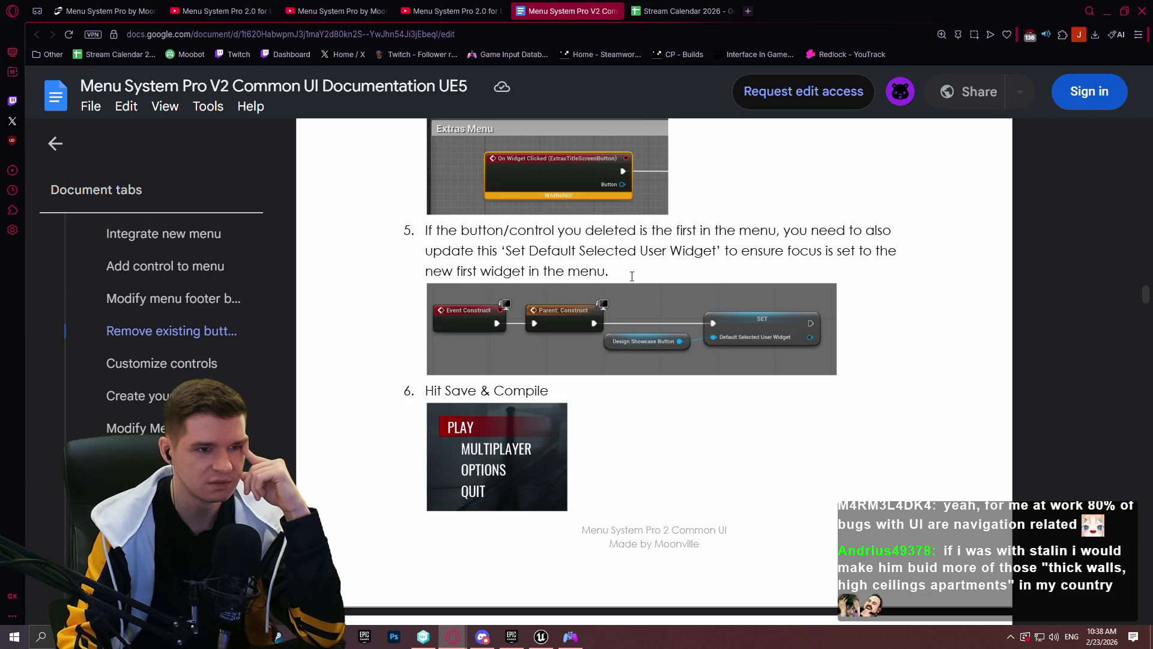
scroll(690, 257, "up", 4)
scroll(690, 257, "up", 3)
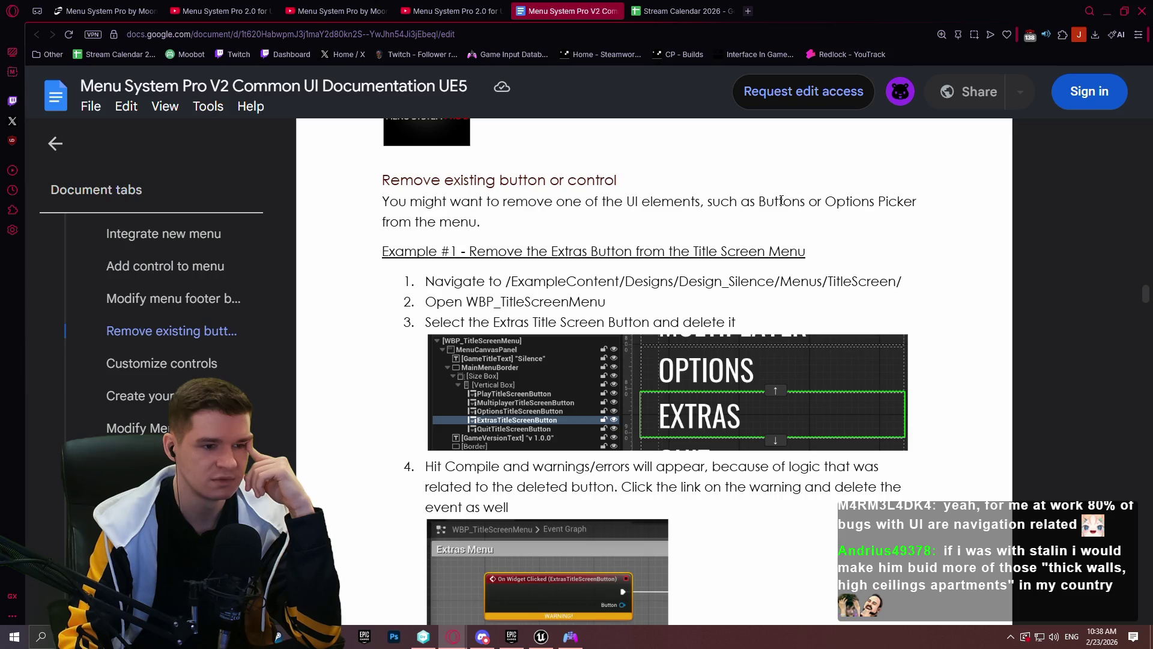
Read on to Customize controls Example #1, changing slider properties to represent character height
scroll(765, 197, "down", 4)
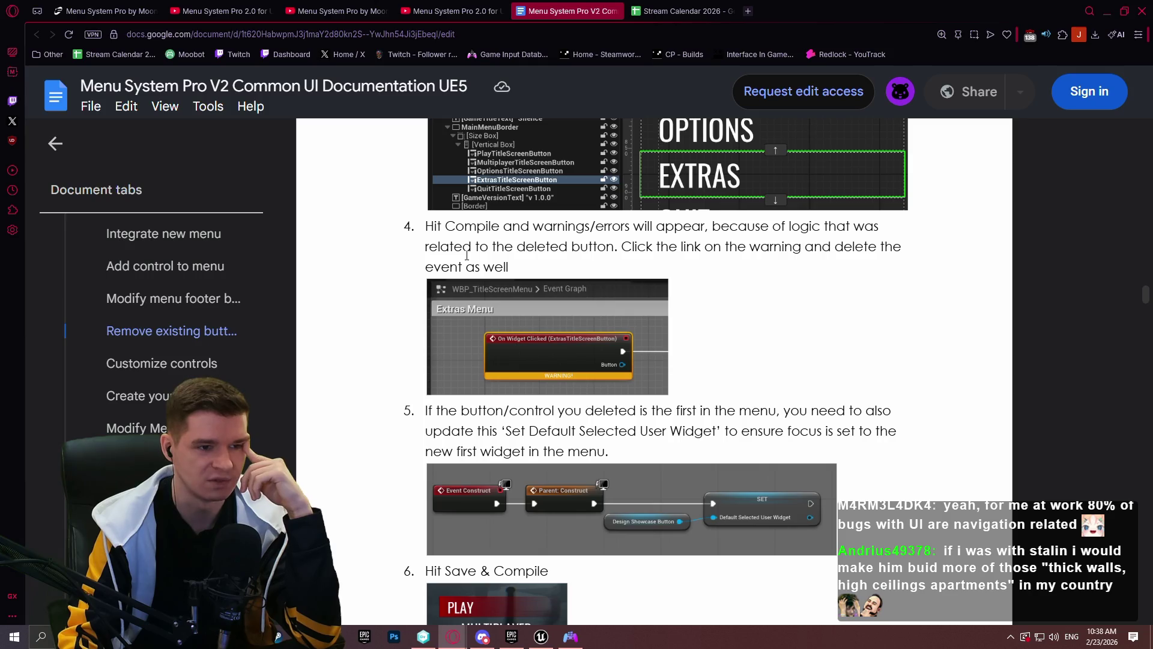
scroll(685, 296, "down", 1)
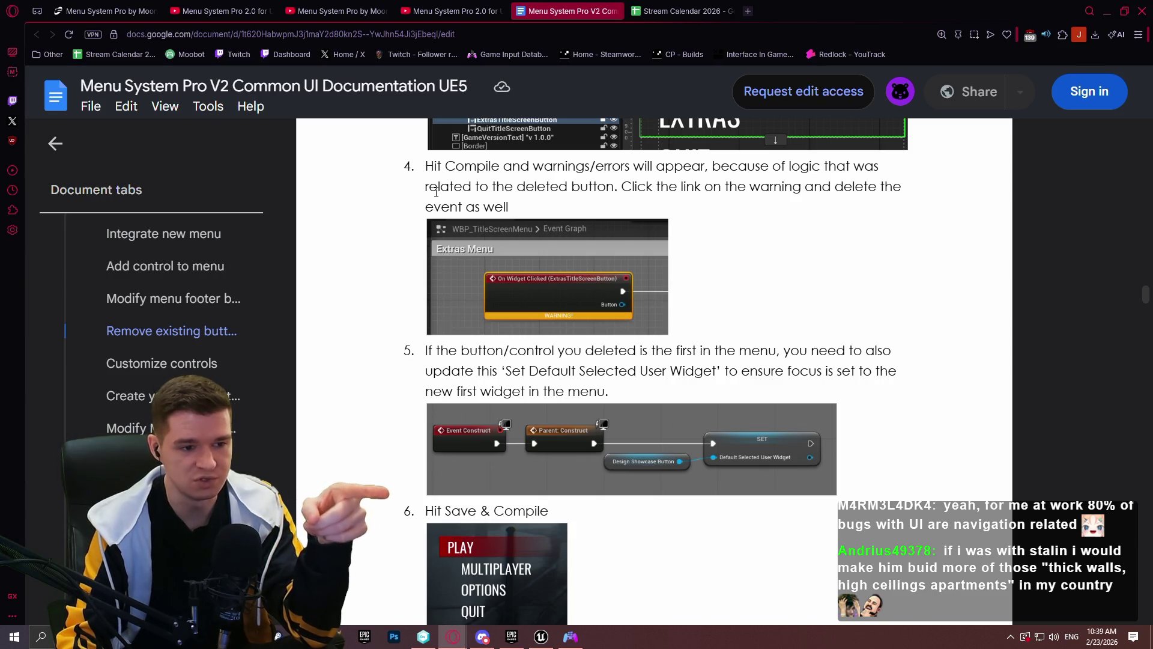
scroll(436, 192, "down", 3)
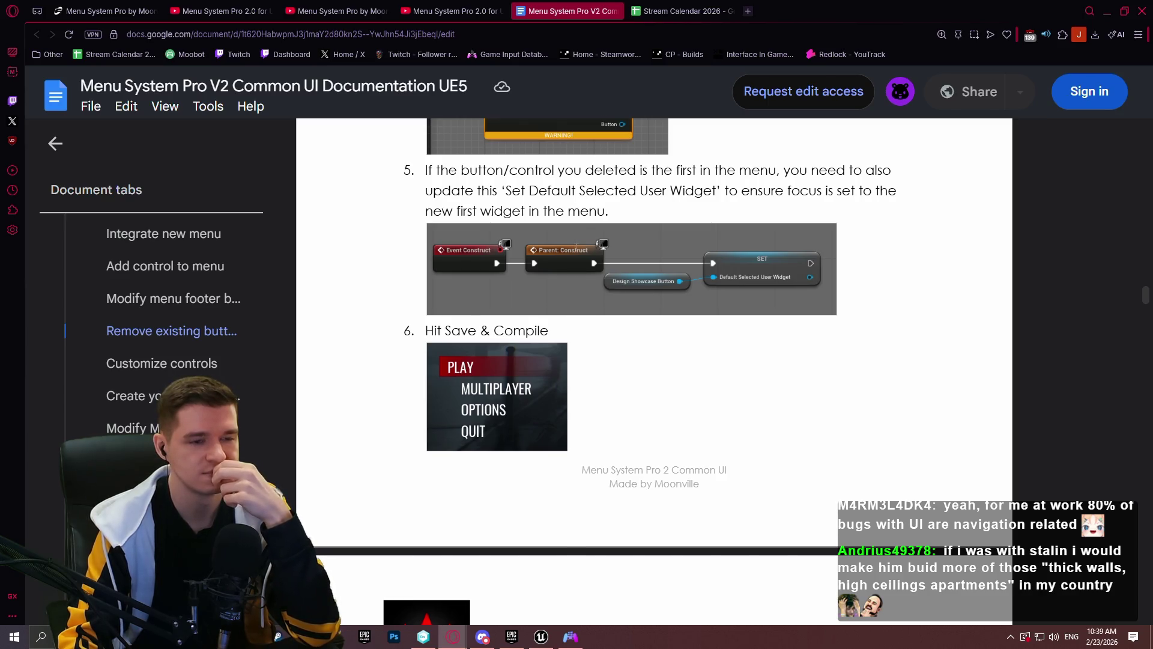
scroll(576, 247, "down", 8)
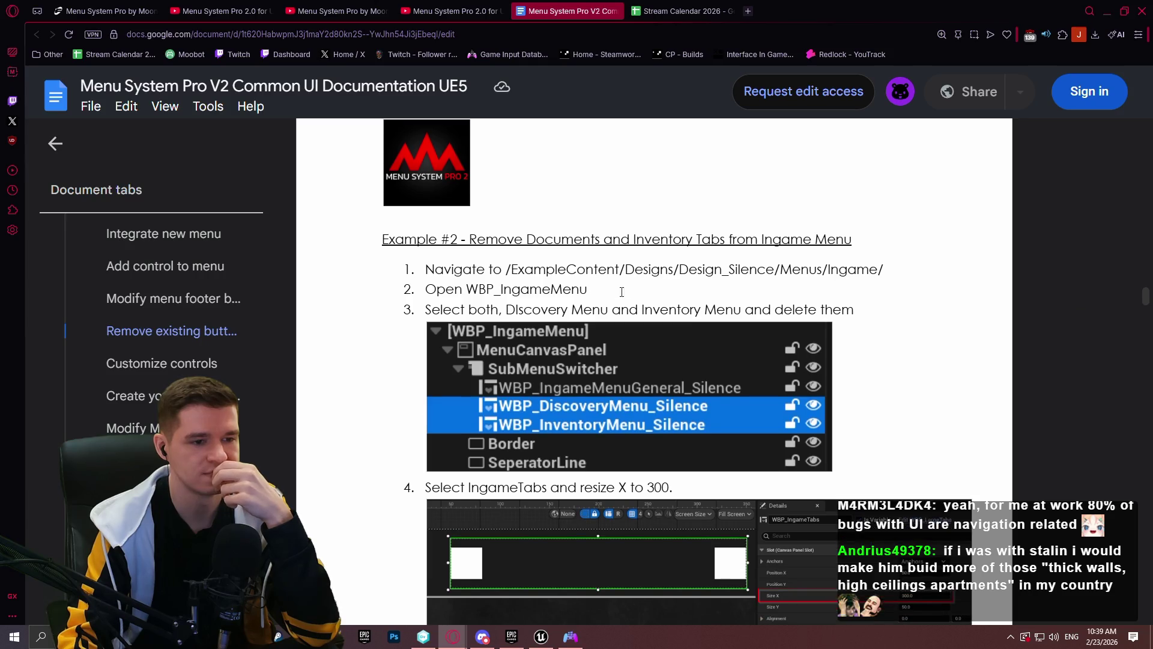
scroll(621, 292, "down", 3)
scroll(521, 206, "up", 2)
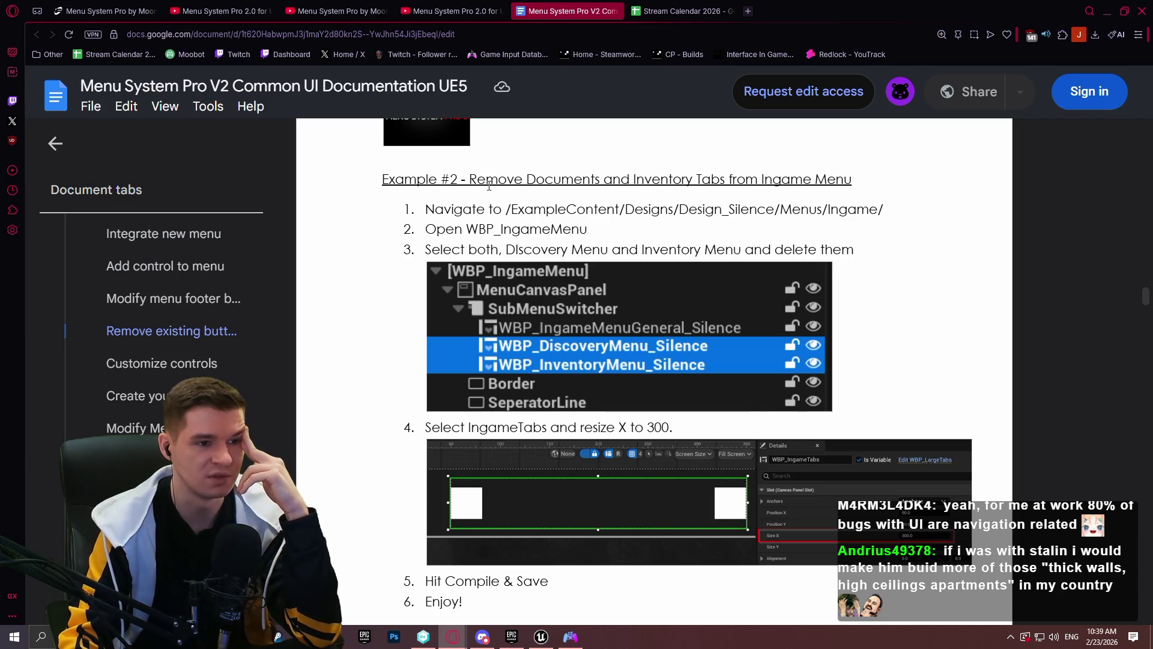
scroll(486, 199, "down", 3)
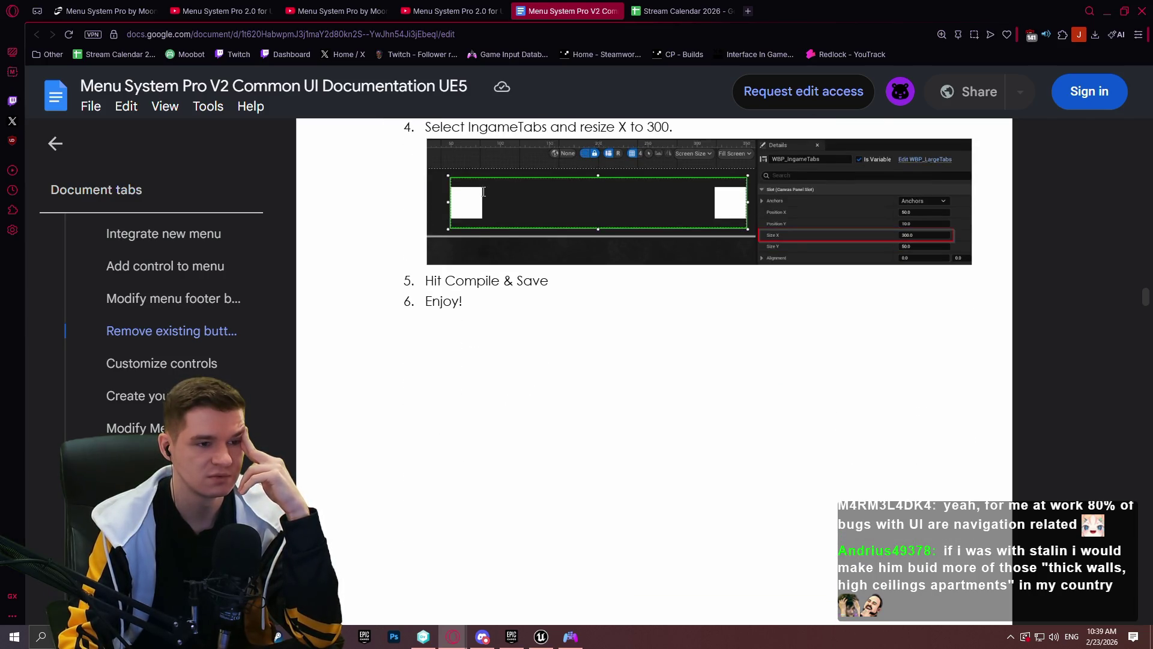
scroll(484, 203, "up", 3)
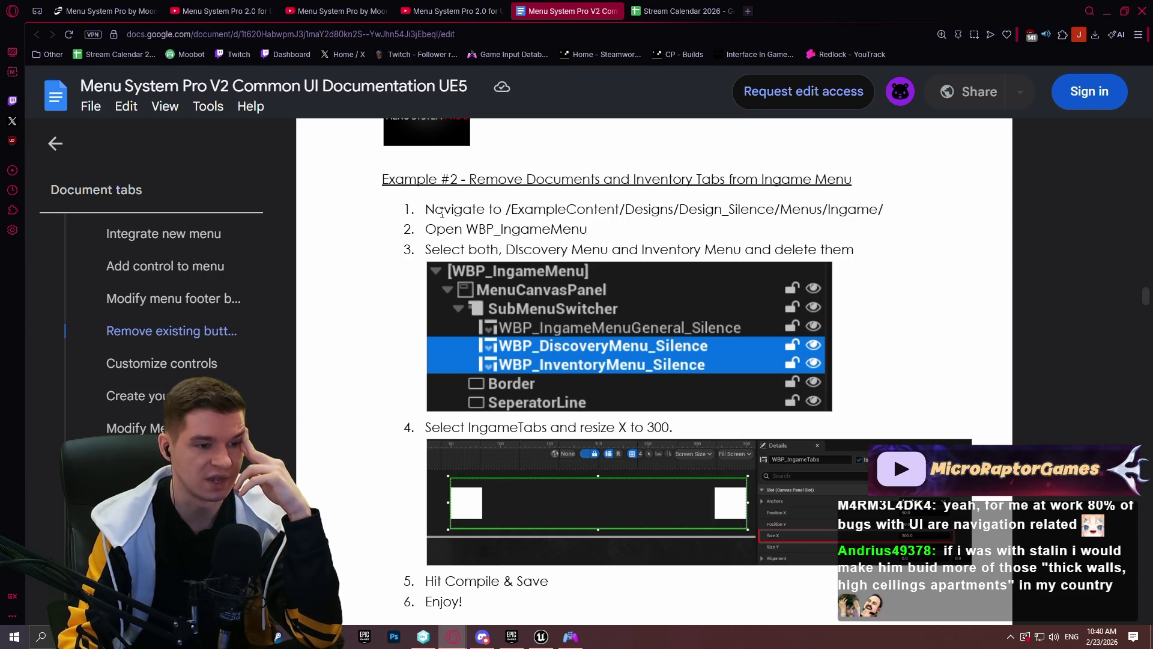
scroll(432, 239, "down", 4)
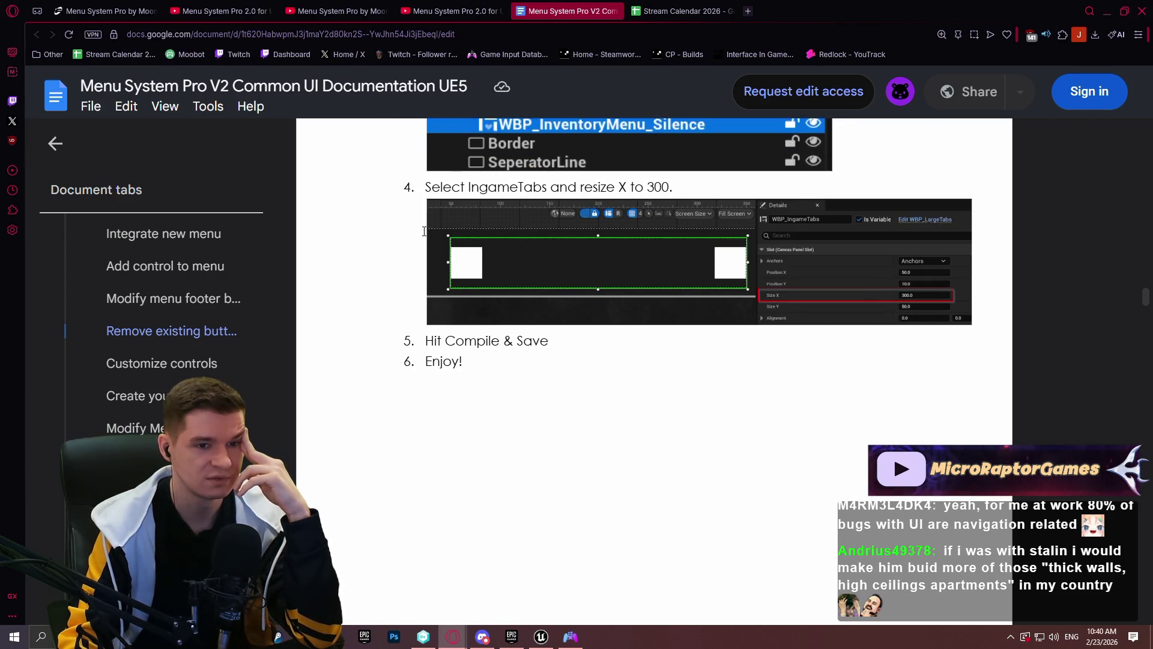
scroll(419, 243, "down", 2)
scroll(420, 243, "down", 10)
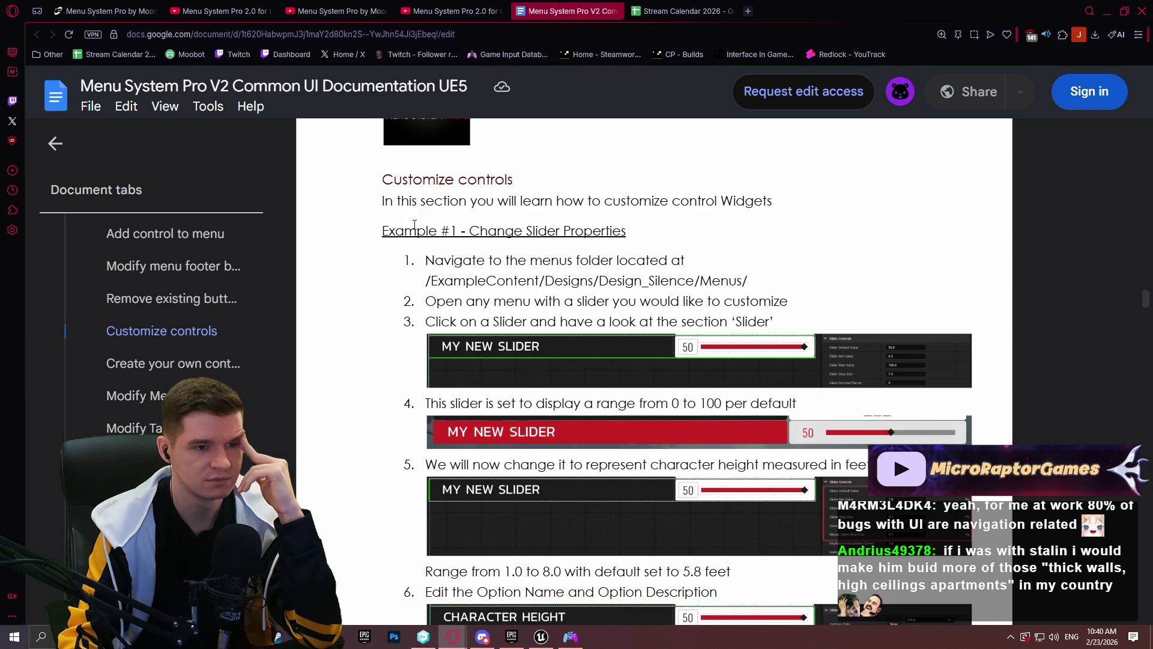
Finish the character-height slider example at step 9 and switch to the Unreal Editor
scroll(414, 224, "down", 2)
scroll(421, 223, "down", 4)
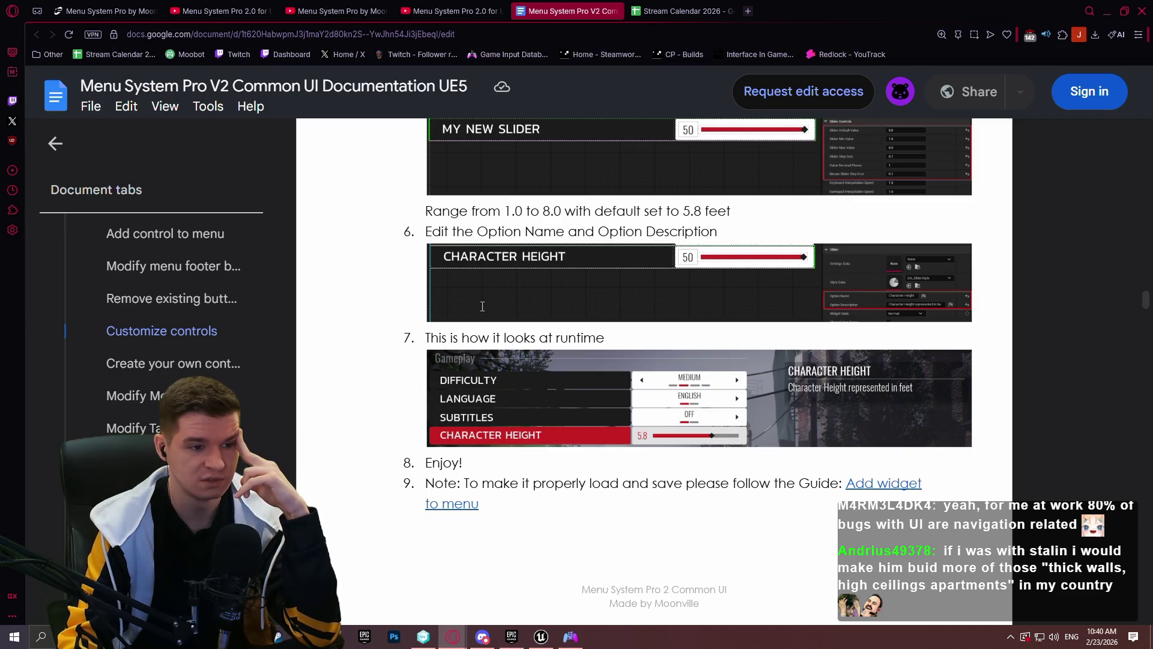
scroll(491, 265, "up", 2)
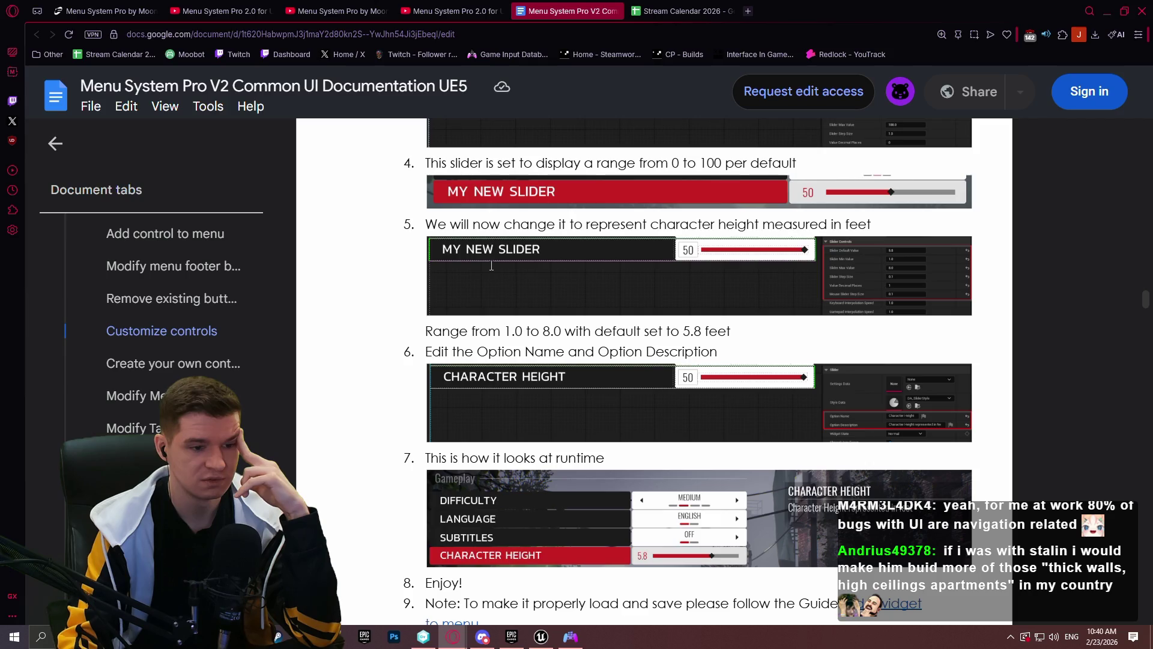
scroll(496, 267, "down", 2)
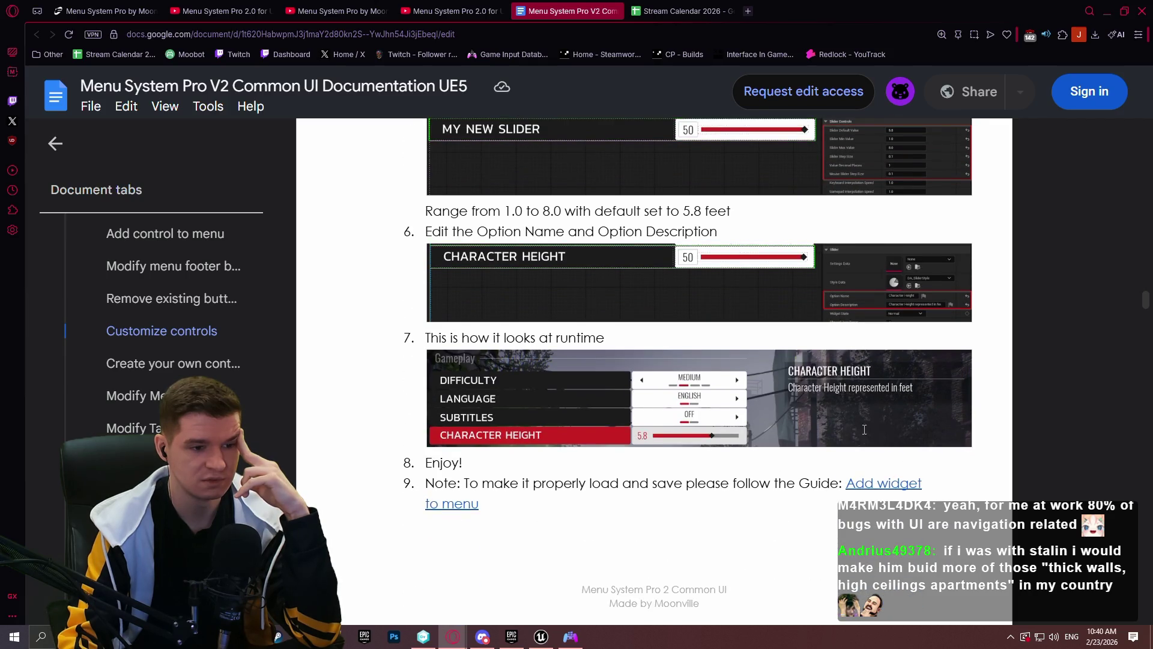
left_click(541, 636)
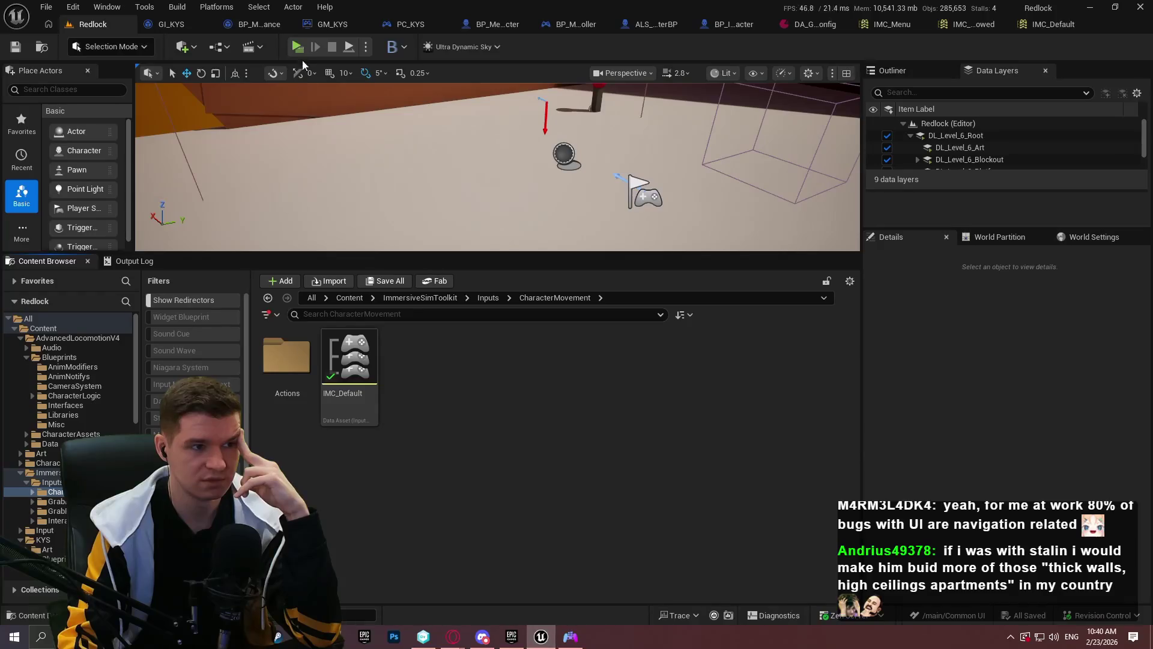
In a standalone game, raise Difficulty from MEDIUM to HARD in pause-menu Options, then quit
left_click(295, 46)
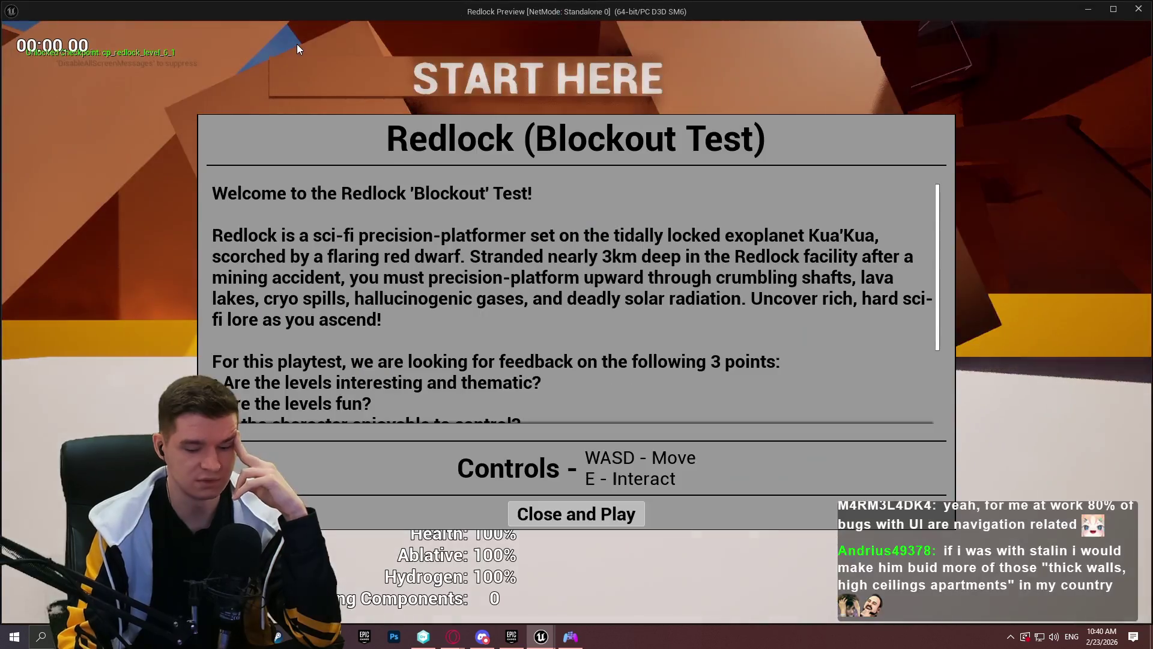
left_click(576, 513)
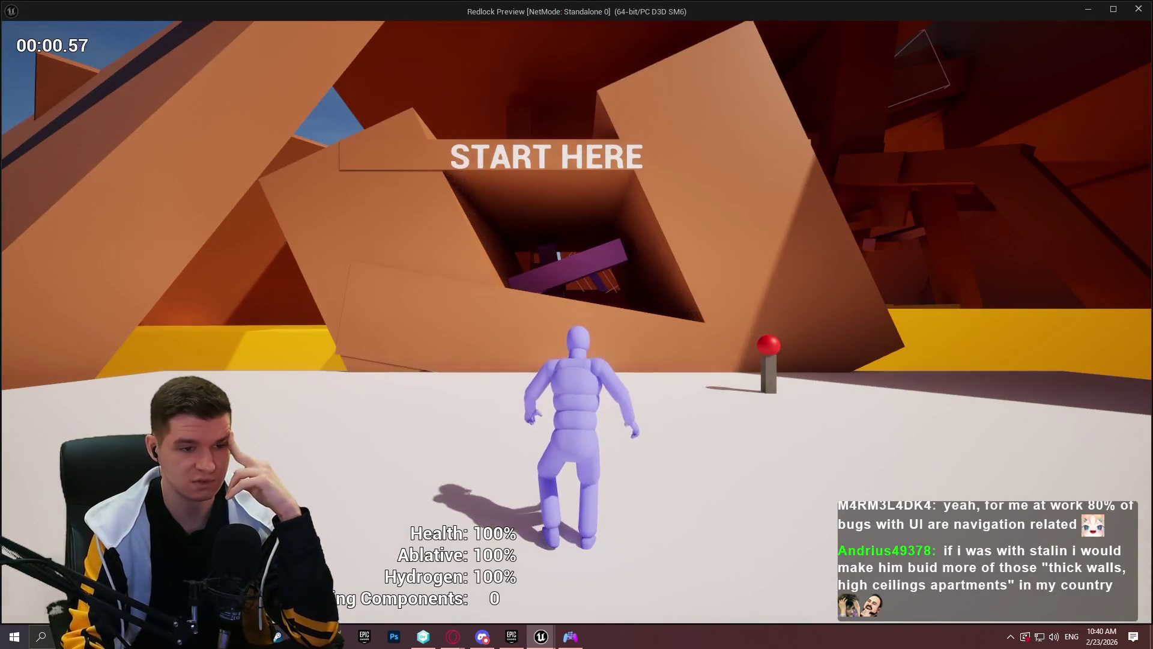
key("Escape")
left_click(105, 414)
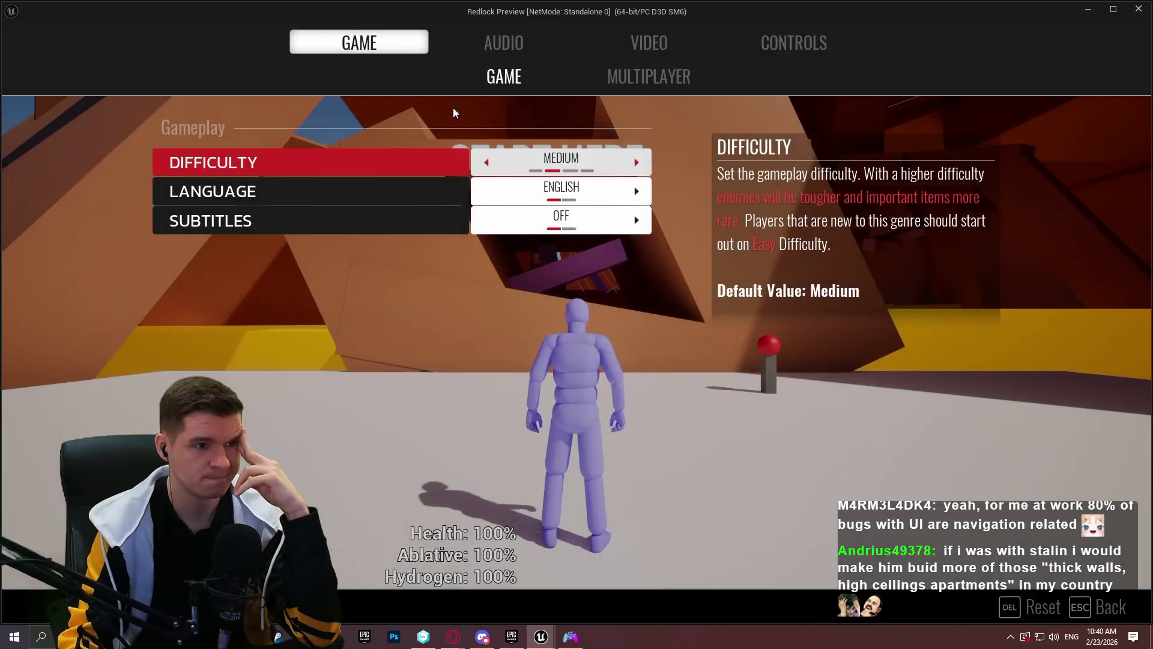
left_click(636, 158)
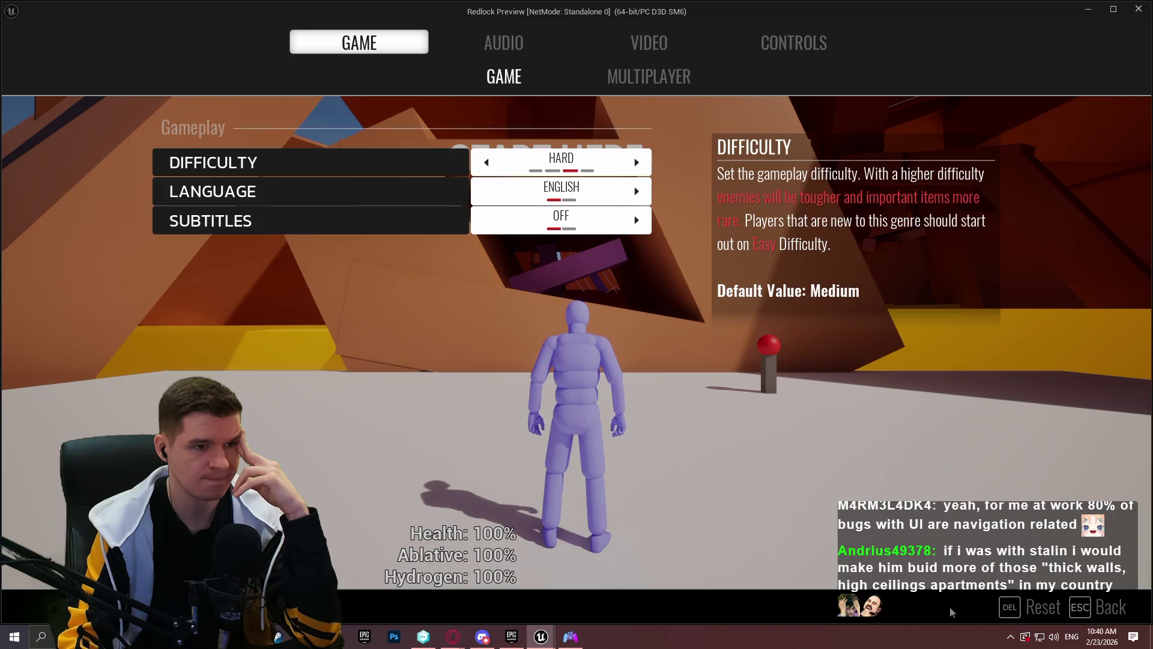
left_click(1106, 607)
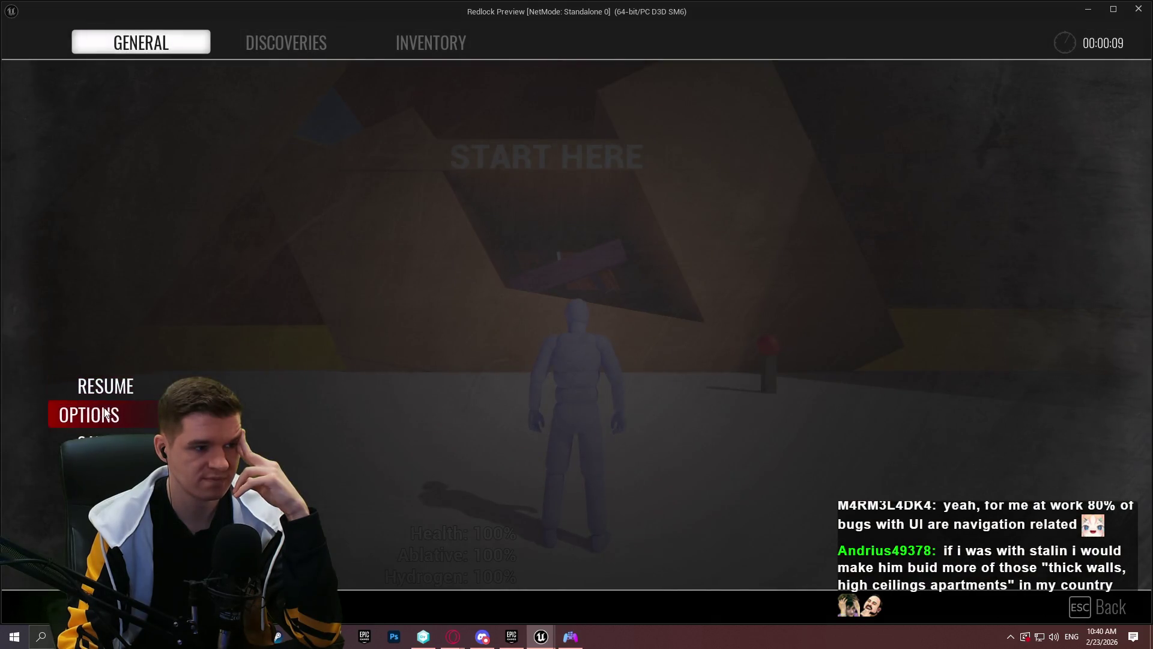
left_click(103, 409)
left_click(1072, 618)
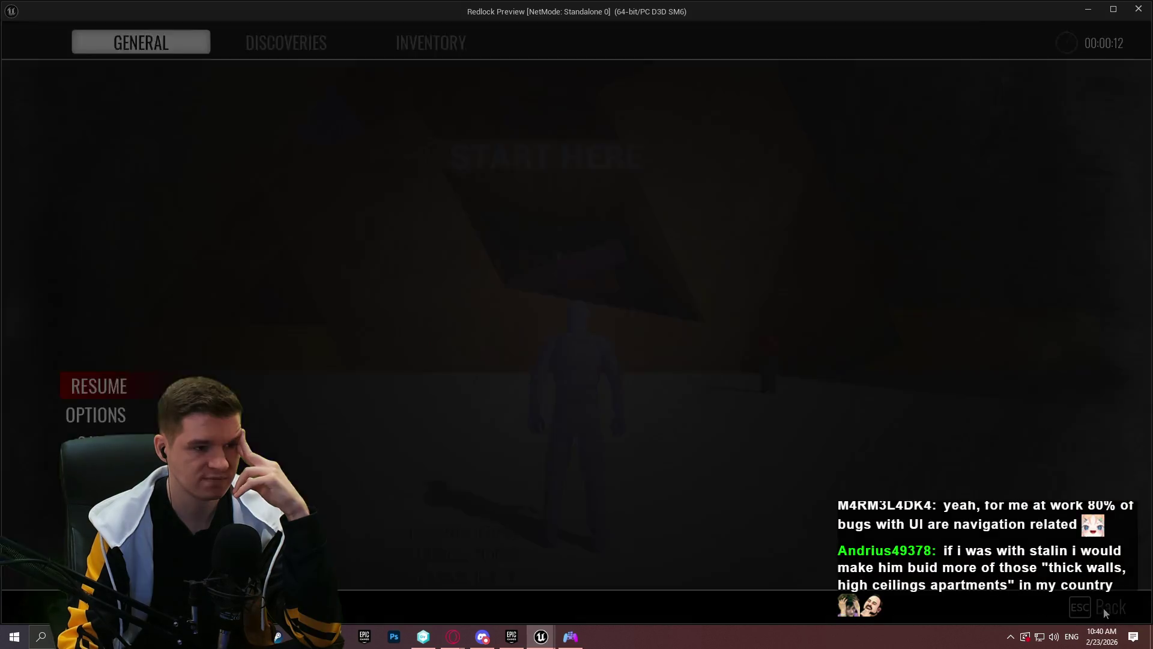
left_click(1136, 7)
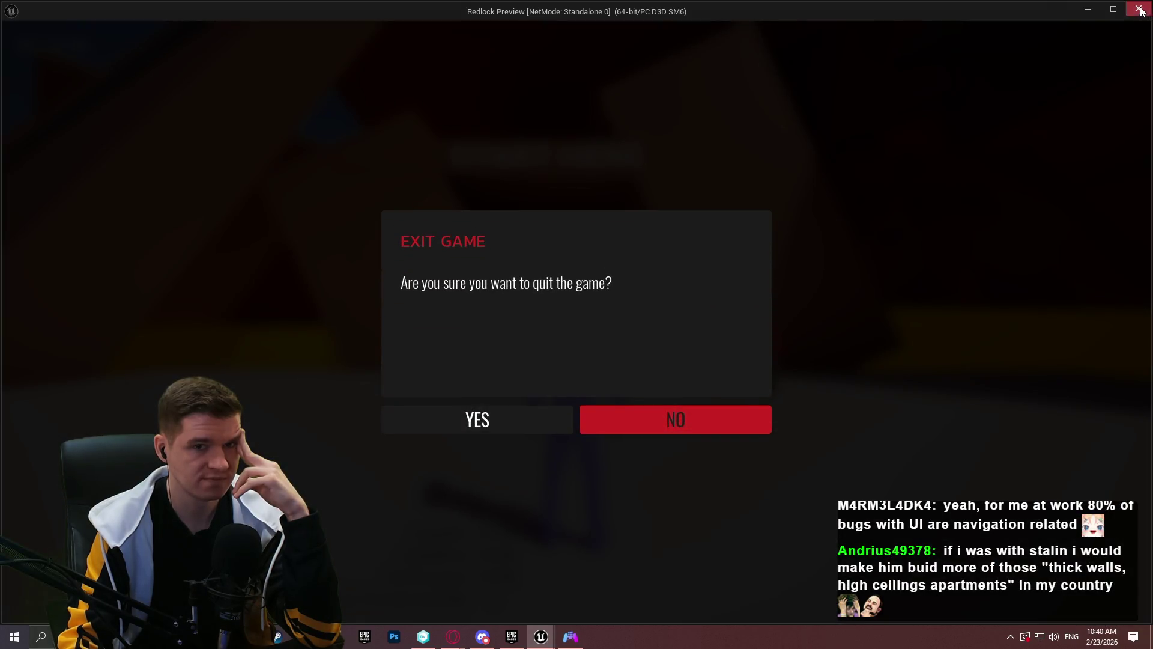
left_click(1138, 8)
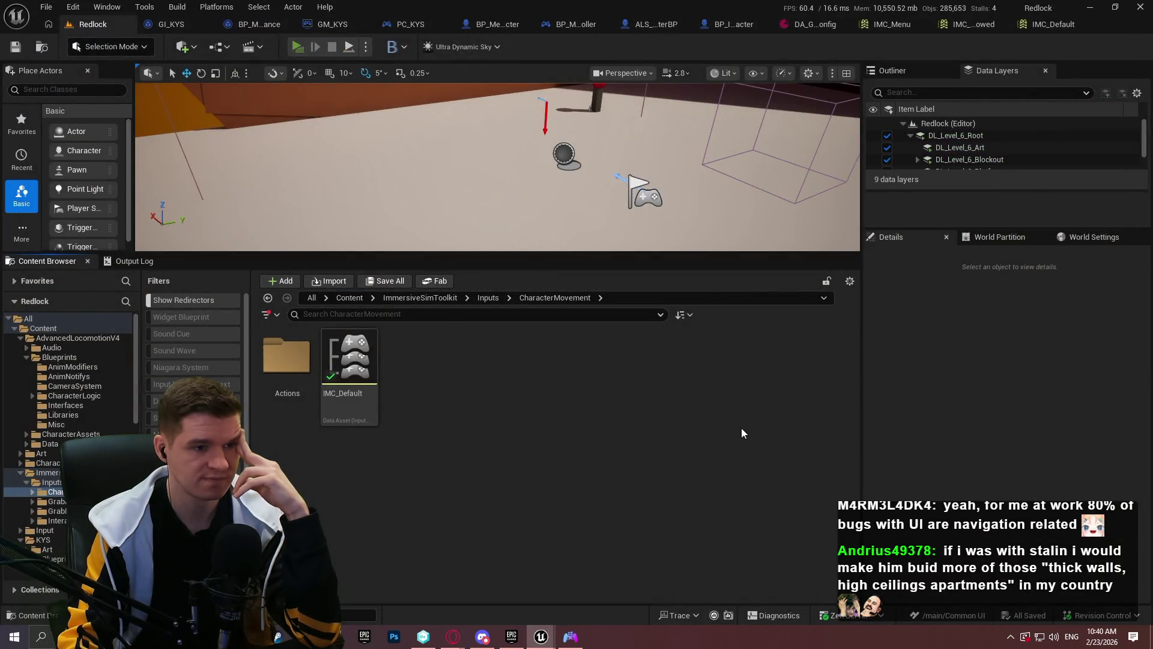
Relaunch the game, confirm Options still shows Difficulty HARD, and close the preview
key("alt+p")
left_click(580, 520)
key("Escape")
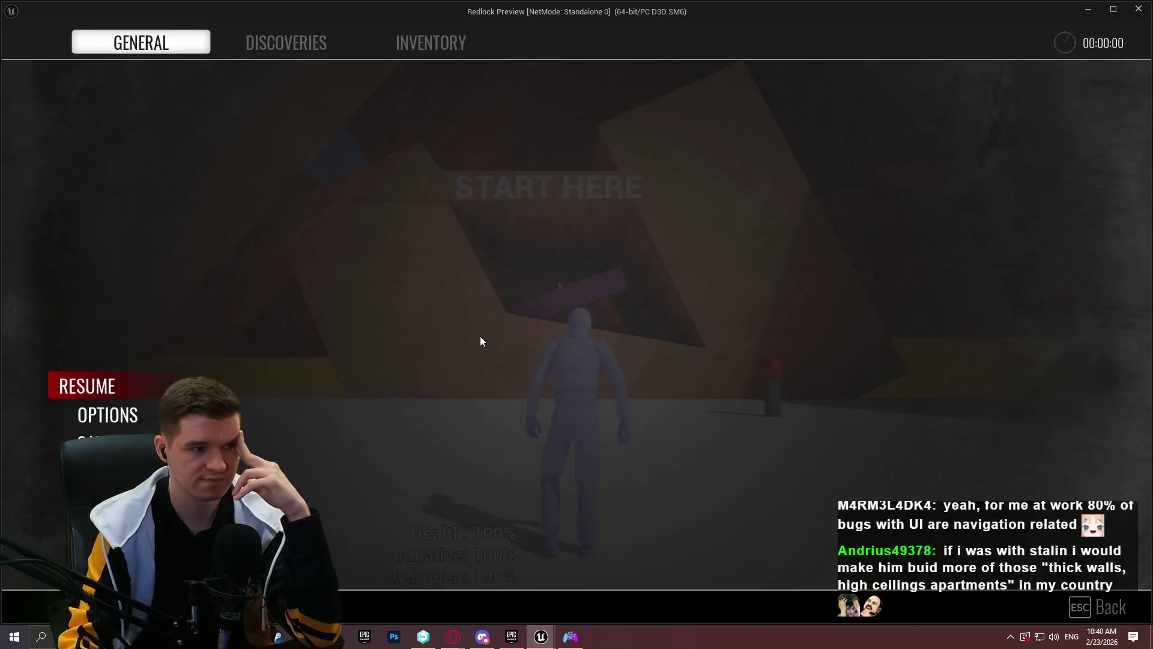
key("Down")
key("Return")
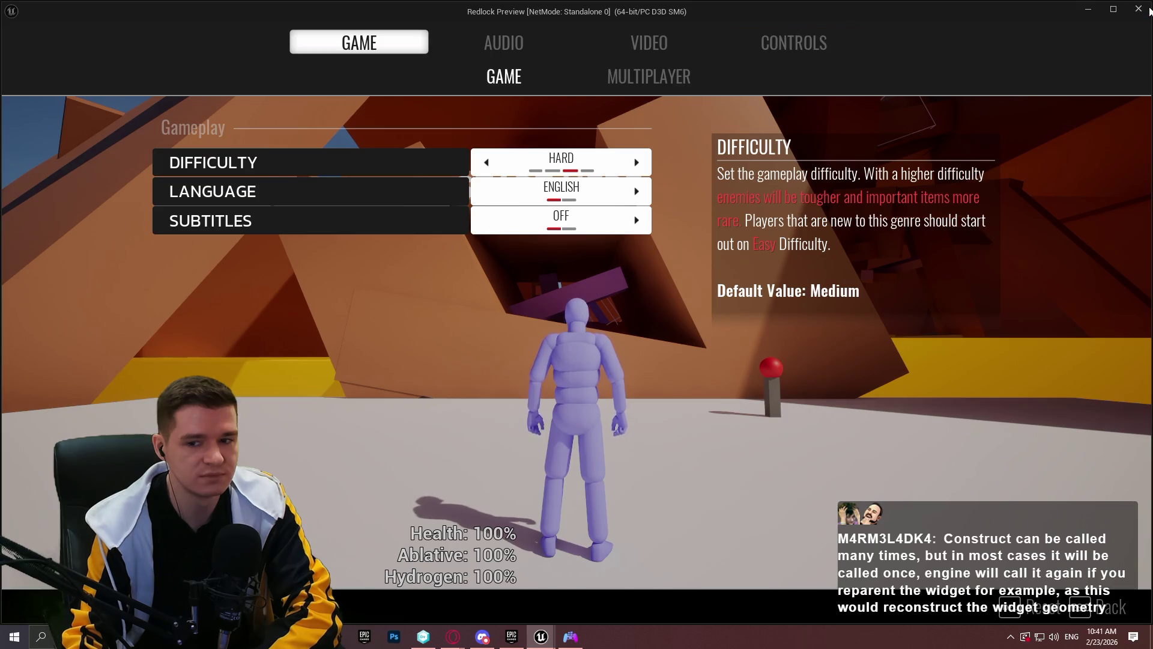
left_click(1139, 9)
Enlarge the level viewport, inspect IMC_Default and the character's pause-menu logic, then return to the docs
mouse_move(607, 252)
left_mouse_down()
mouse_move(597, 386)
mouse_move(612, 376)
left_mouse_up()
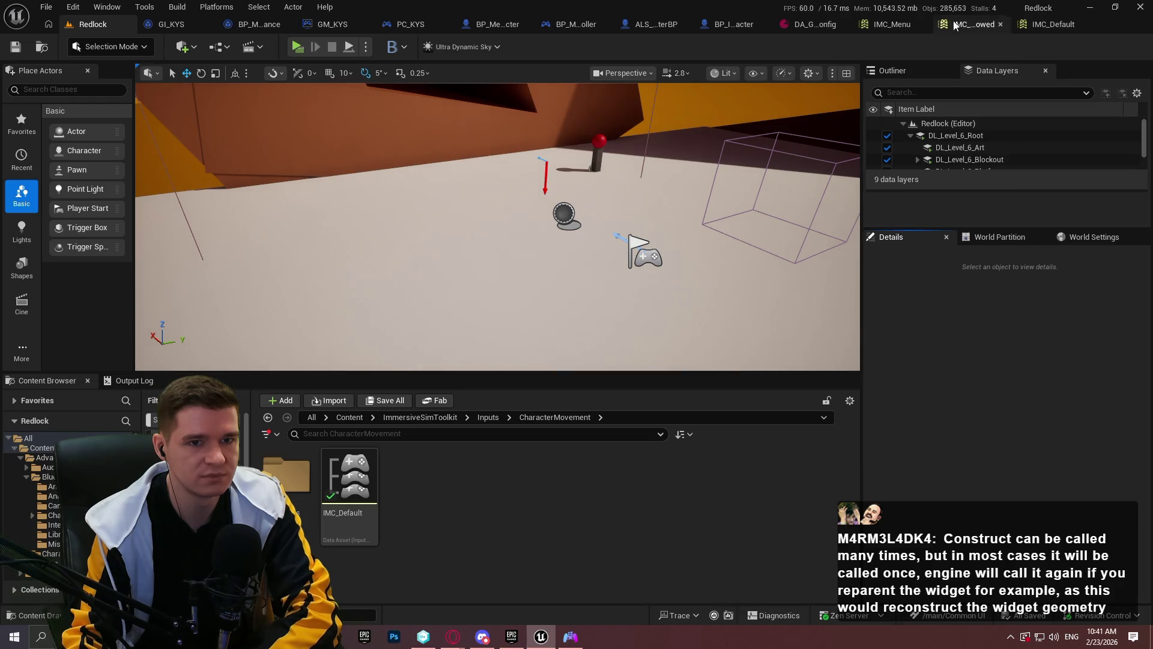
left_click(1021, 25)
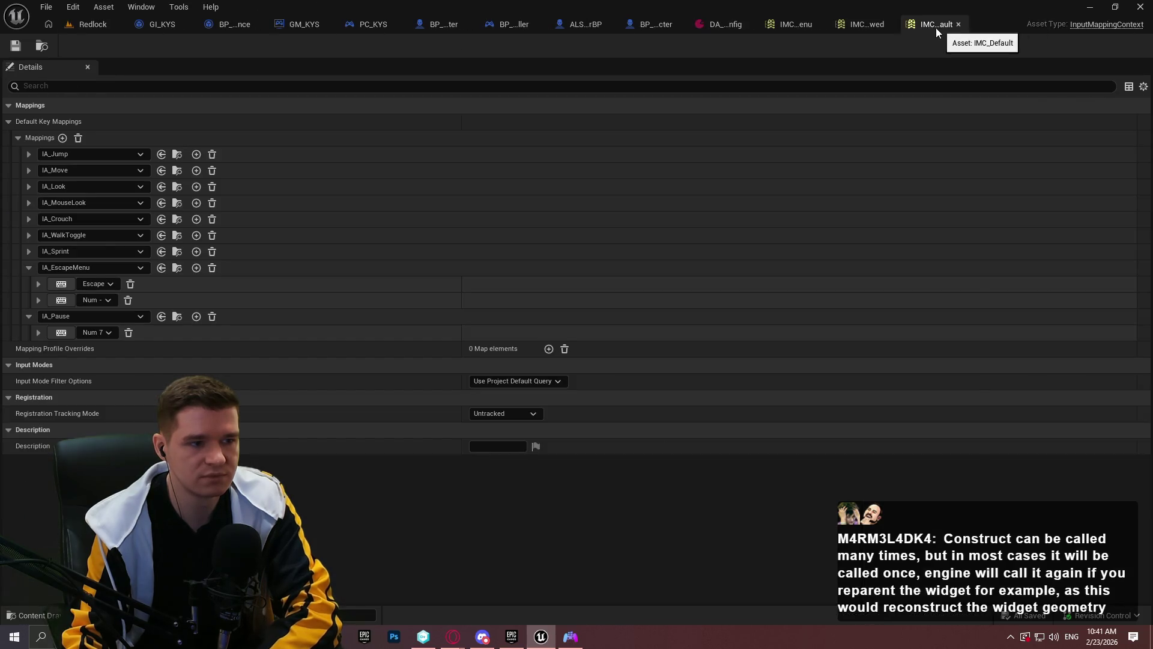
left_click(734, 26)
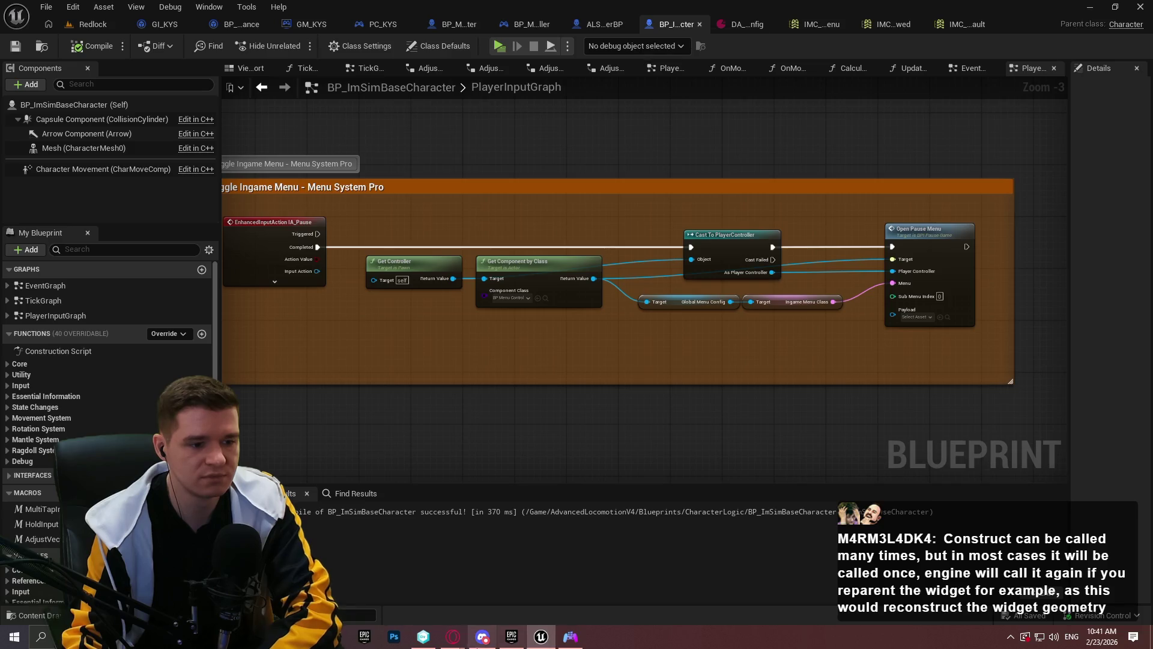
left_click(535, 562)
scroll(535, 562, "down", 10)
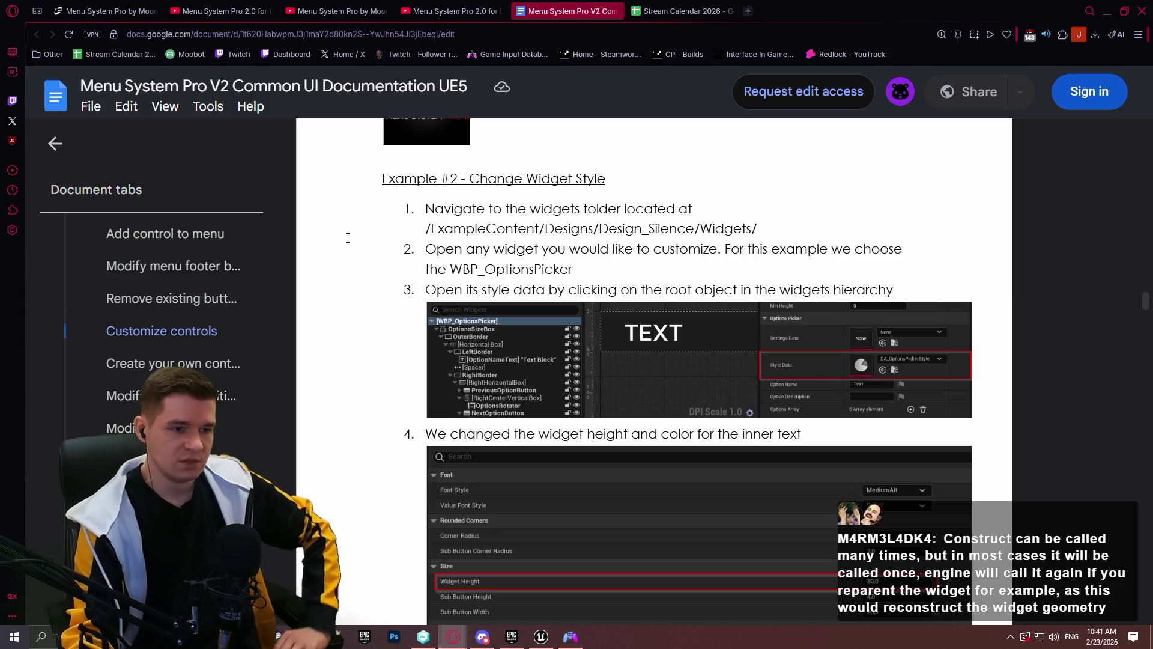
Read Example #2 Change Widget Style and Create your own control, then jump to Pause Game
scroll(550, 219, "down", 7)
scroll(696, 404, "up", 2)
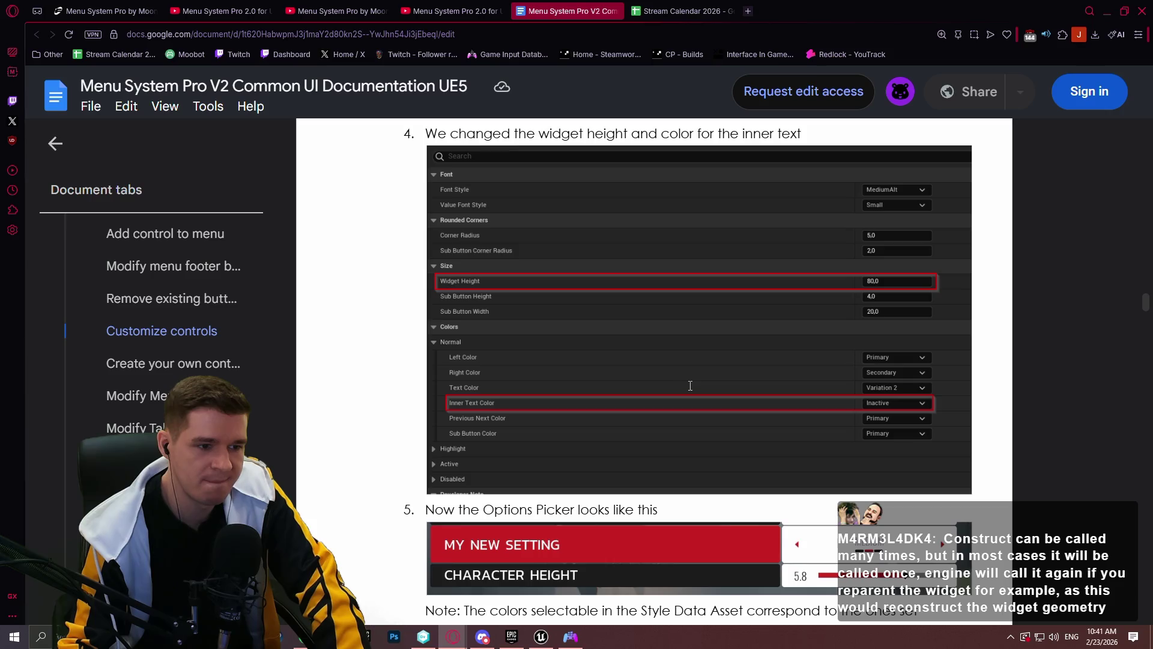
scroll(667, 384, "down", 4)
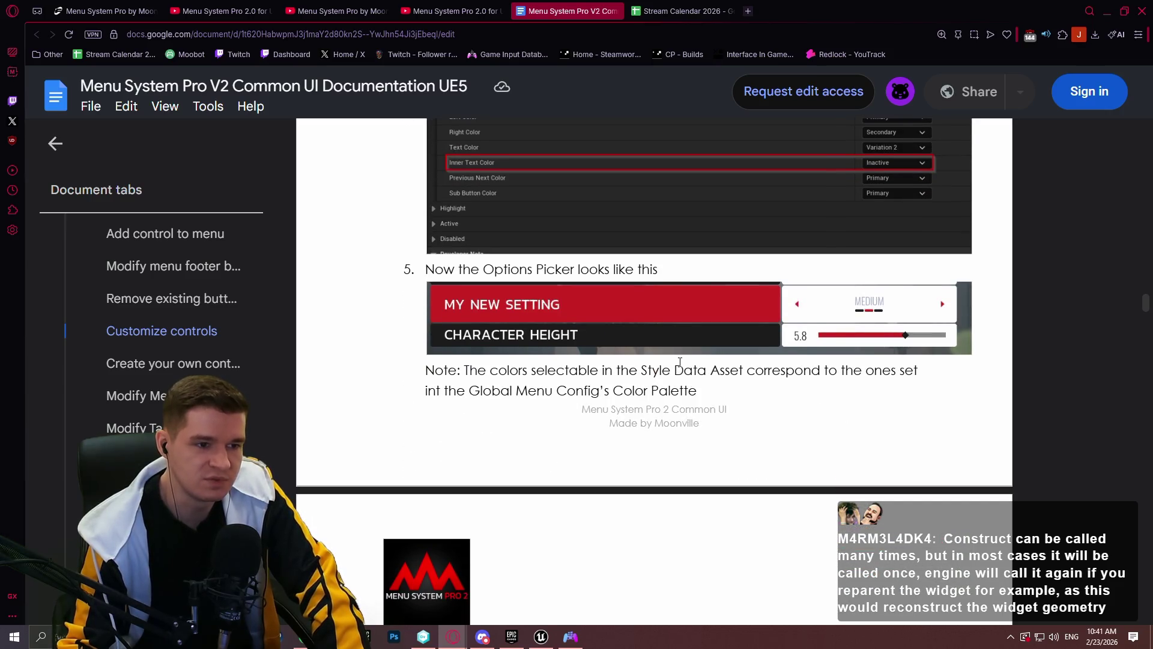
scroll(679, 361, "down", 15)
scroll(687, 394, "down", 12)
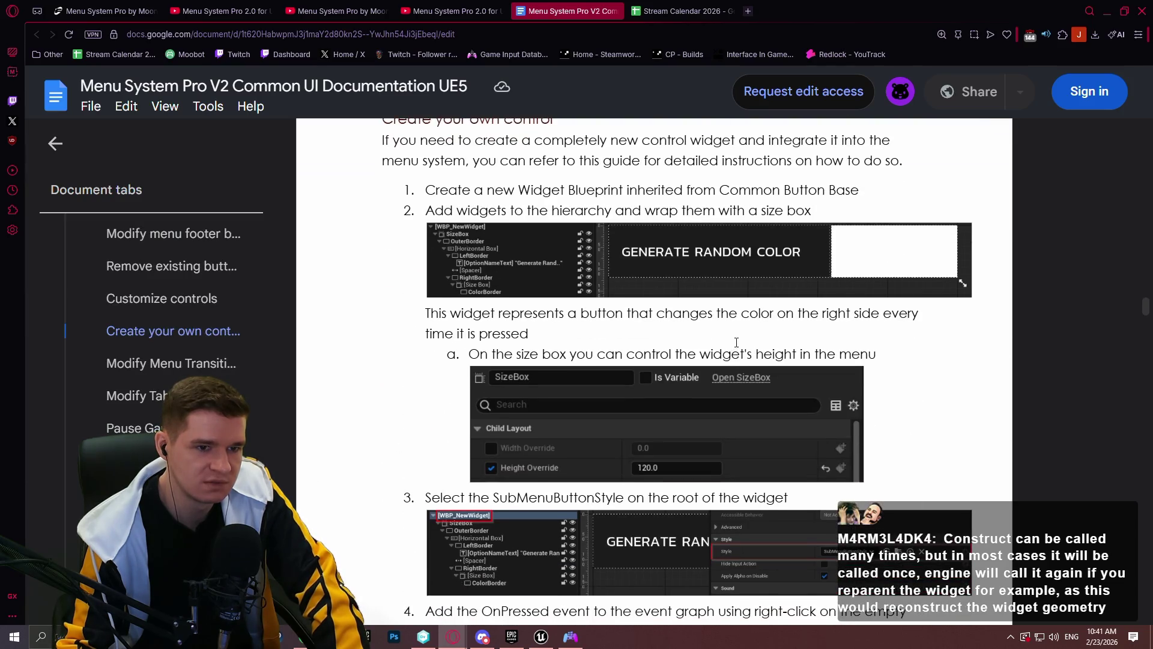
scroll(732, 340, "down", 7)
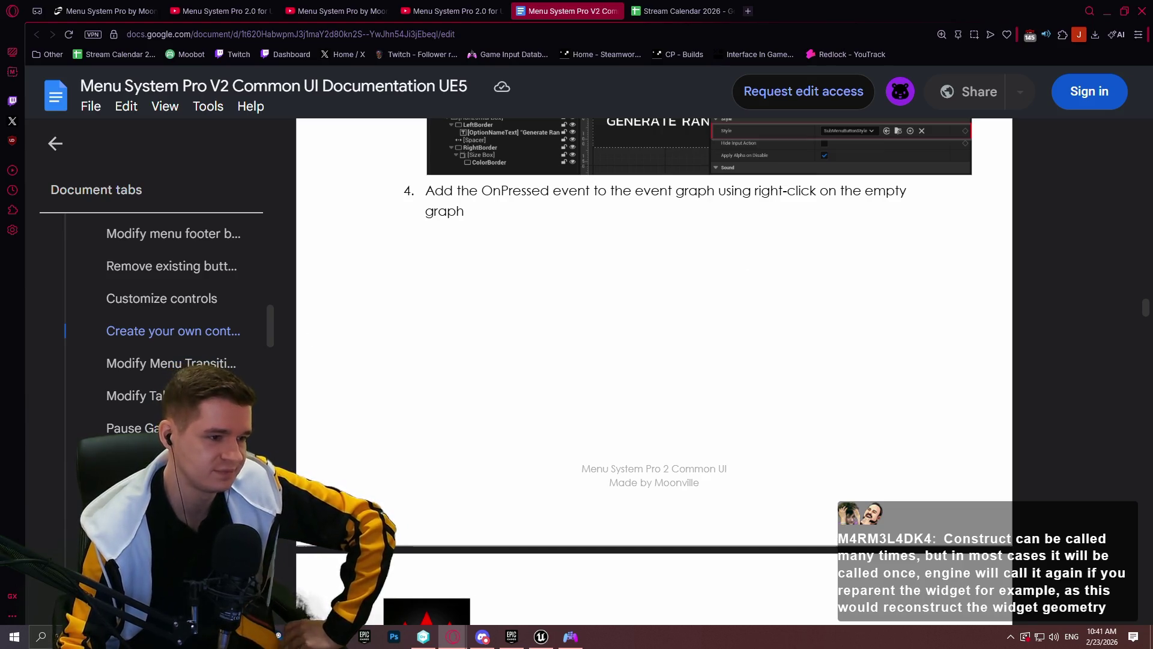
left_click(259, 428)
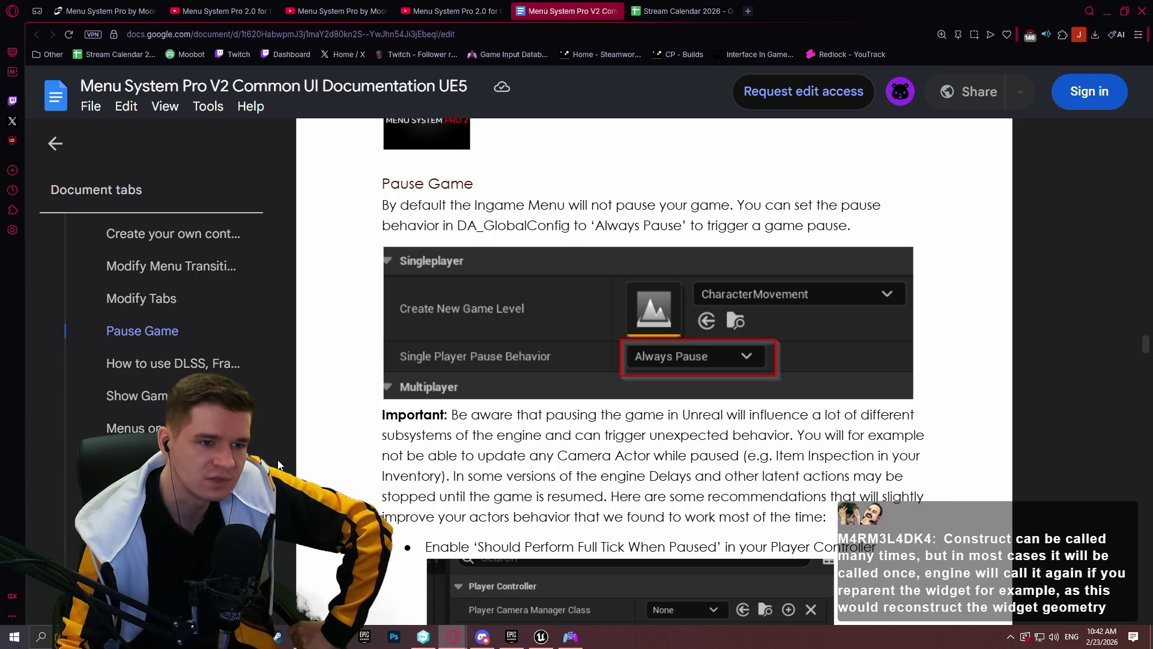
Read Pause Game tips on Player Controller ticking, Skip Delay Nodes, and TAA/TSR/DLSS/FSR artifacts
scroll(339, 336, "down", 1)
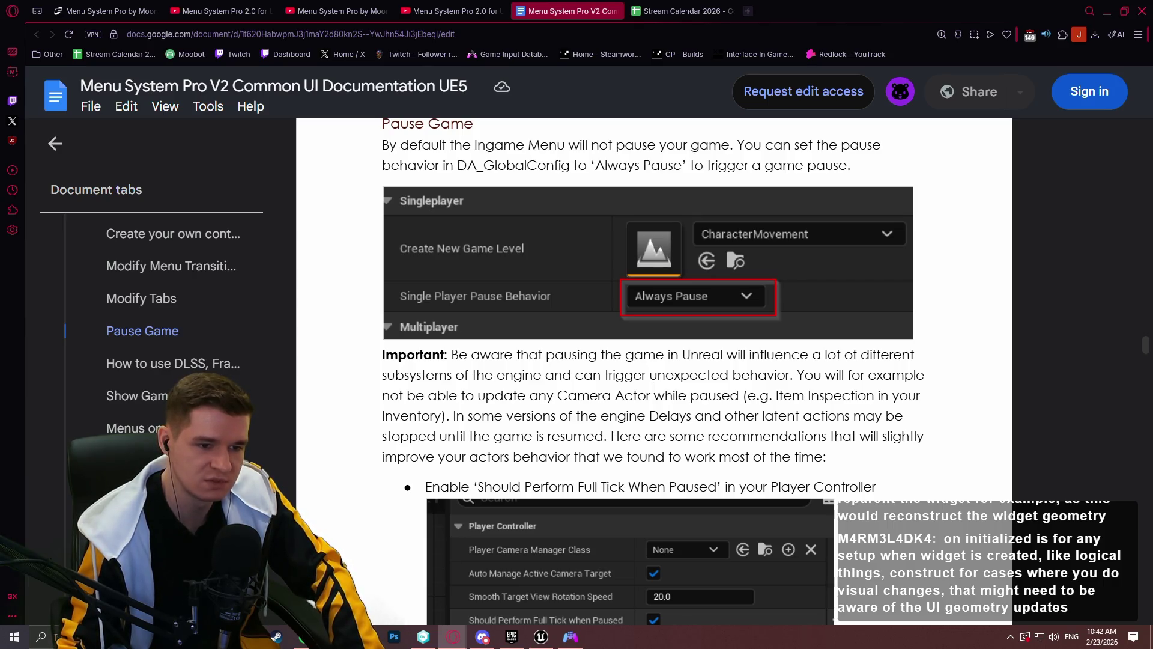
scroll(666, 384, "down", 3)
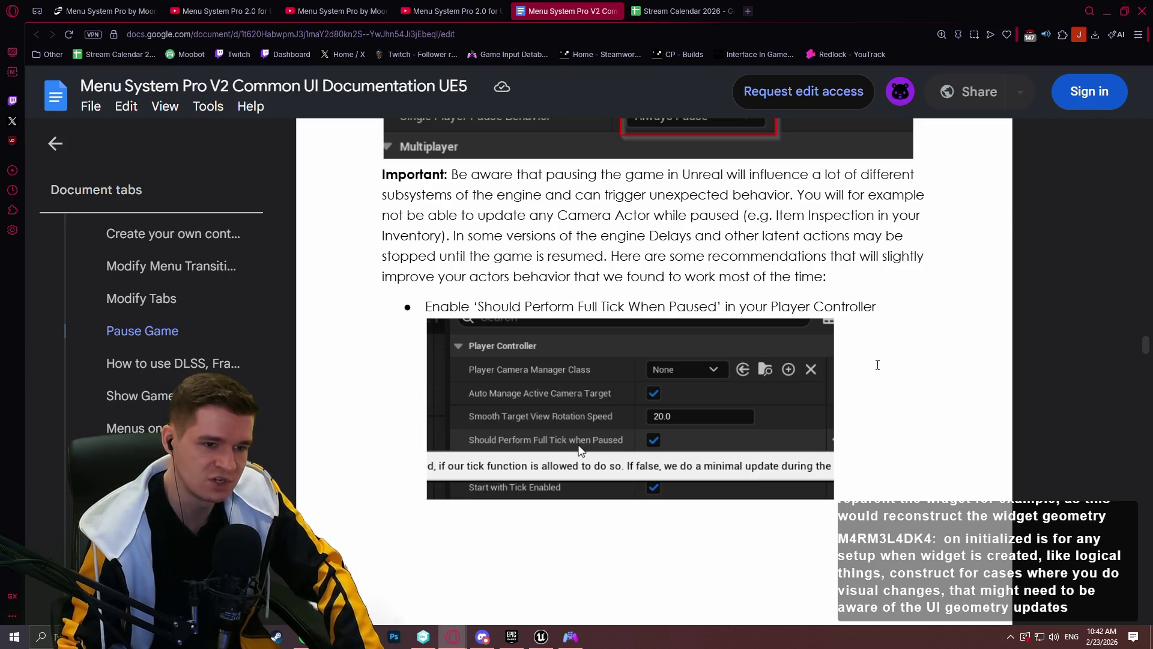
scroll(857, 362, "down", 9)
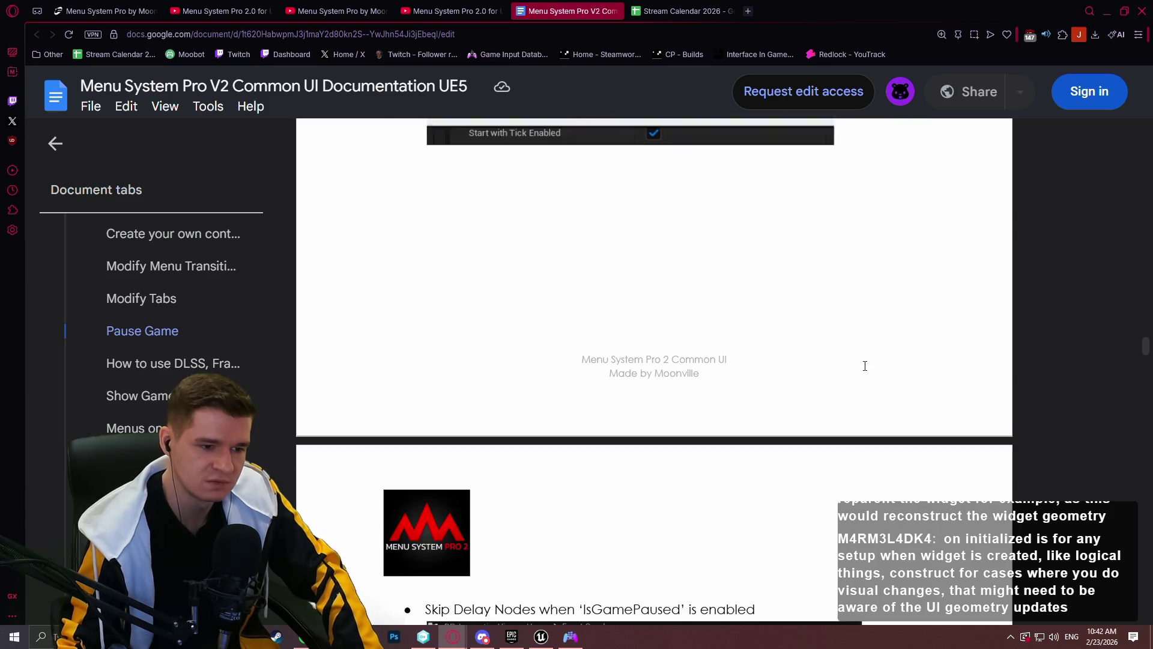
scroll(861, 363, "down", 2)
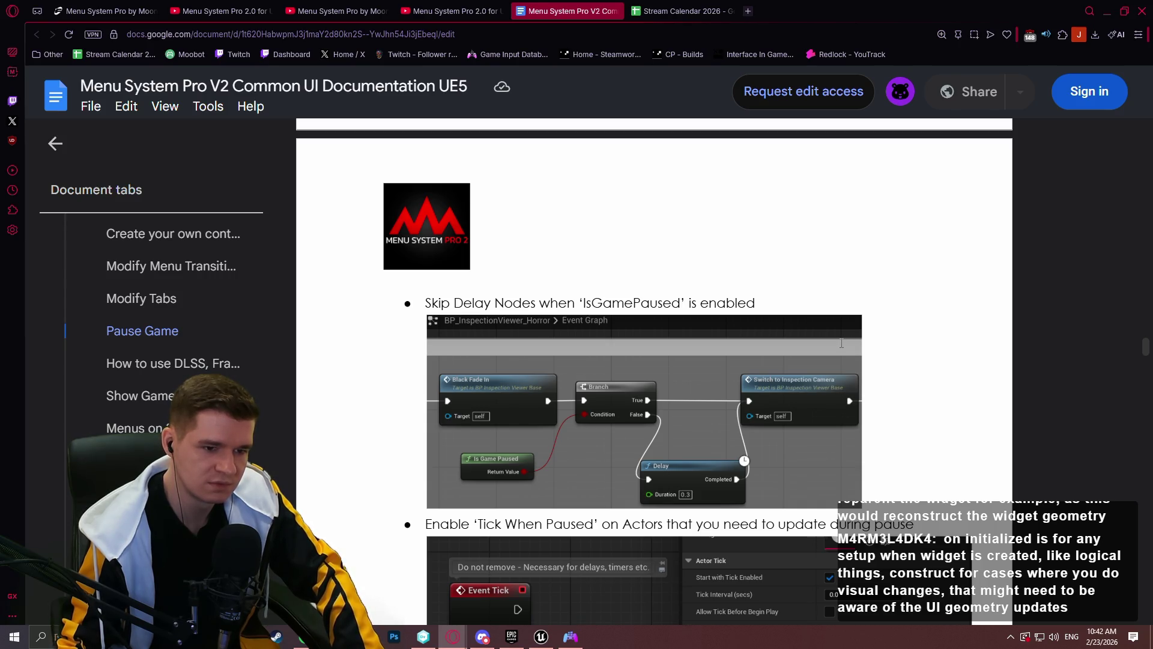
scroll(836, 340, "down", 15)
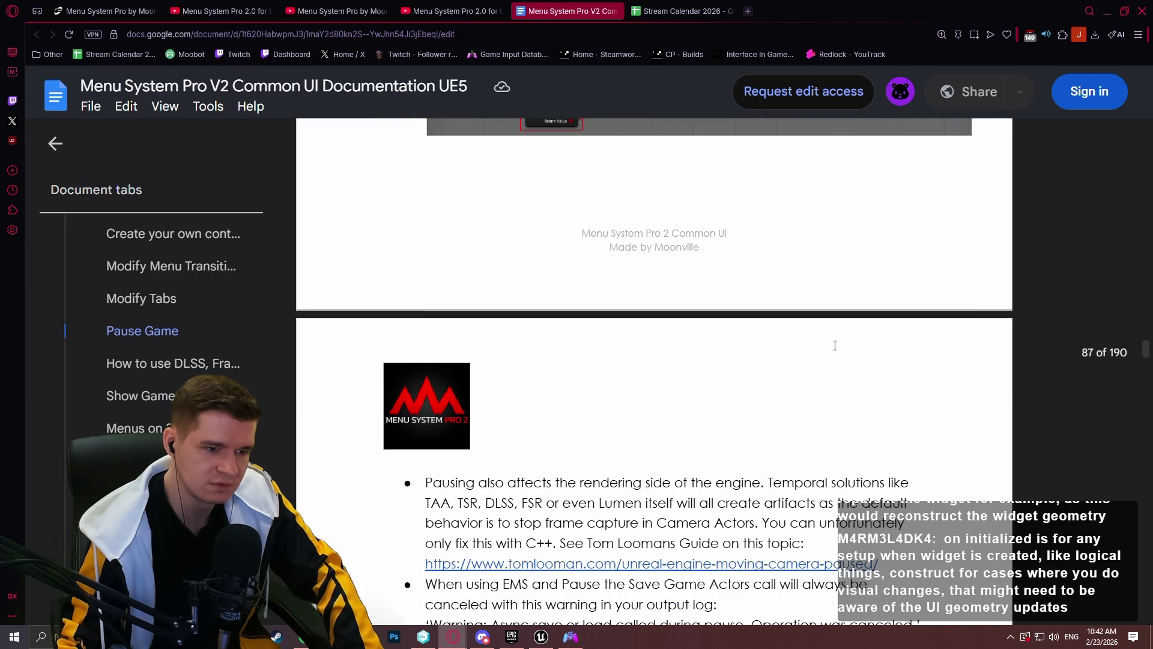
Scroll the Menu System Pro doc back to Pause Game, then switch to the Unreal editor
scroll(823, 349, "down", 2)
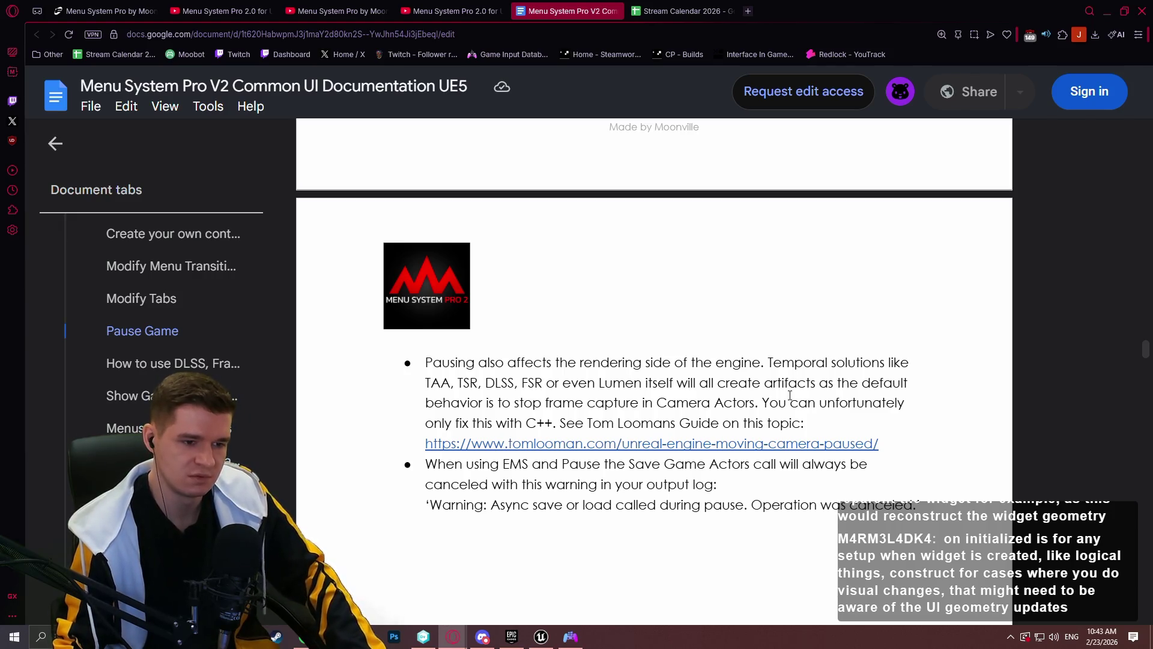
scroll(790, 394, "down", 4)
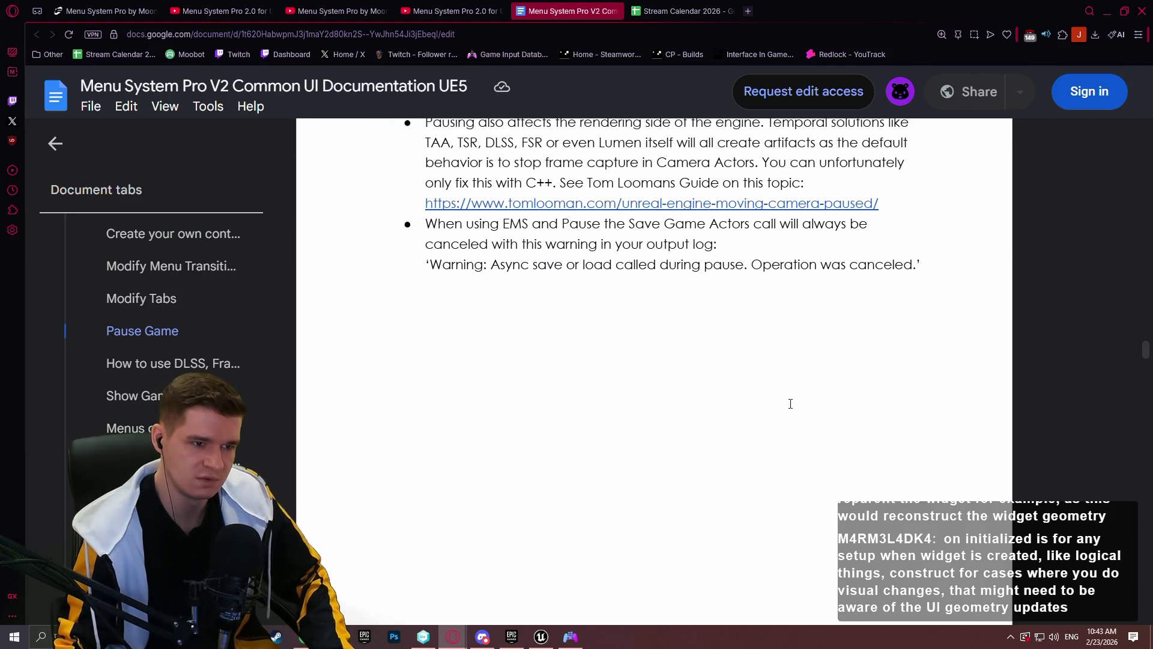
scroll(790, 399, "down", 10)
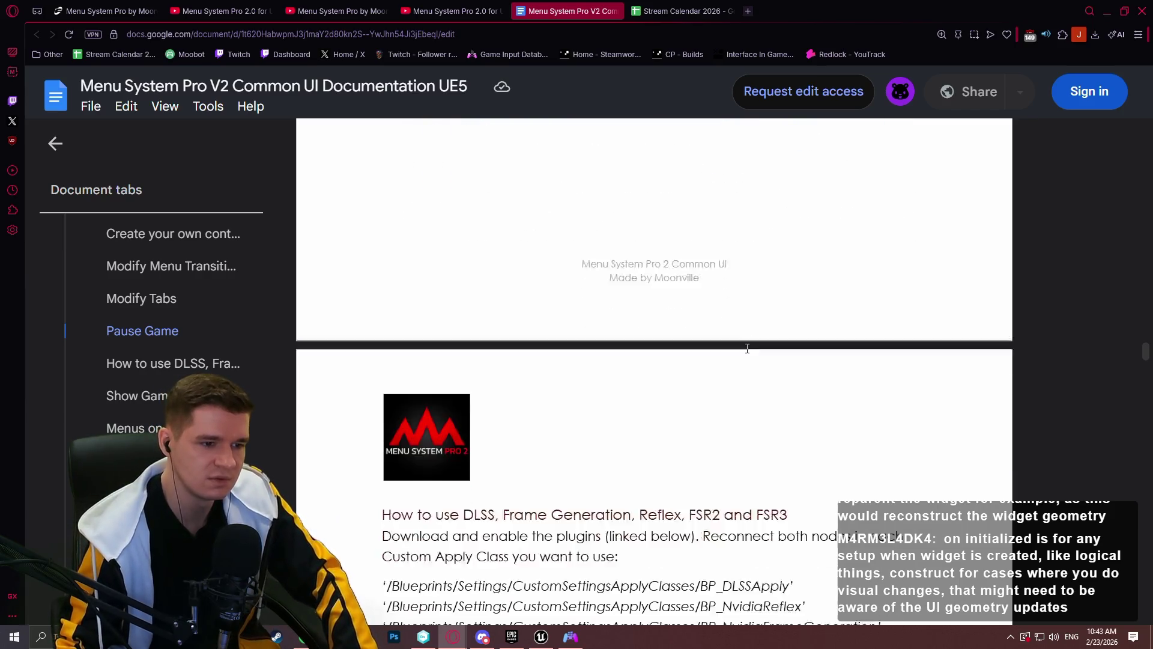
scroll(740, 353, "down", 5)
scroll(806, 285, "up", 8)
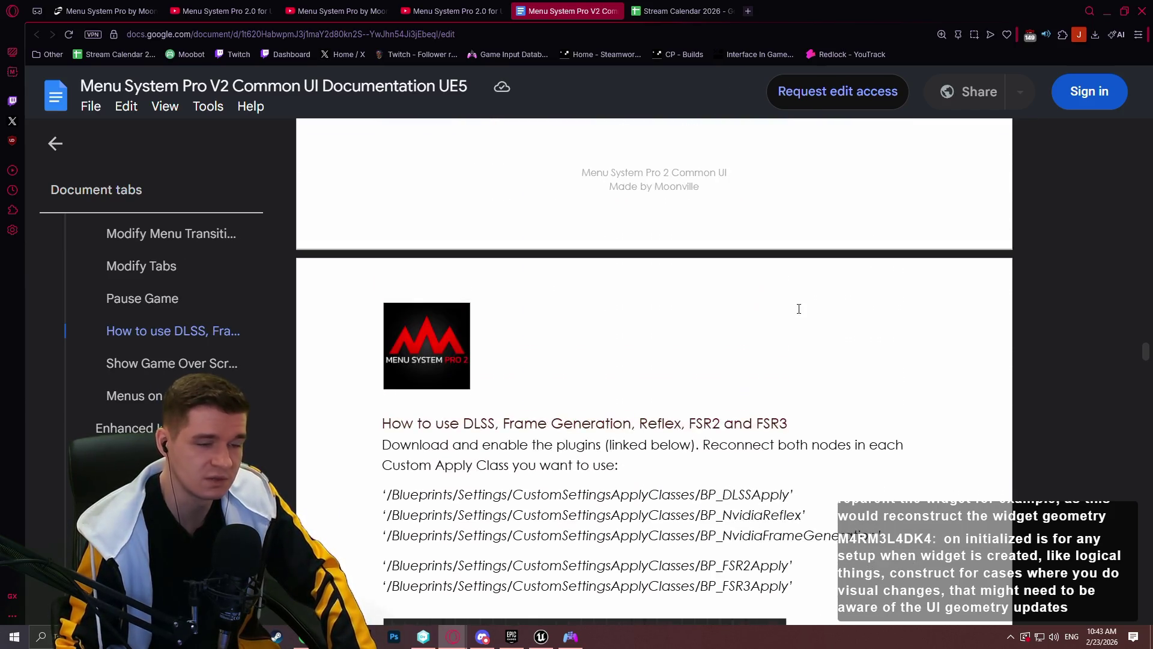
scroll(806, 286, "up", 15)
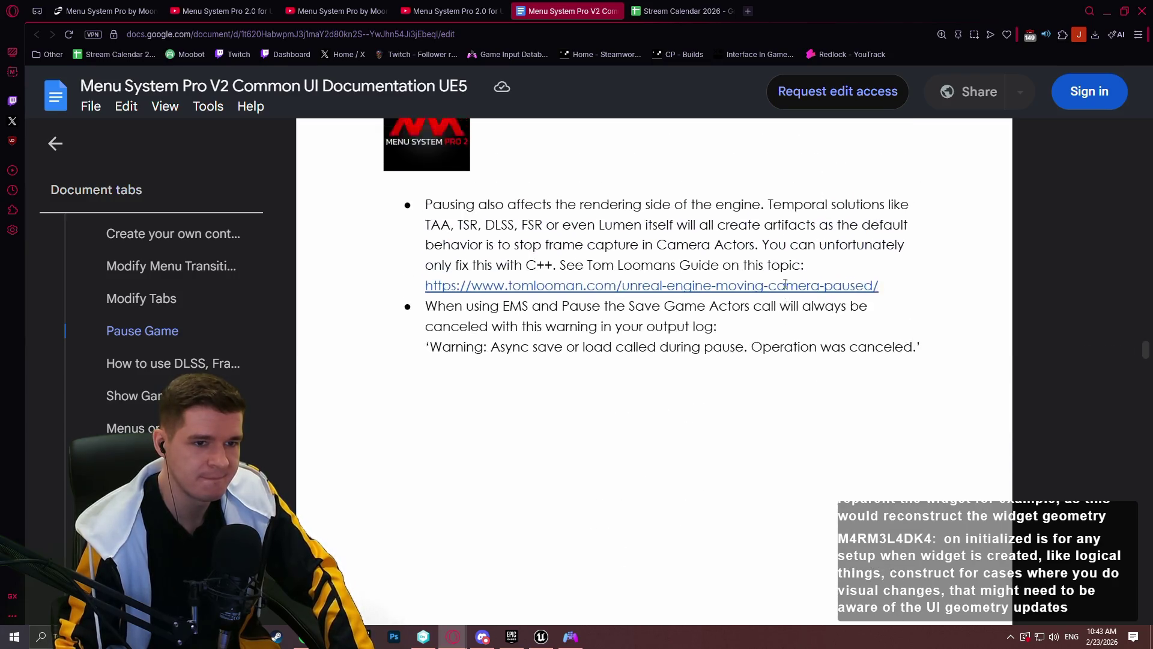
scroll(969, 322, "up", 8)
scroll(932, 332, "up", 6)
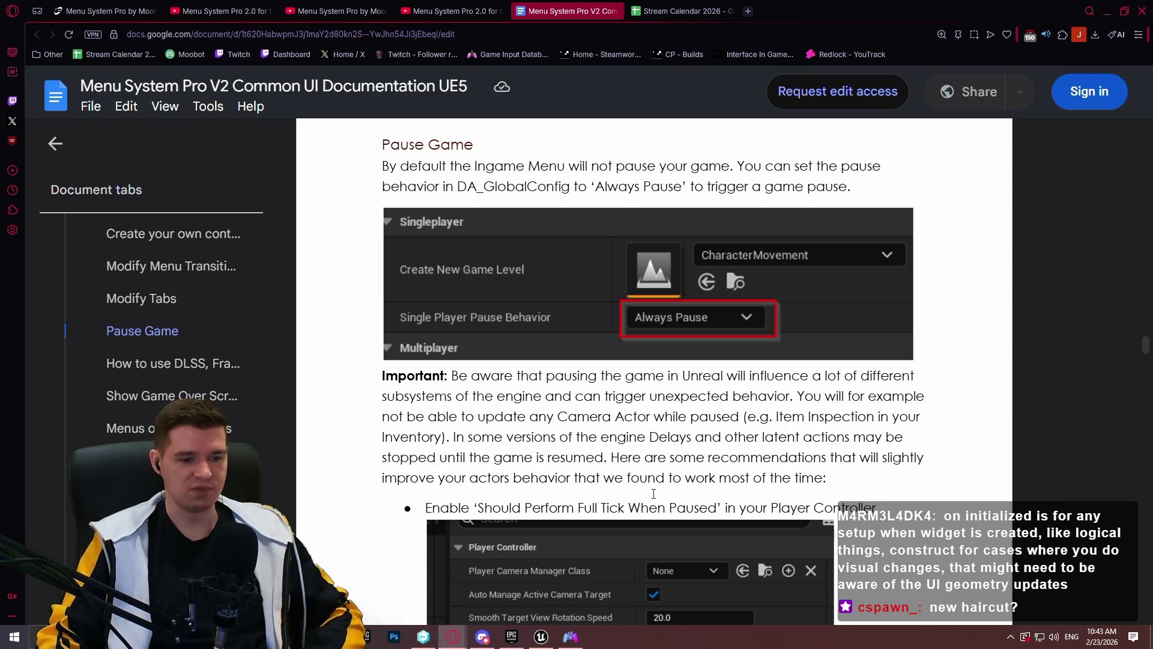
mouse_move(540, 638)
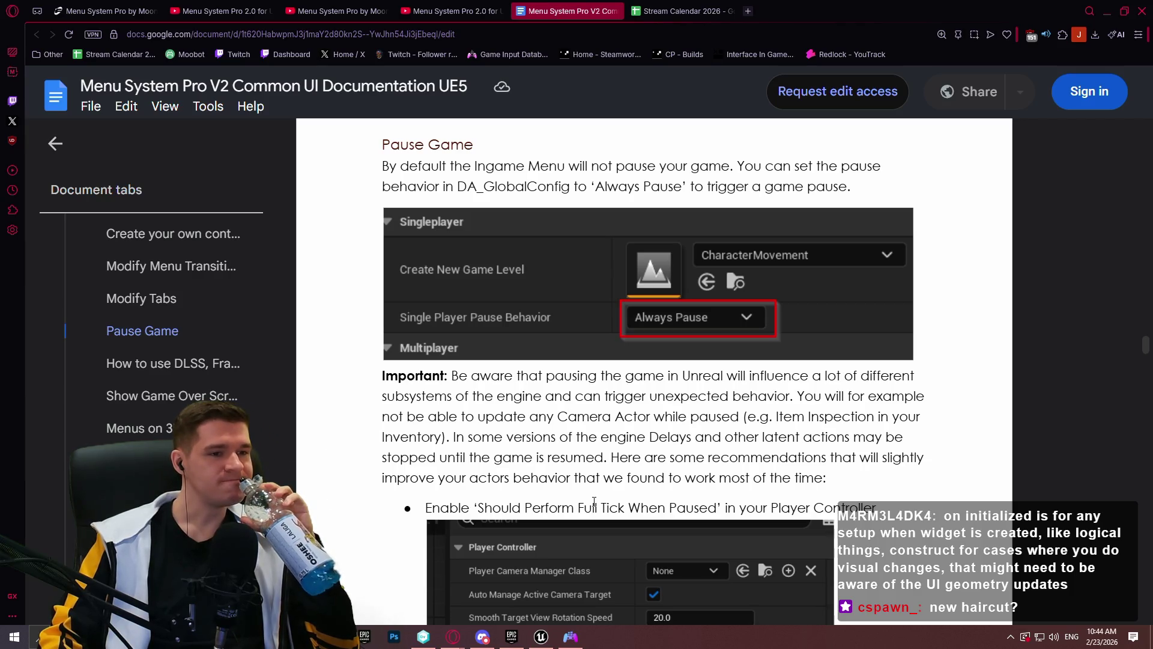
left_click(566, 642)
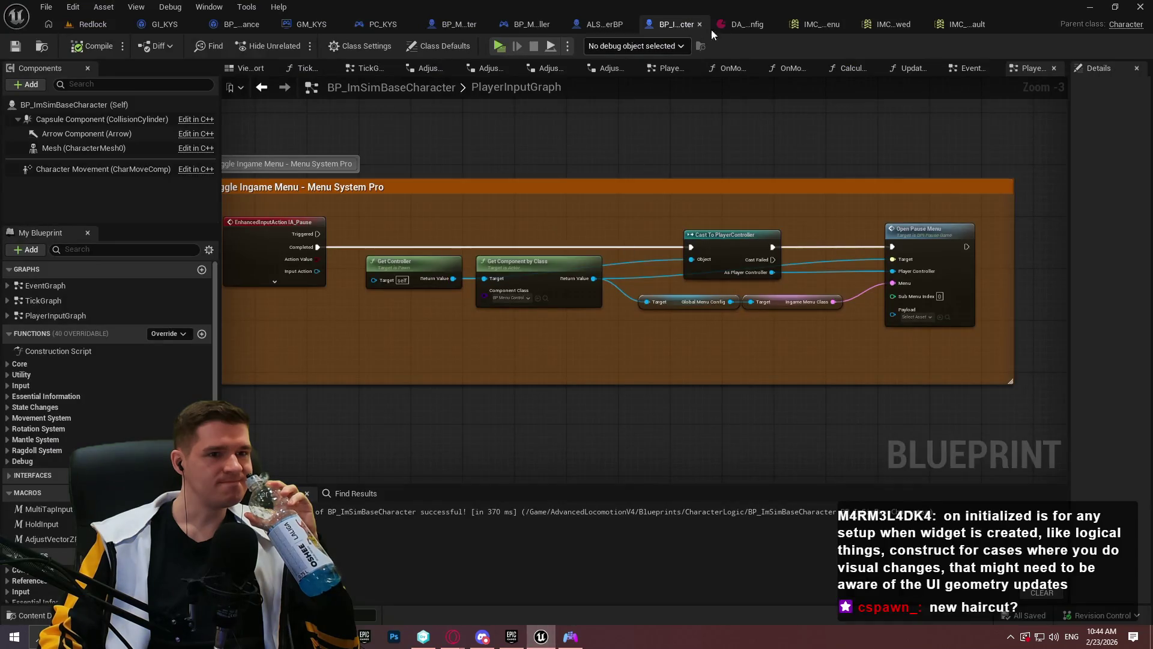
Search 'config' in the MenuSystemPro Blueprints folder and open DA_GlobalMenuConfig
left_click(711, 29)
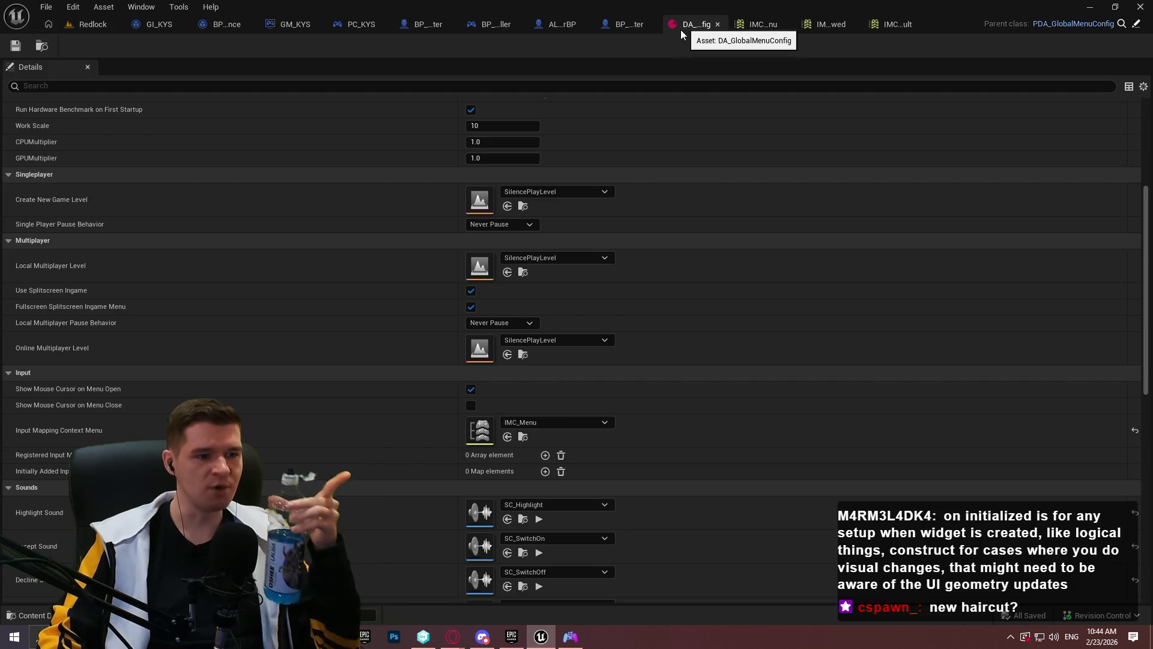
scroll(716, 336, "up", 5)
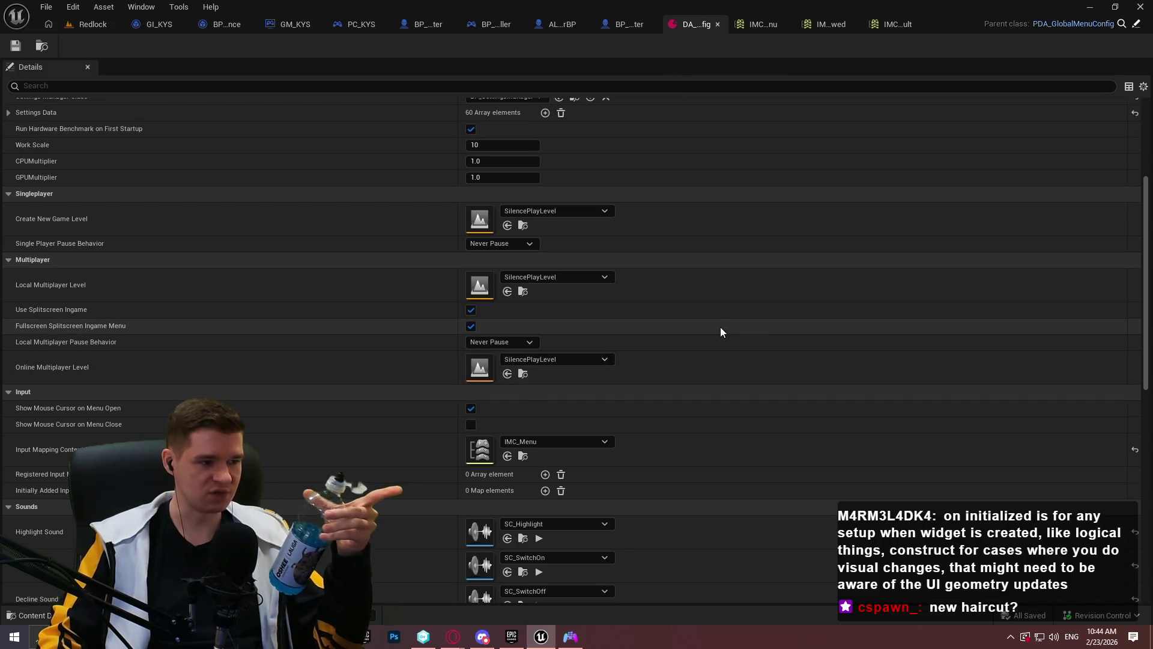
scroll(733, 235, "up", 2)
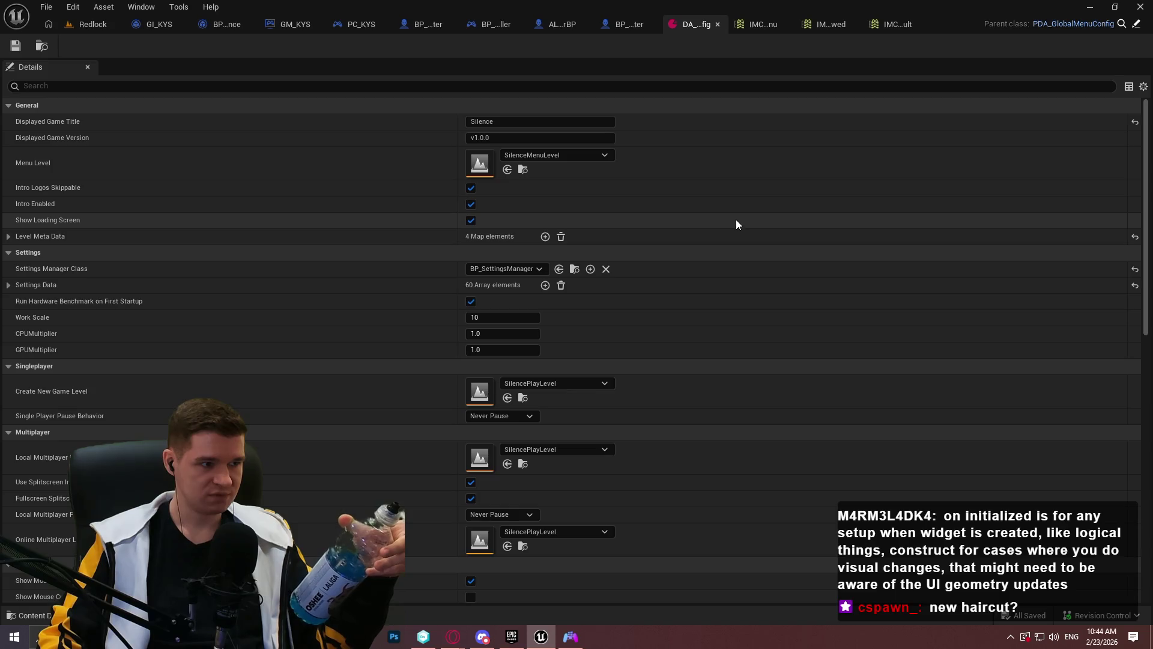
left_click(91, 25)
left_click(395, 417)
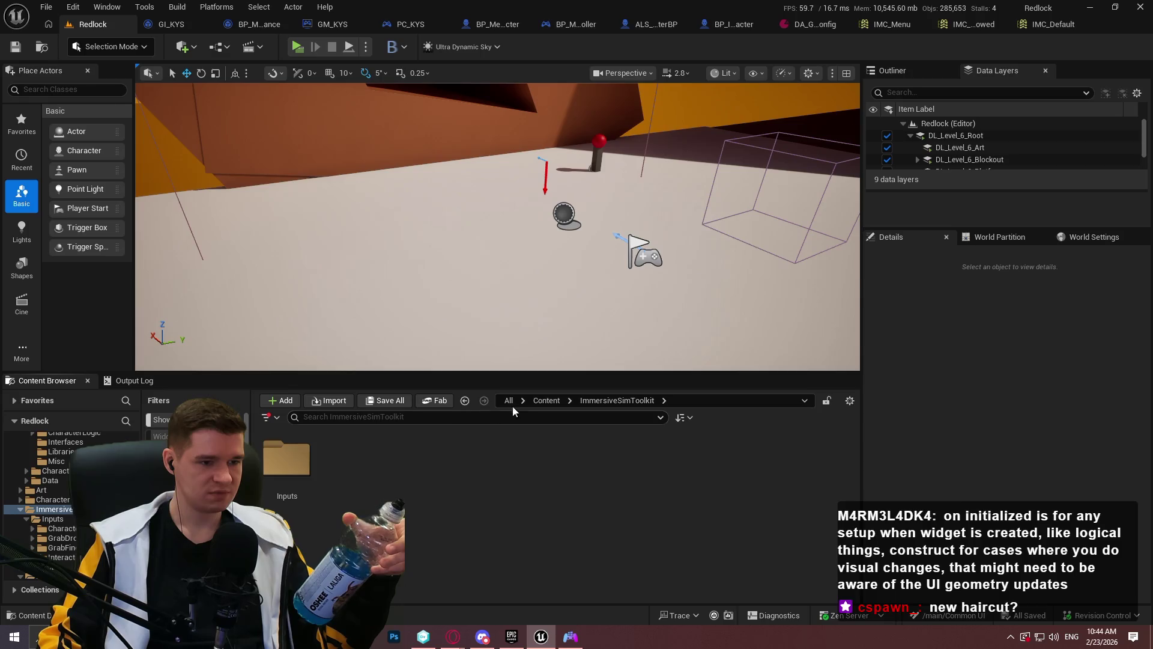
left_click(544, 401)
double_click(791, 526)
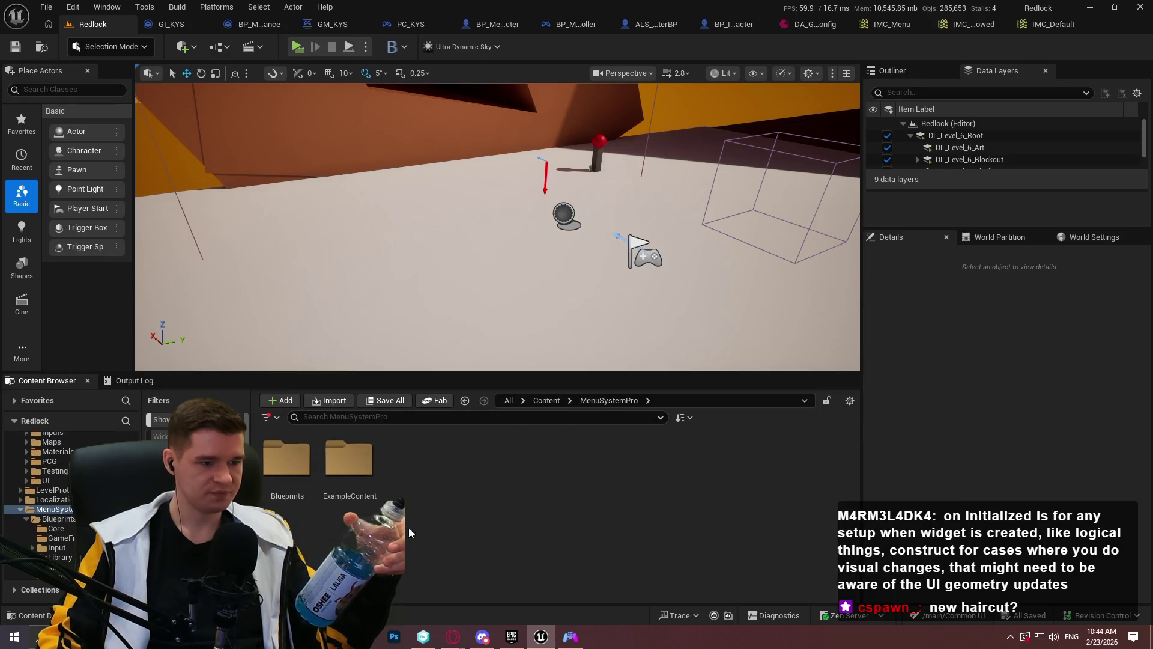
double_click(286, 459)
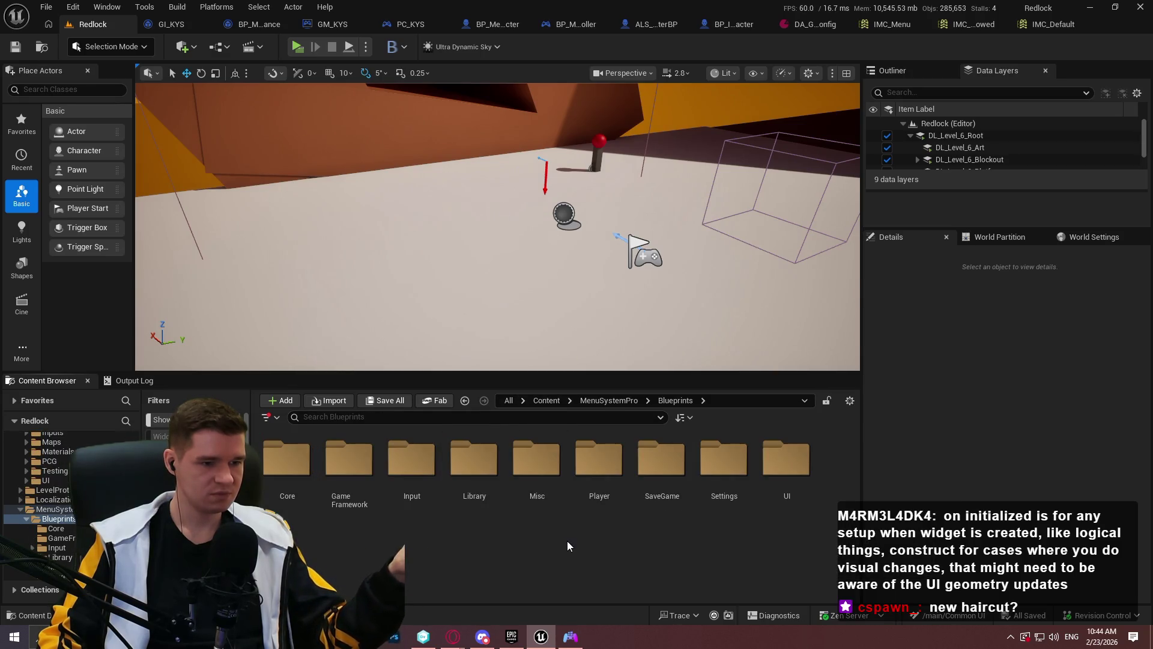
left_click(549, 416)
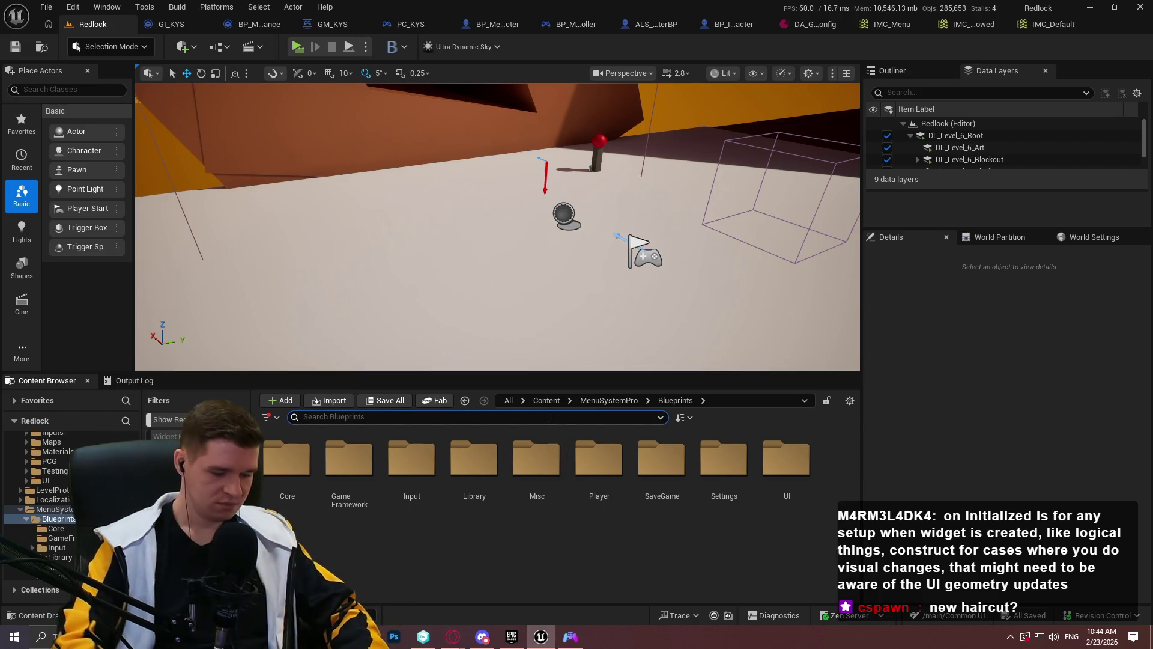
type("config")
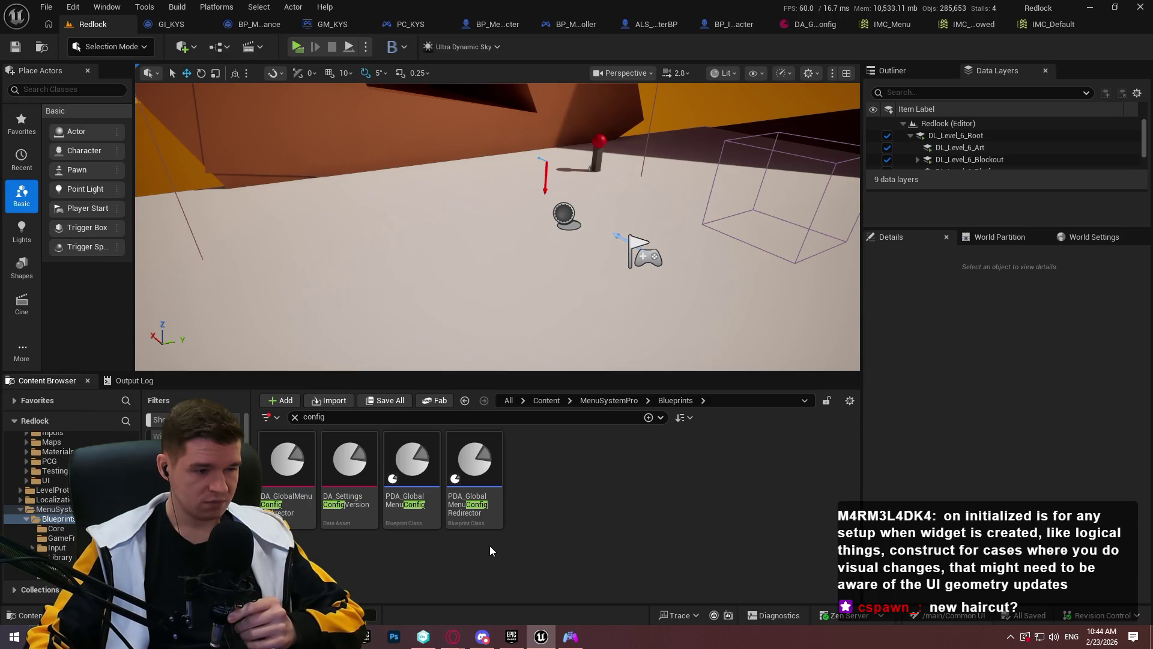
left_click(814, 24)
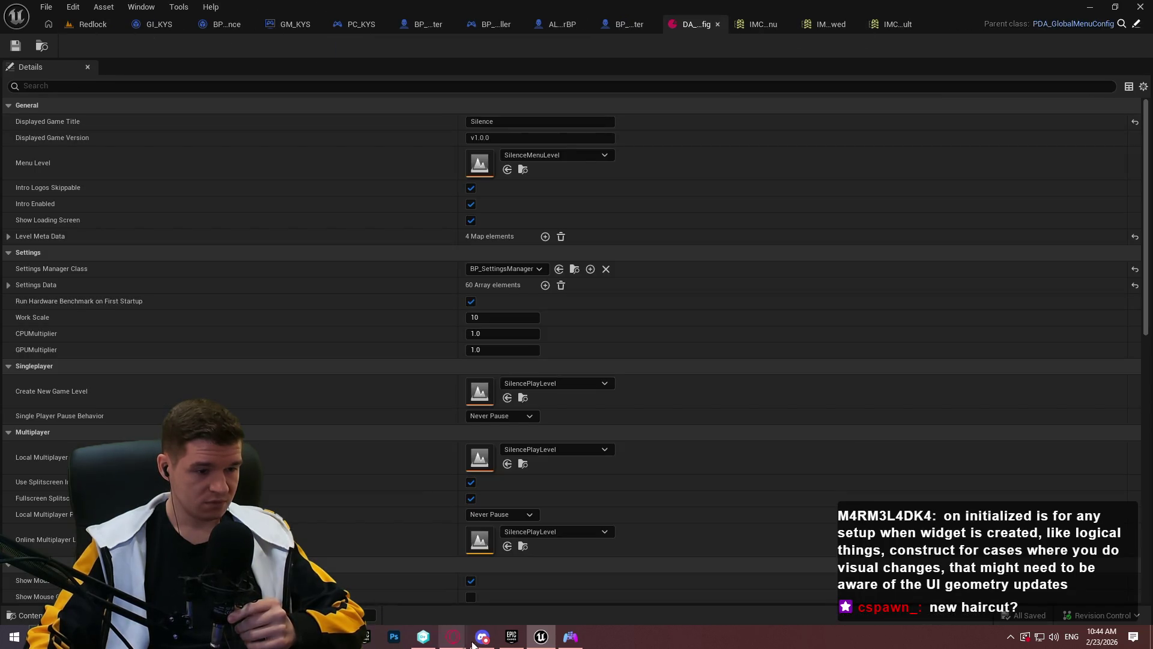
Set Single Player Pause Behavior to Always Pause, save the config, and launch Redlock standalone
mouse_move(468, 642)
left_click(523, 585)
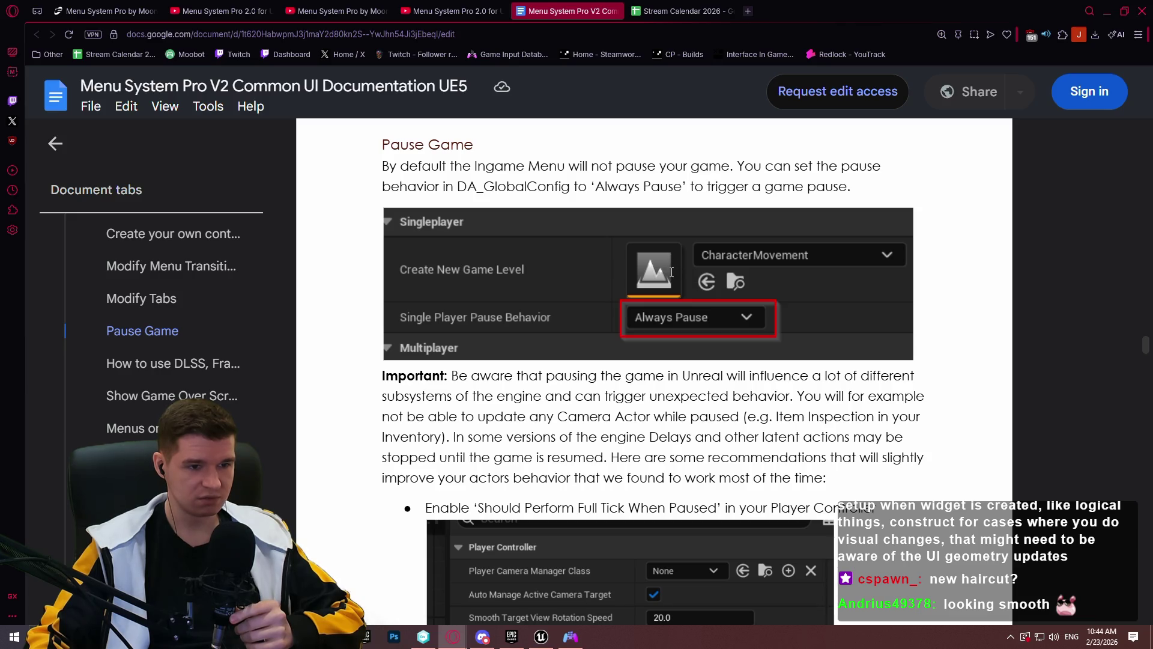
left_click(1108, 12)
left_click(496, 416)
left_click(518, 439)
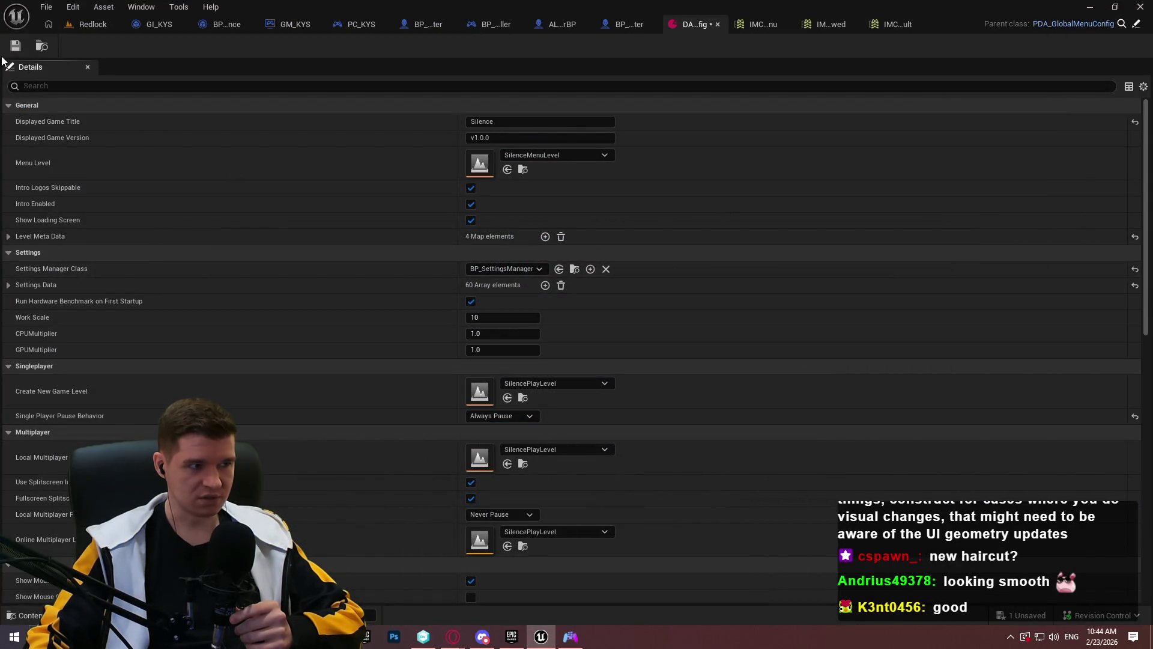
left_click(16, 46)
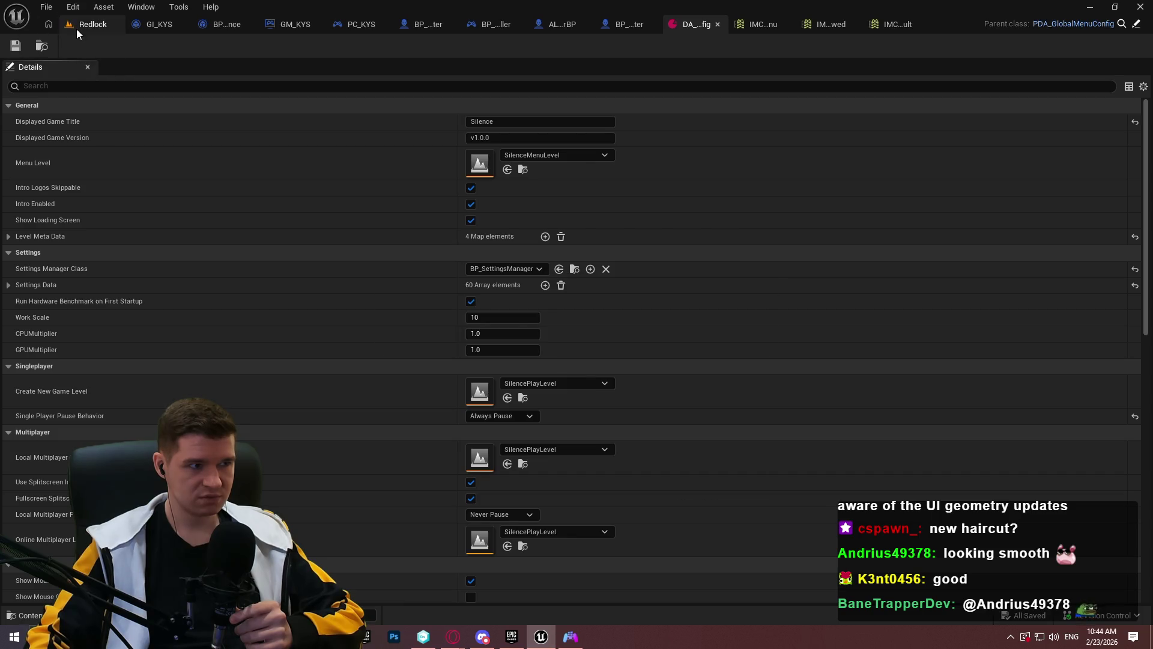
left_click(78, 27)
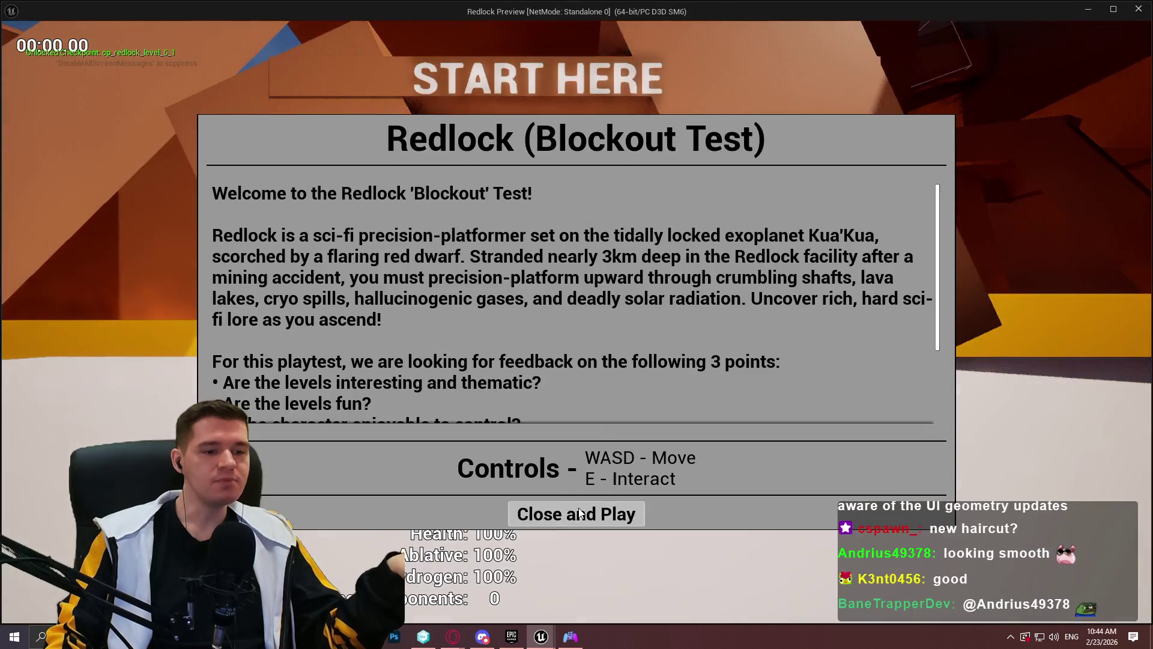
left_click(576, 513)
Resume from the pause menu and climb past the START HERE structure and orange platforms
key("Escape")
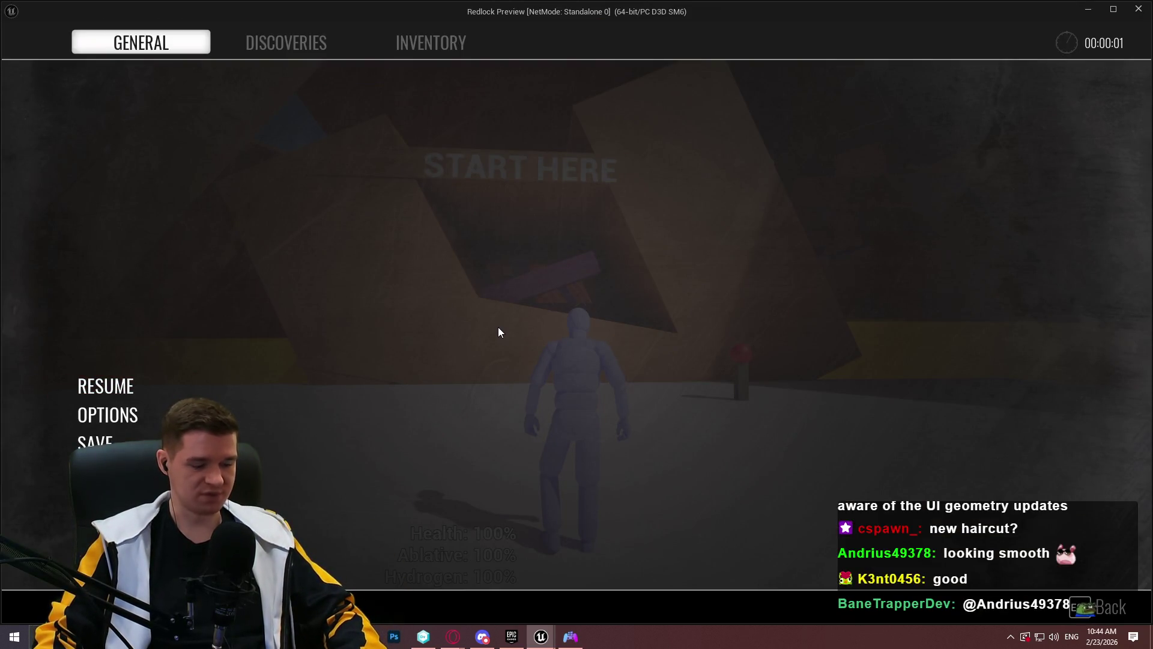
left_click(105, 386)
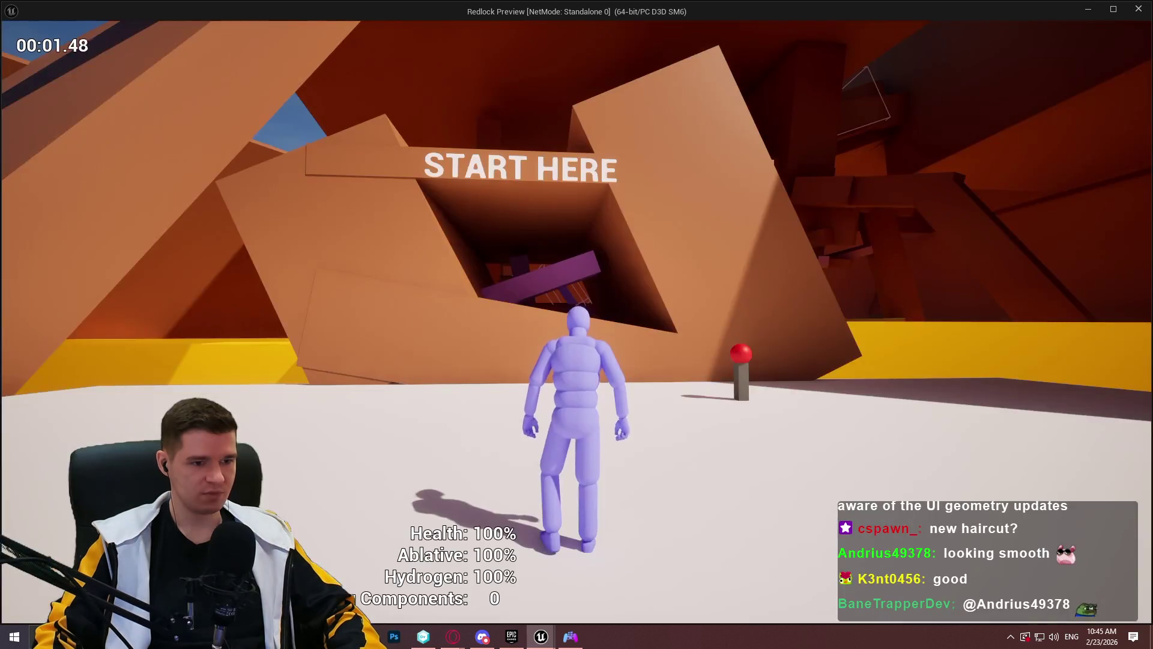
key("w")
key("space")
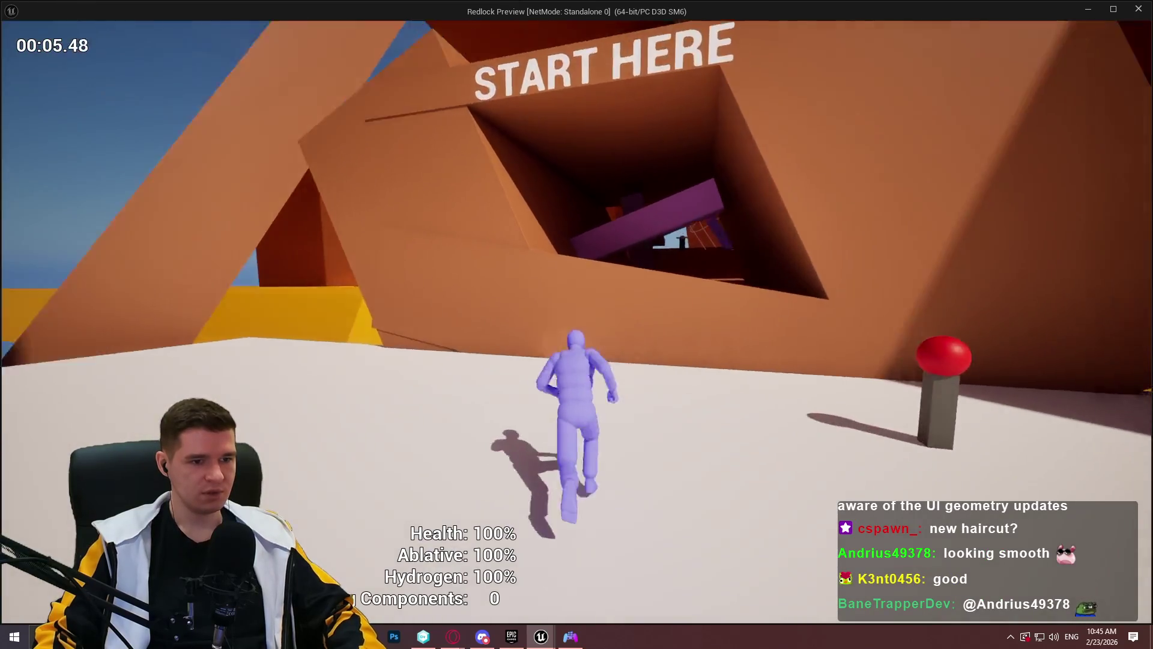
key("space")
key("w")
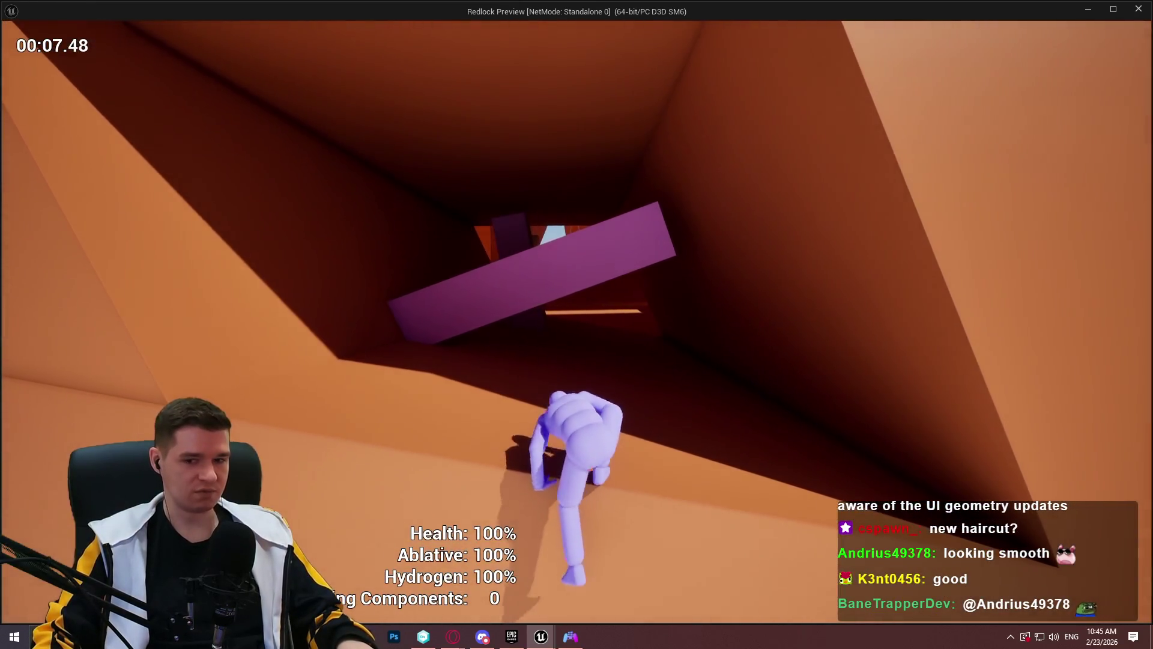
key("space")
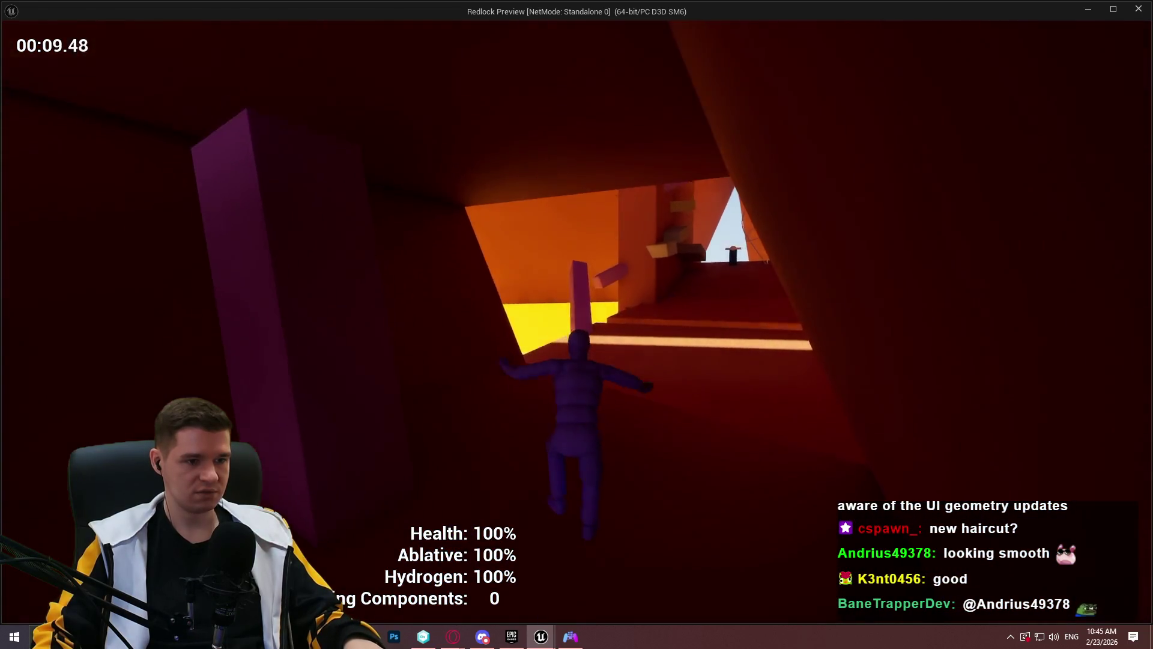
key("space")
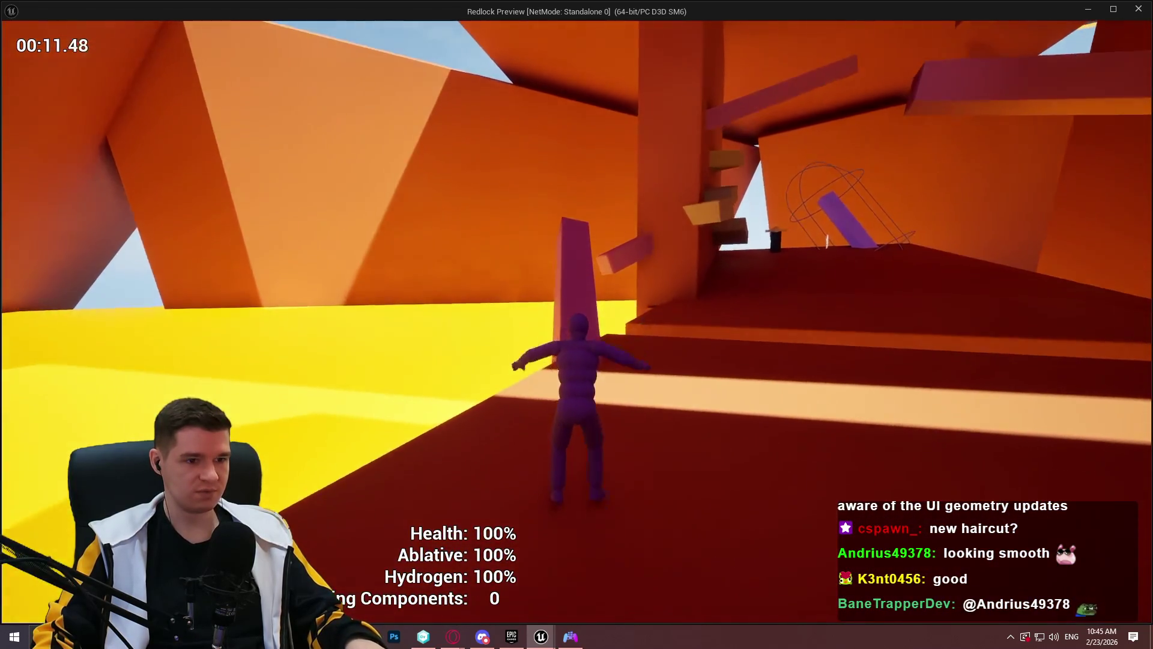
key("space")
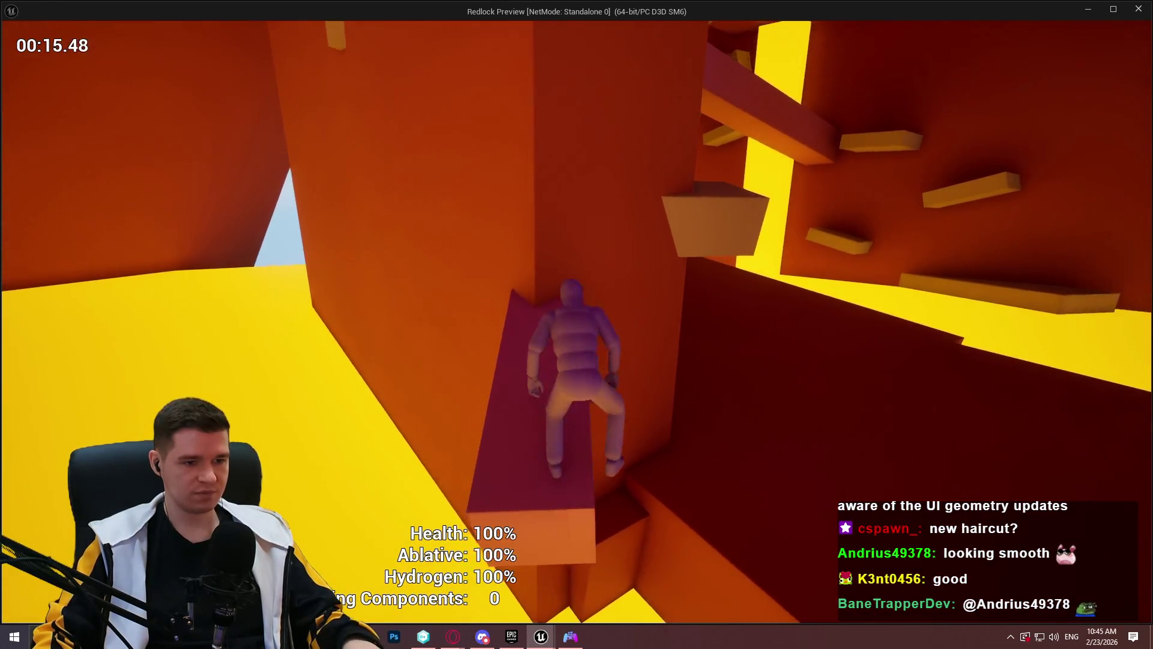
key("space")
key("space")
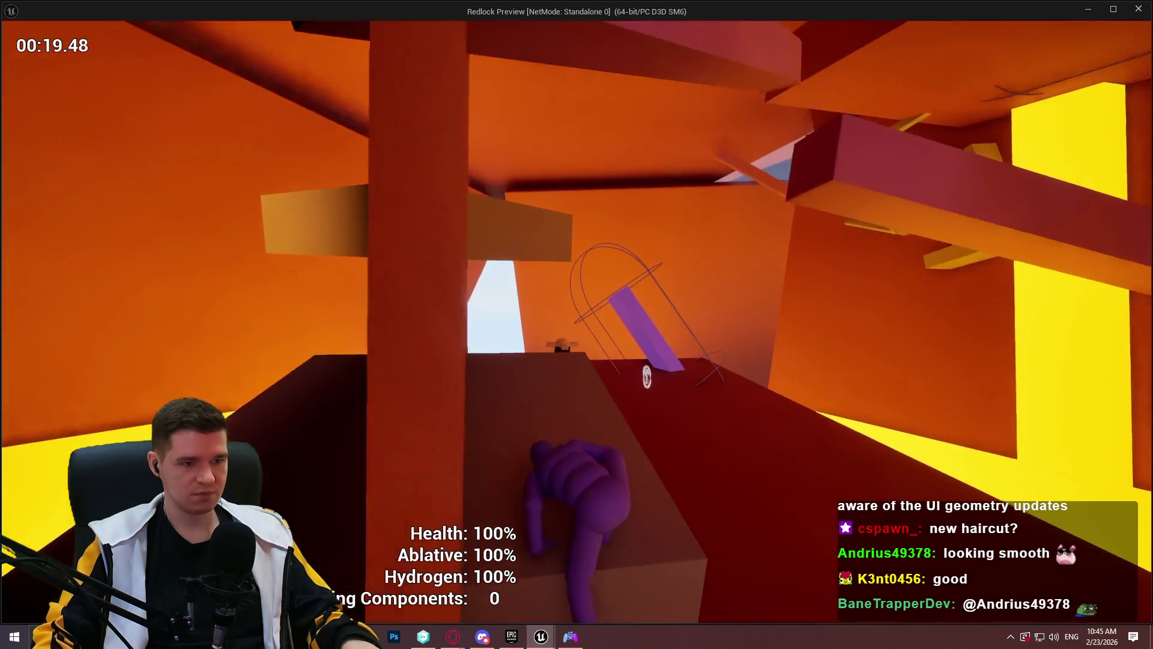
key("space")
key("space")
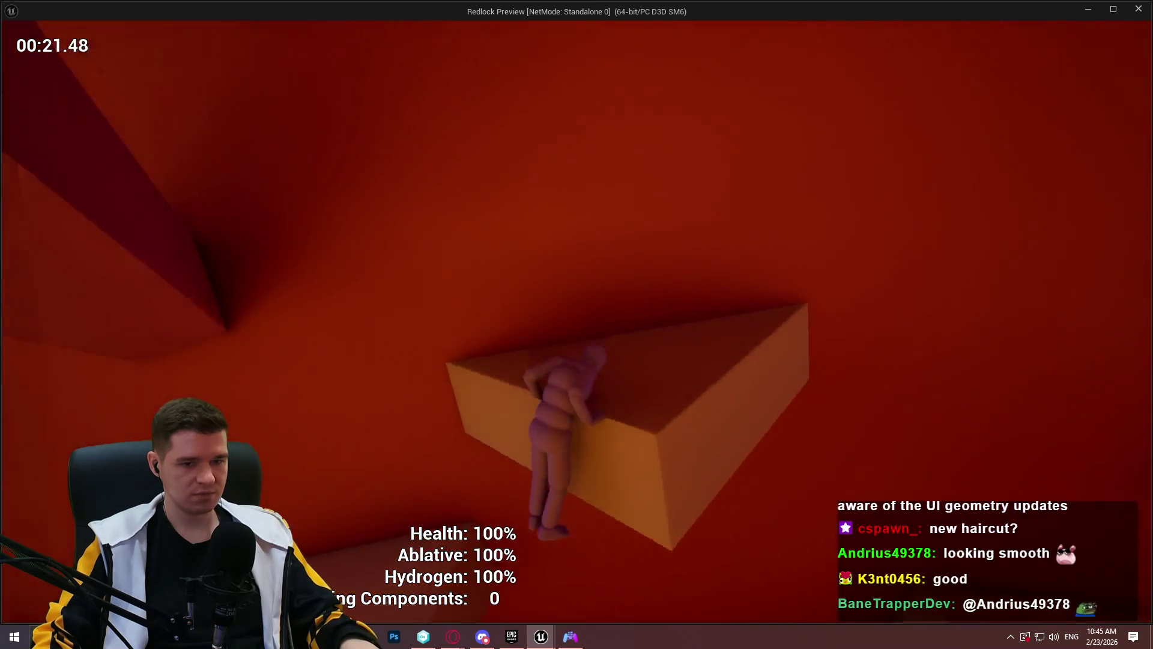
key("space")
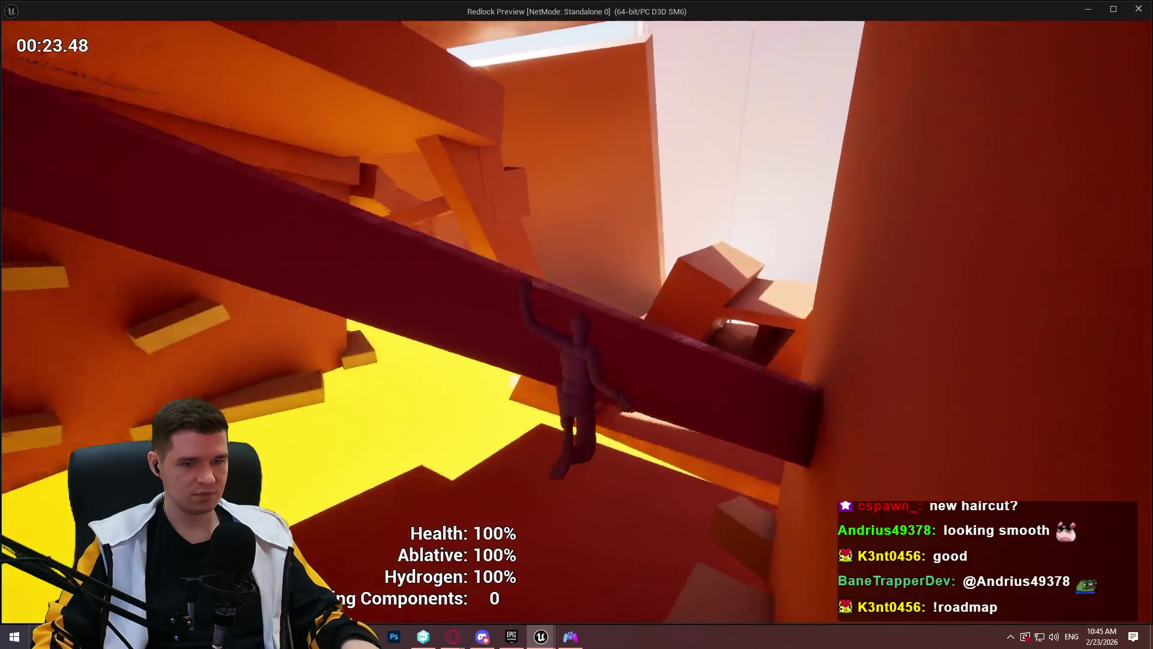
key("space")
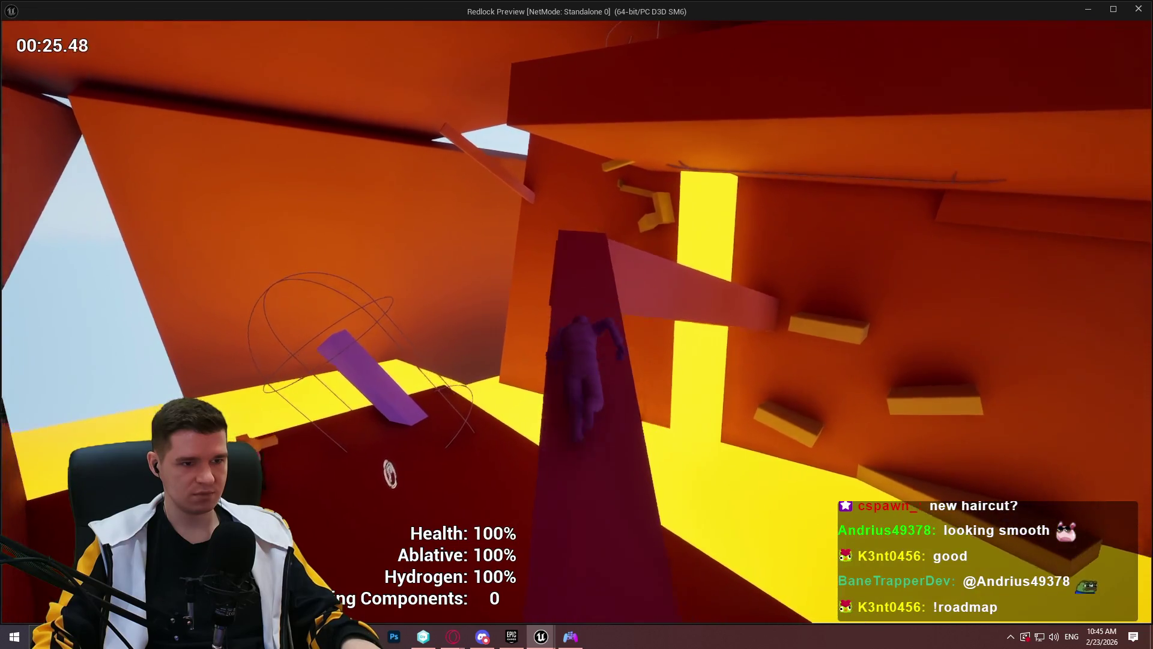
key("space")
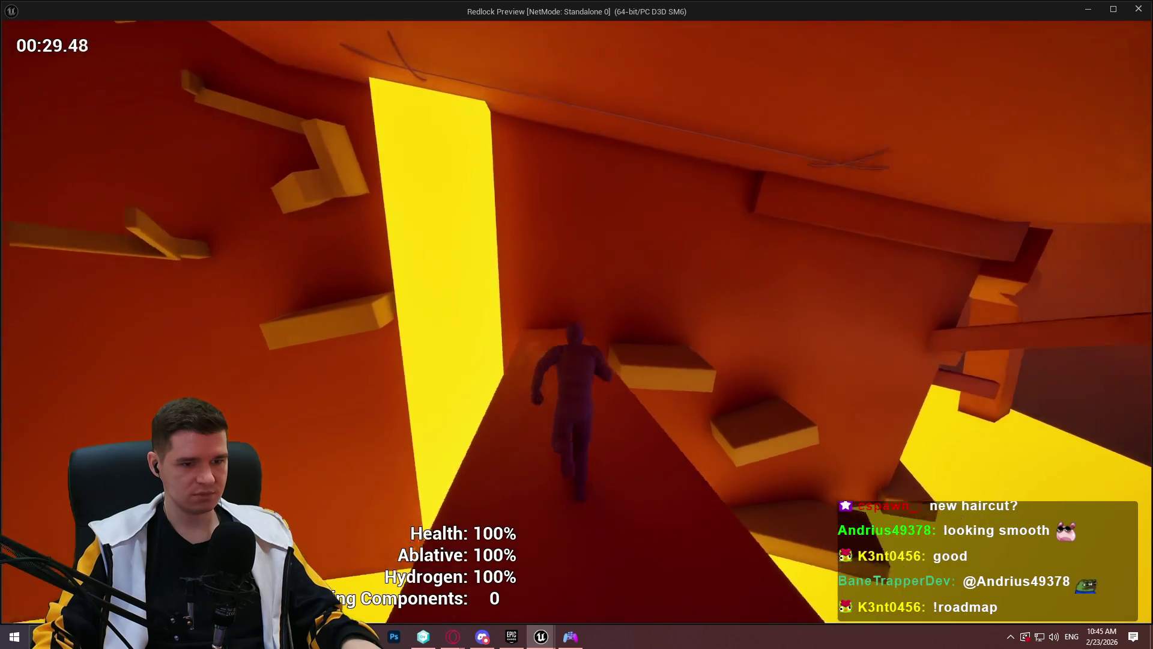
Climb on up the blocks, ramps, walkway and orange wall, then exit the standalone preview
key("space")
key("space")
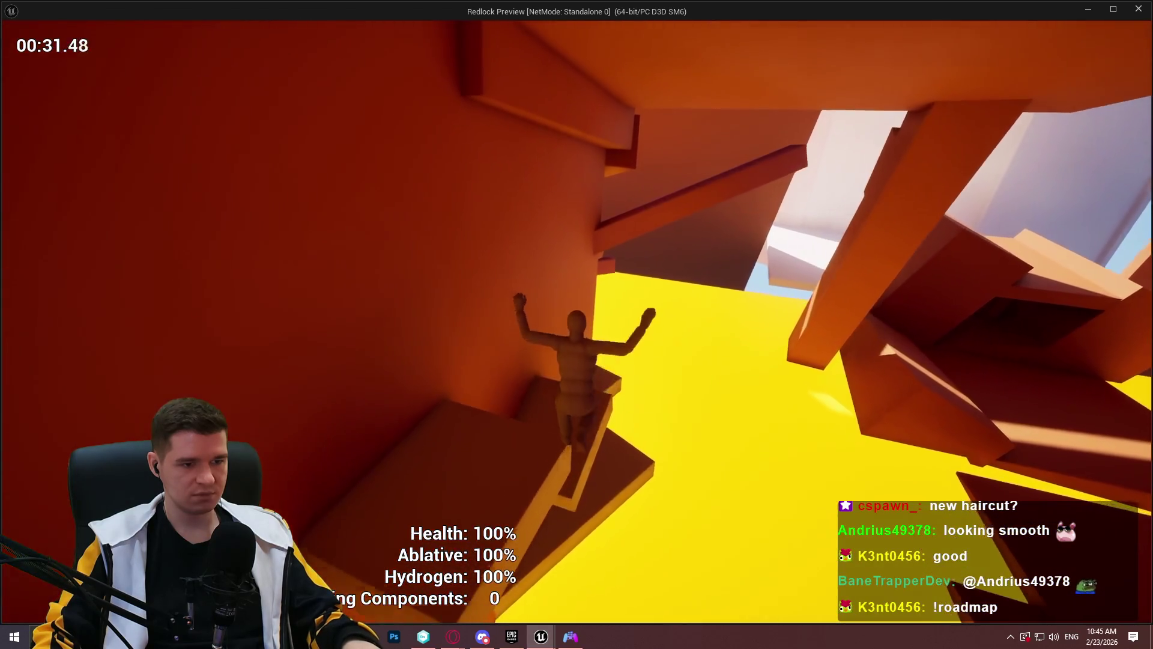
key("space")
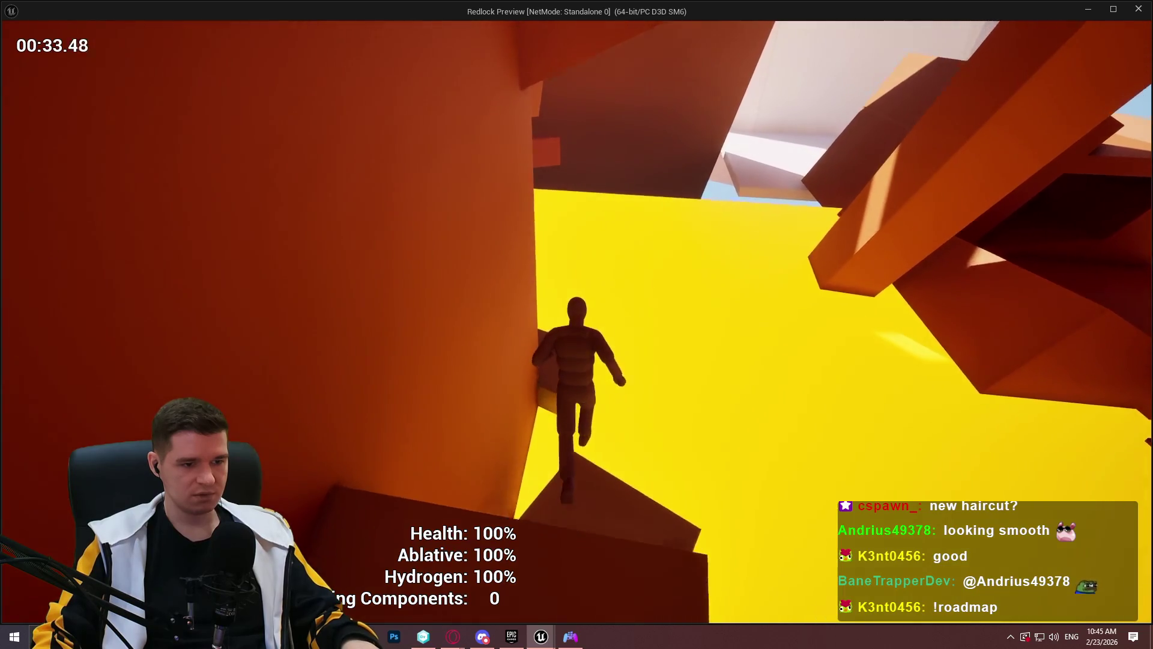
key("space")
key("space")
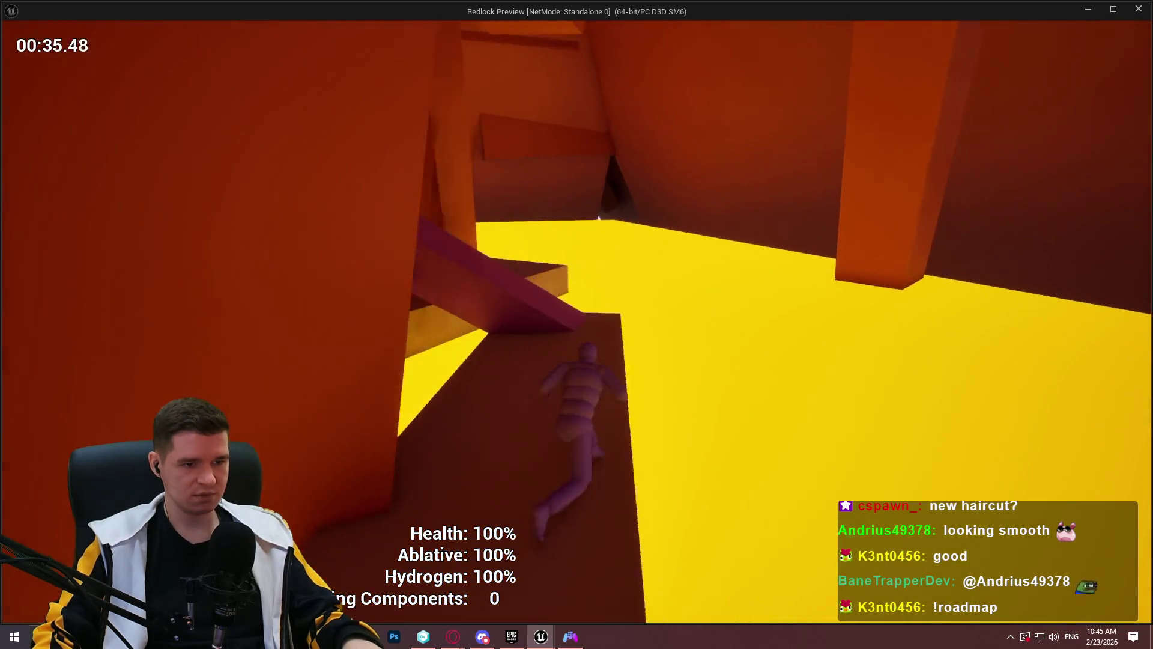
key("space")
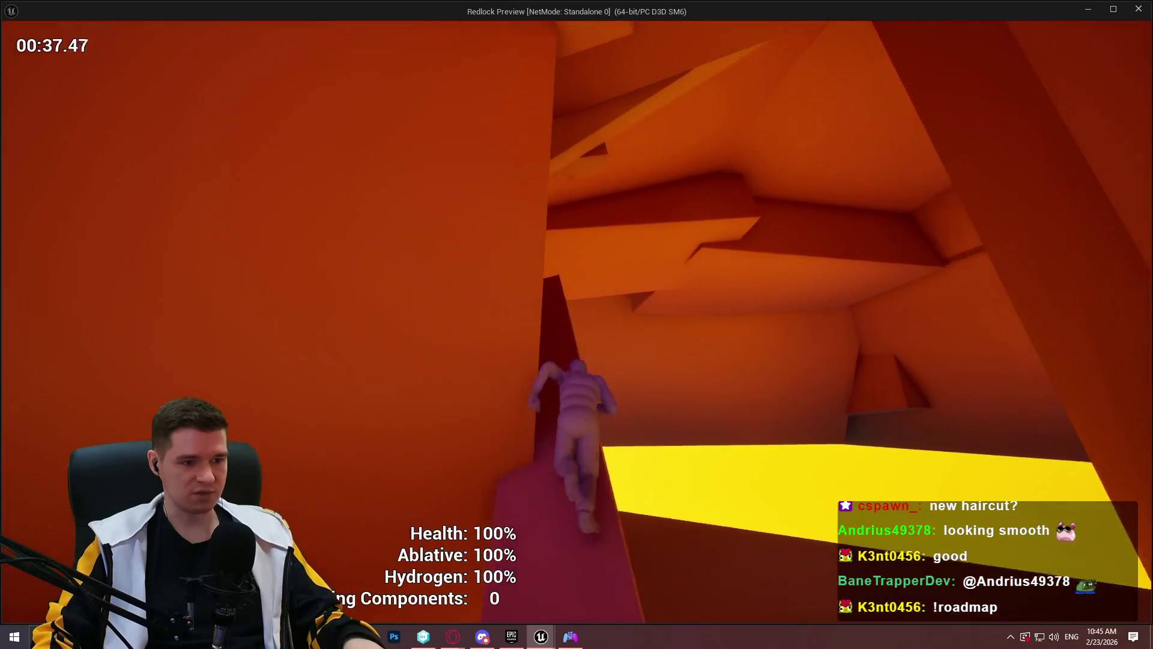
key("space")
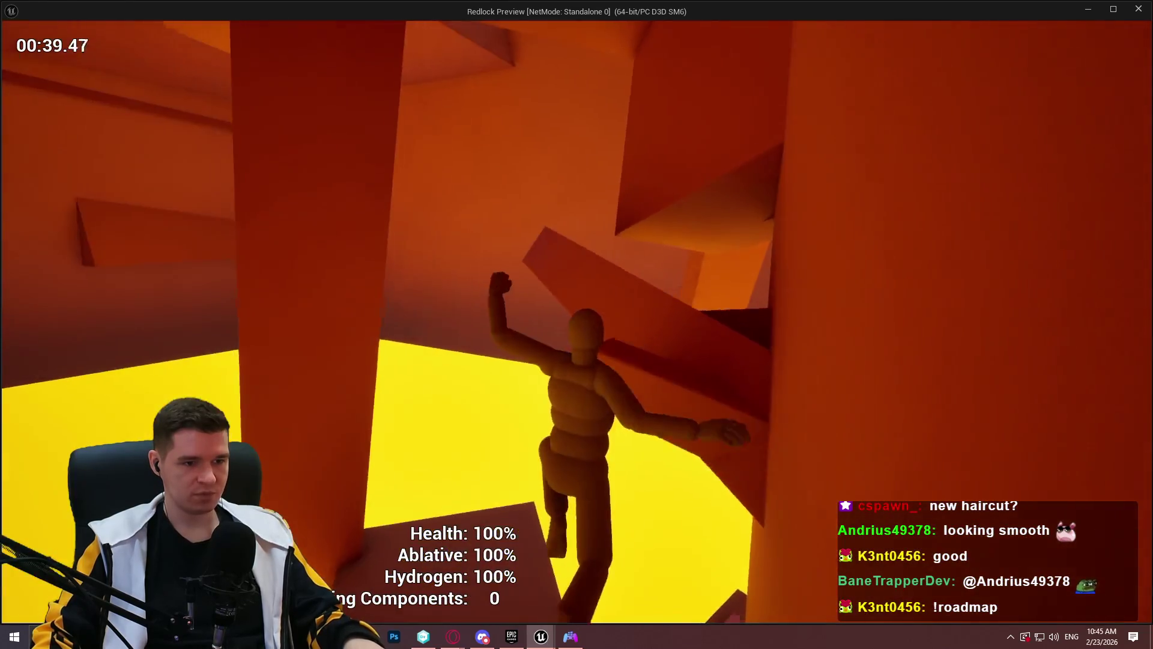
key("space")
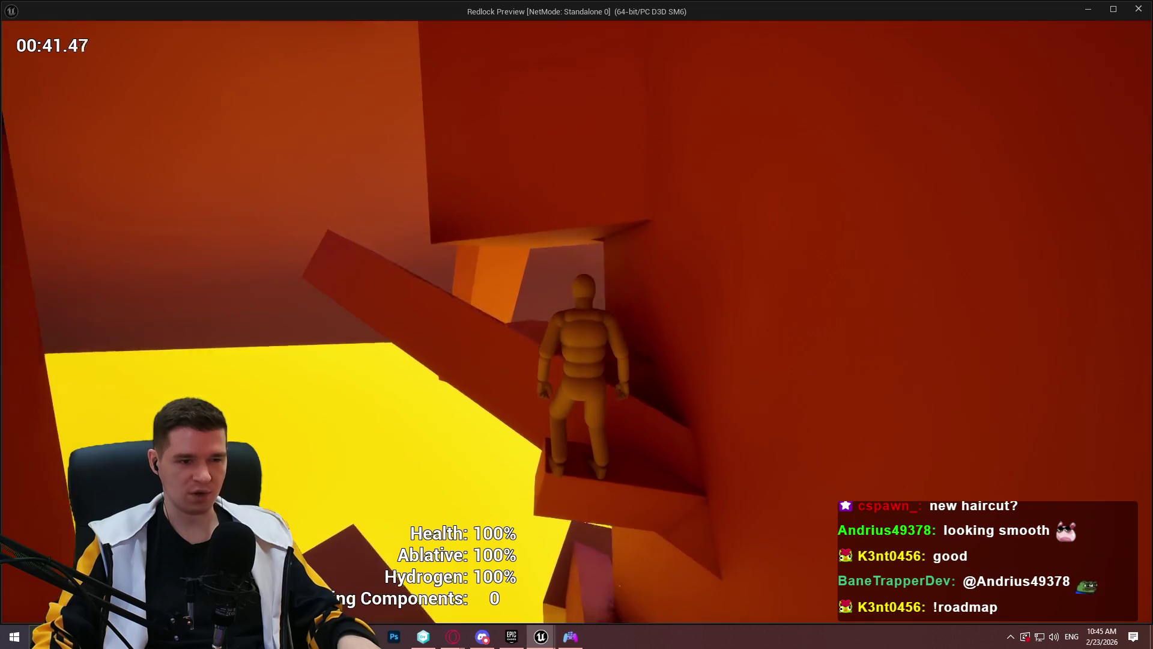
key("space")
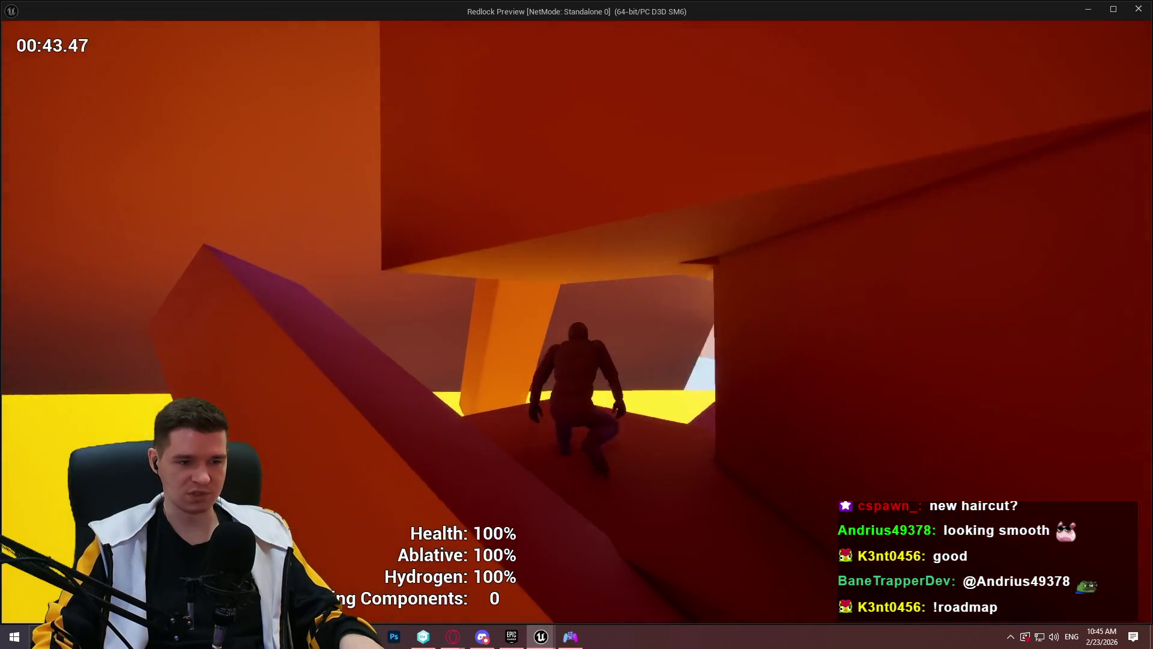
key("w")
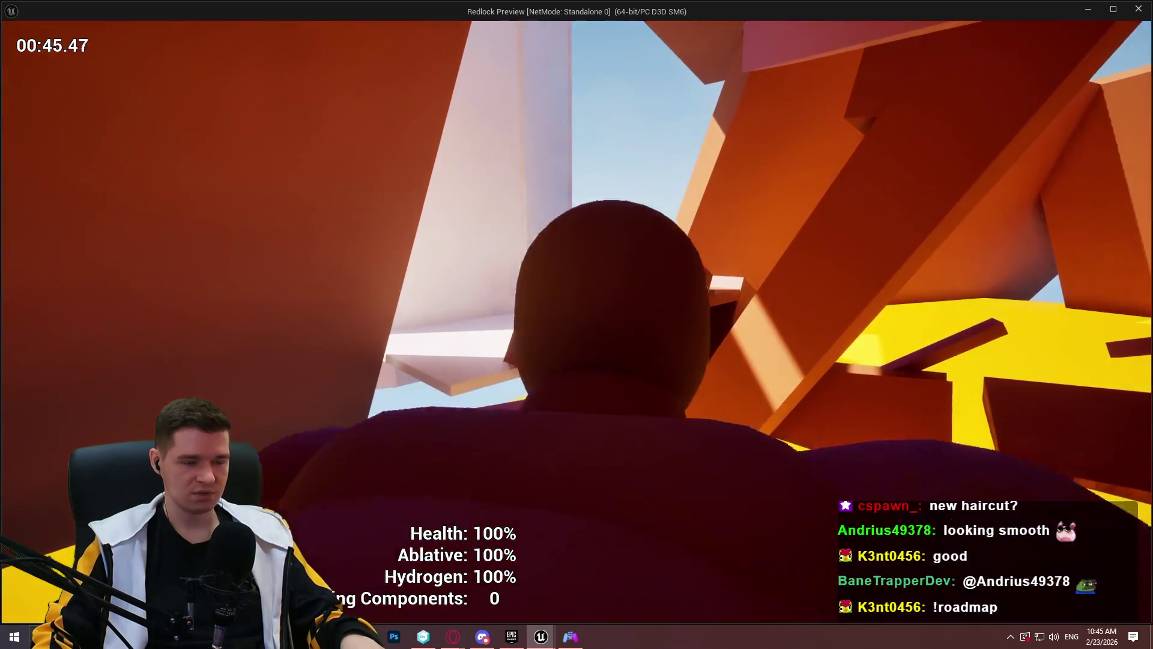
key("space")
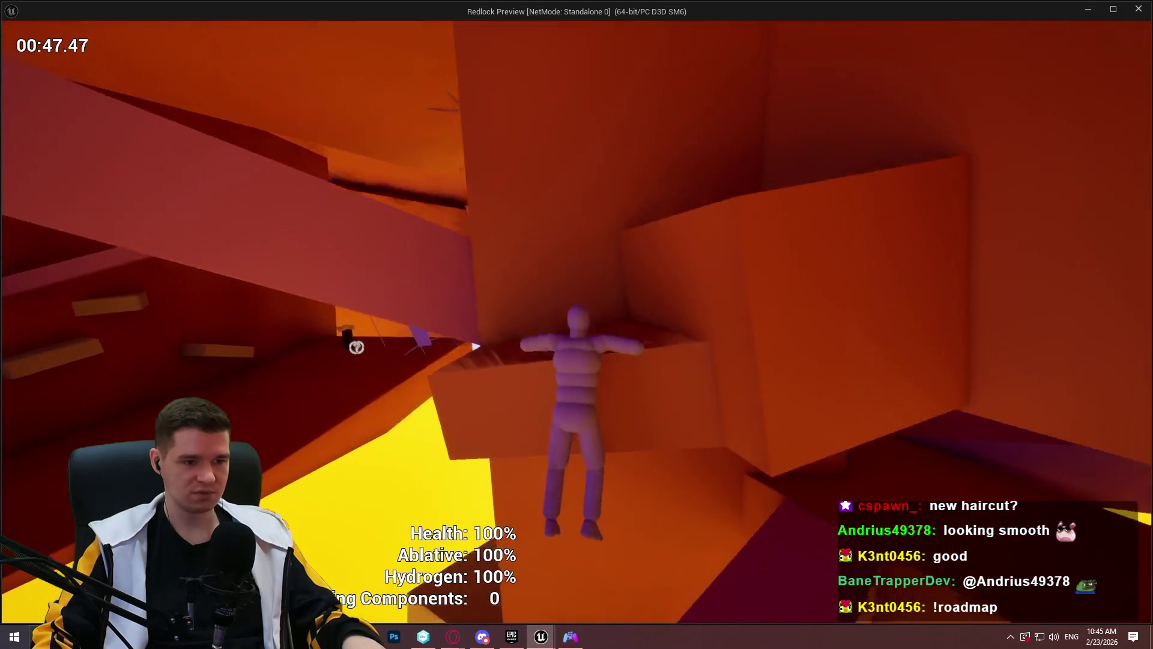
key("space")
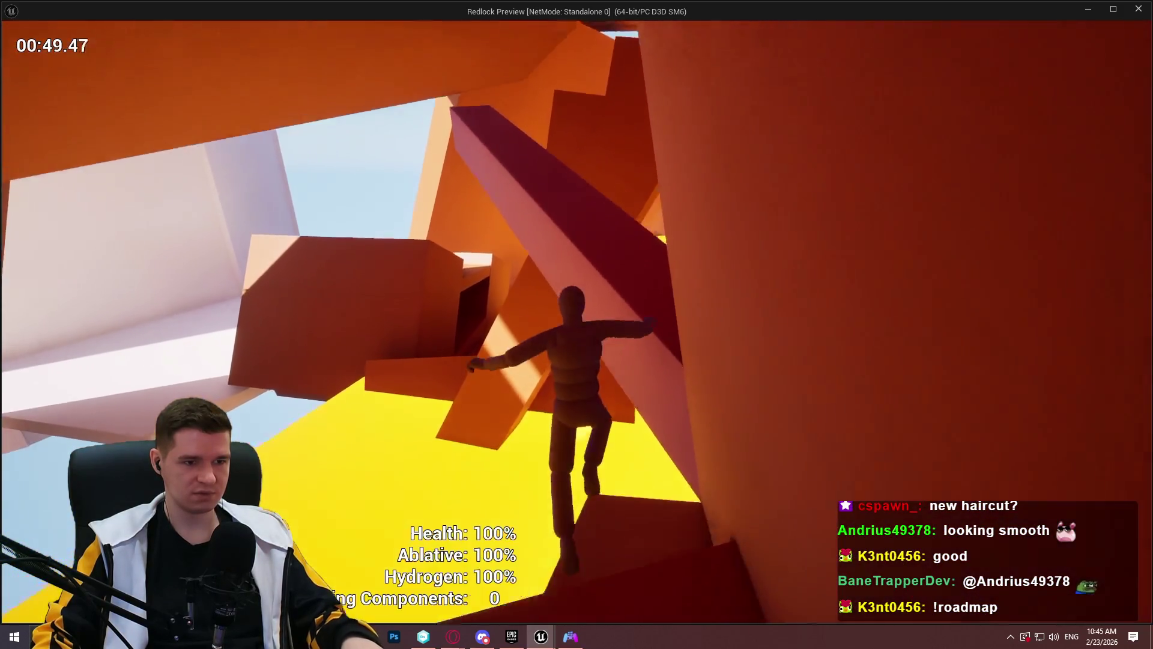
key("w")
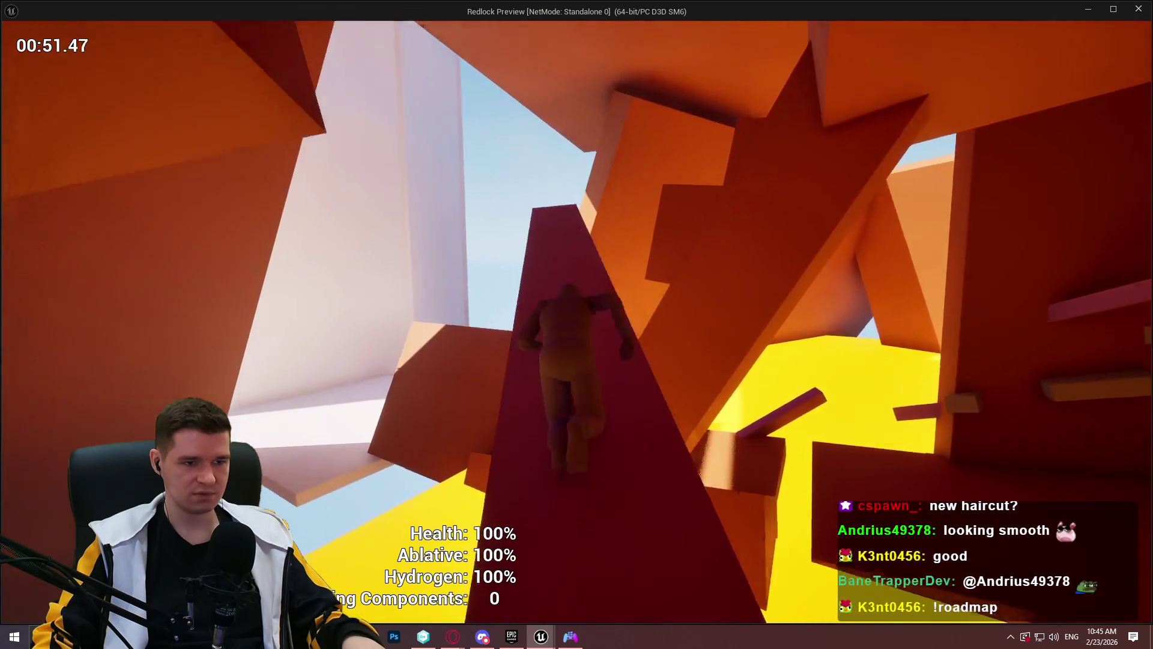
key("w")
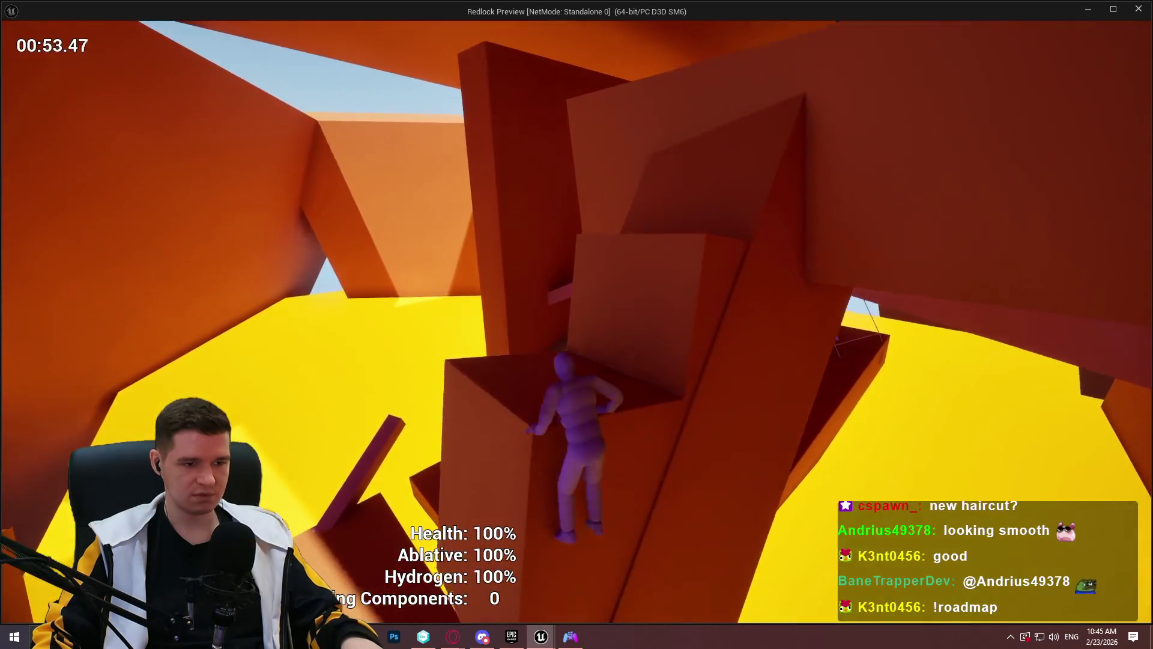
key("w")
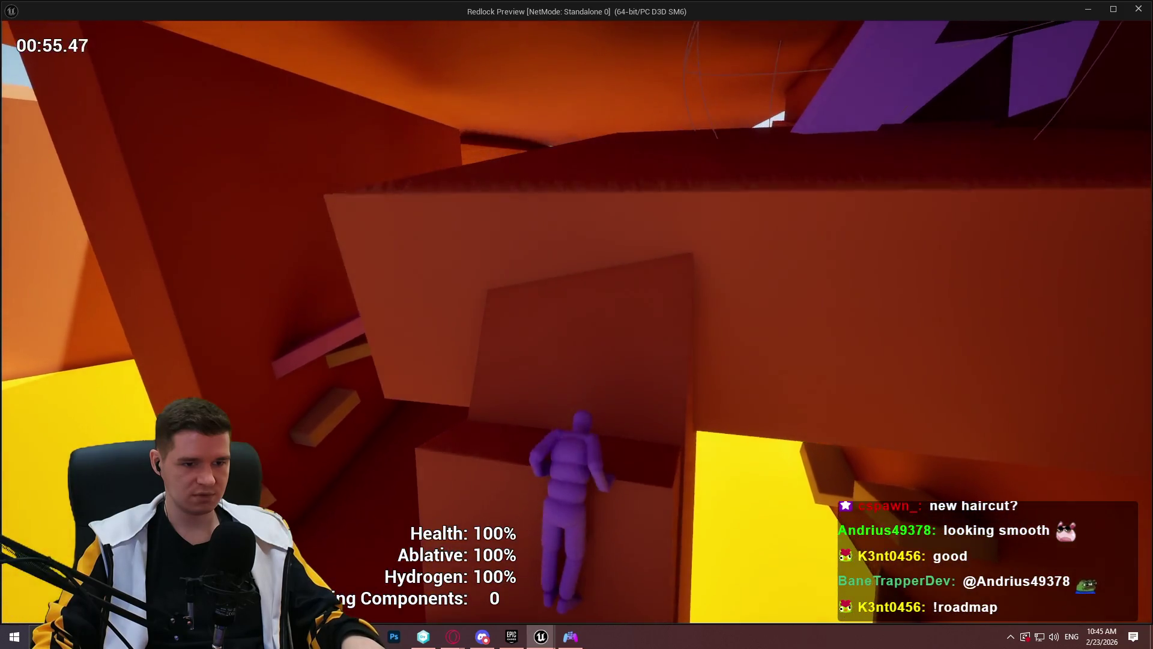
key("w")
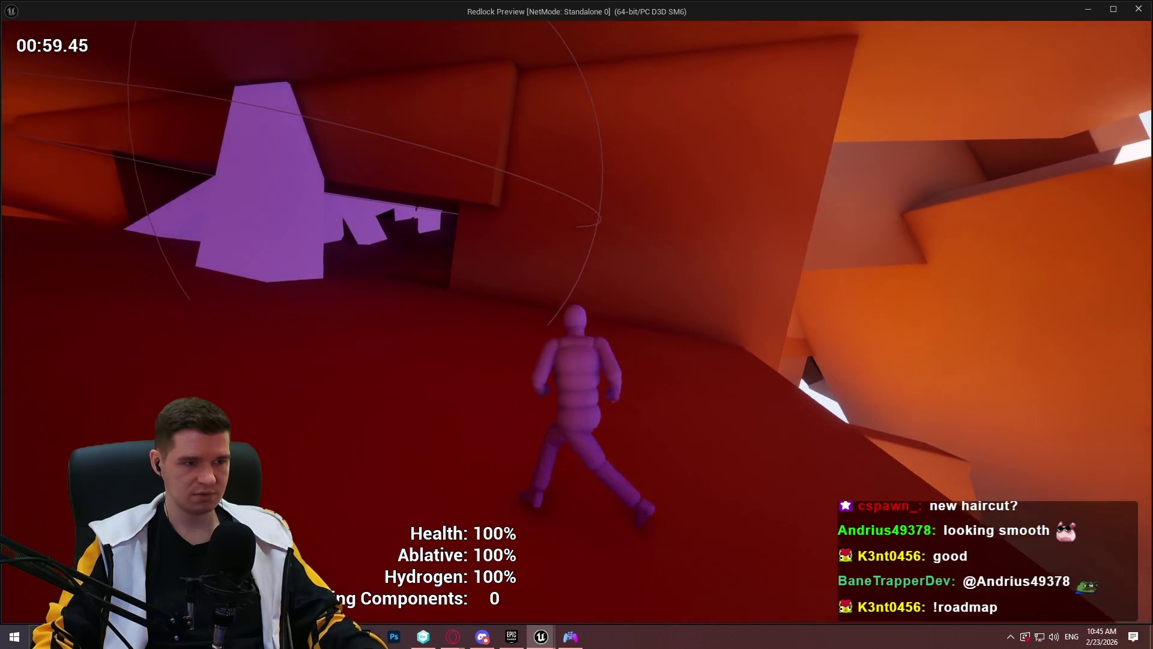
key("Escape")
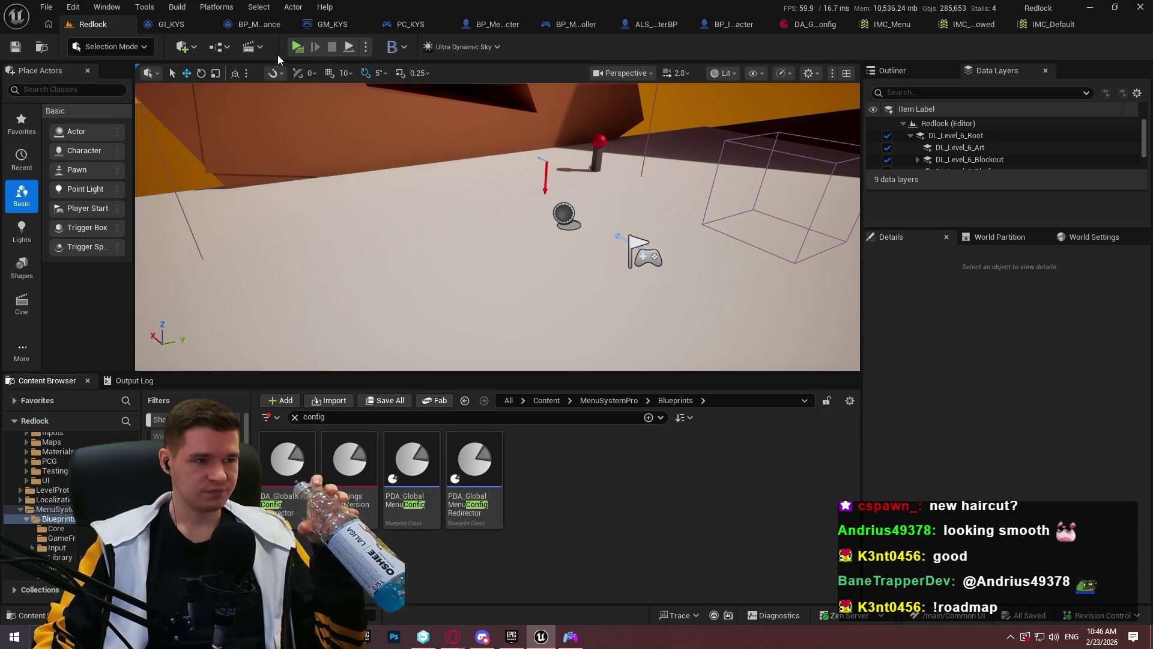
left_click(297, 48)
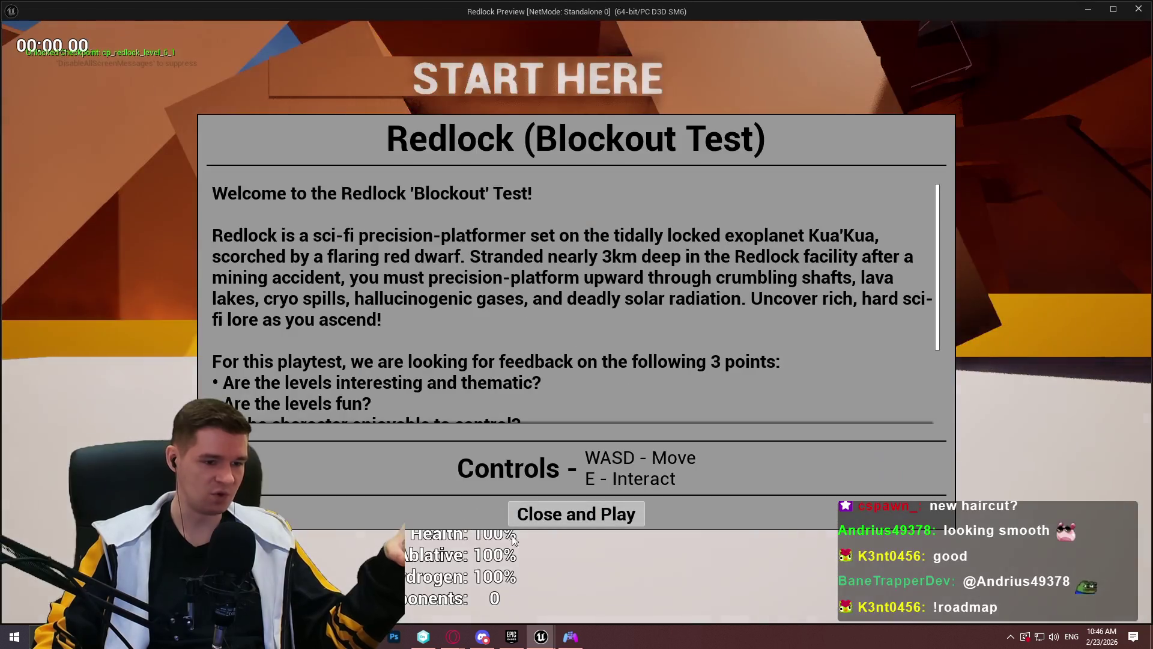
Launch the preview, open the pause menu, and cycle through its General, Discoveries and Inventory pages
left_click(551, 509)
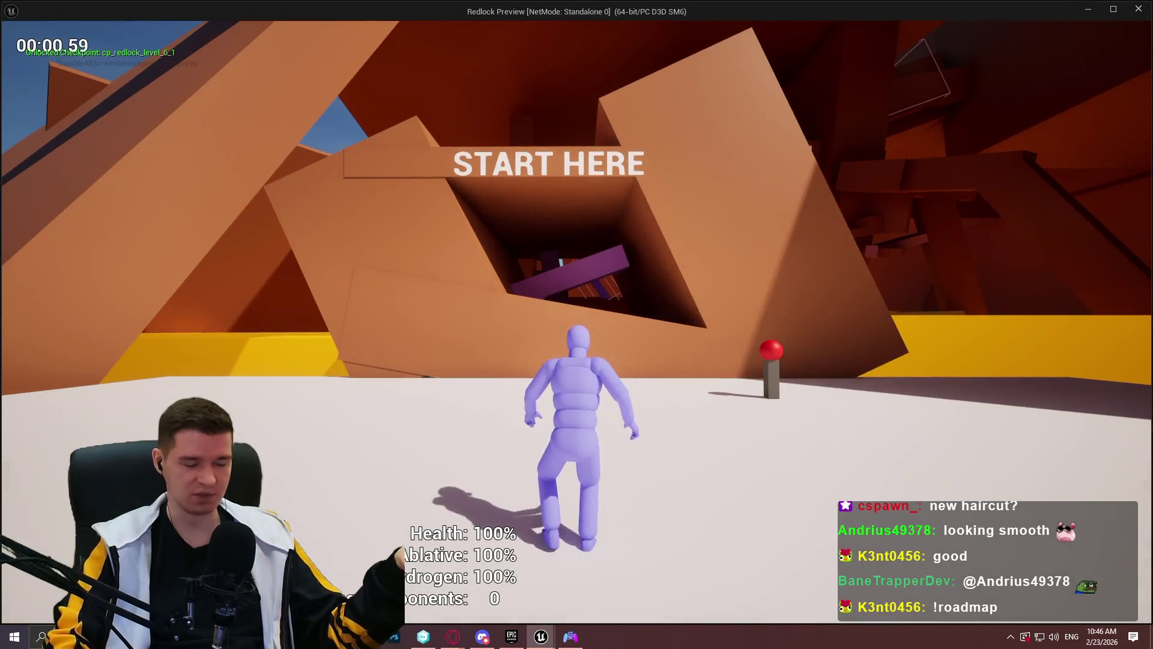
key("Escape")
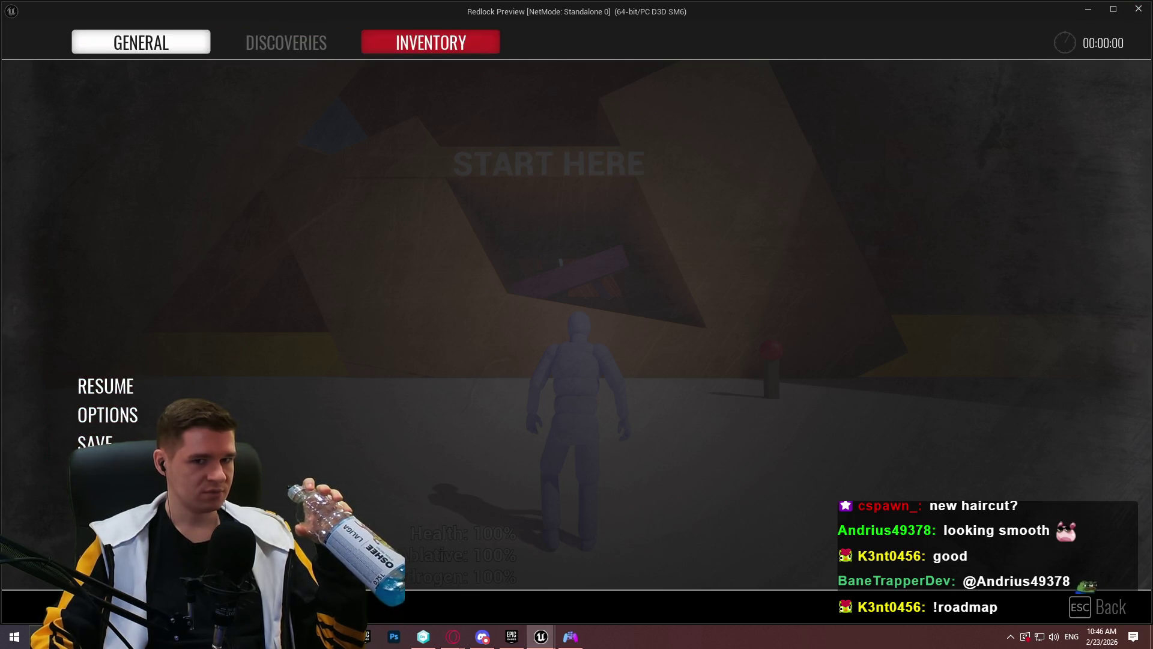
left_click(282, 45)
left_click(446, 46)
left_click(224, 50)
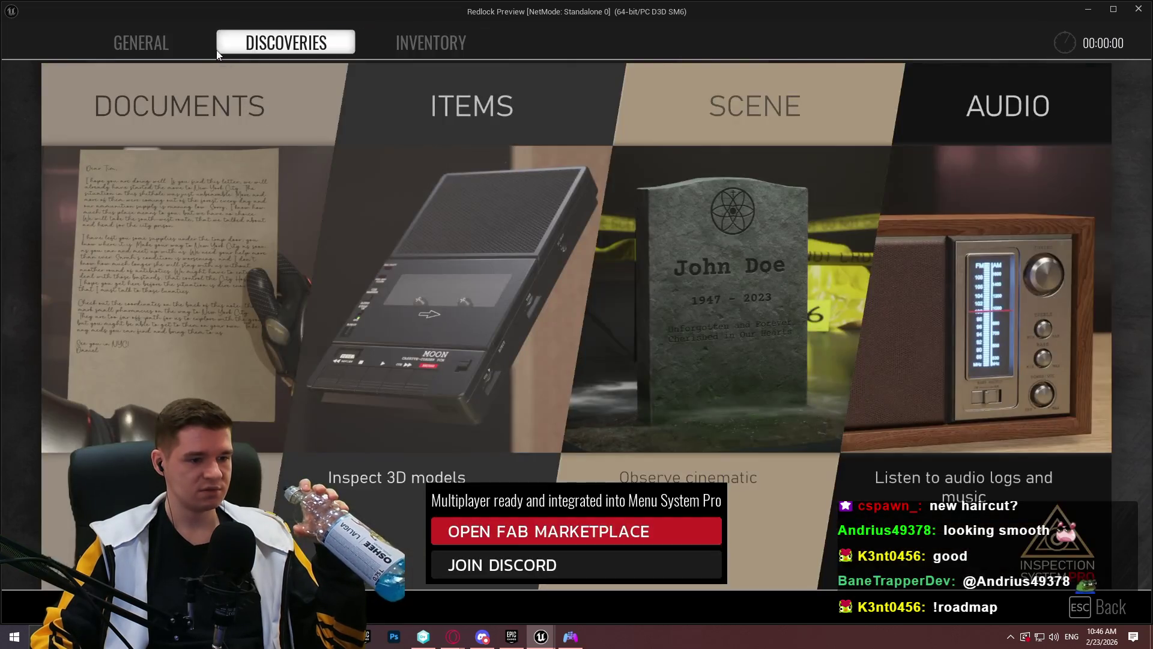
left_click(141, 44)
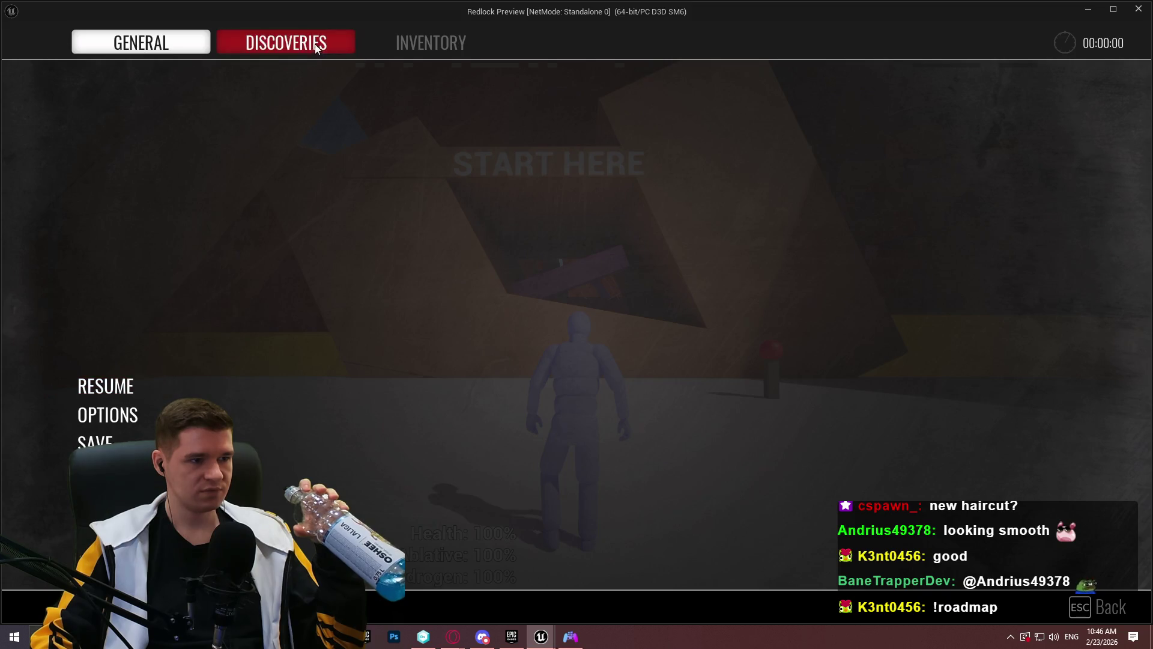
left_click(316, 46)
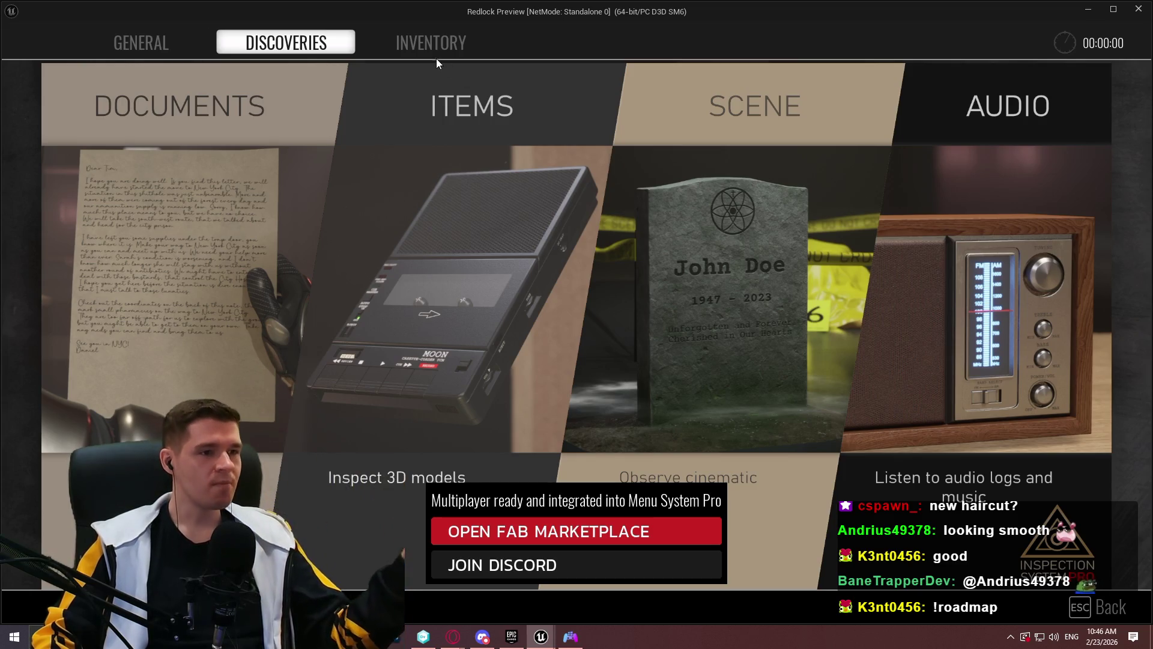
left_click(427, 45)
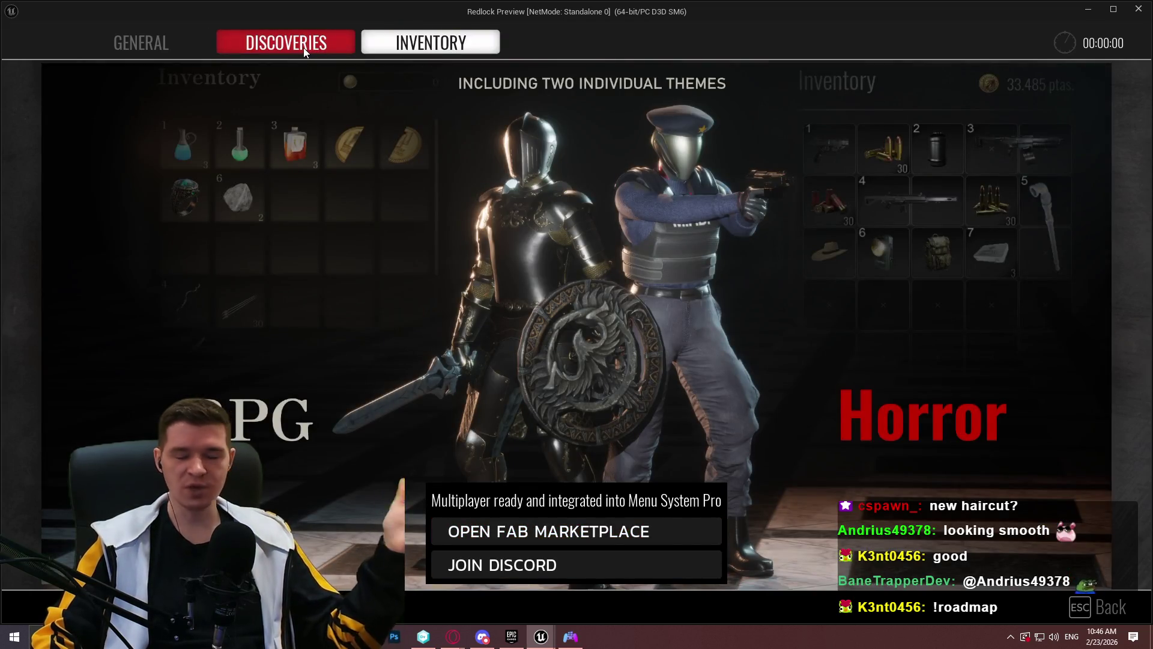
left_click(278, 31)
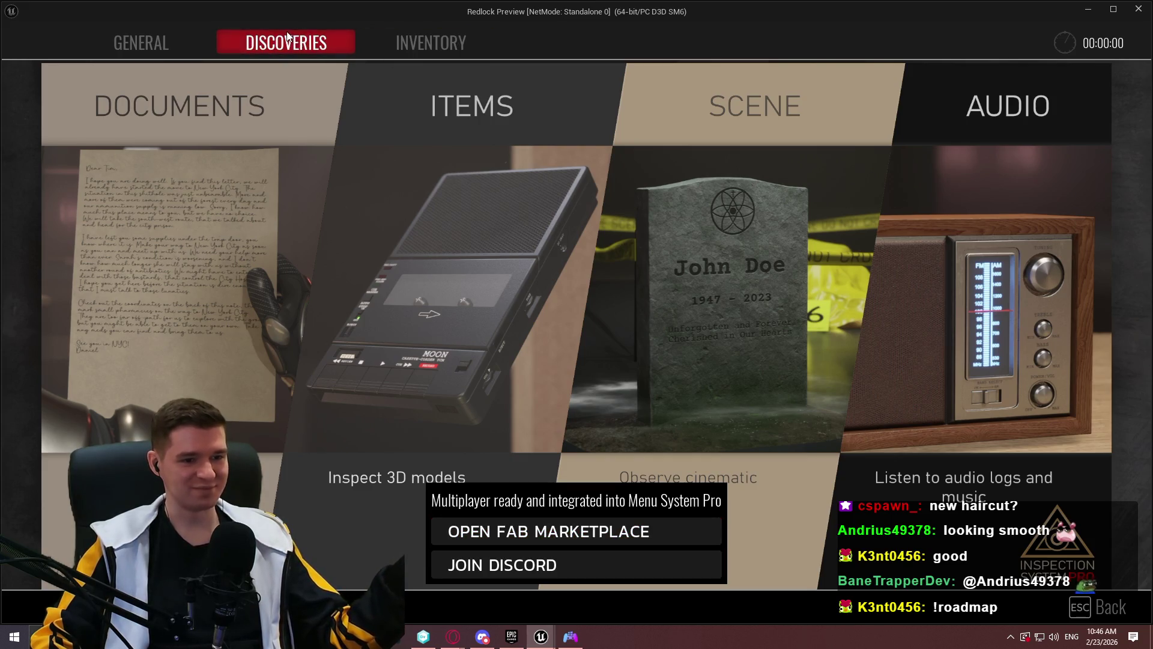
left_click(179, 44)
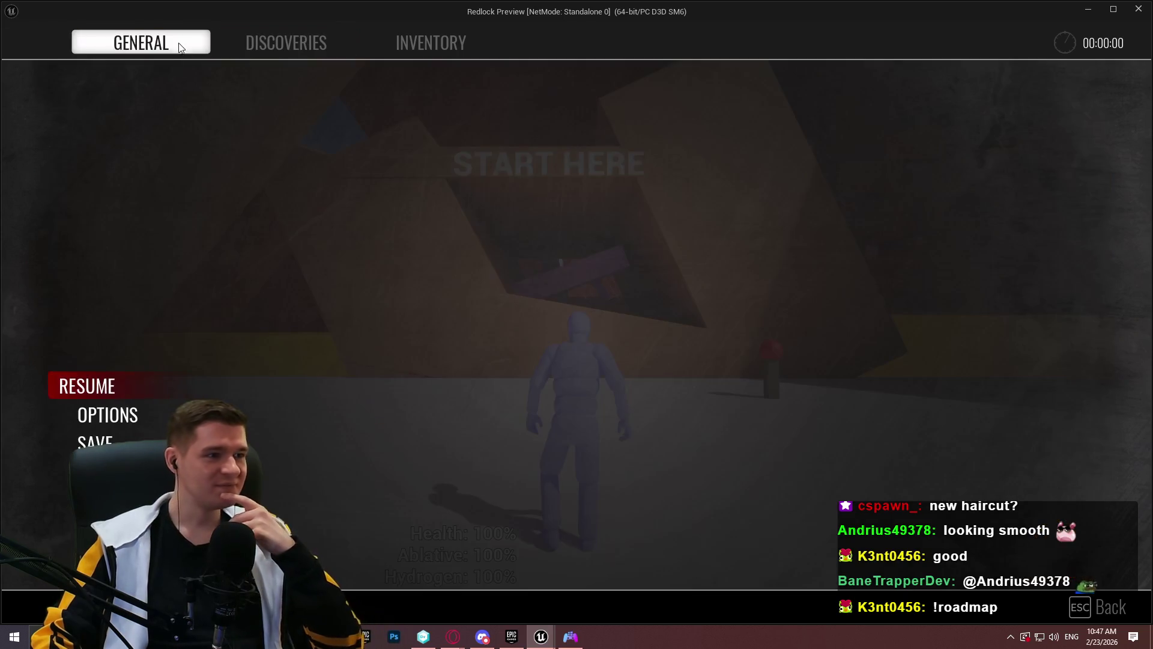
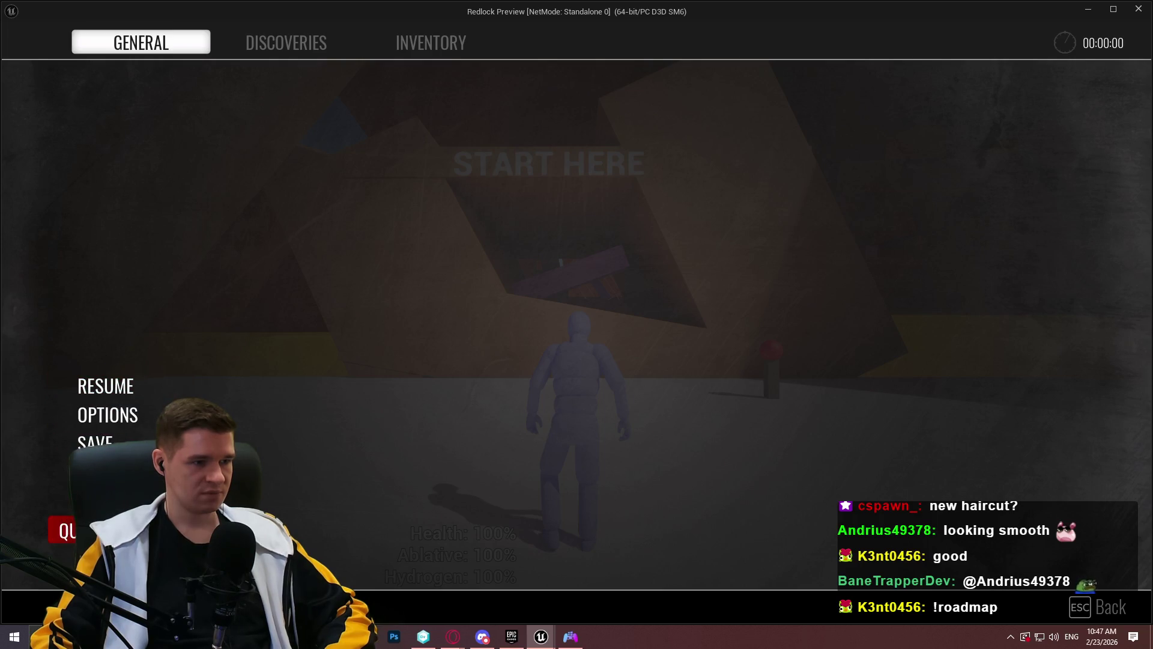
Stop the Redlock preview, clear the search filter, and open Blueprints > UI > Base
key("Escape")
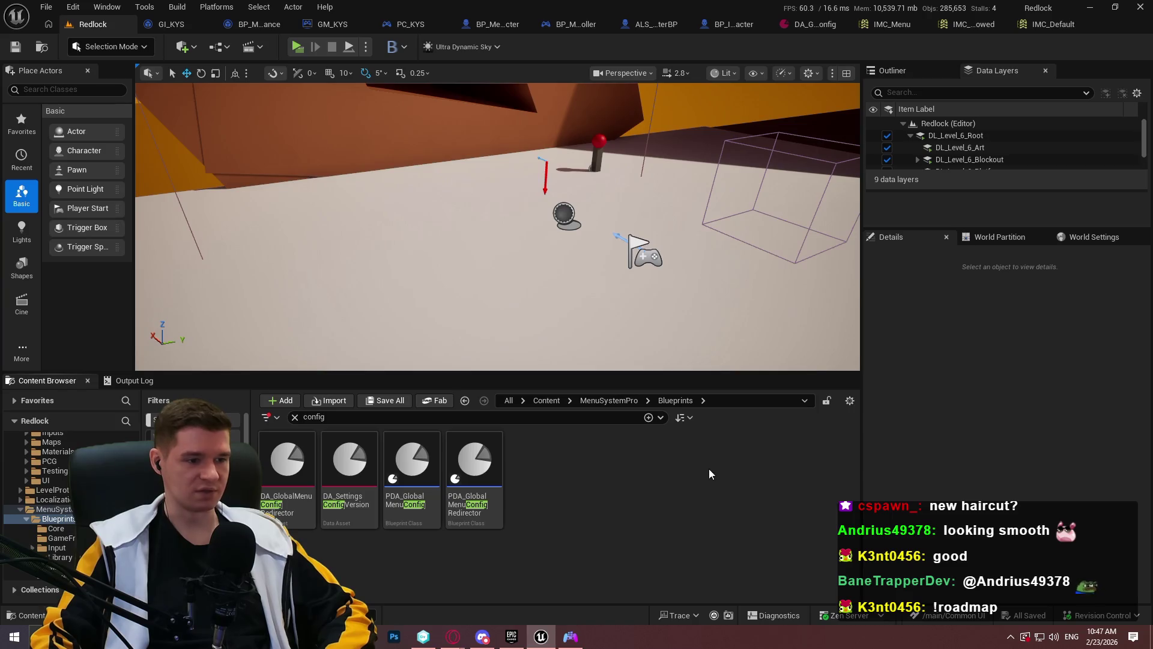
left_click(588, 400)
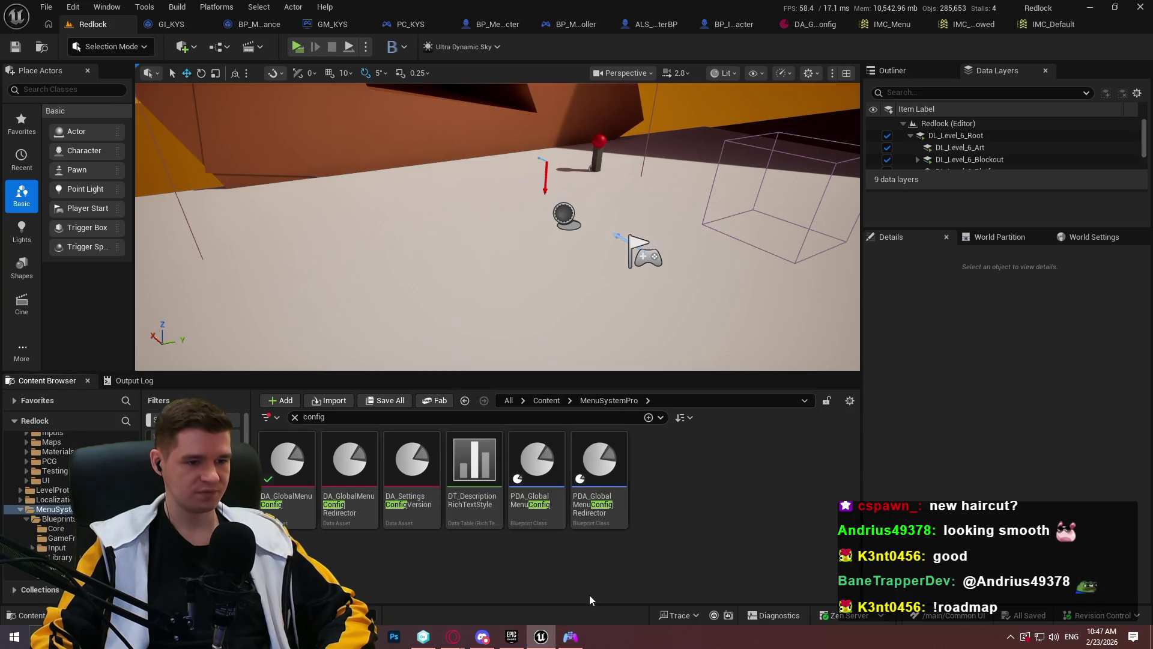
left_click(295, 417)
double_click(287, 460)
double_click(762, 499)
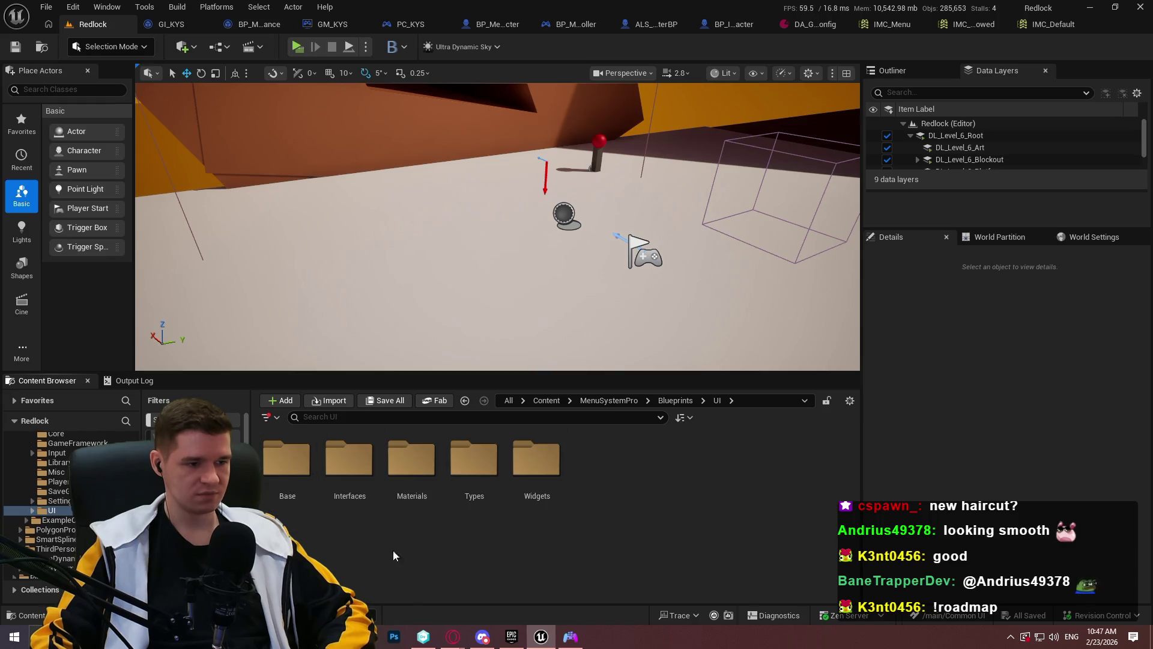
double_click(287, 460)
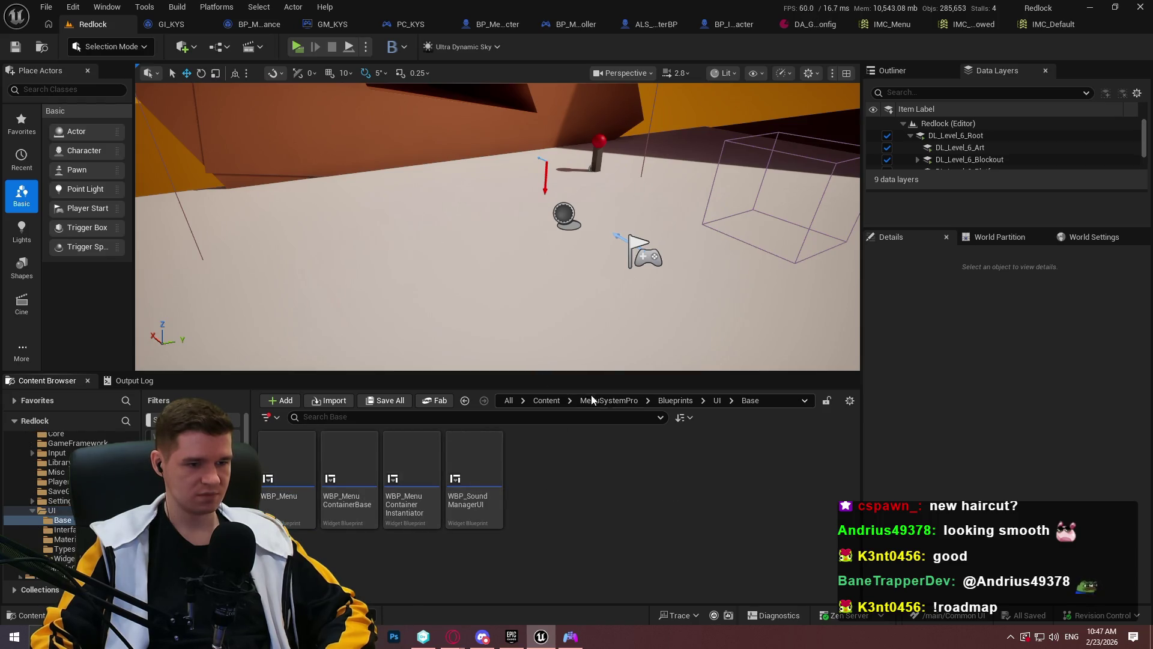
Look inside the Widgets folder's Settings and SaveGame subfolders
left_click(713, 400)
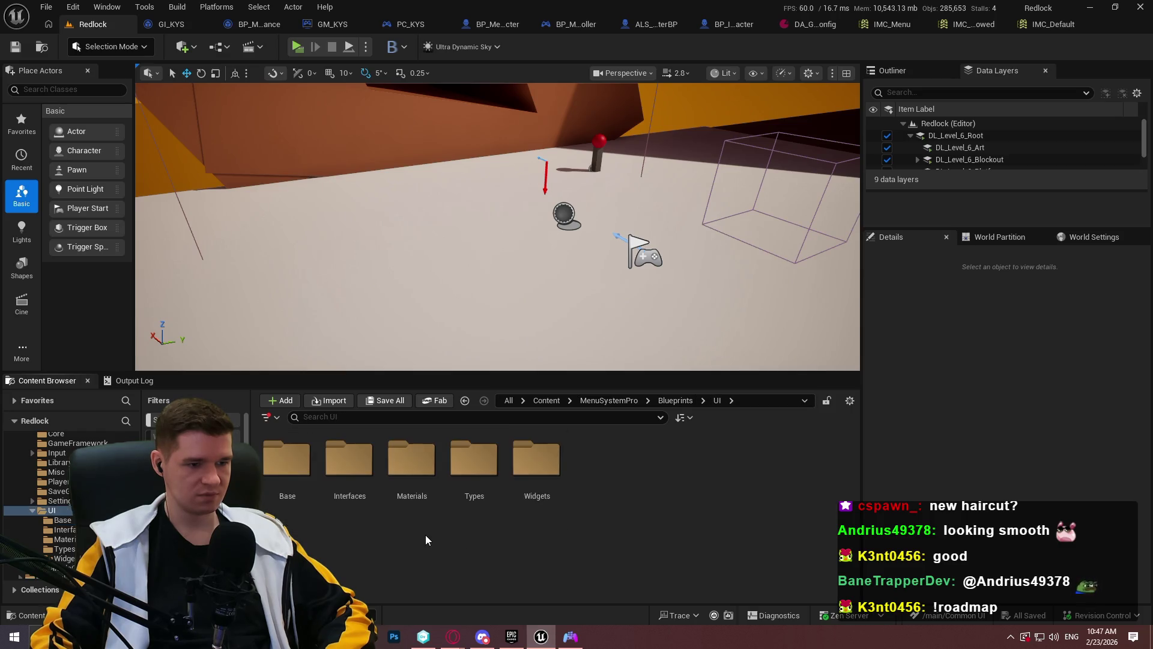
double_click(536, 462)
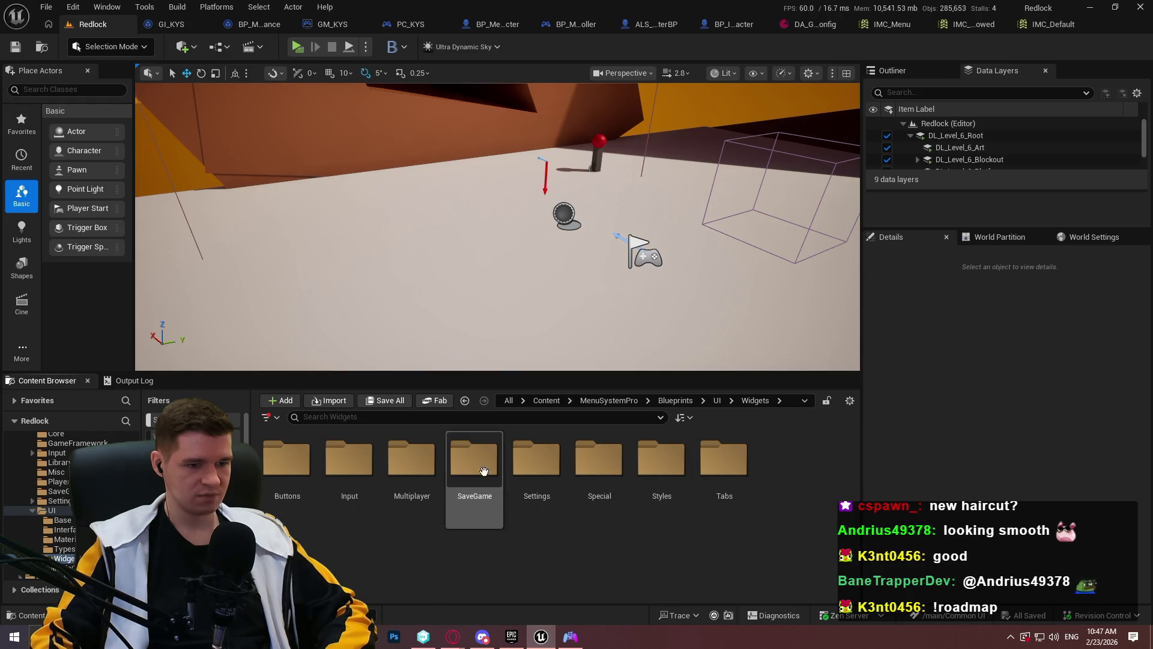
double_click(529, 479)
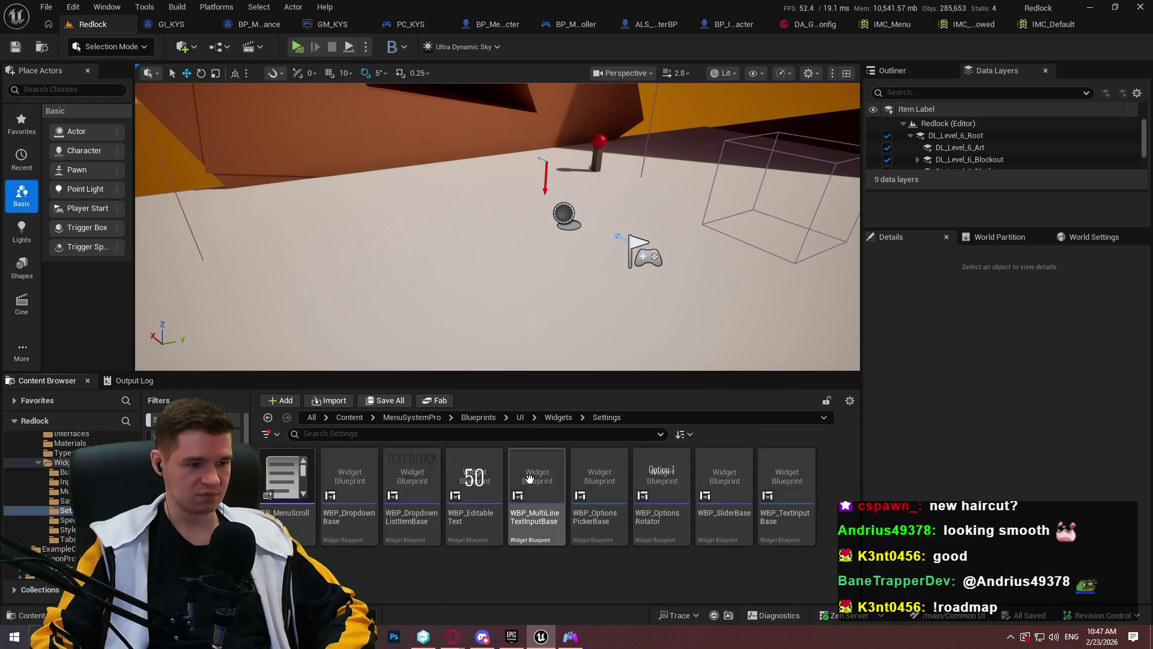
left_click(581, 419)
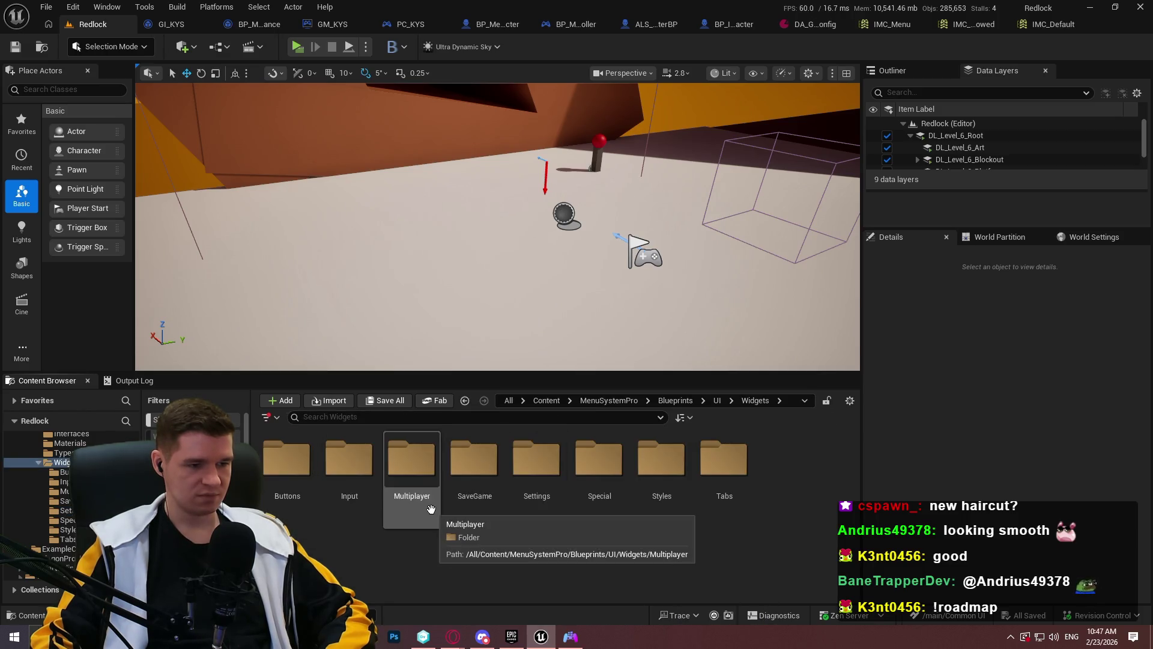
double_click(472, 499)
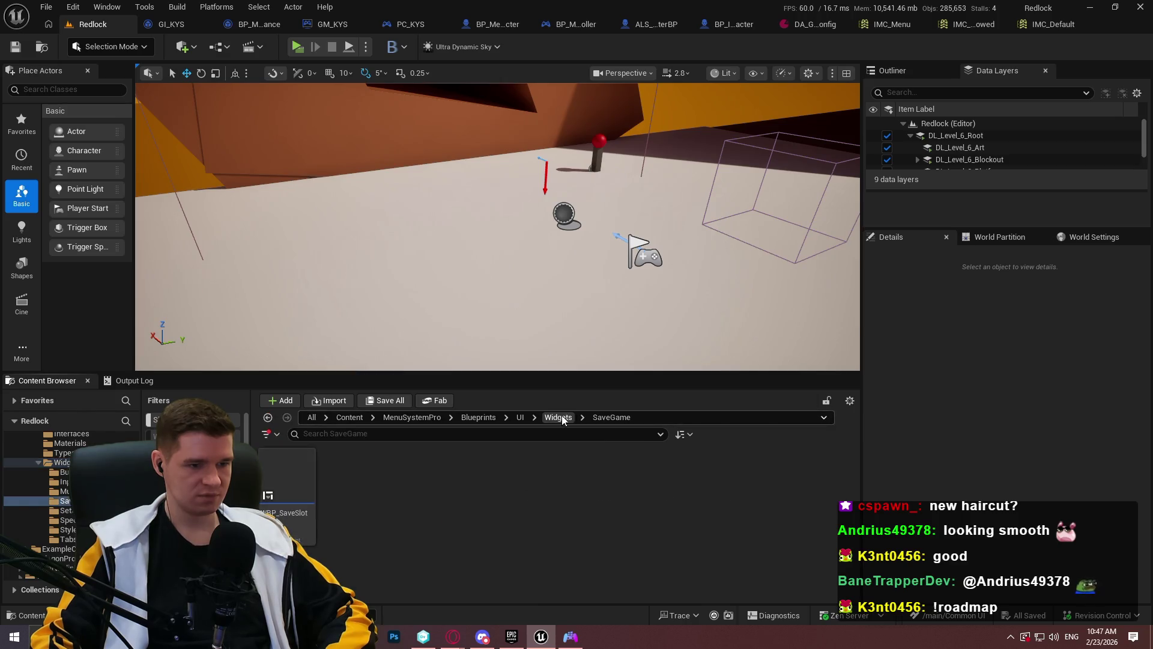
left_click(559, 417)
Check the Special and Tabs subfolders, then open Blueprints > GameFramework
double_click(626, 501)
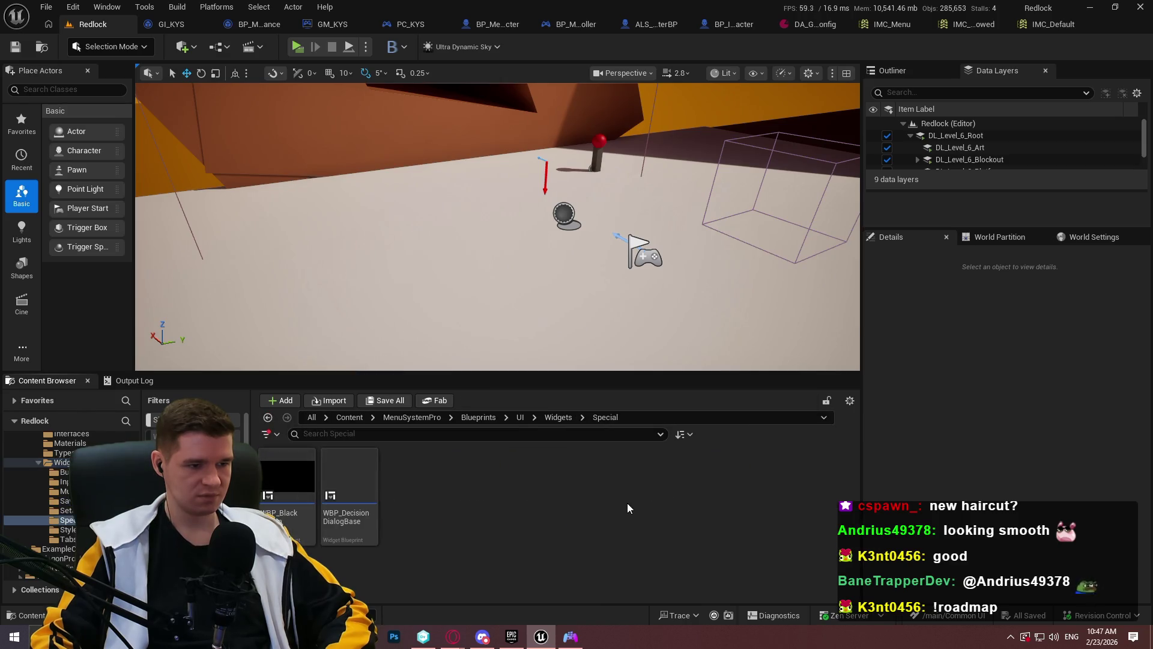
key("alt+Left")
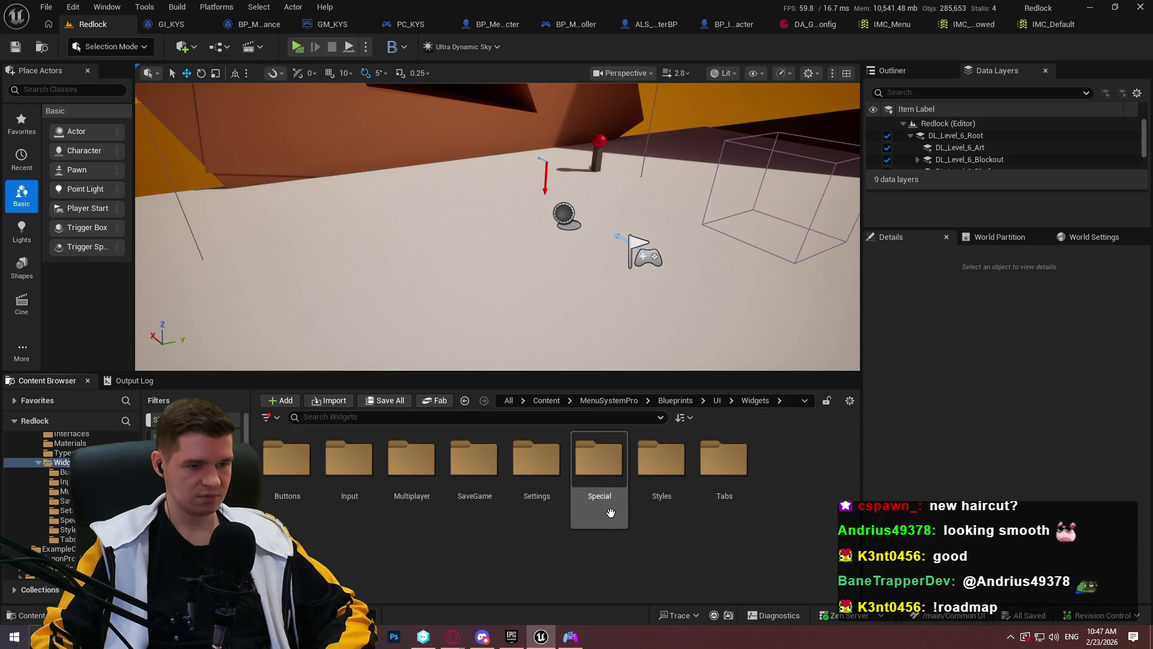
double_click(715, 496)
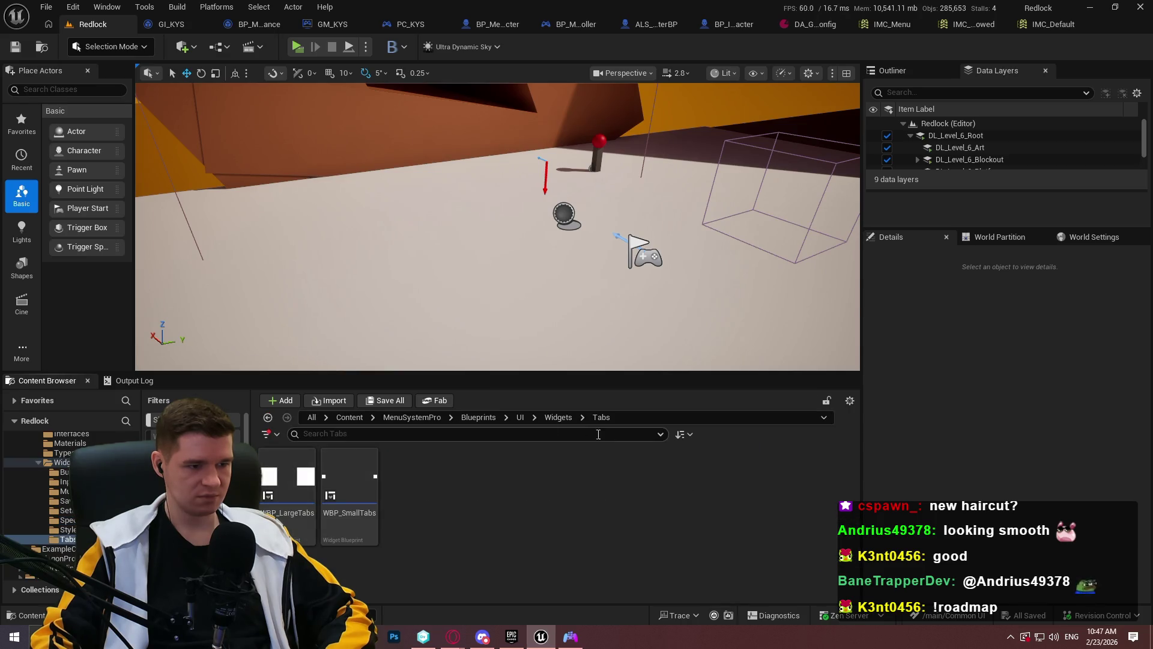
left_click(559, 418)
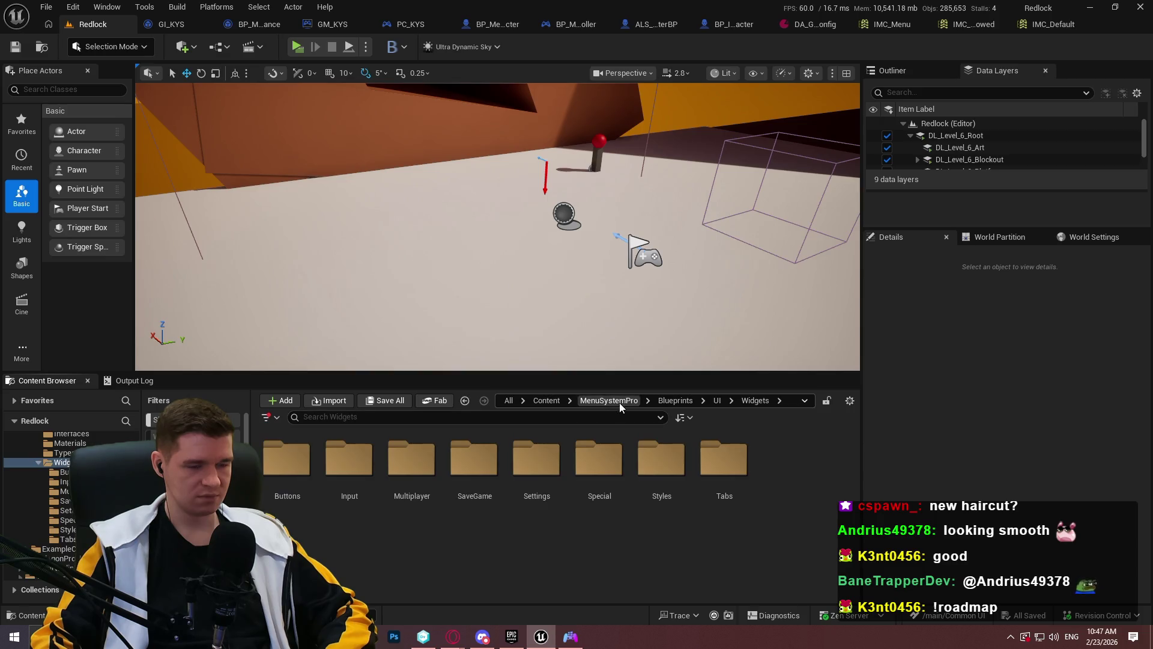
left_click(667, 401)
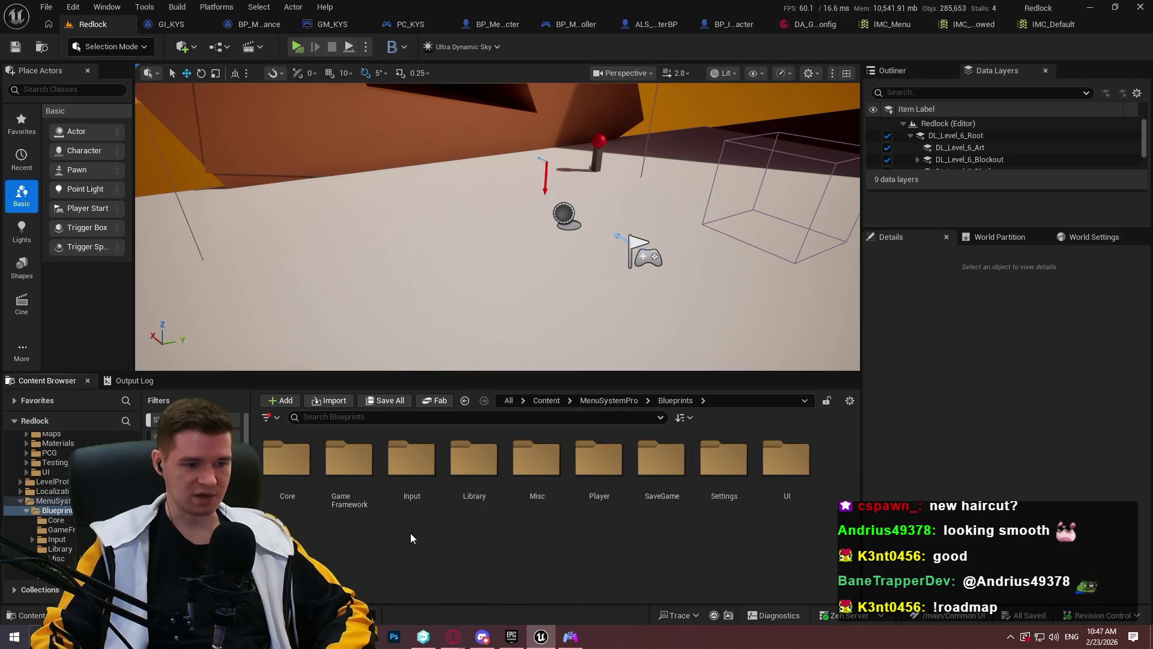
double_click(349, 461)
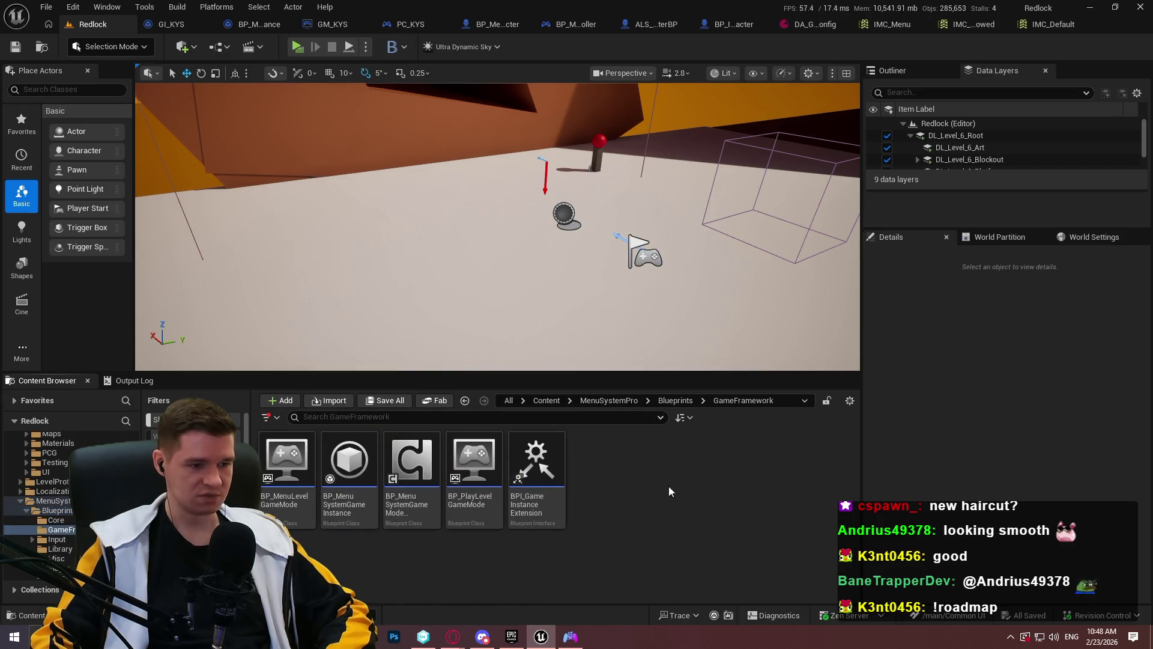
Check the Misc folder, then scroll Blueprints to see WBP_Menu, WBP_SliderBase and WBP_TextInputBase
left_click(678, 402)
double_click(538, 463)
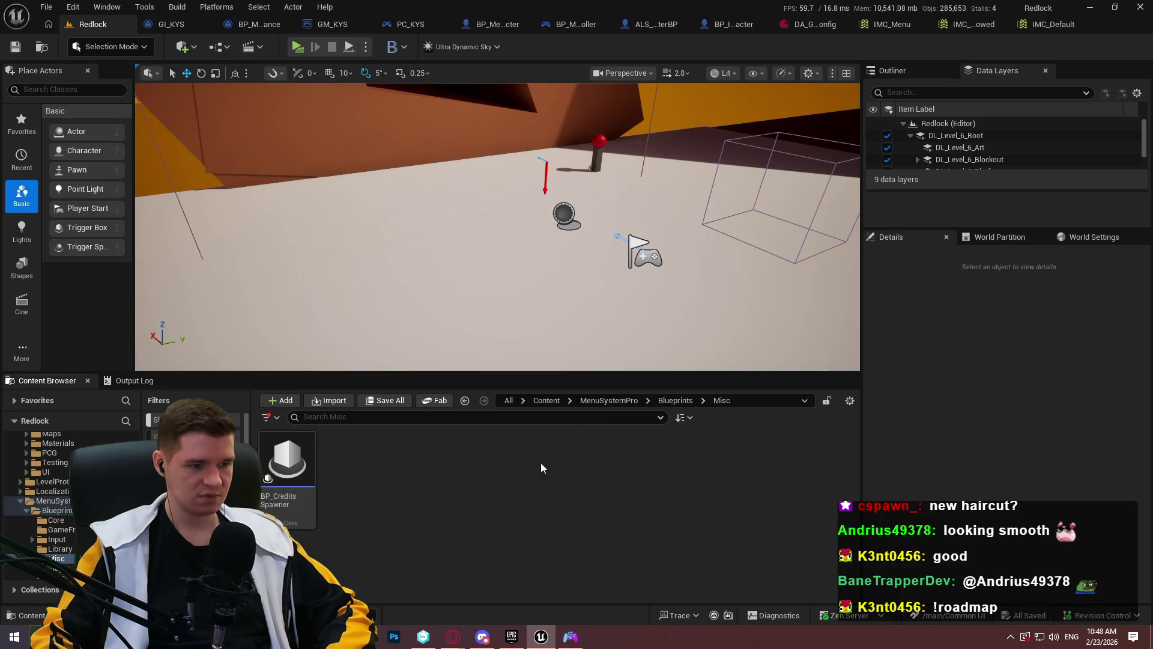
left_click(661, 401)
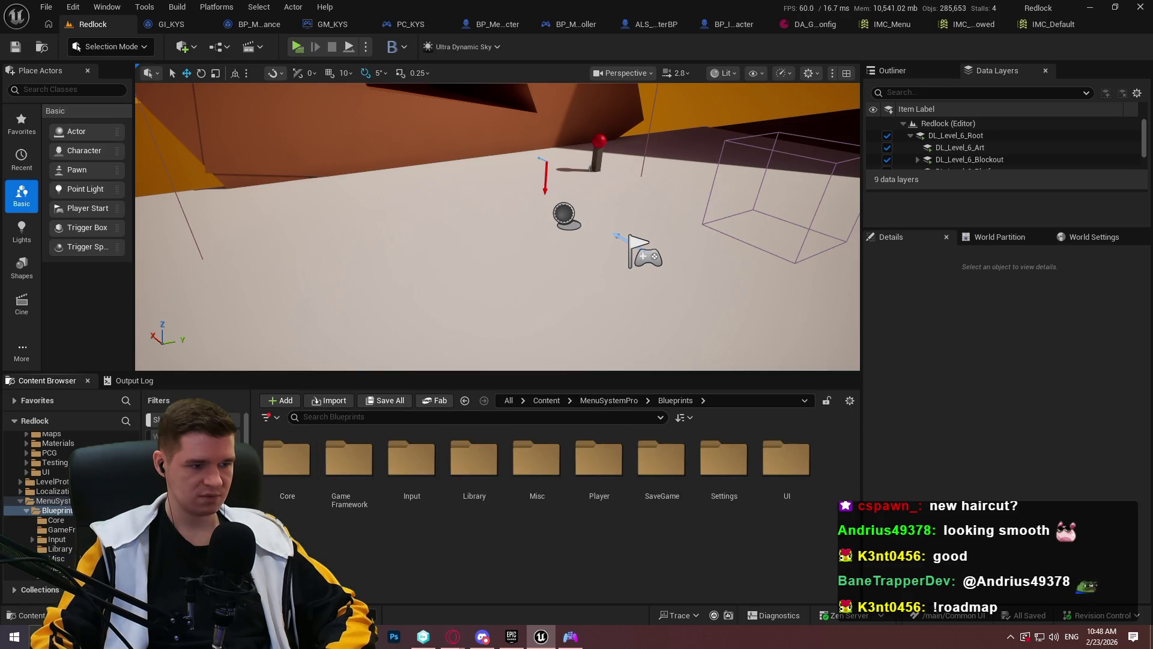
scroll(651, 519, "down", 5)
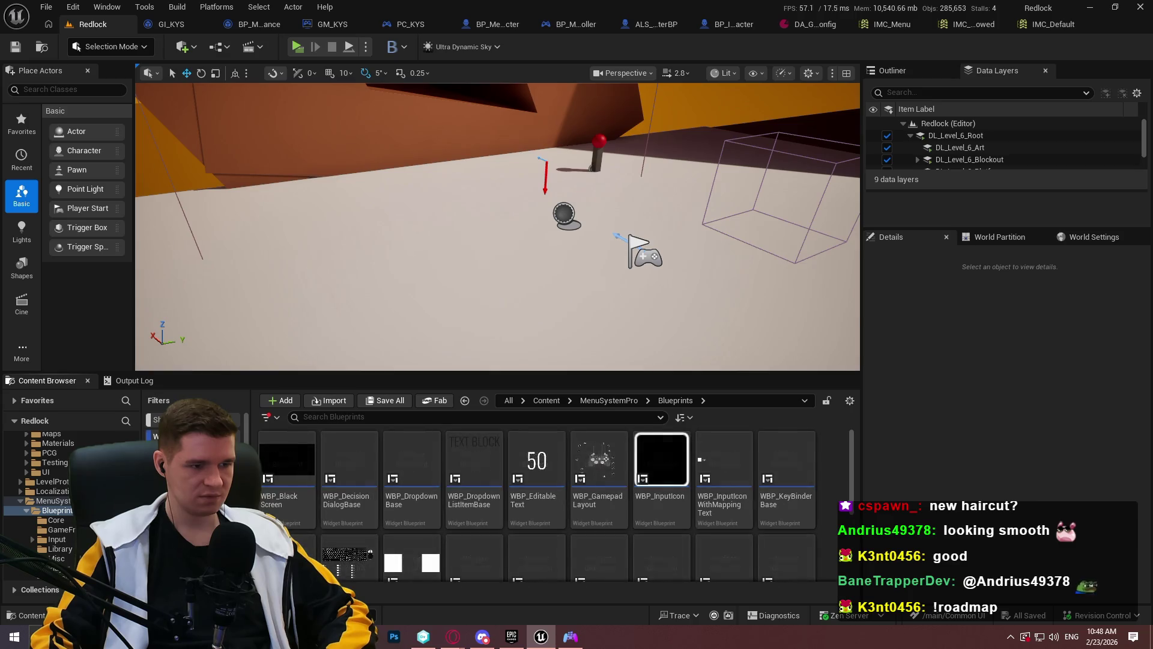
scroll(651, 519, "up", 1)
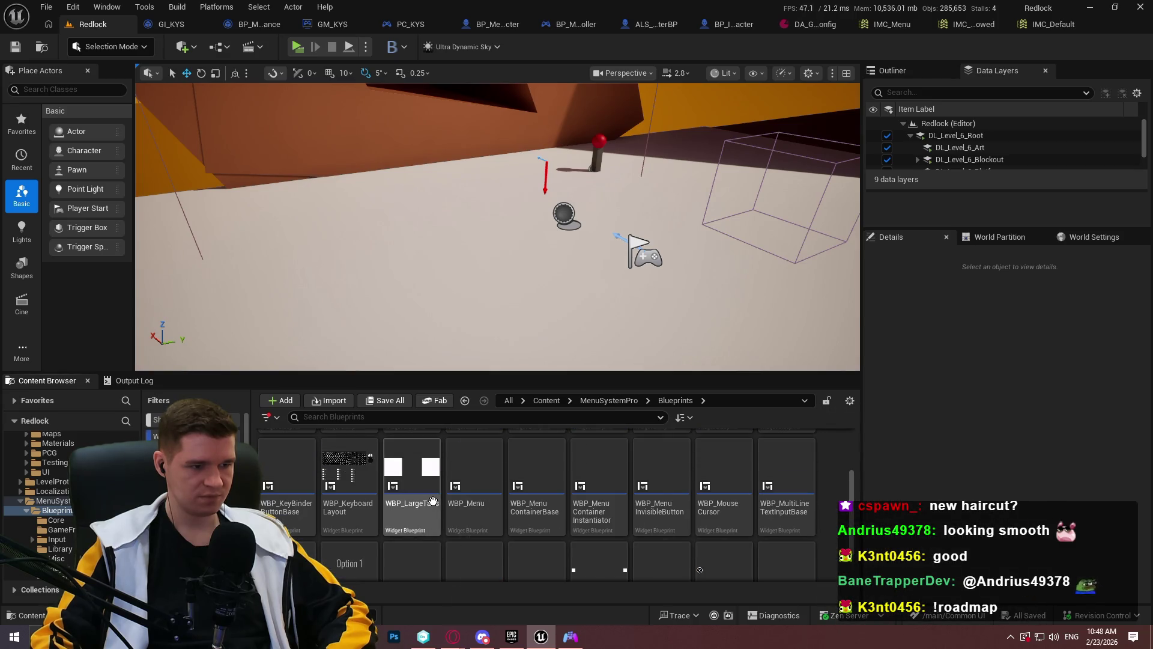
left_click_drag(850, 477, 855, 427)
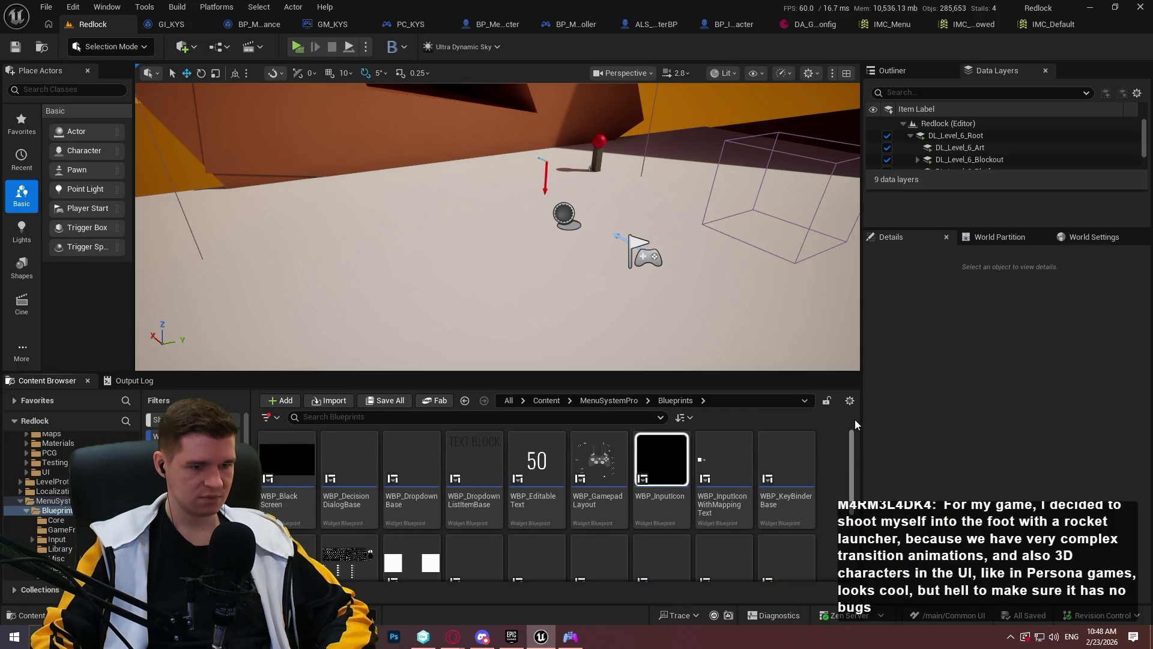
left_click_drag(856, 423, 845, 515)
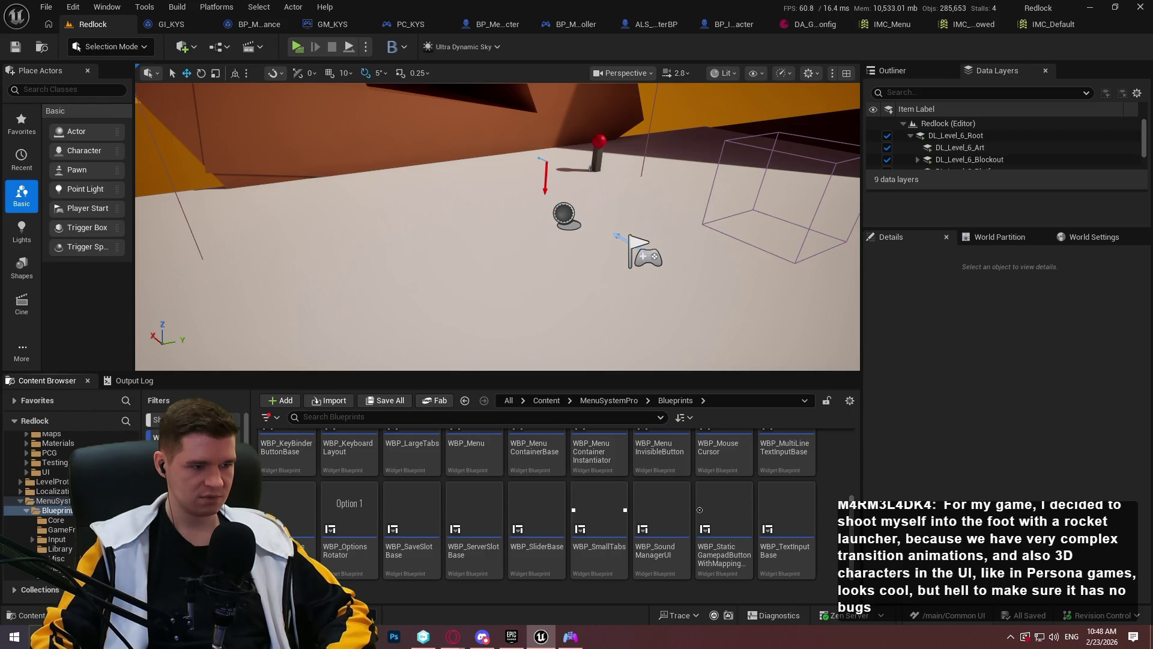
scroll(699, 510, "up", 5)
Open MenuSystemPro's ExampleContent > Common folder
left_click(597, 400)
double_click(350, 466)
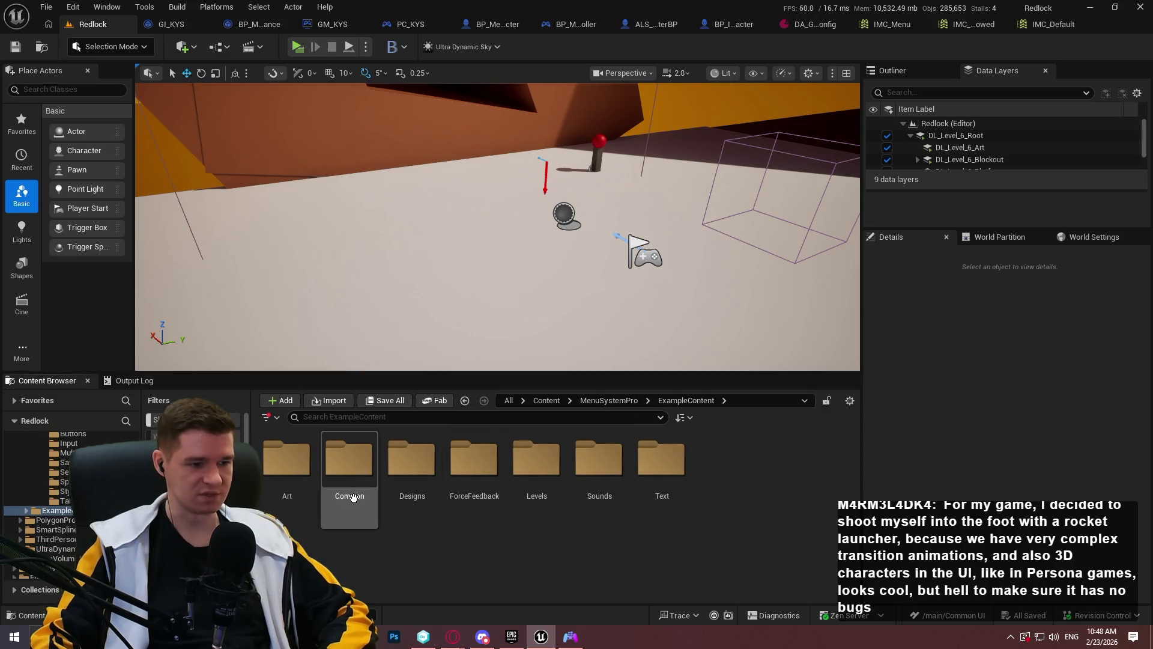
double_click(353, 497)
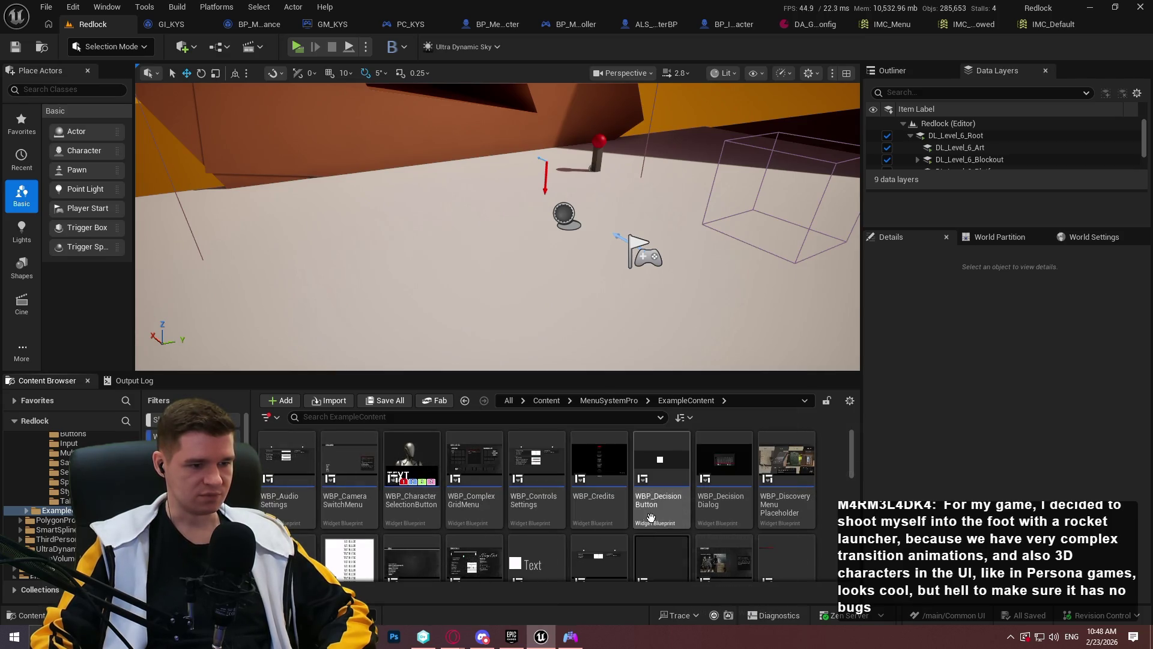
Find the WBP_IngameMenu widget blueprint in the assets and open it for editing
scroll(848, 468, "down", 3)
scroll(858, 485, "down", 3)
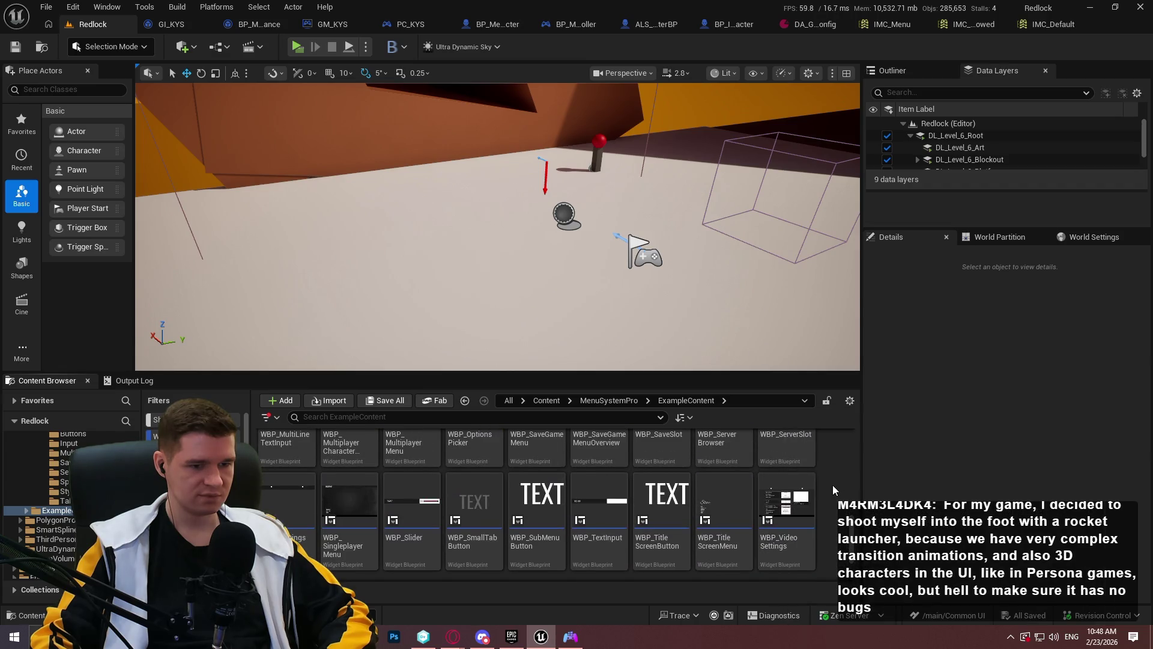
scroll(833, 484, "up", 1)
scroll(835, 509, "up", 1)
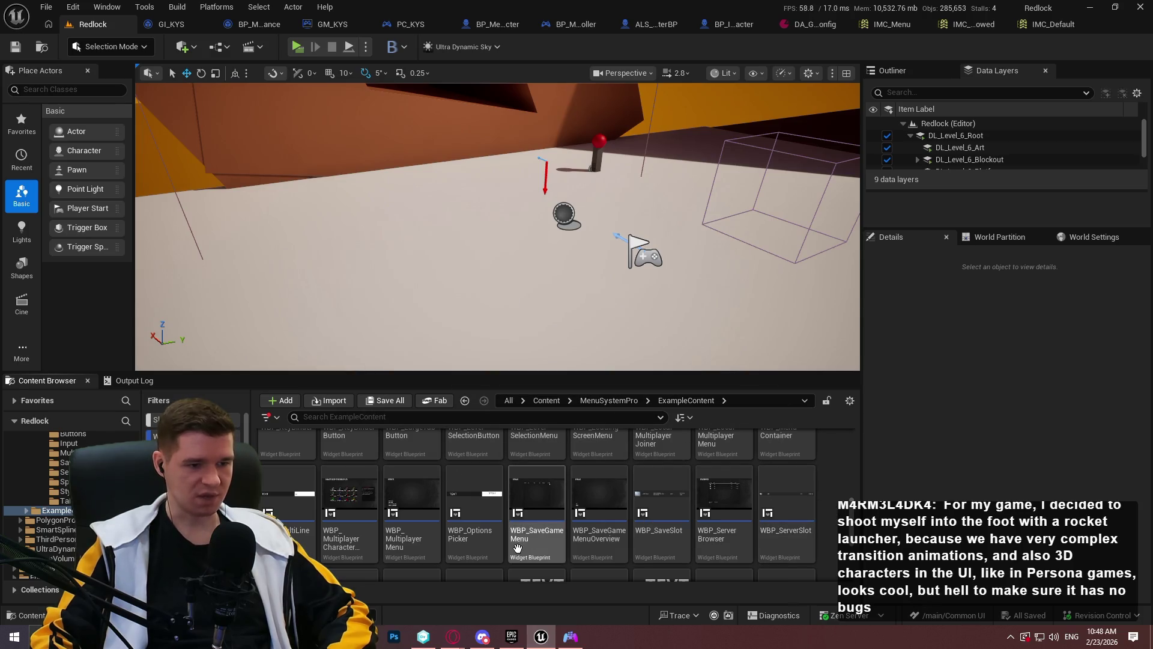
scroll(599, 522, "up", 1)
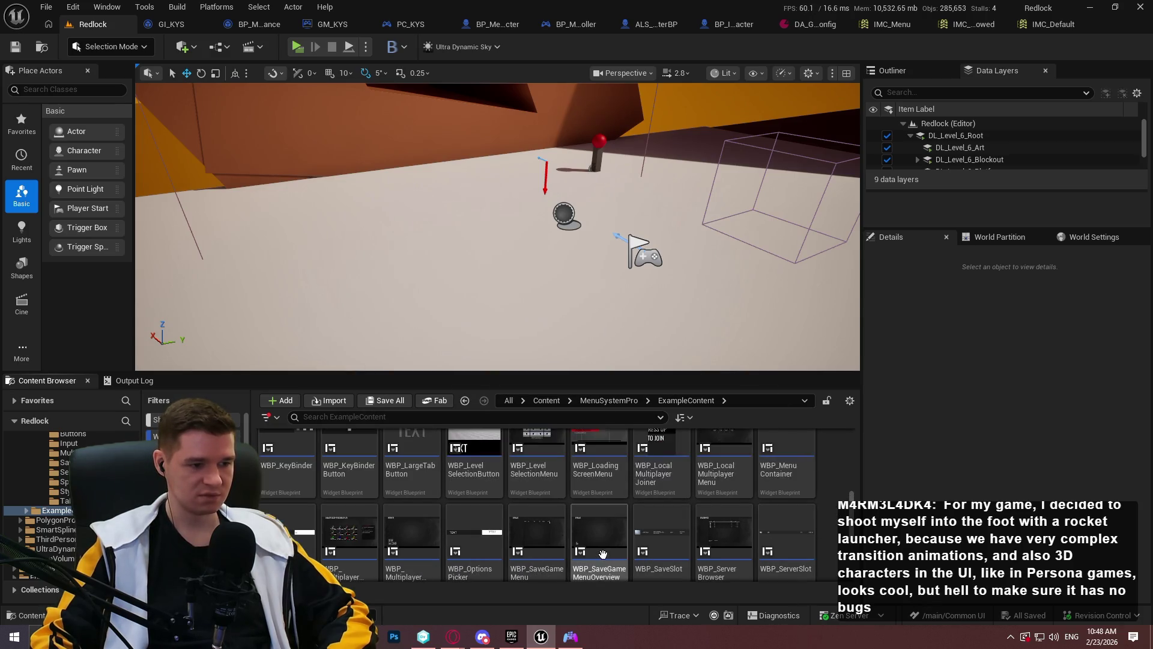
scroll(795, 523, "down", 2)
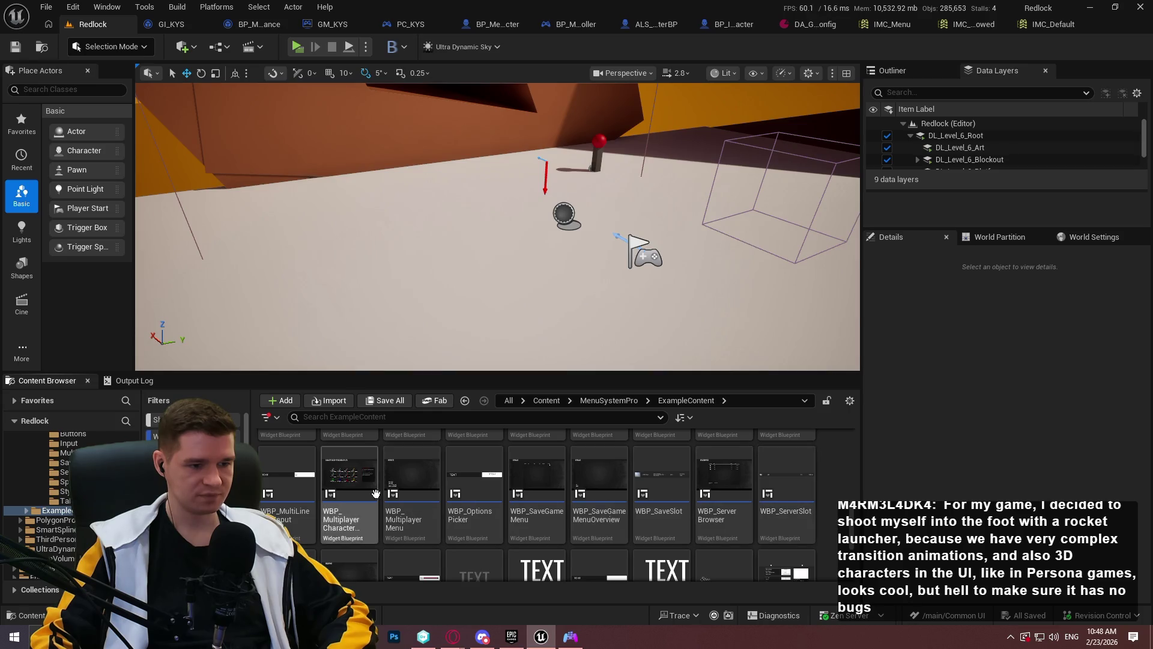
scroll(784, 485, "up", 2)
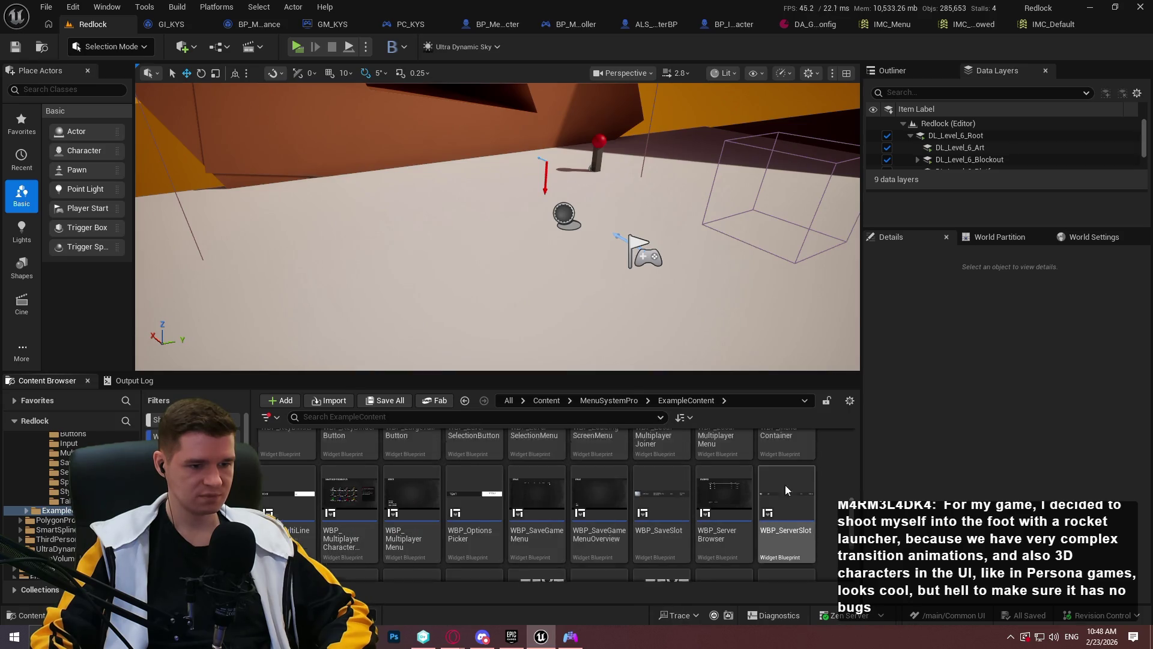
scroll(828, 492, "up", 5)
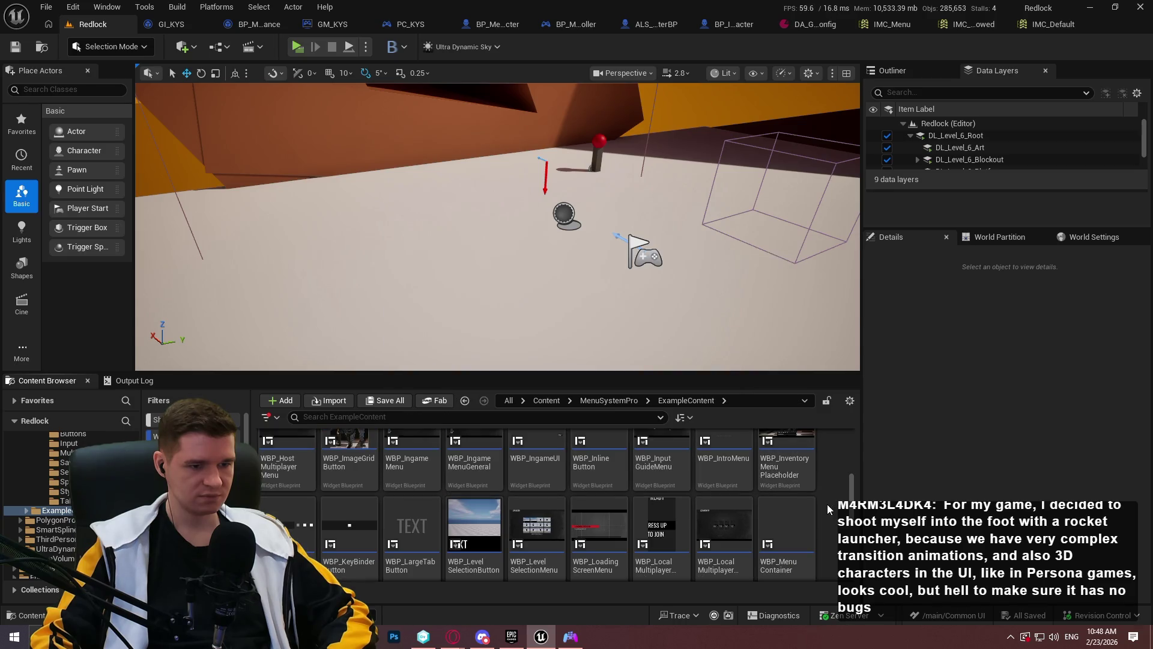
left_click(425, 565)
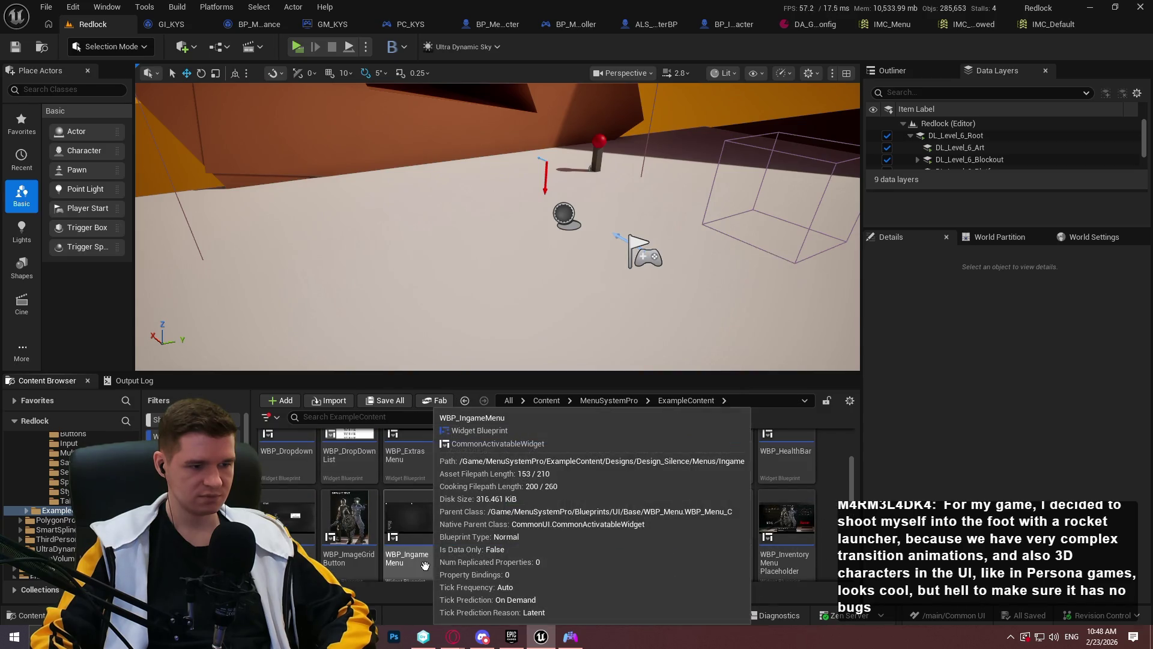
double_click(425, 564)
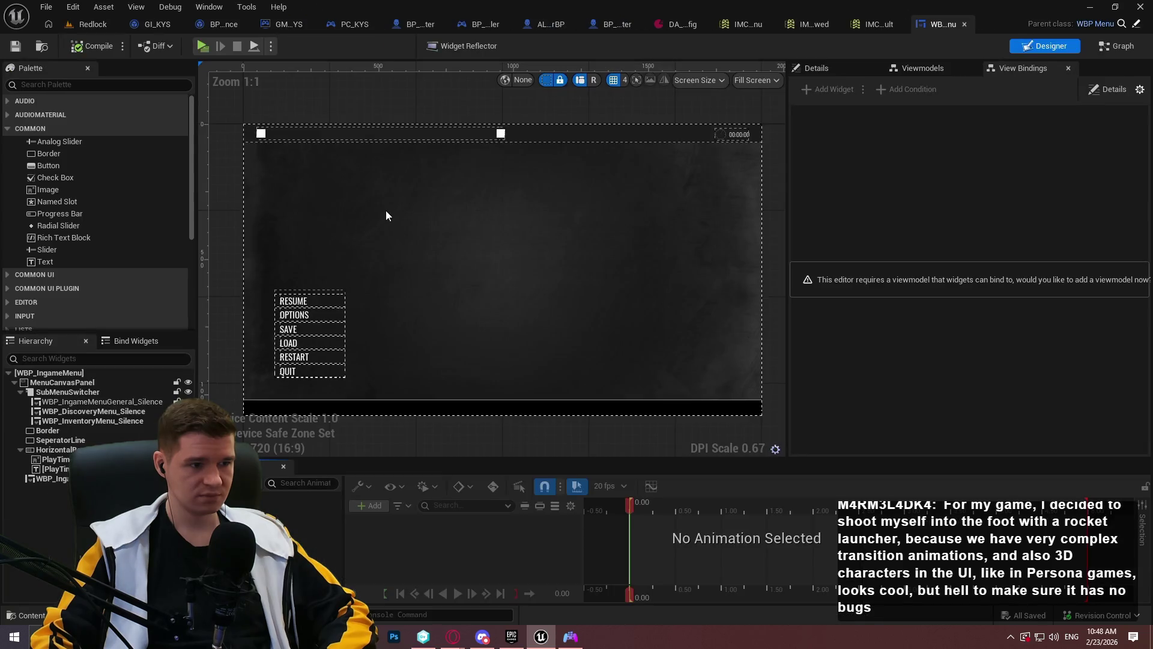
Select WBP_IngameMenuGeneral_Silence in the Hierarchy and view its actions without choosing one
scroll(303, 361, "up", 5)
left_click(90, 401)
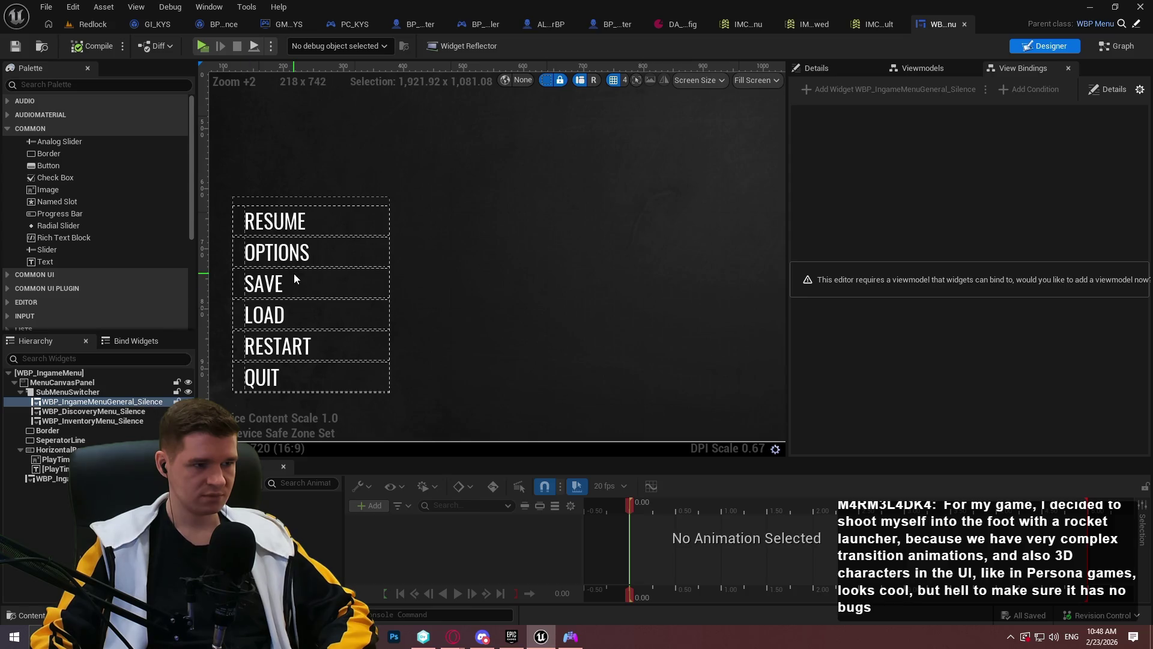
scroll(294, 291, "down", 3)
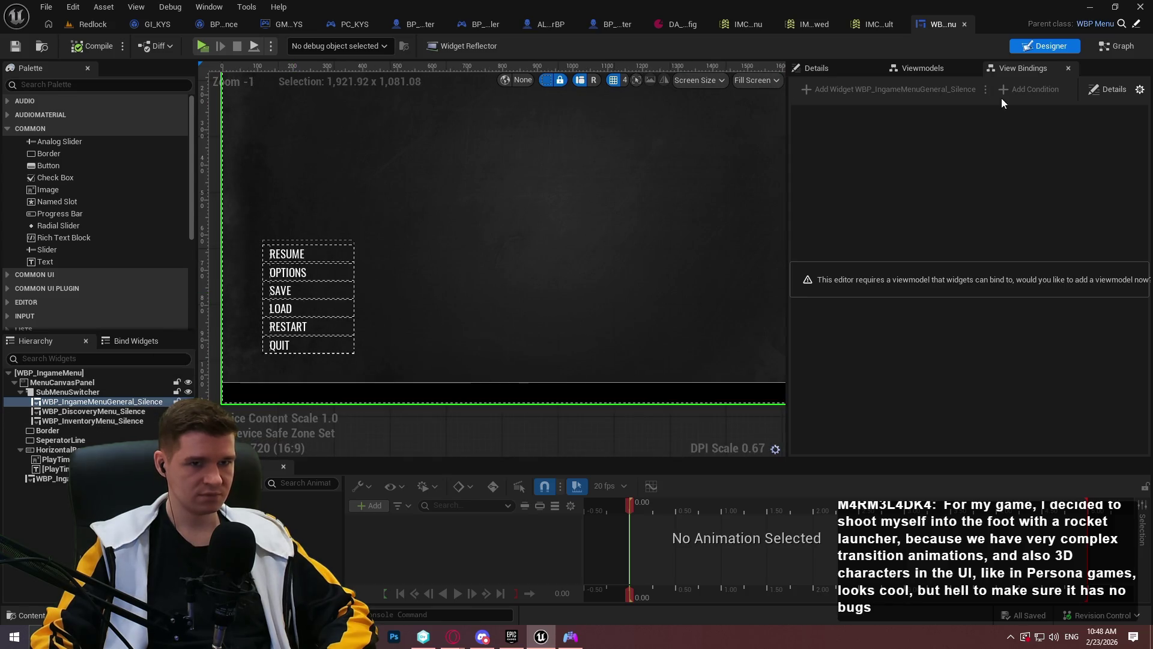
right_click(88, 402)
mouse_move(133, 522)
key("Escape")
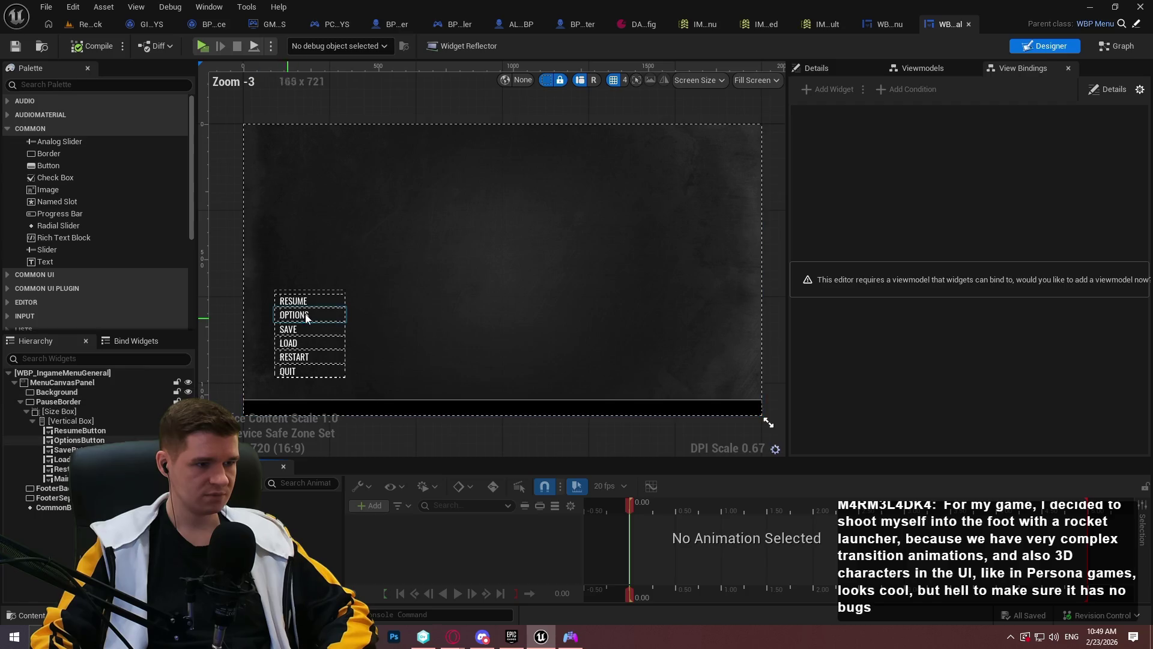
Select the SAVE button on the canvas and show its properties in Details
left_click(298, 328)
scroll(301, 327, "up", 4)
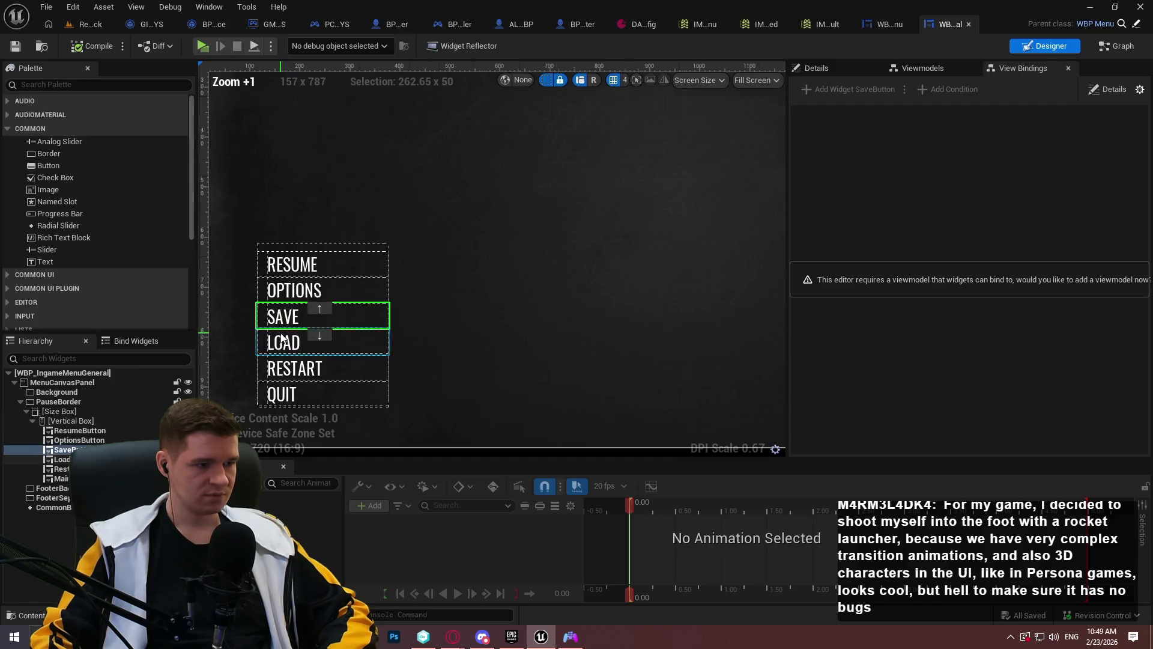
left_click_drag(344, 328, 423, 330)
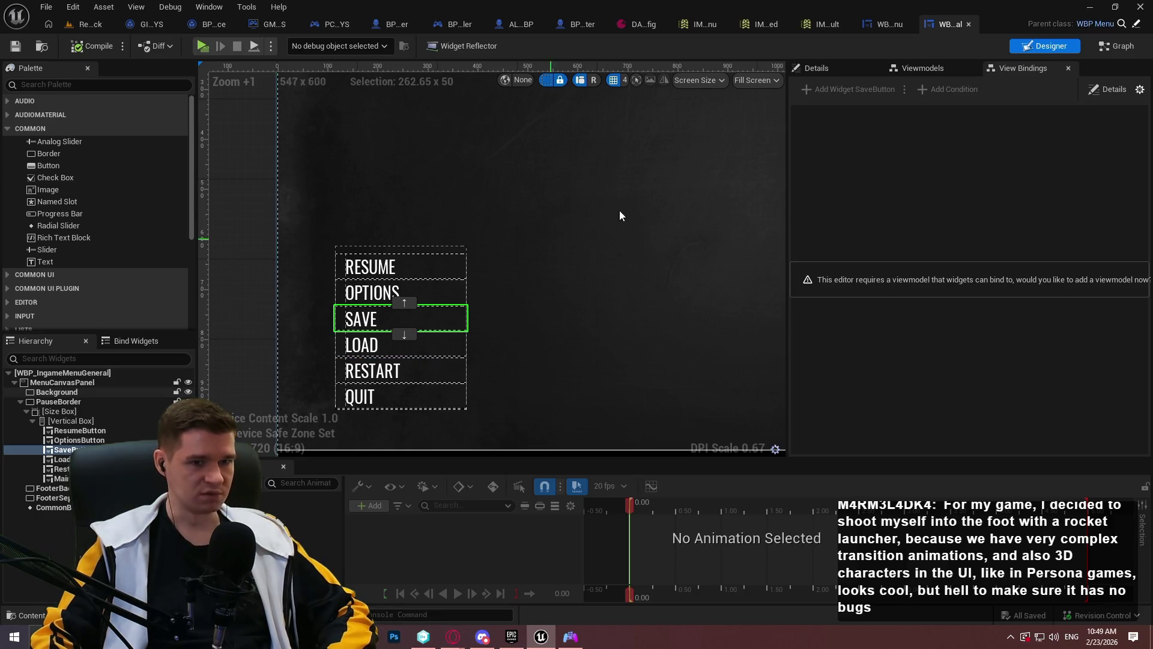
left_click(817, 68)
Keep the Save button's DA_SubMenuButtonStyle and open its Widget State list
scroll(883, 293, "down", 2)
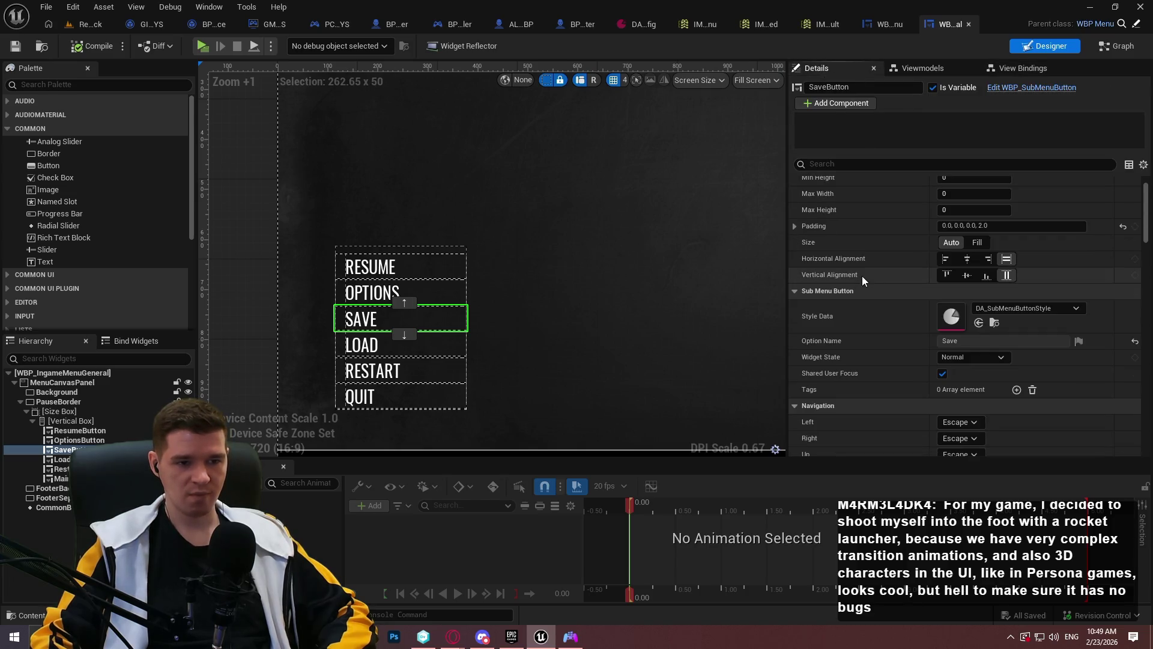
scroll(821, 271, "down", 3)
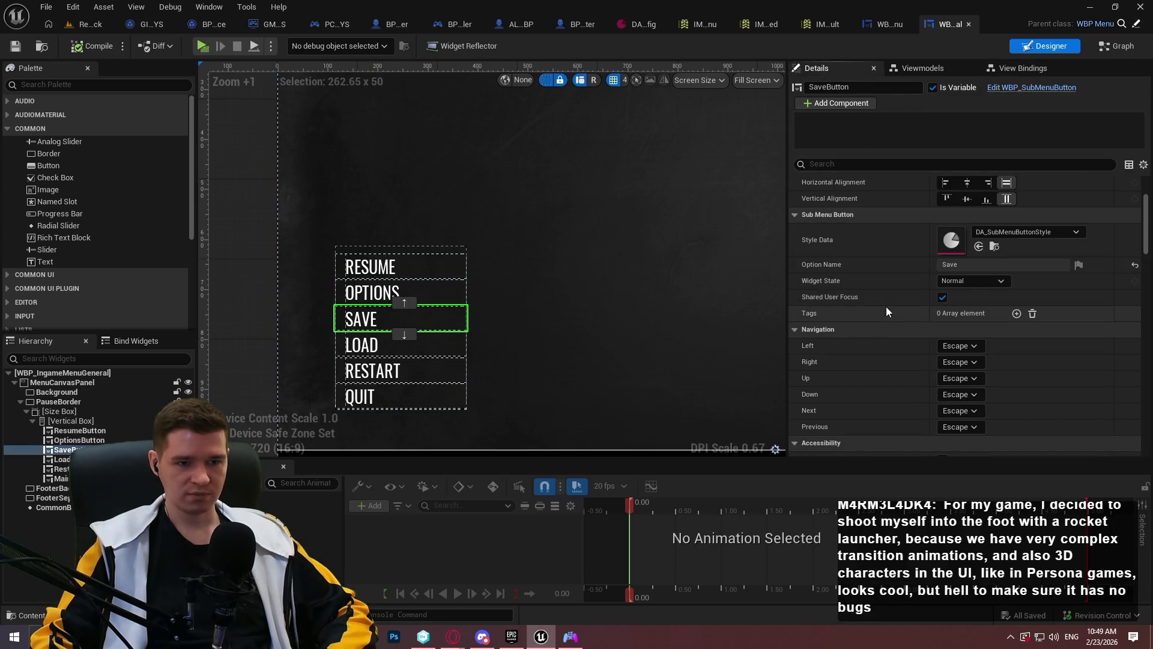
scroll(885, 300, "up", 1)
left_click(1013, 252)
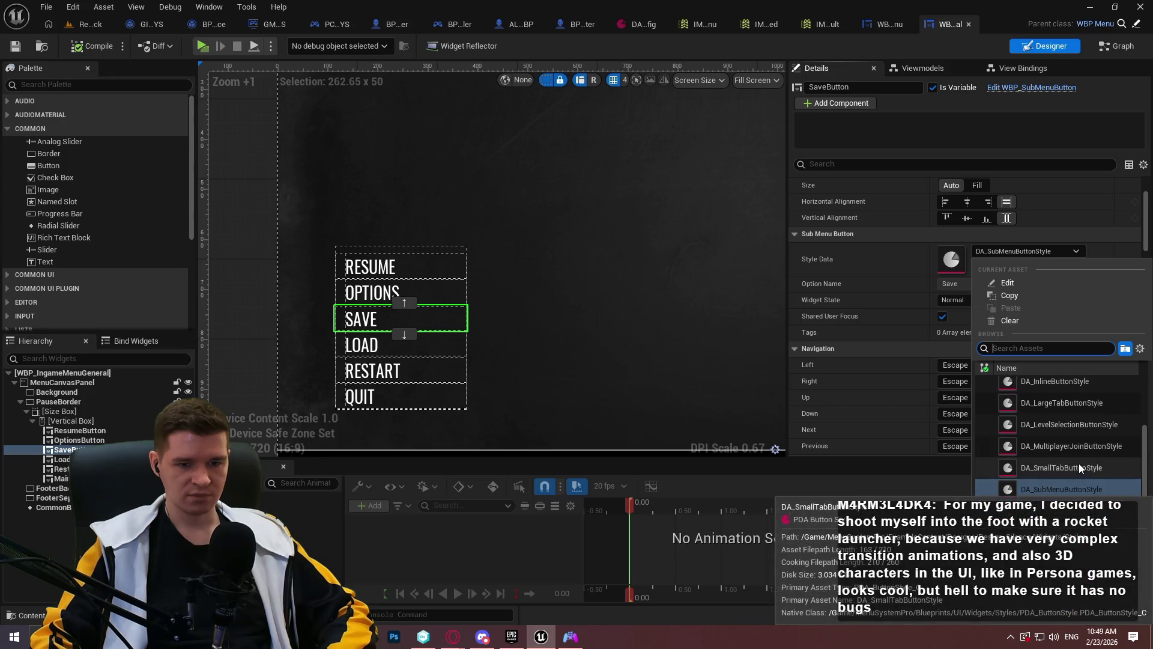
left_click(853, 256)
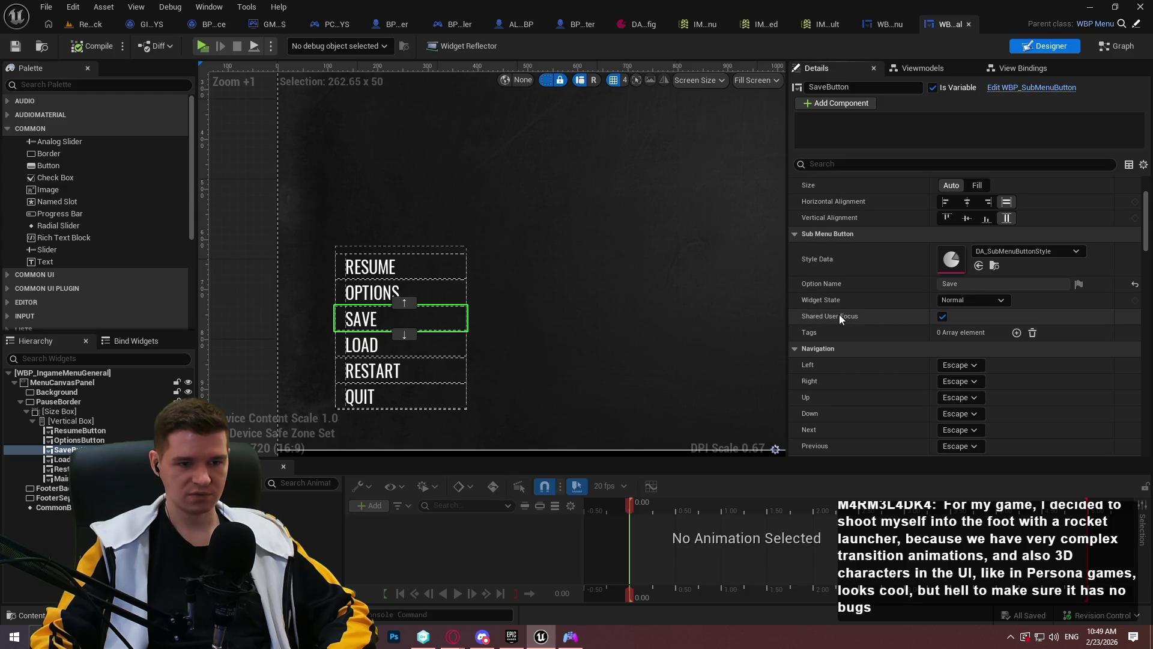
scroll(868, 307, "up", 1)
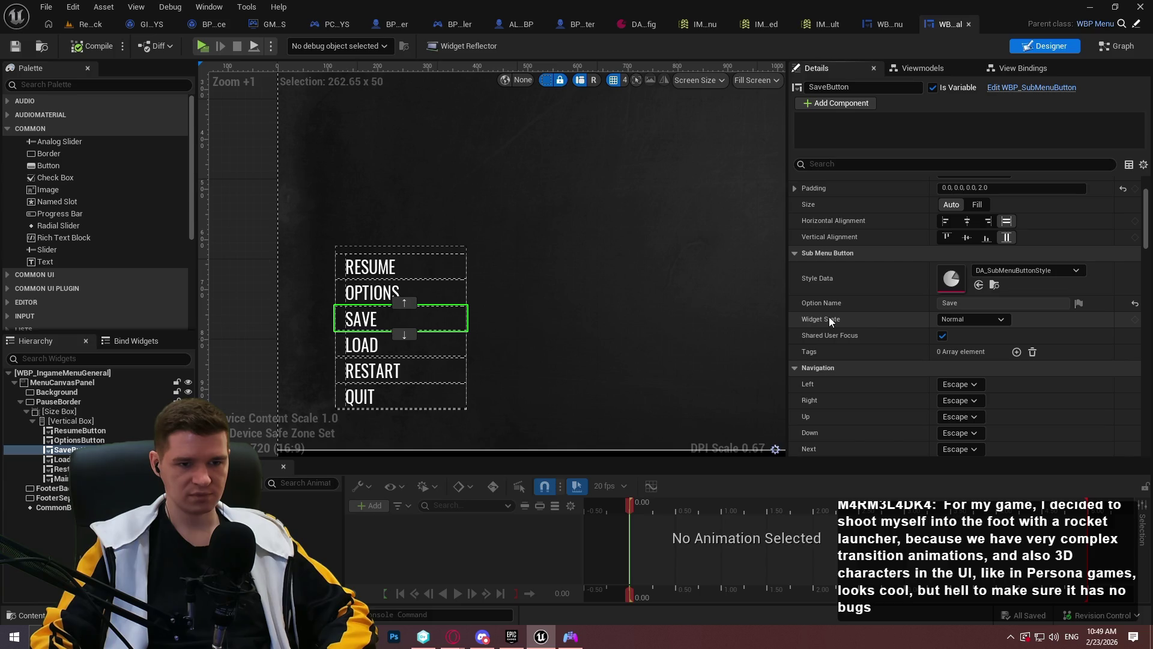
left_click(985, 320)
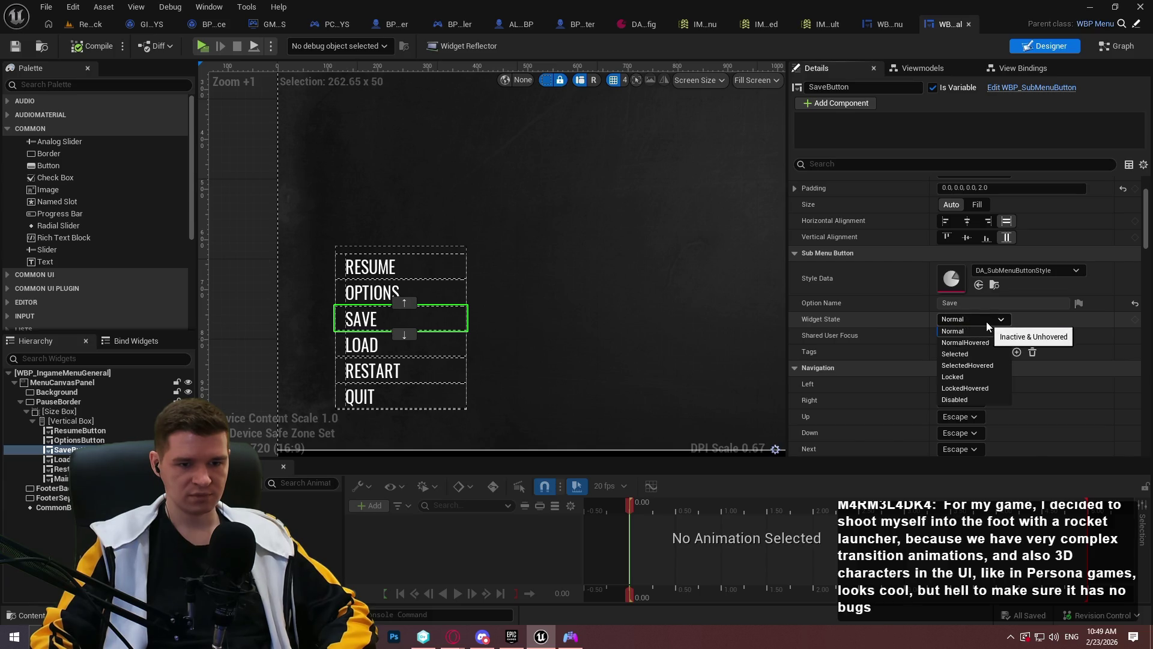
Set the Widget State of both the SAVE and LOAD buttons to Disabled
left_click(960, 400)
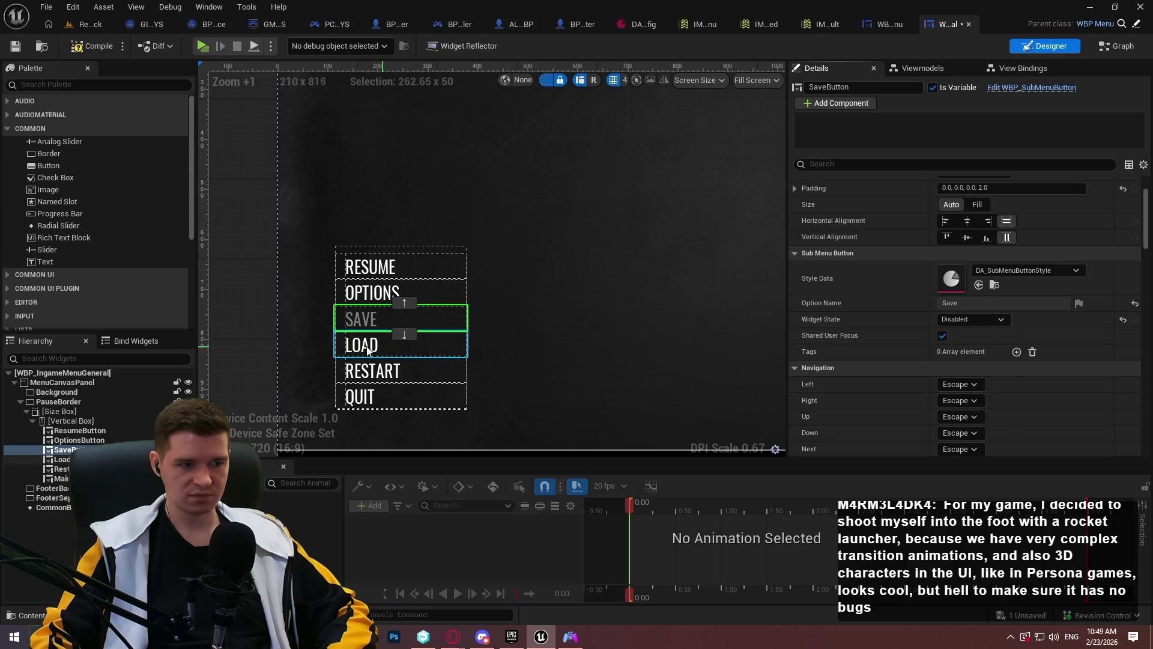
left_click(404, 344)
left_click(973, 319)
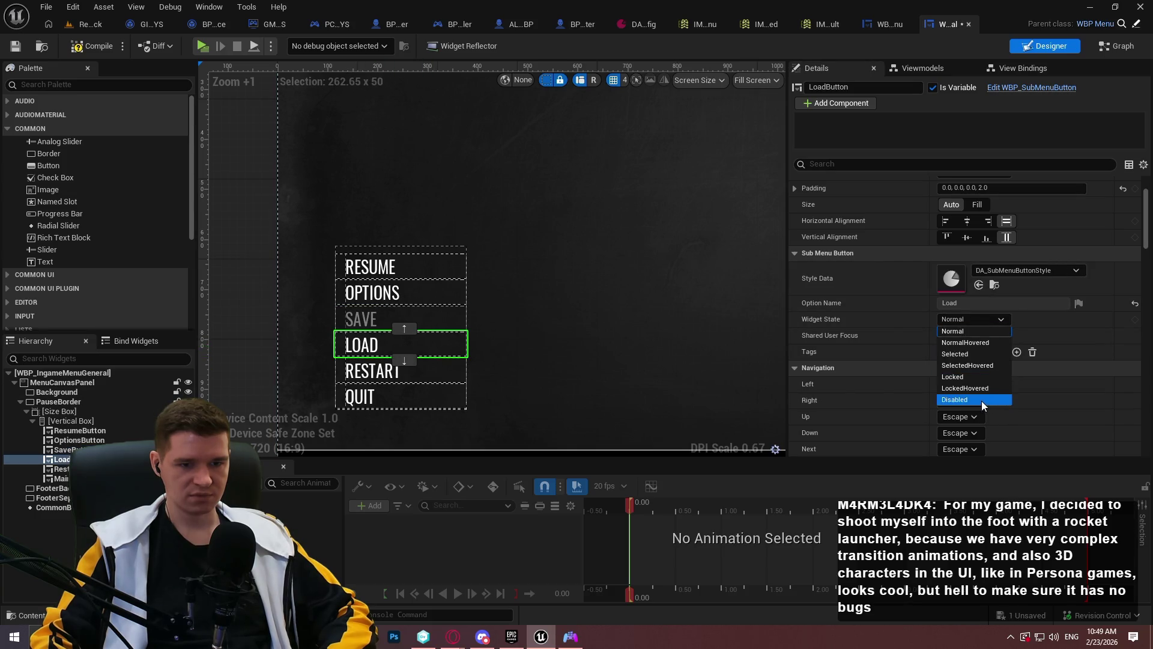
left_click(981, 401)
Verify the Disabled state in Details and launch the Redlock game preview
scroll(863, 318, "down", 6)
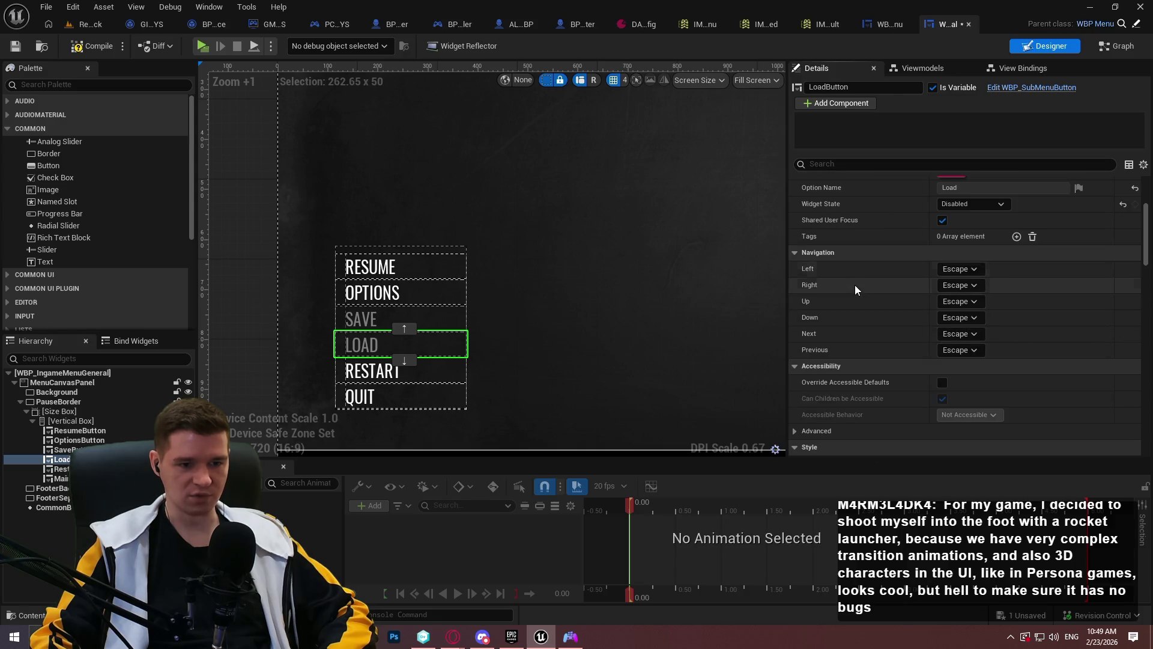
scroll(853, 280, "up", 3)
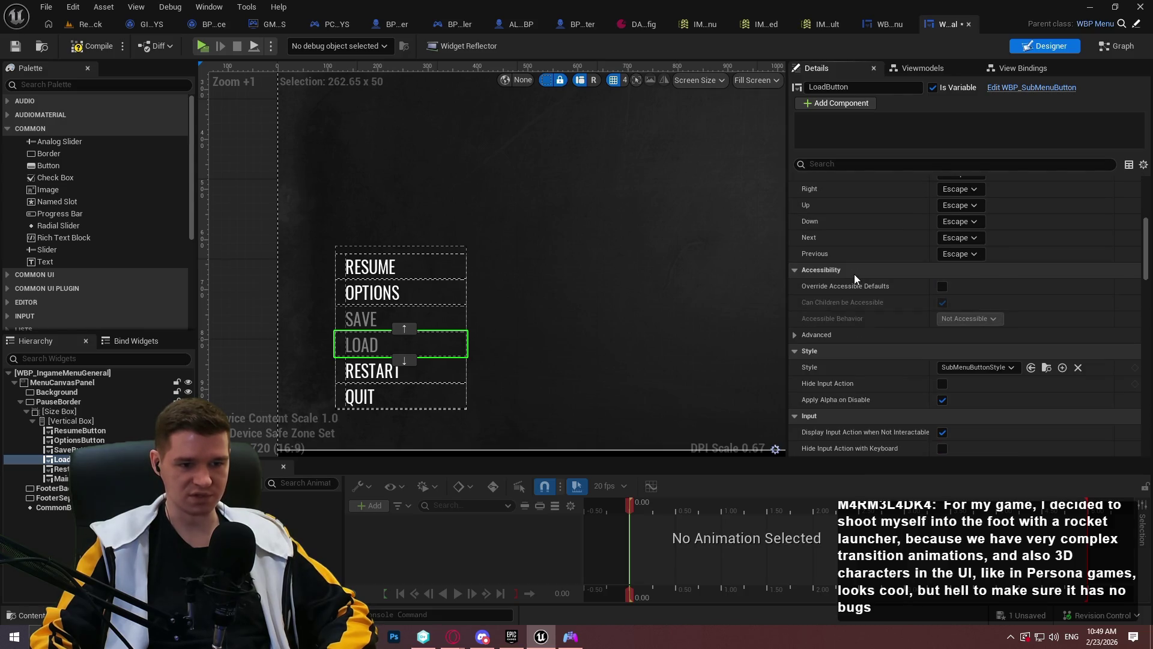
scroll(845, 273, "up", 3)
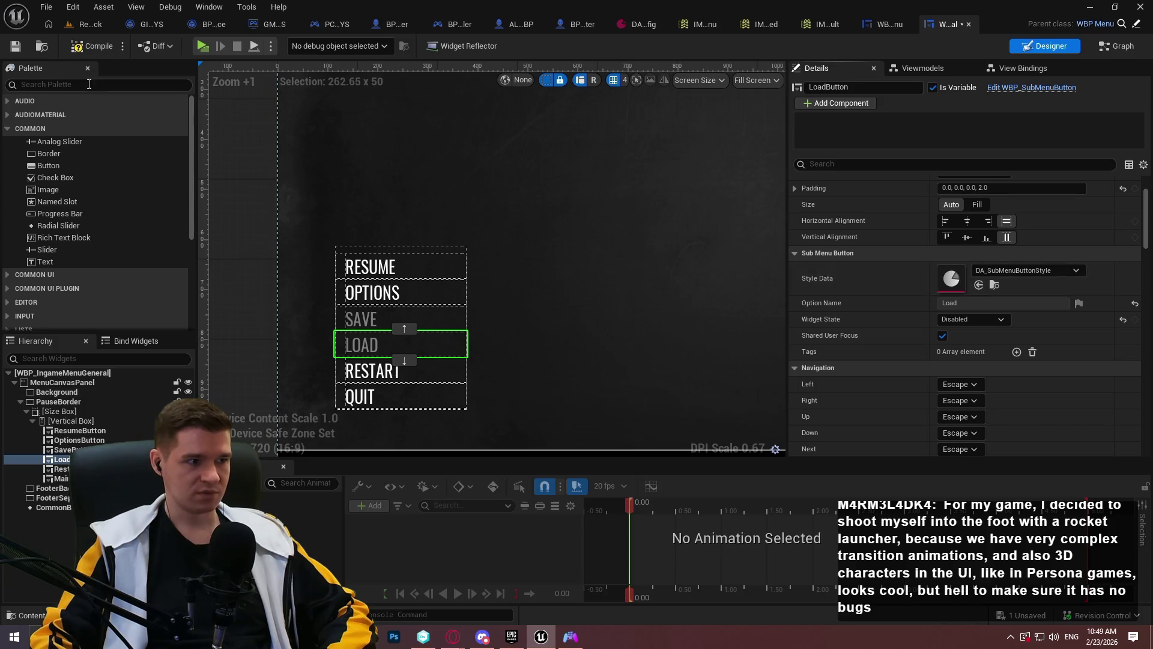
left_click(208, 45)
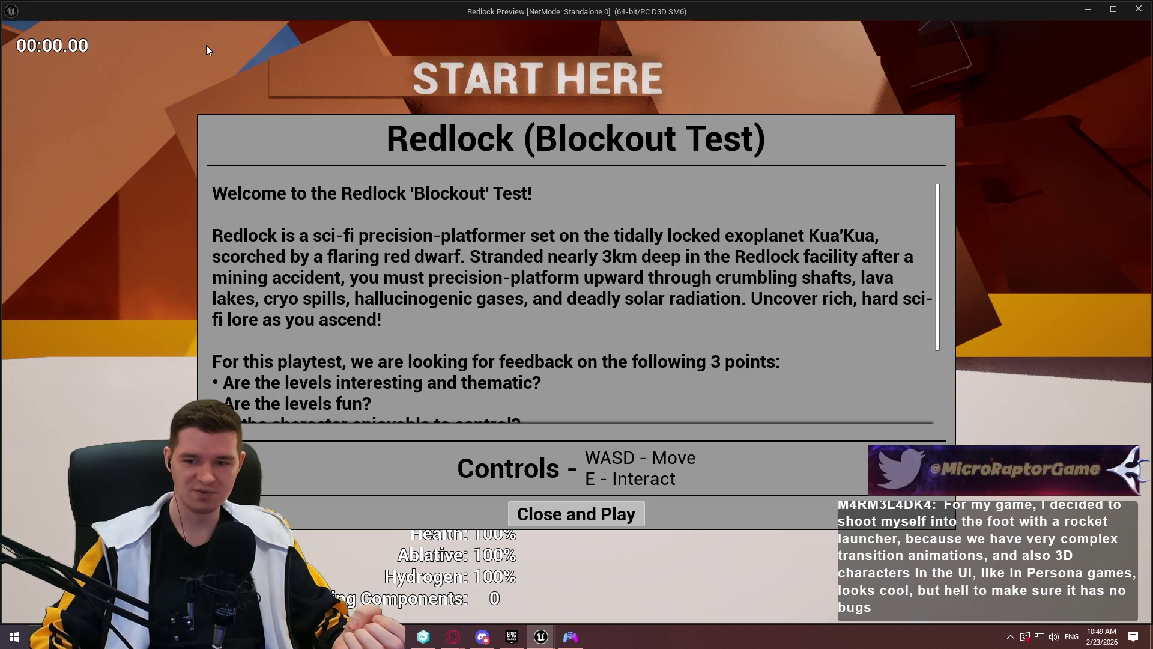
Choose 'Close and Play' on the Blockout Test welcome panel
left_click(547, 523)
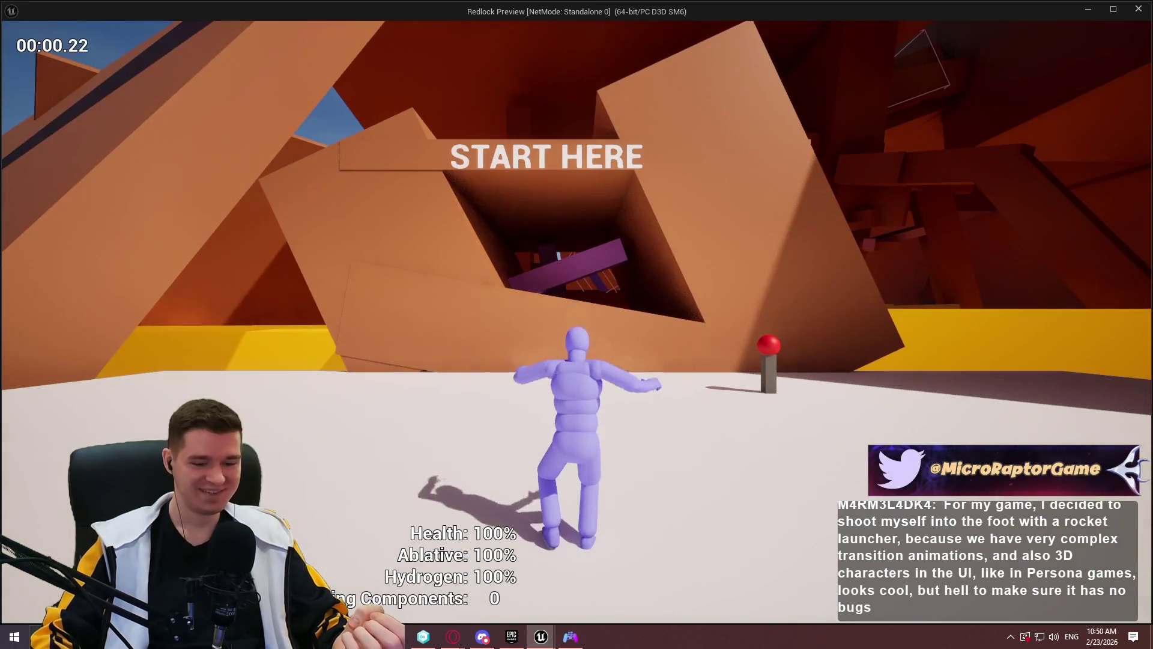
Pause the game with Esc and cycle focus through RESUME, OPTIONS and QUIT
key("Escape")
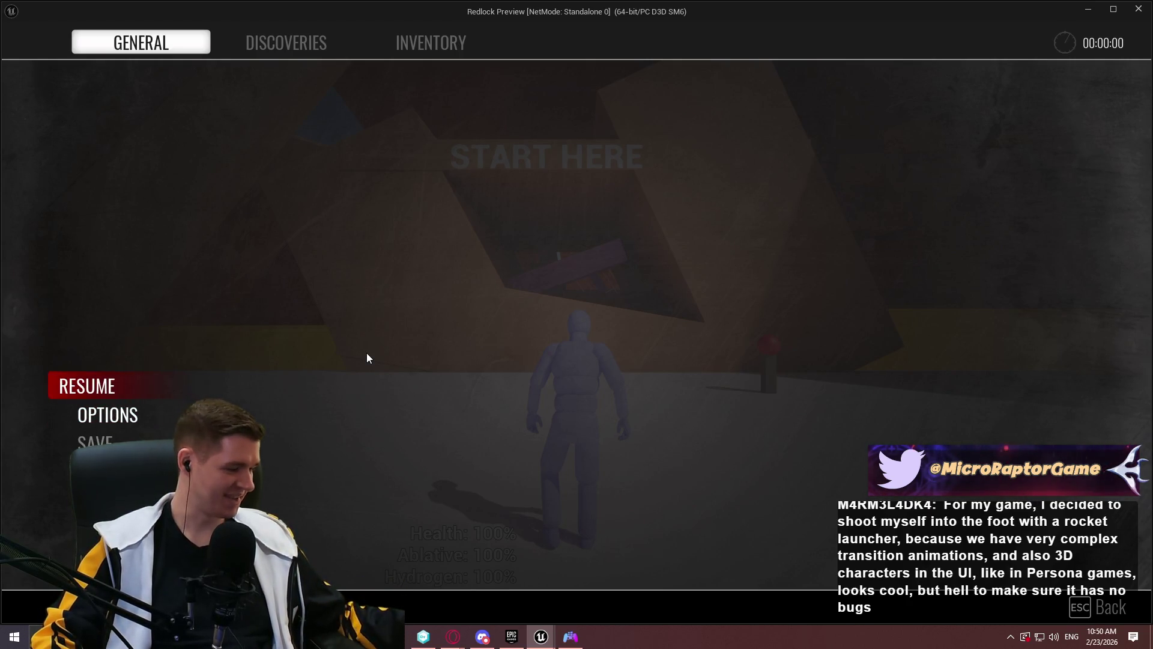
key("Down")
key("Down")
key("Down")
key("Up")
key("Up")
key("Up")
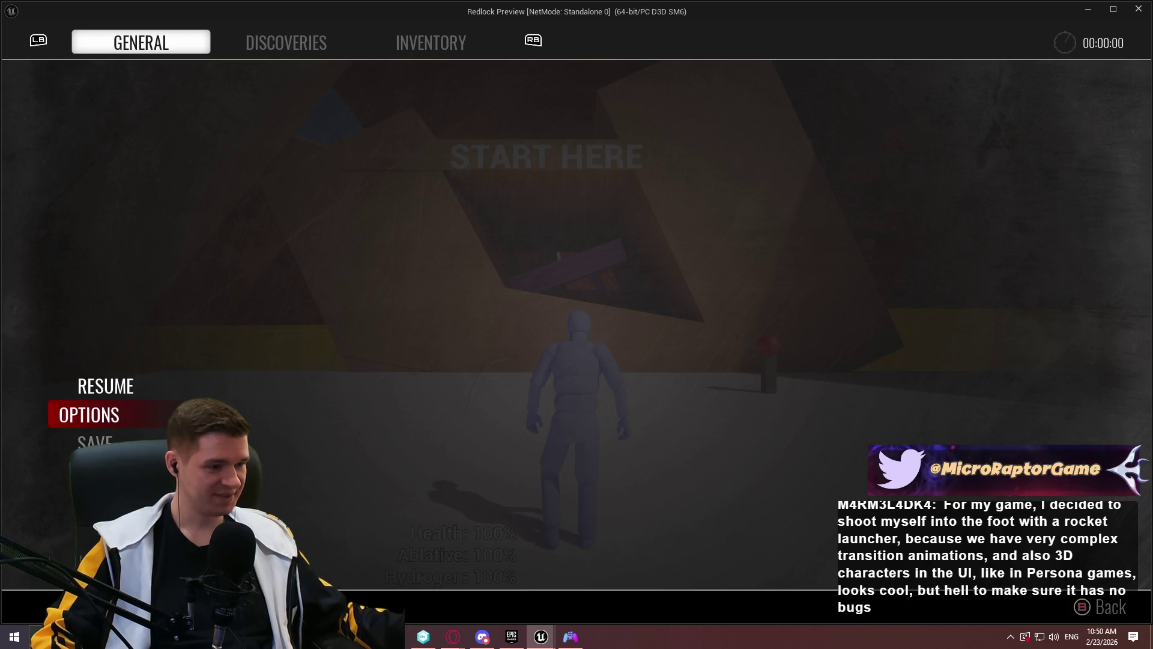
key("Up")
key("Up")
key("Up")
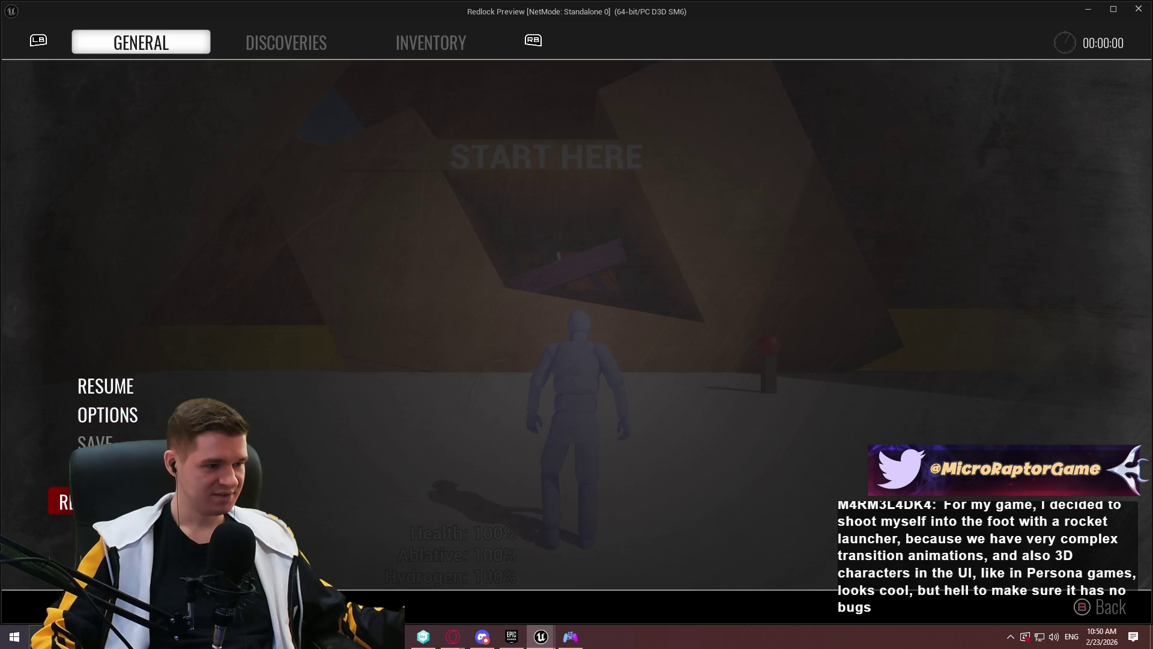
key("Up")
key("Up")
key("Up")
key("Up")
key("Up")
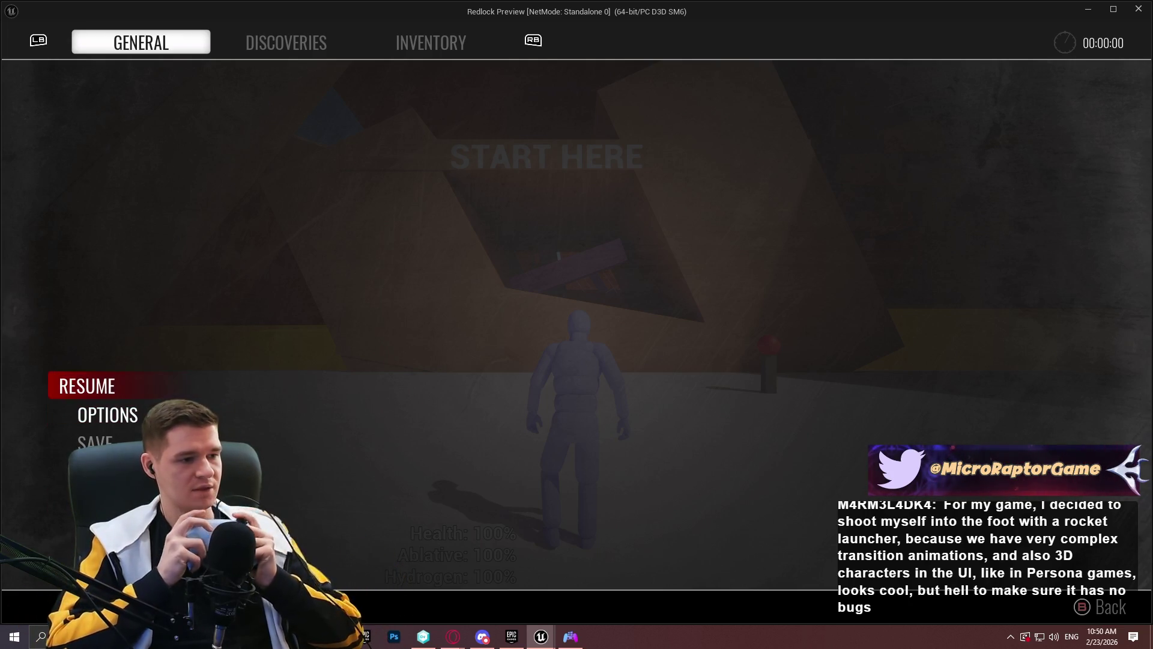
key("Up")
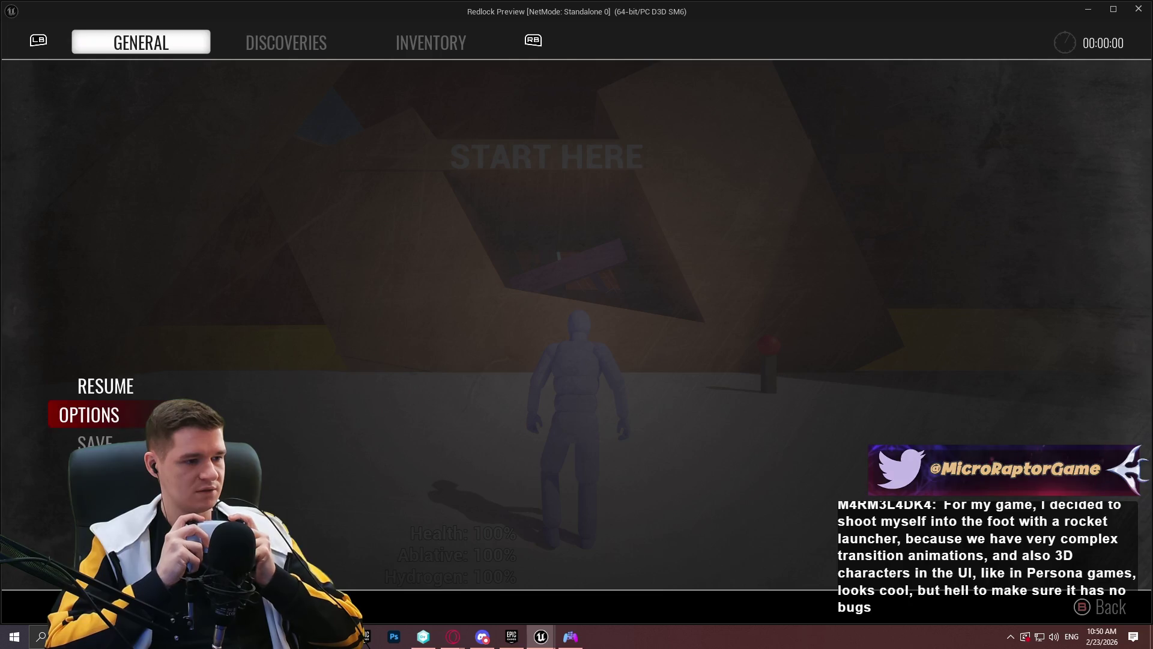
key("Down")
key("Up")
key("Down")
key("Up")
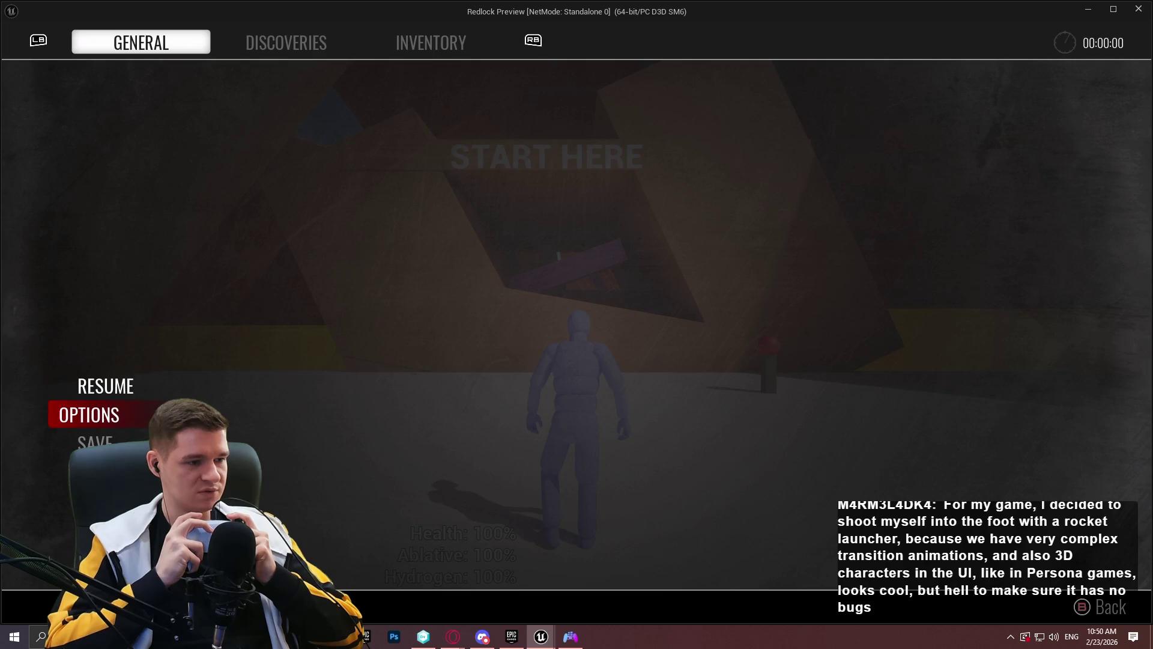
key("Up")
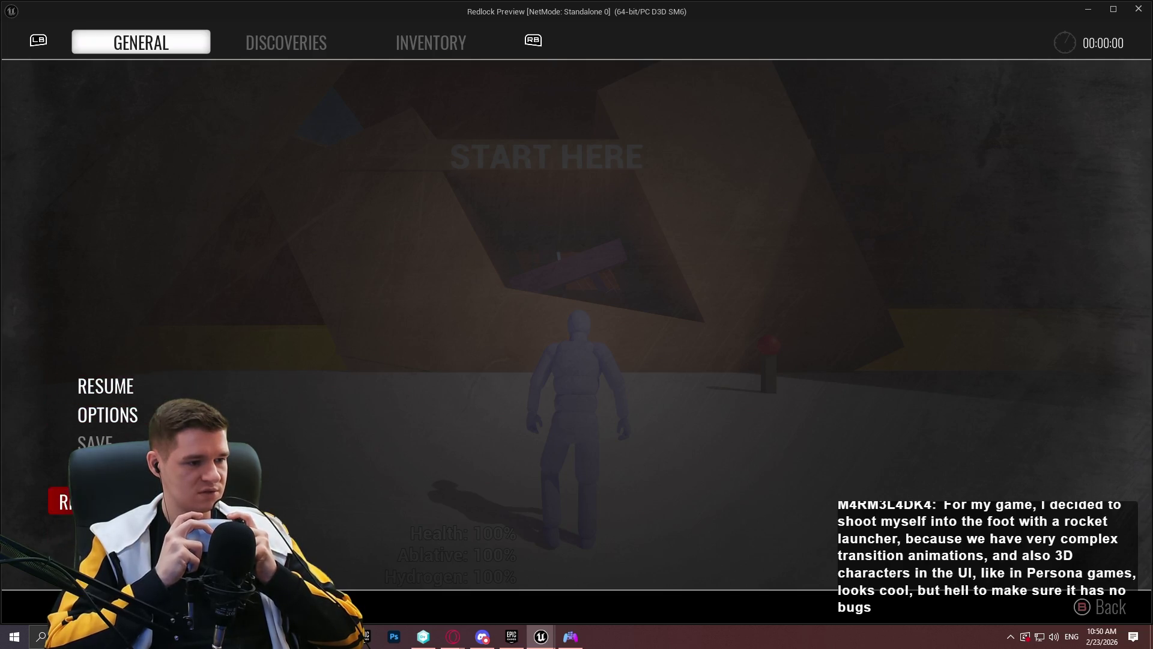
key("Up")
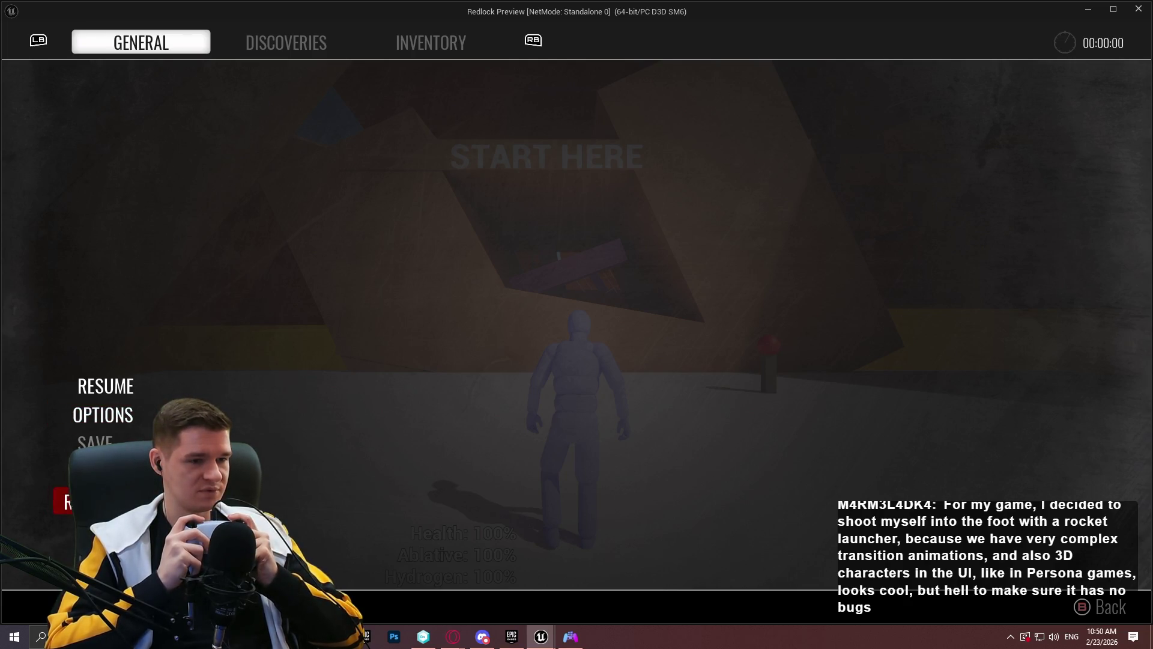
Confirm focus jumps from OPTIONS to QUIT, skipping the disabled SAVE and LOAD entries
key("Up")
key("Down")
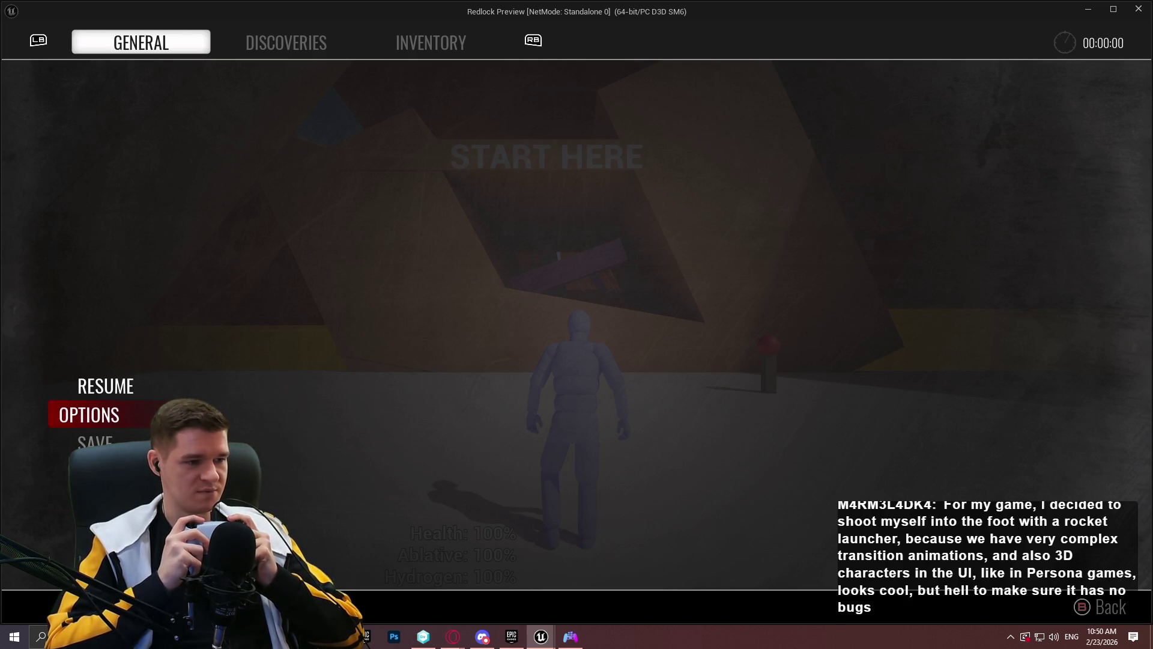
key("Up")
key("Down")
key("Down")
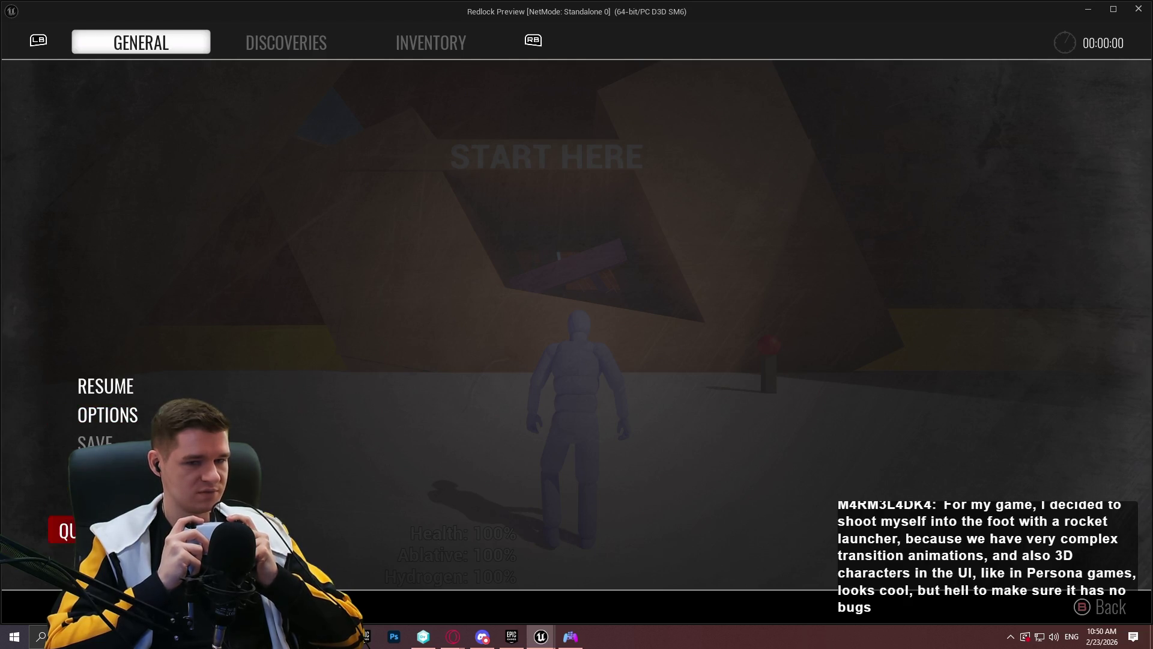
key("Up")
key("Up")
key("Up")
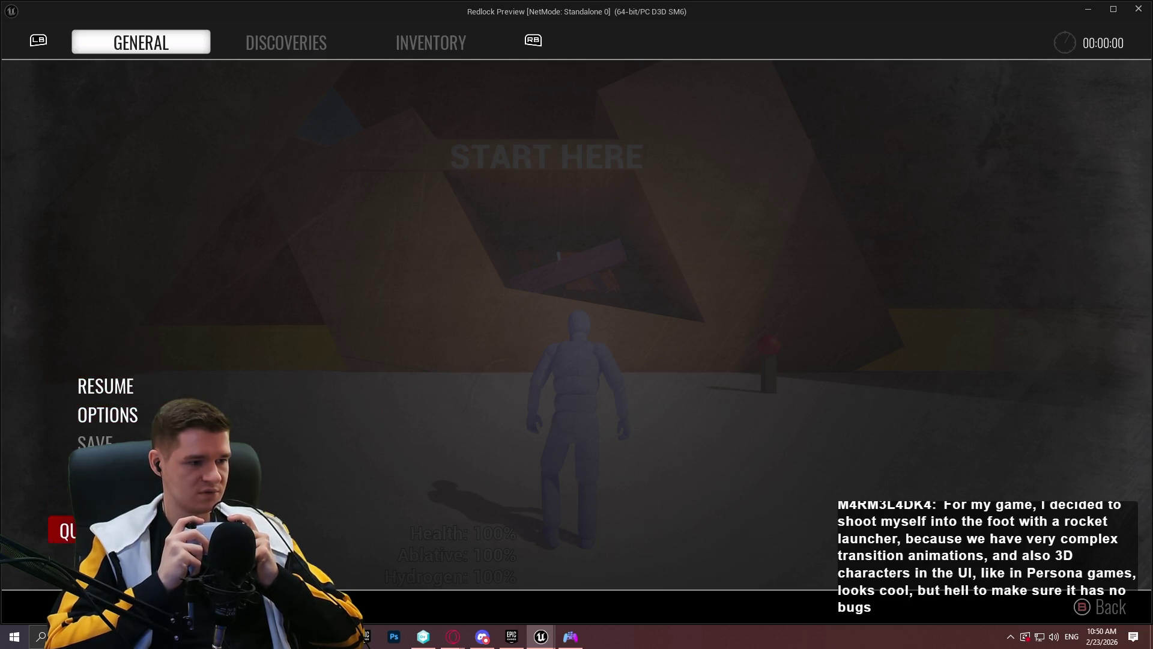
key("Up")
key("Up")
key("Up")
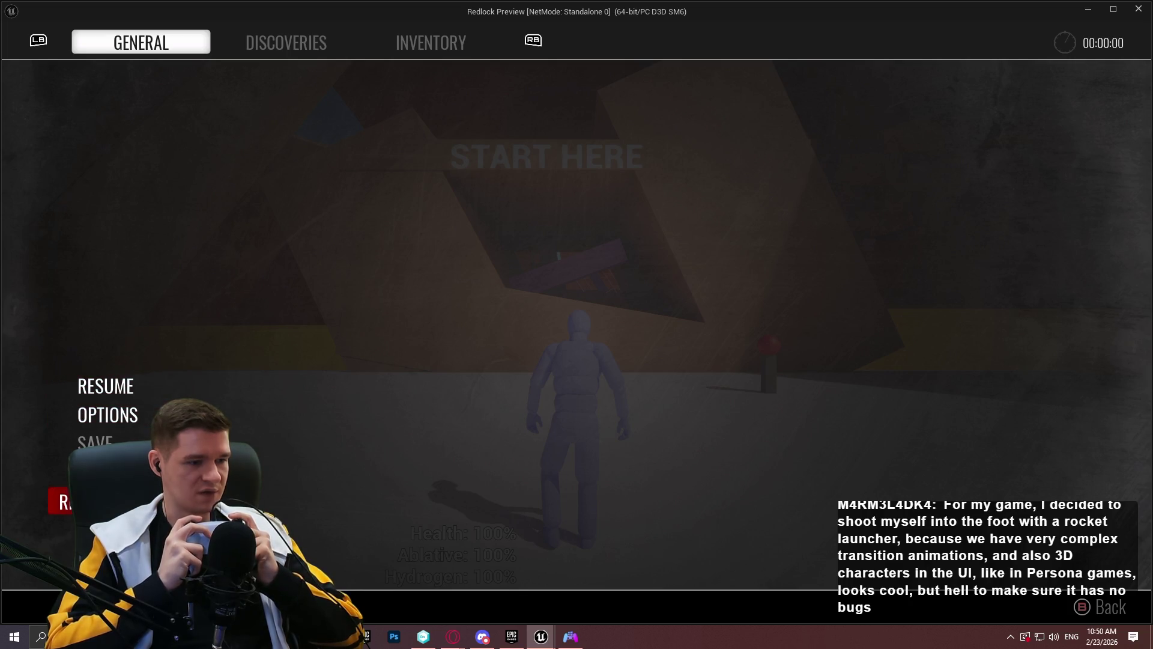
key("Up")
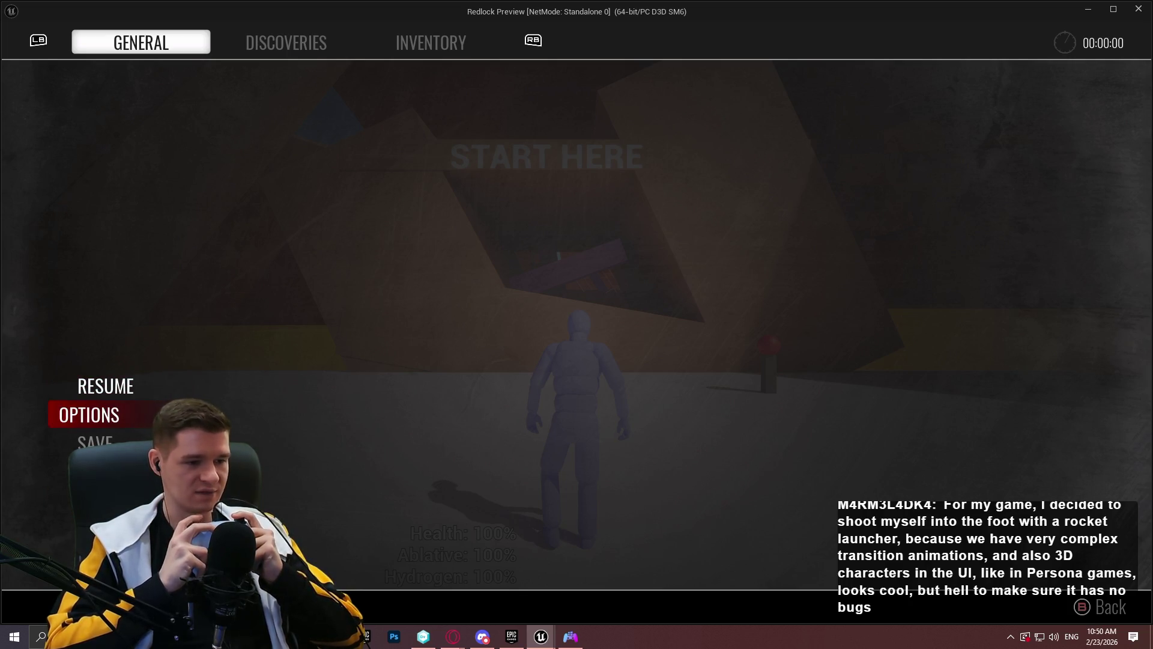
key("Down")
key("Down")
key("Down")
key("Up")
Flip through the DISCOVERIES and INVENTORY pages with E and Q, ending on GENERAL
key("e")
key("q")
key("q")
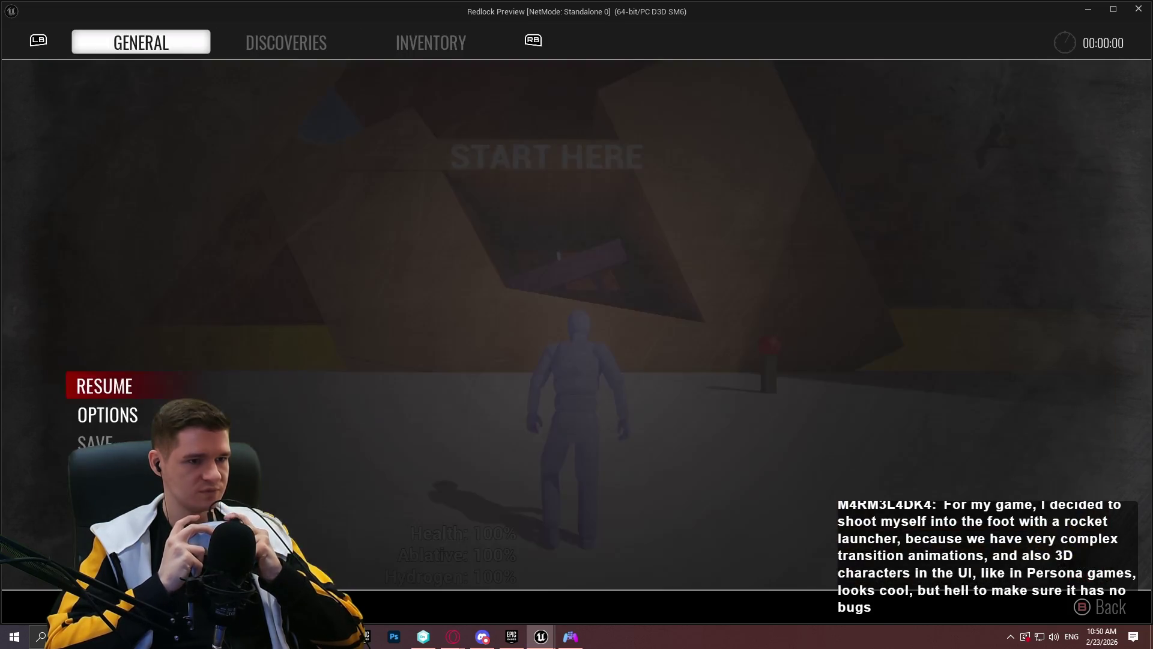
key("e")
key("q")
key("e")
key("e")
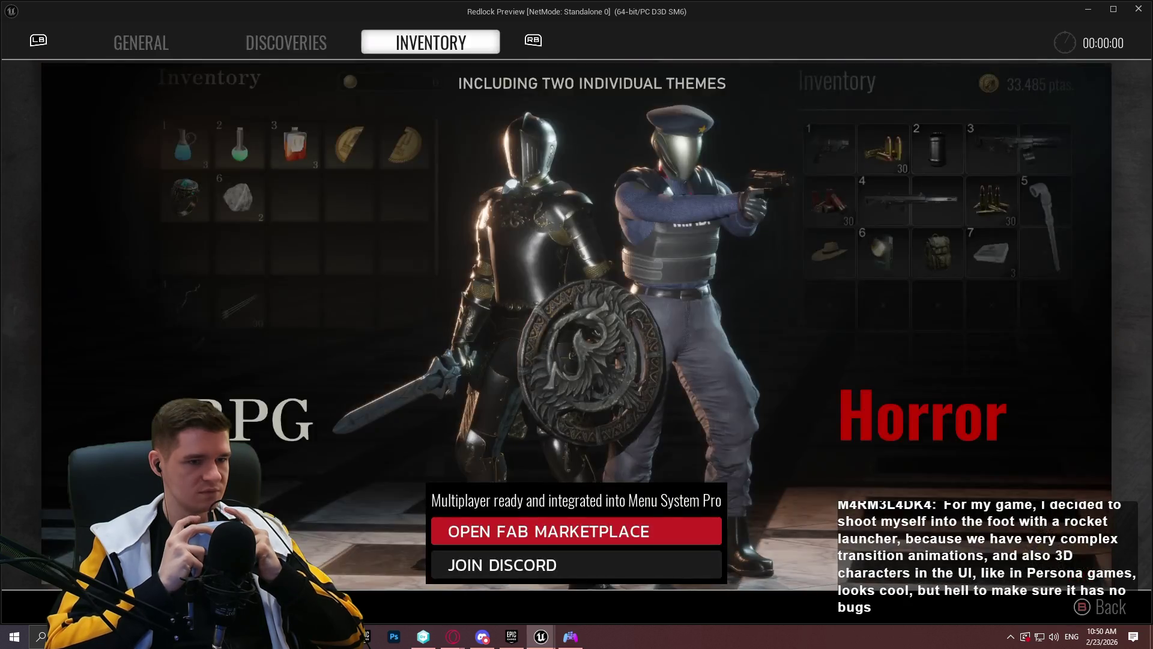
key("q")
key("q")
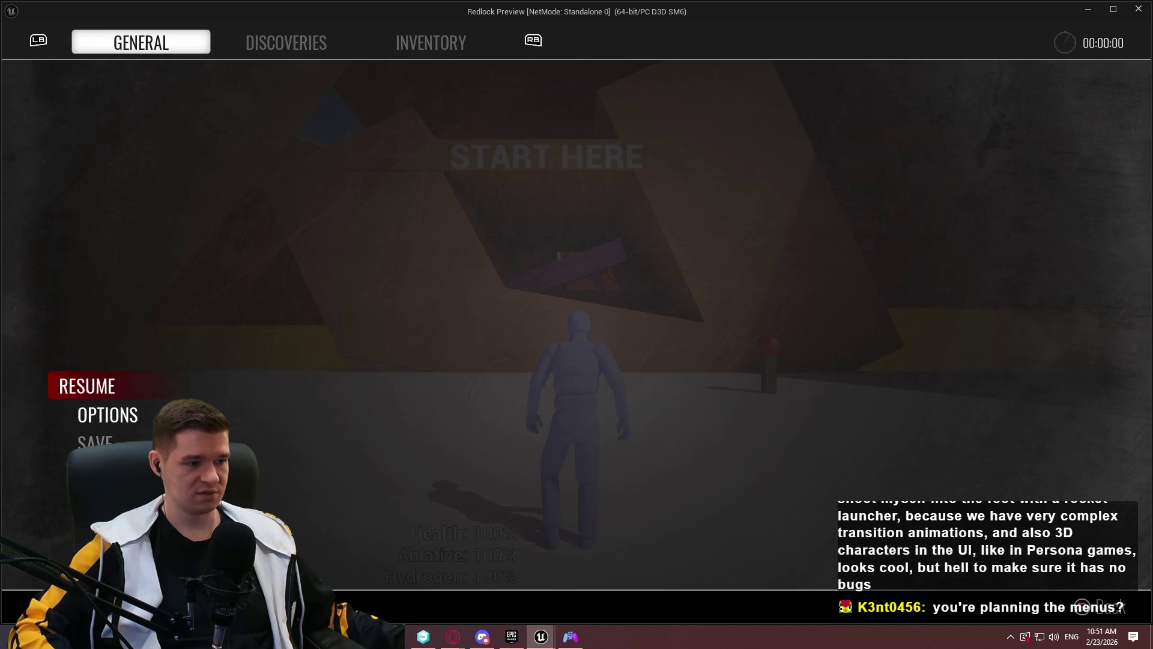
key("Down")
key("Down")
key("Down")
key("Up")
key("Up")
key("Up")
key("Down")
key("Up")
key("Up")
key("Up")
key("Up")
key("Up")
key("Up")
key("Down")
key("Up")
key("Up")
key("Down")
key("Down")
key("Up")
key("Up")
key("Up")
key("Up")
key("Up")
key("Up")
key("Up")
key("Down")
key("Up")
key("Up")
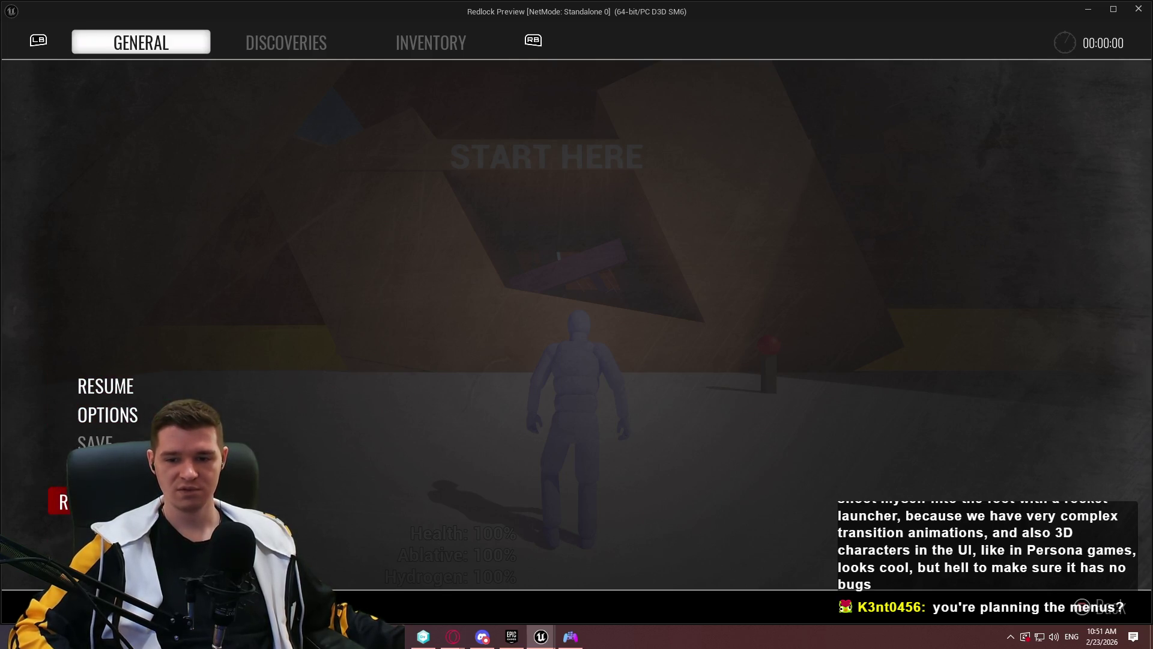